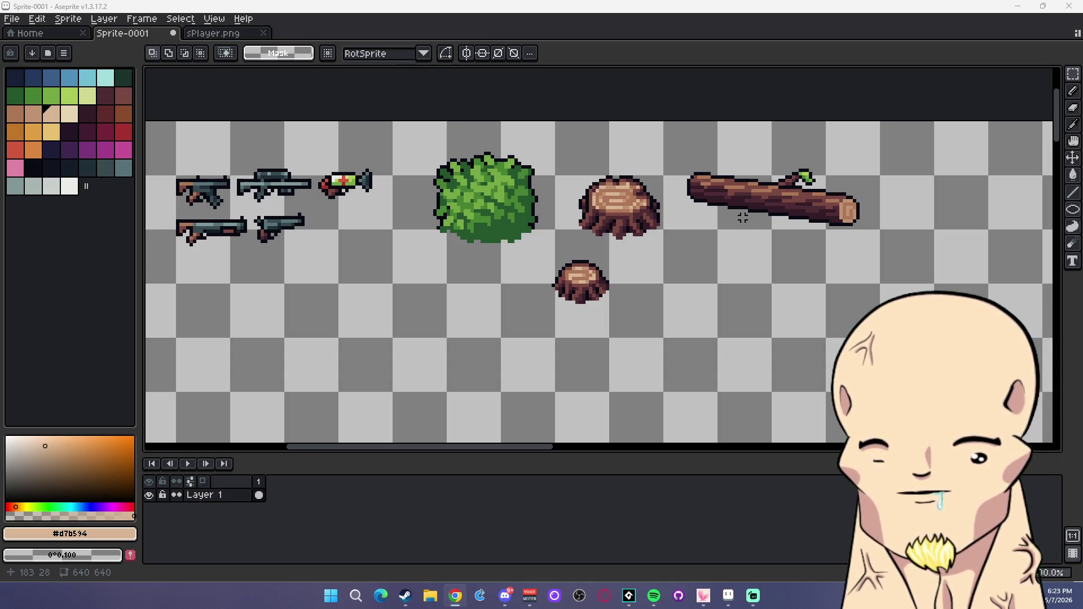
Lasso-select the green bush on the props sheet.
{"action": "scroll", "coordinate": [698, 264], "scroll_direction": "down", "scroll_amount": 3}
{"action": "scroll", "coordinate": [697, 264], "scroll_direction": "up", "scroll_amount": 1}
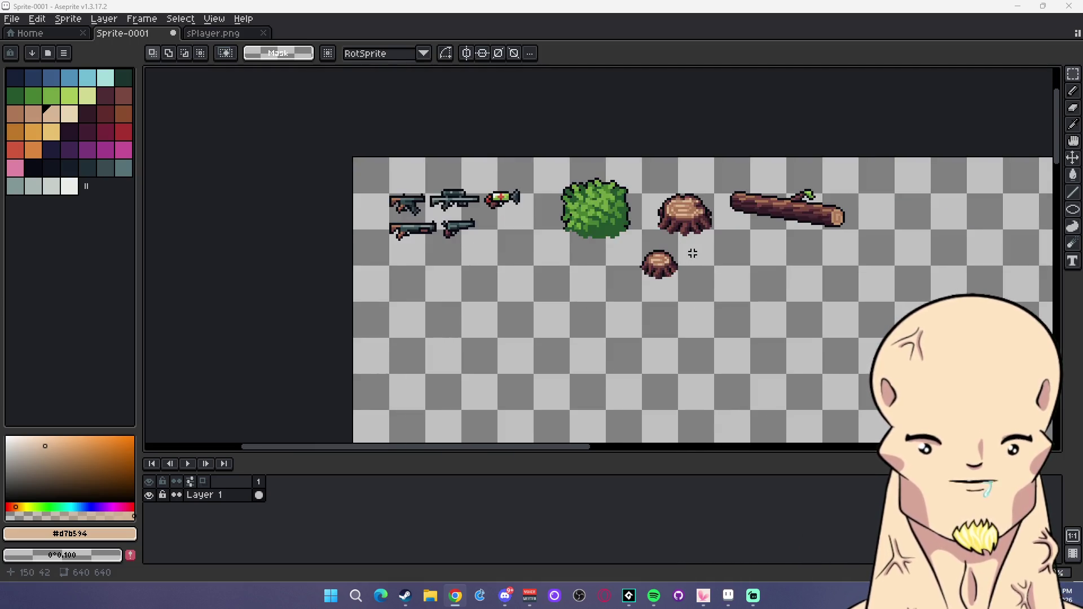
{"action": "scroll", "coordinate": [688, 249], "scroll_direction": "up", "scroll_amount": 1}
{"action": "scroll", "coordinate": [688, 249], "scroll_direction": "up", "scroll_amount": 1}
{"action": "scroll", "coordinate": [590, 241], "scroll_direction": "right", "scroll_amount": 2}
{"action": "left_click_drag", "start_coordinate": [582, 237], "coordinate": [582, 234]}
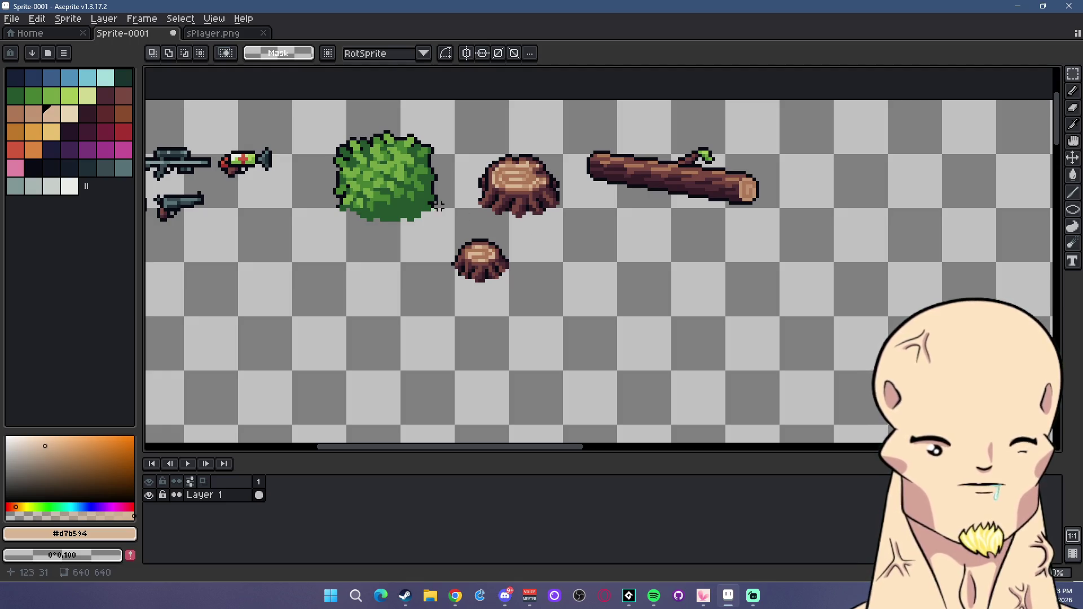
{"action": "scroll", "coordinate": [451, 181], "scroll_direction": "left", "scroll_amount": 3}
{"action": "key", "text": "shift+q"}
{"action": "scroll", "coordinate": [478, 140], "scroll_direction": "up", "scroll_amount": 2}
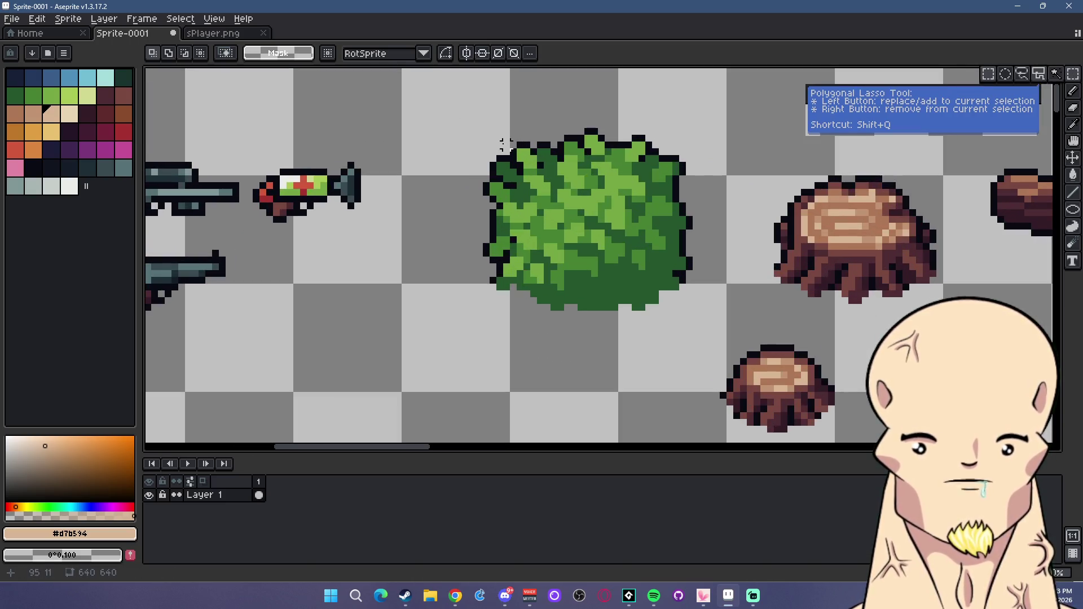
{"action": "left_click_drag", "start_coordinate": [486, 138], "coordinate": [735, 177]}
{"action": "mouse_move", "coordinate": [483, 133]}
{"action": "left_mouse_down"}
{"action": "mouse_move", "coordinate": [530, 152]}
{"action": "mouse_move", "coordinate": [696, 307]}
{"action": "mouse_move", "coordinate": [492, 150]}
{"action": "mouse_move", "coordinate": [480, 126]}
{"action": "left_mouse_up"}
Copy the bush and paste it into a new sprite sized to it.
{"action": "left_click", "coordinate": [37, 18]}
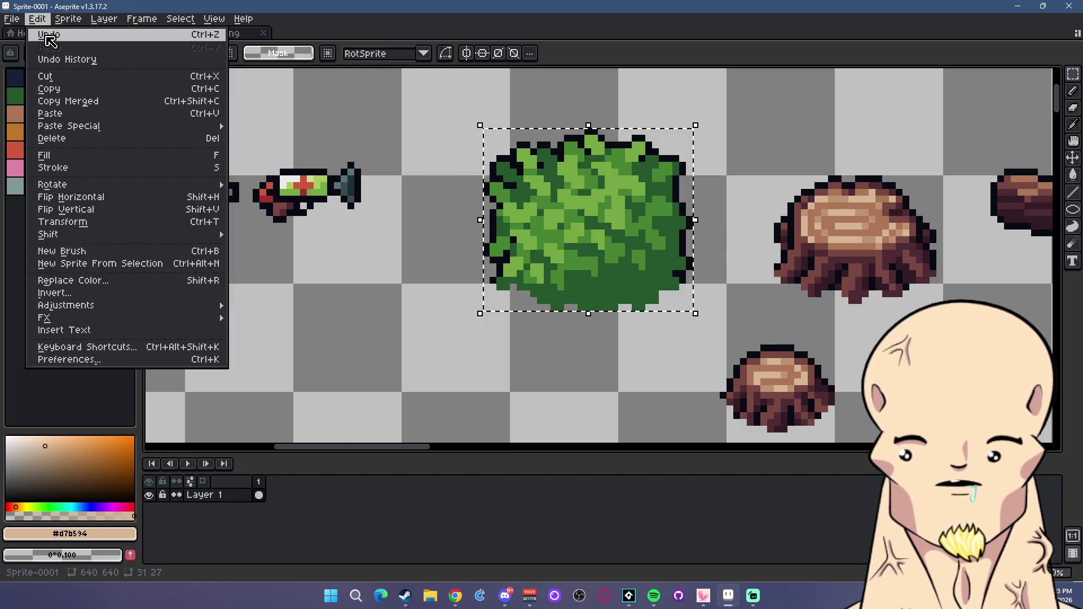
{"action": "left_click", "coordinate": [23, 29]}
{"action": "left_click", "coordinate": [511, 400]}
{"action": "key", "text": "ctrl+v"}
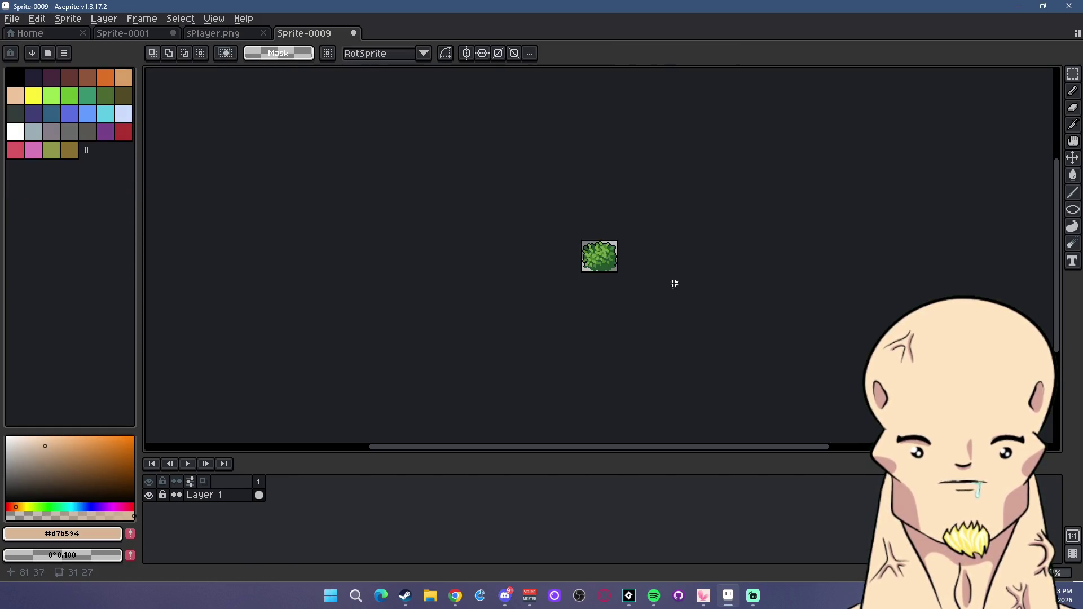
{"action": "key", "text": "plus"}
{"action": "key", "text": "plus"}
Save the bush sprite as sBush.png, close it, and return to the props sheet.
{"action": "left_click", "coordinate": [11, 19]}
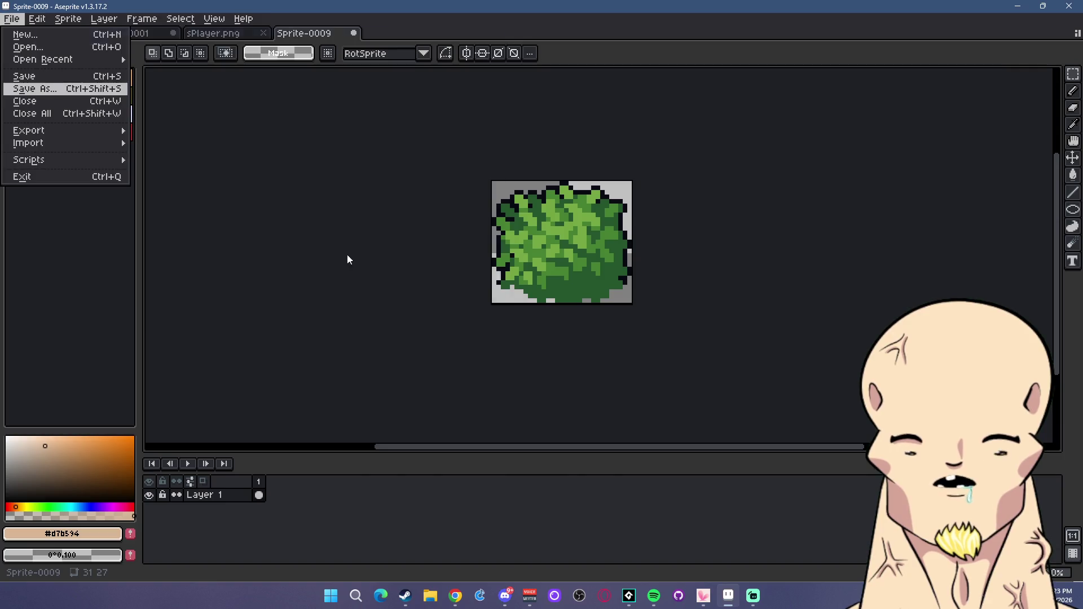
{"action": "key", "text": "Return"}
{"action": "left_click", "coordinate": [303, 252]}
{"action": "left_click", "coordinate": [102, 370]}
{"action": "type", "text": "sBush"}
{"action": "key", "text": "Return"}
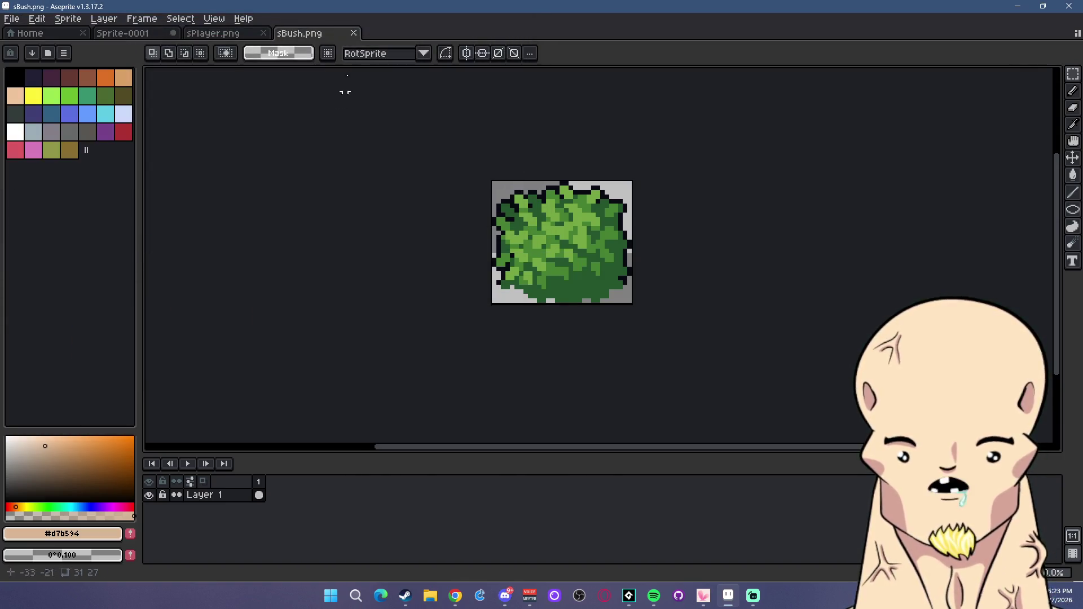
{"action": "left_click", "coordinate": [354, 33]}
{"action": "left_click", "coordinate": [134, 35]}
Copy the large stump into a new 24x19 sprite.
{"action": "key", "text": "ctrl+d"}
{"action": "scroll", "coordinate": [471, 180], "scroll_direction": "up", "scroll_amount": 1}
{"action": "scroll", "coordinate": [470, 179], "scroll_direction": "up", "scroll_amount": 1}
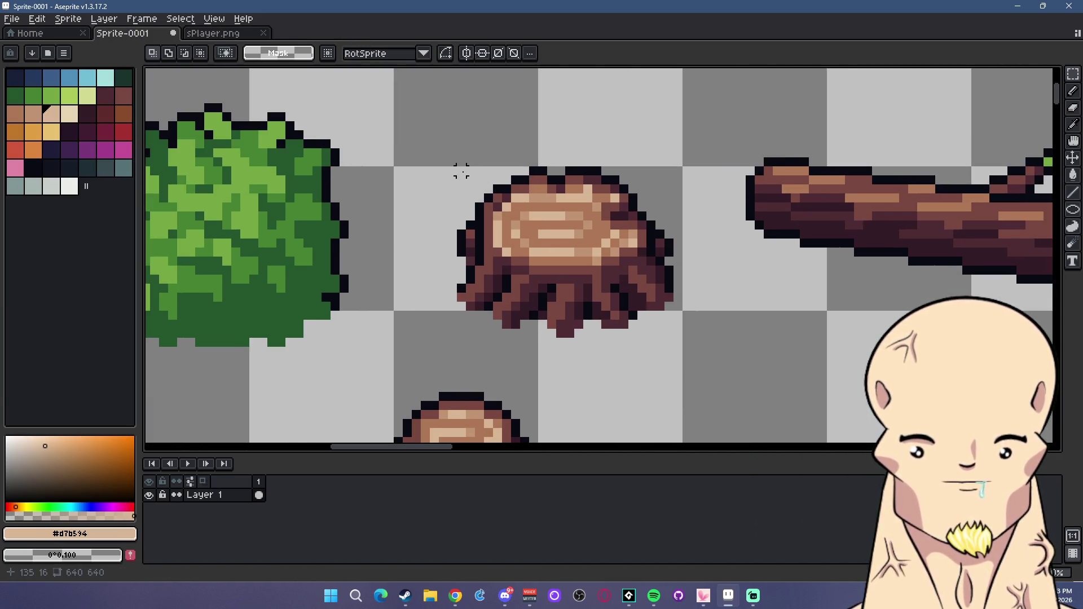
{"action": "left_click_drag", "start_coordinate": [461, 171], "coordinate": [668, 324]}
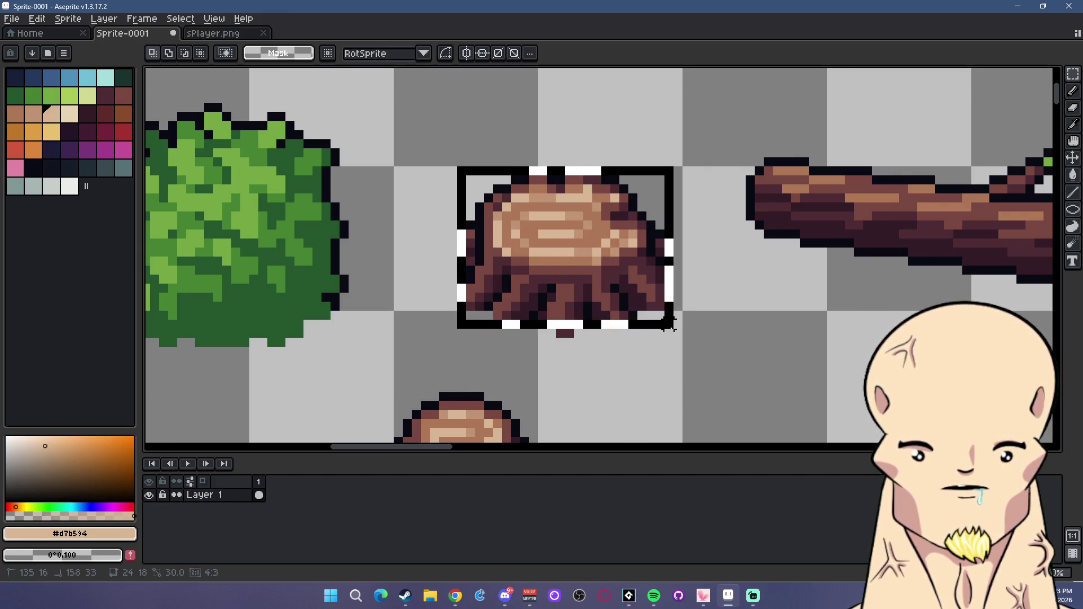
{"action": "key", "text": "ctrl+c"}
{"action": "left_click", "coordinate": [11, 19]}
{"action": "left_click", "coordinate": [23, 27]}
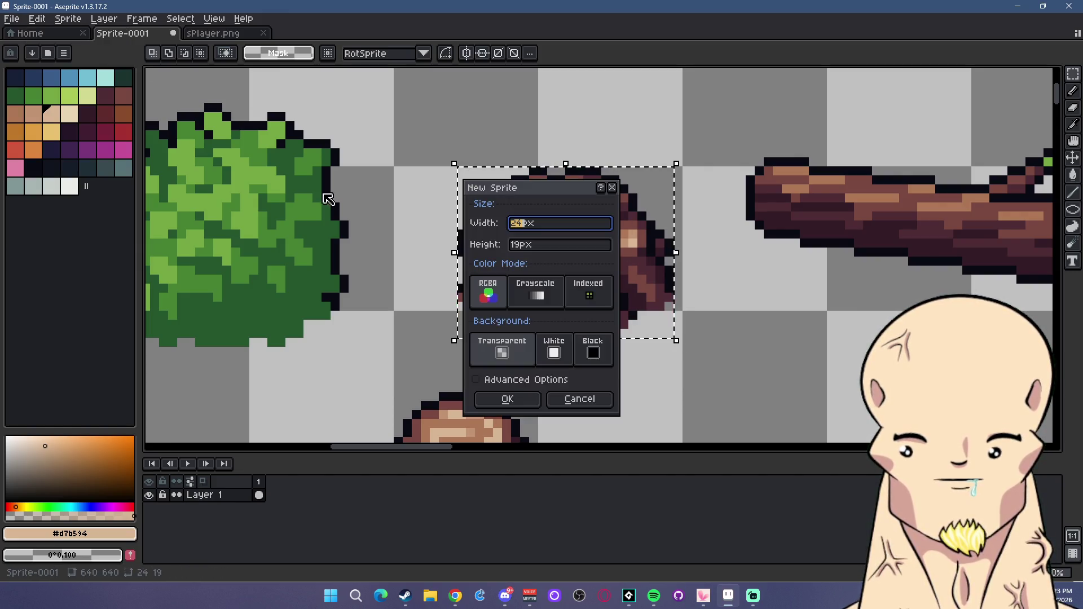
{"action": "left_click", "coordinate": [508, 398]}
{"action": "key", "text": "ctrl+v"}
Save the large stump as sStump1.png and go back to the props sheet.
{"action": "left_click", "coordinate": [16, 21]}
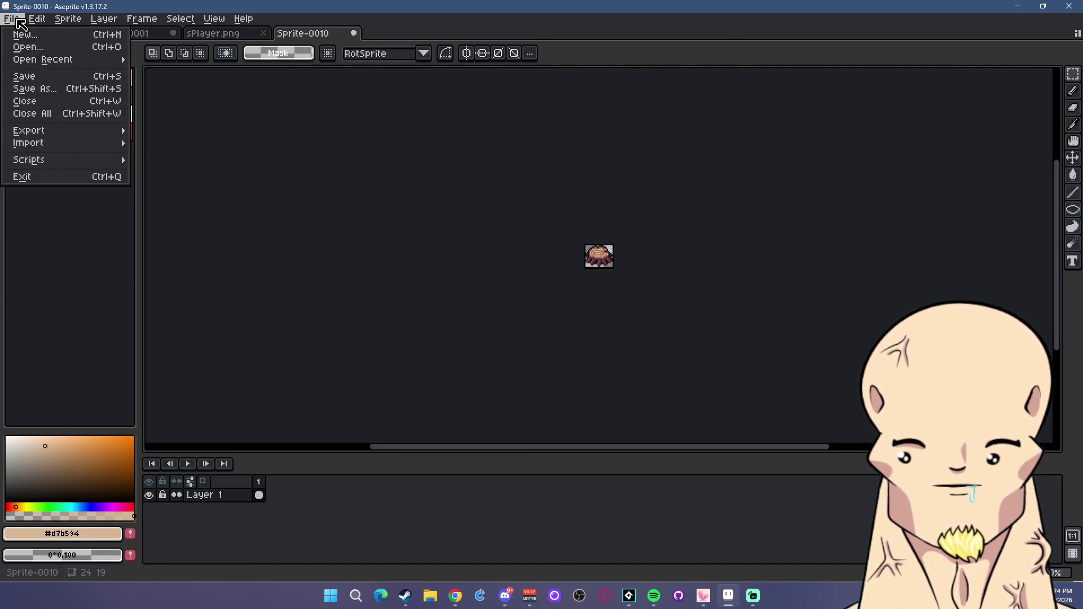
{"action": "left_click", "coordinate": [34, 88]}
{"action": "left_click", "coordinate": [116, 252]}
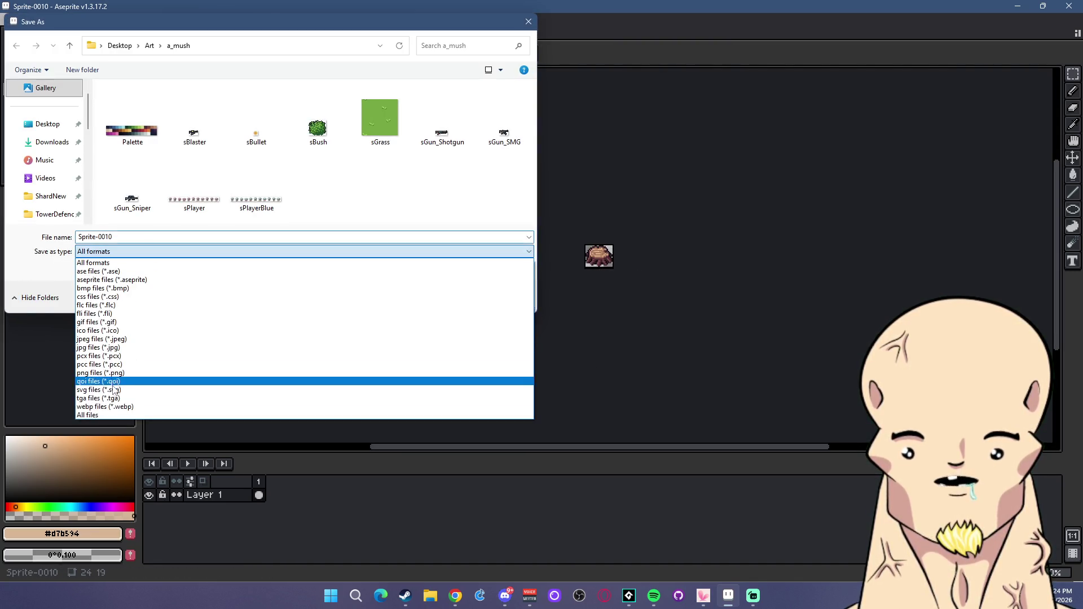
{"action": "left_click", "coordinate": [100, 372]}
{"action": "left_click", "coordinate": [106, 237]}
{"action": "type", "text": "sStump1"}
{"action": "left_click", "coordinate": [446, 296]}
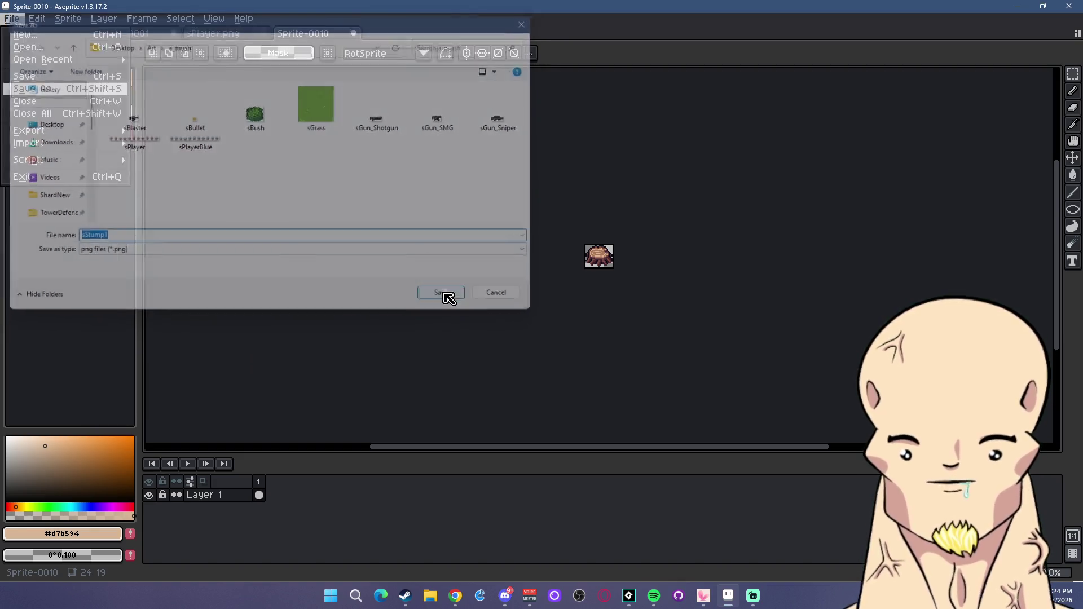
{"action": "left_click", "coordinate": [237, 37]}
{"action": "left_click", "coordinate": [122, 34]}
Copy the small stump into a new 17x13 sprite.
{"action": "left_click", "coordinate": [578, 367]}
{"action": "scroll", "coordinate": [653, 175], "scroll_direction": "down", "scroll_amount": 3}
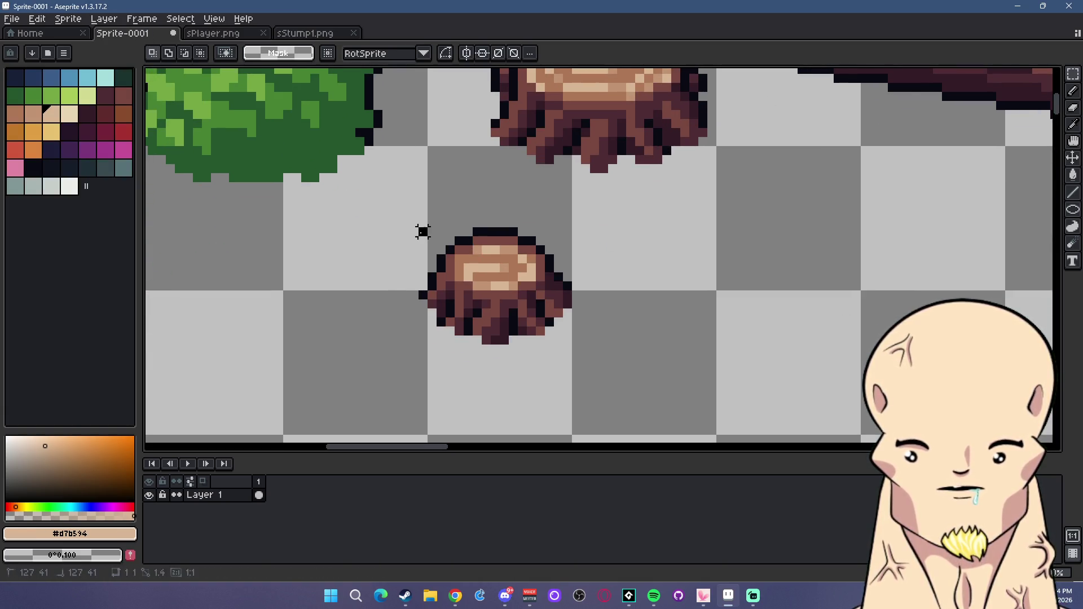
{"action": "left_click_drag", "start_coordinate": [418, 227], "coordinate": [574, 346]}
{"action": "key", "text": "ctrl+c"}
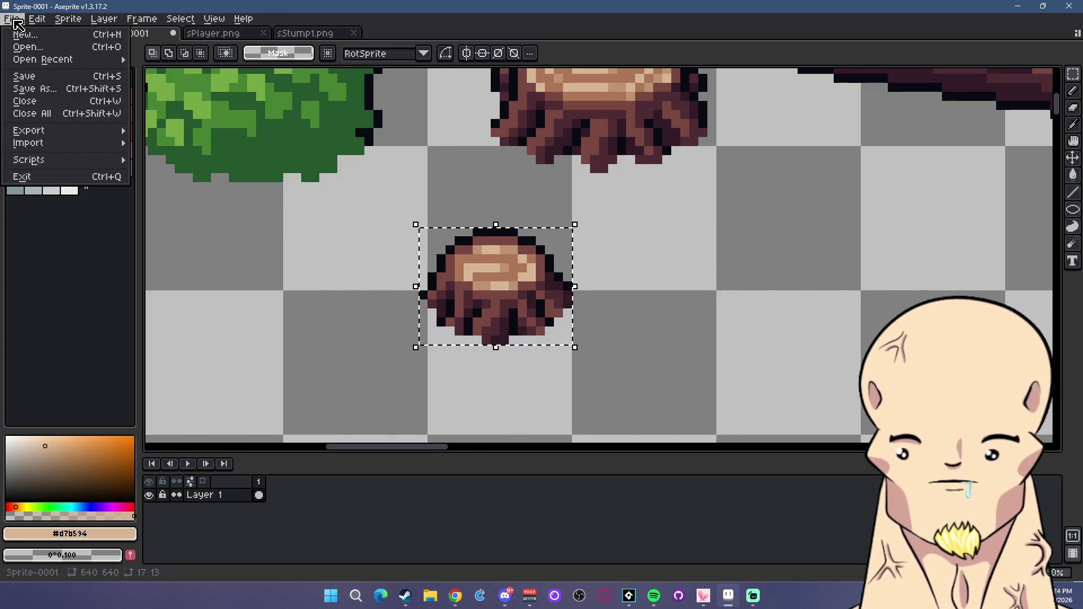
{"action": "key", "text": "ctrl+n"}
{"action": "left_click", "coordinate": [507, 402]}
{"action": "key", "text": "ctrl+v"}
{"action": "key", "text": "Return"}
Save the small stump as sStump2.png and close both stump sprites.
{"action": "scroll", "coordinate": [551, 230], "scroll_direction": "up", "scroll_amount": 4}
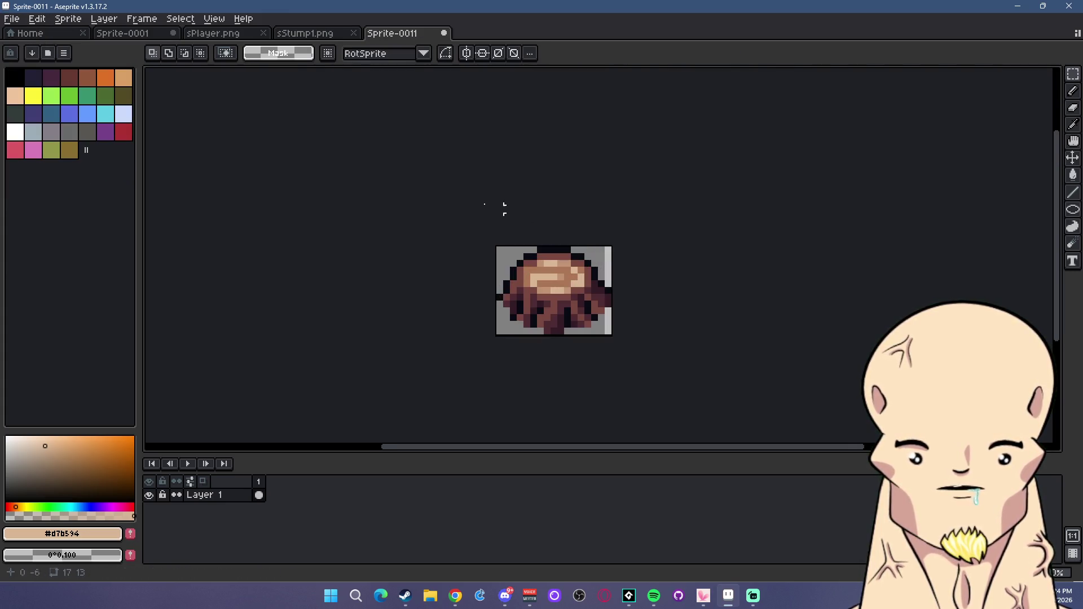
{"action": "left_click", "coordinate": [12, 18]}
{"action": "left_click", "coordinate": [299, 252]}
{"action": "left_click", "coordinate": [116, 370]}
{"action": "type", "text": "sS"}
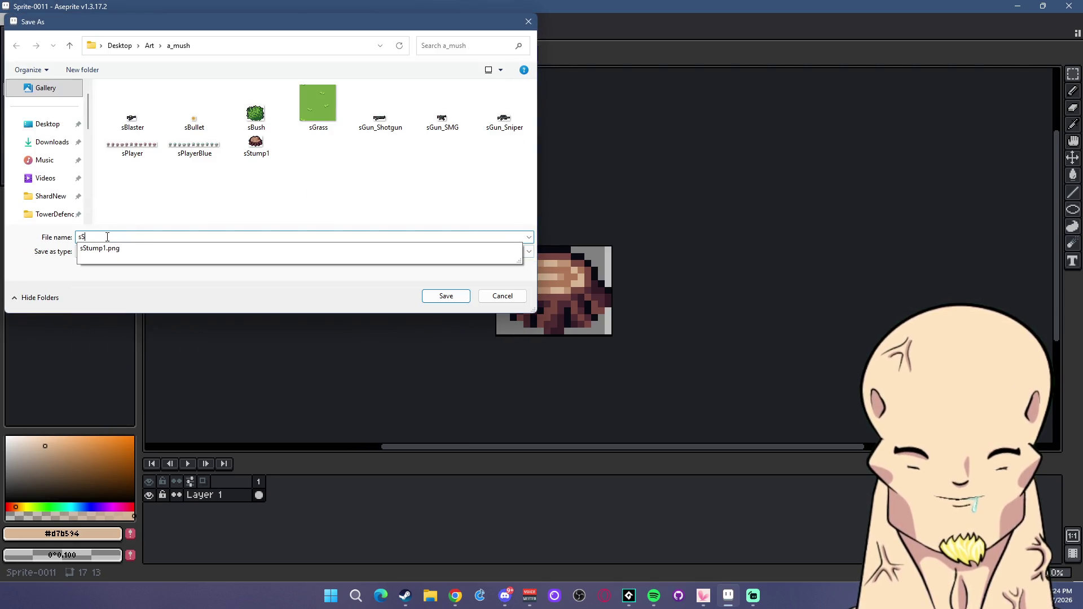
{"action": "type", "text": "p2"}
{"action": "left_click", "coordinate": [443, 296]}
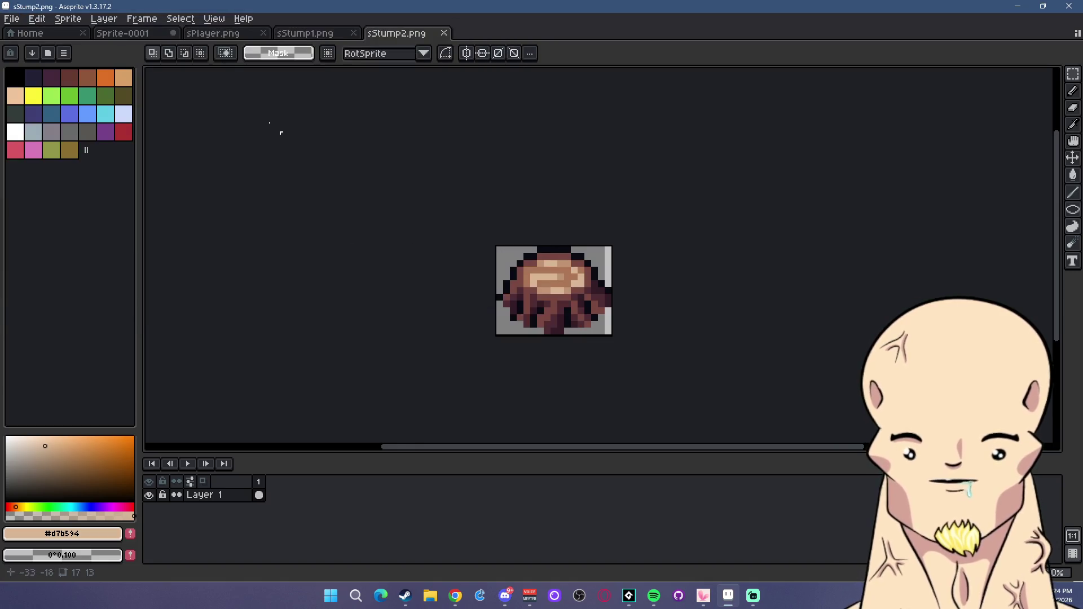
{"action": "left_click", "coordinate": [443, 33]}
{"action": "left_click", "coordinate": [355, 34]}
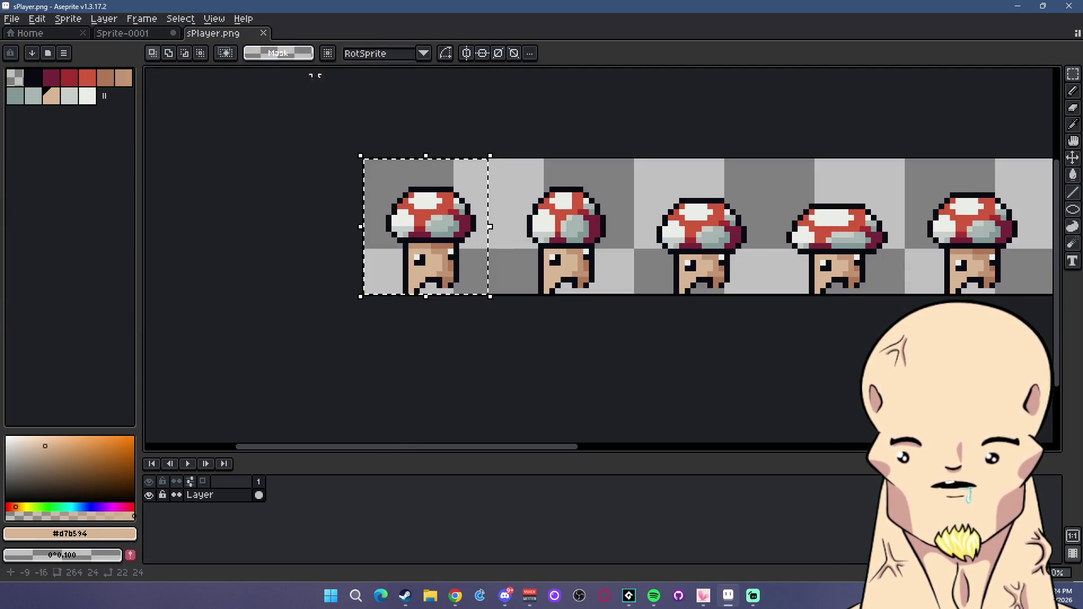
Copy the fallen log from the props sheet into a new 51x17 sprite.
{"action": "left_click", "coordinate": [121, 33]}
{"action": "scroll", "coordinate": [711, 223], "scroll_direction": "down", "scroll_amount": 2}
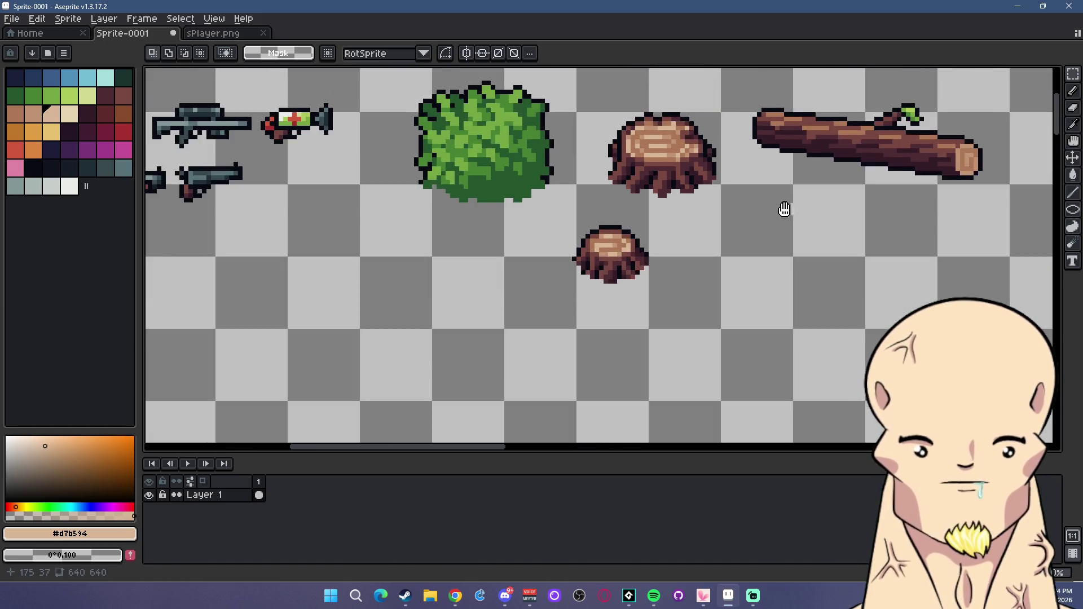
{"action": "scroll", "coordinate": [573, 213], "scroll_direction": "up", "scroll_amount": 1}
{"action": "scroll", "coordinate": [576, 184], "scroll_direction": "up", "scroll_amount": 1}
{"action": "scroll", "coordinate": [613, 176], "scroll_direction": "up", "scroll_amount": 1}
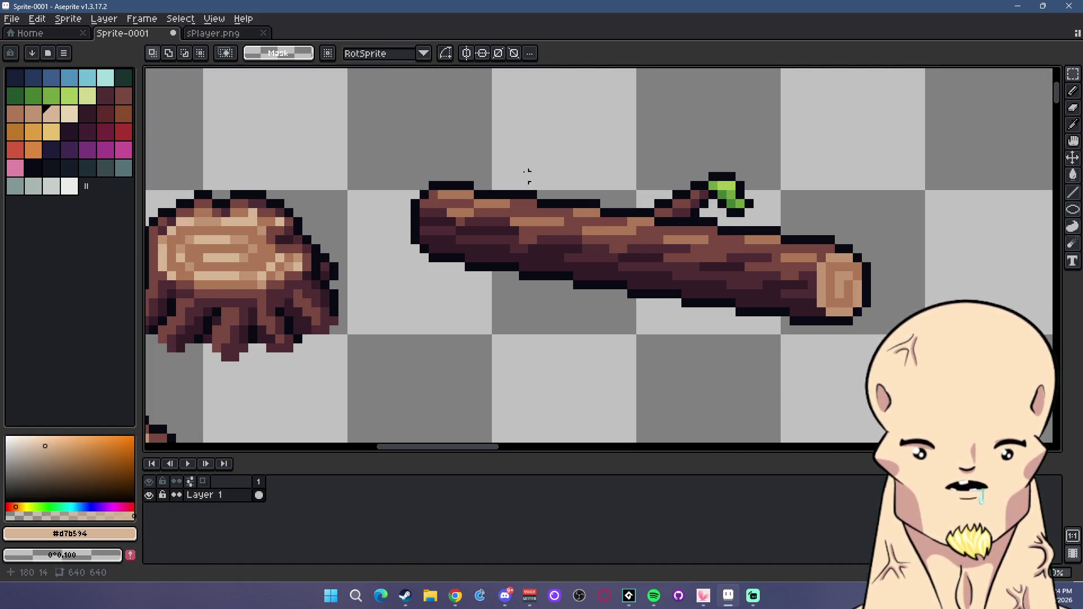
{"action": "left_click_drag", "start_coordinate": [415, 176], "coordinate": [872, 326]}
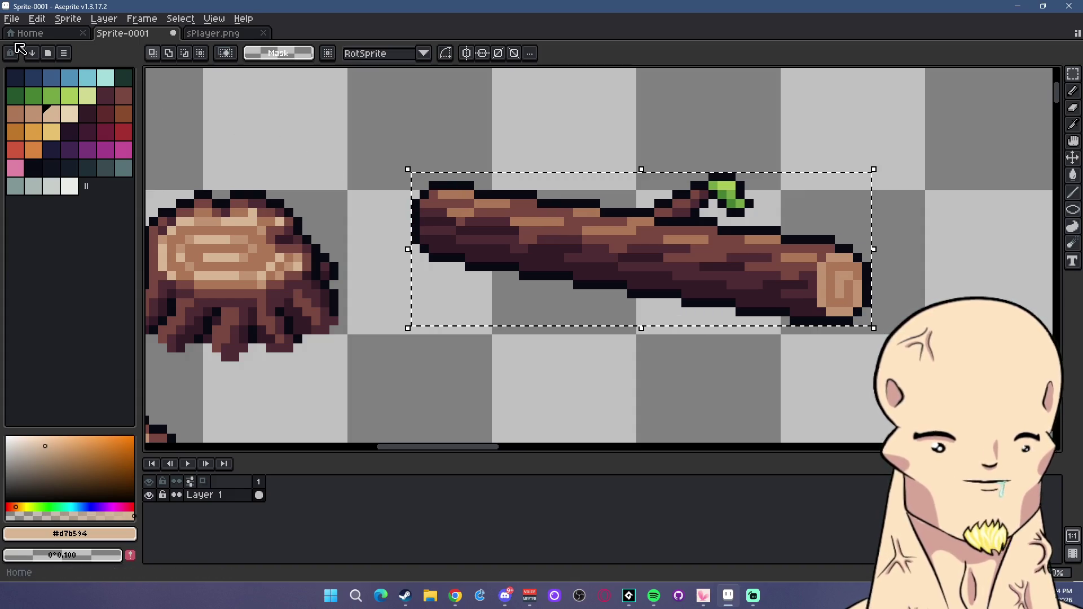
{"action": "left_click", "coordinate": [11, 18]}
{"action": "left_click", "coordinate": [31, 35]}
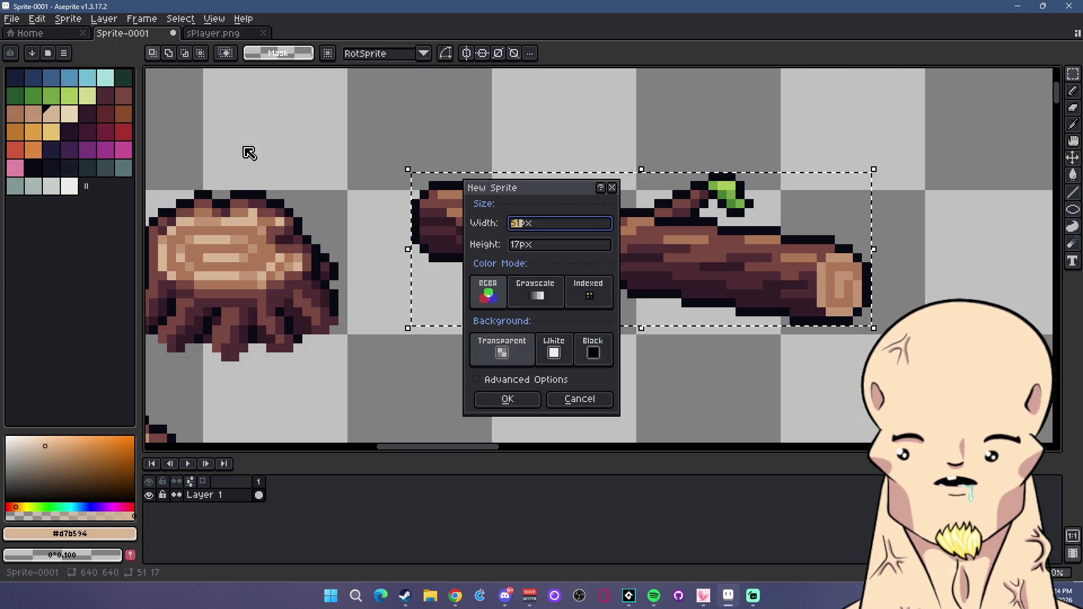
{"action": "left_click", "coordinate": [533, 403]}
{"action": "key", "text": "ctrl+v"}
Save the log sprite as PNG named sFallenLog1.png in the a_mush folder.
{"action": "left_click", "coordinate": [11, 18]}
{"action": "left_click", "coordinate": [57, 90]}
{"action": "left_click", "coordinate": [169, 251]}
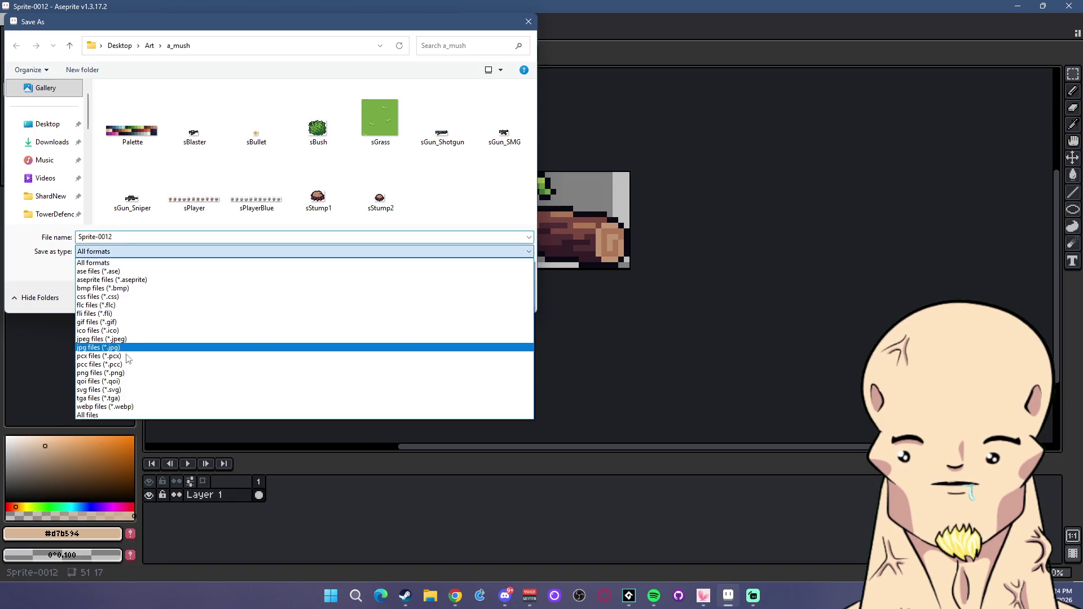
{"action": "left_click", "coordinate": [100, 373]}
{"action": "double_click", "coordinate": [114, 236]}
{"action": "type", "text": "sF"}
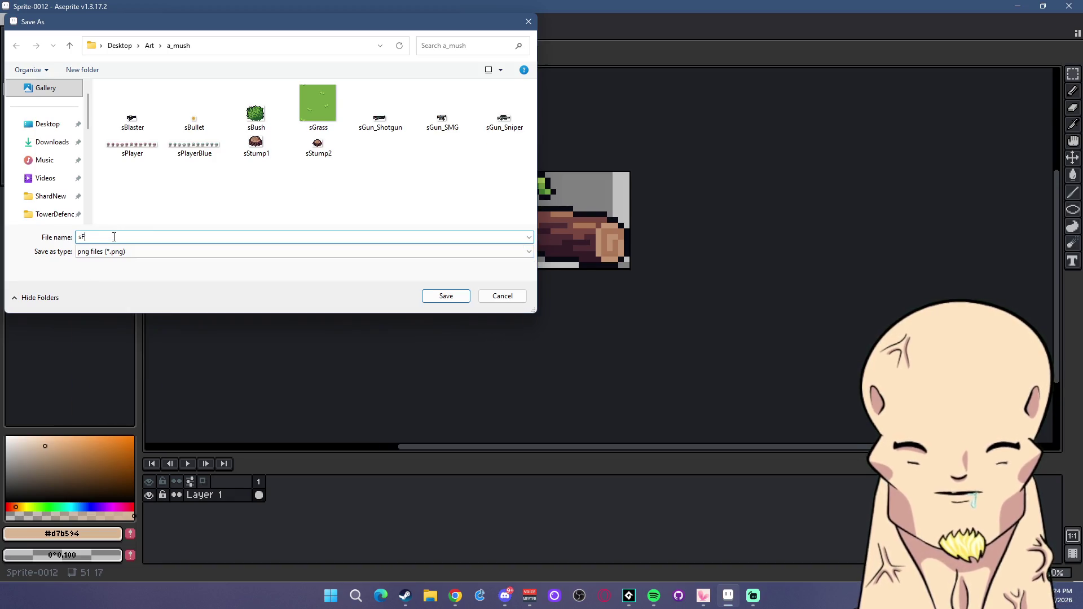
{"action": "type", "text": "allenLog1"}
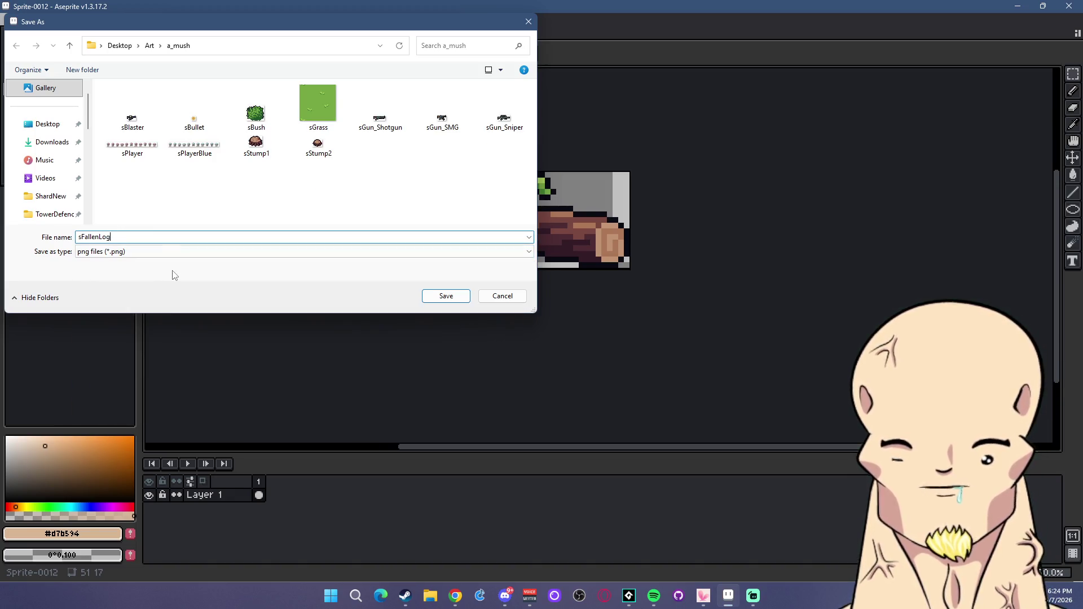
{"action": "key", "text": "Return"}
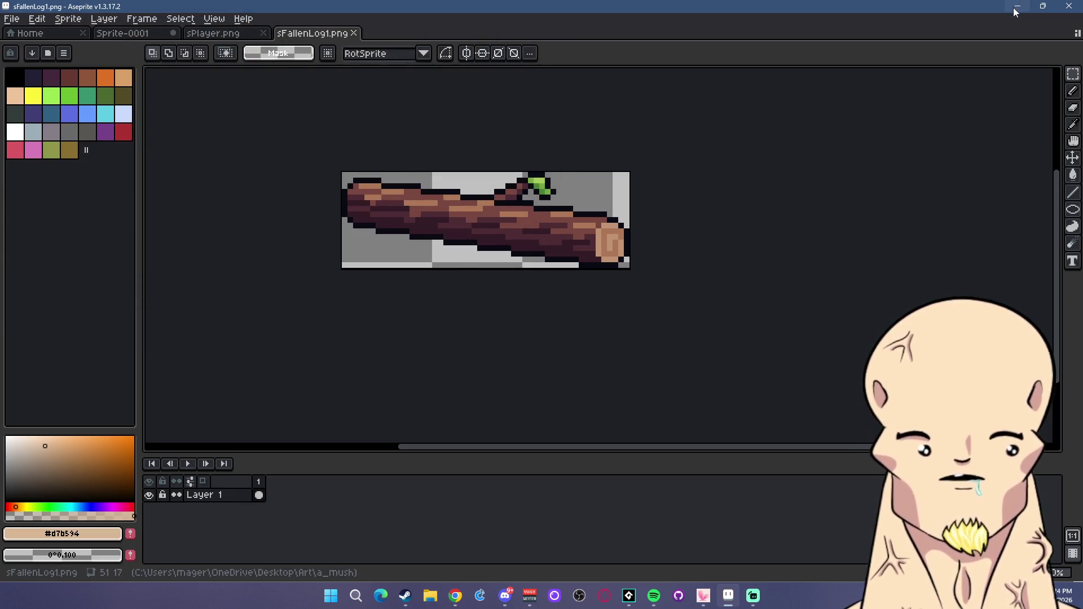
{"action": "key", "text": "alt+Tab"}
{"action": "scroll", "coordinate": [970, 254], "scroll_direction": "down", "scroll_amount": 3}
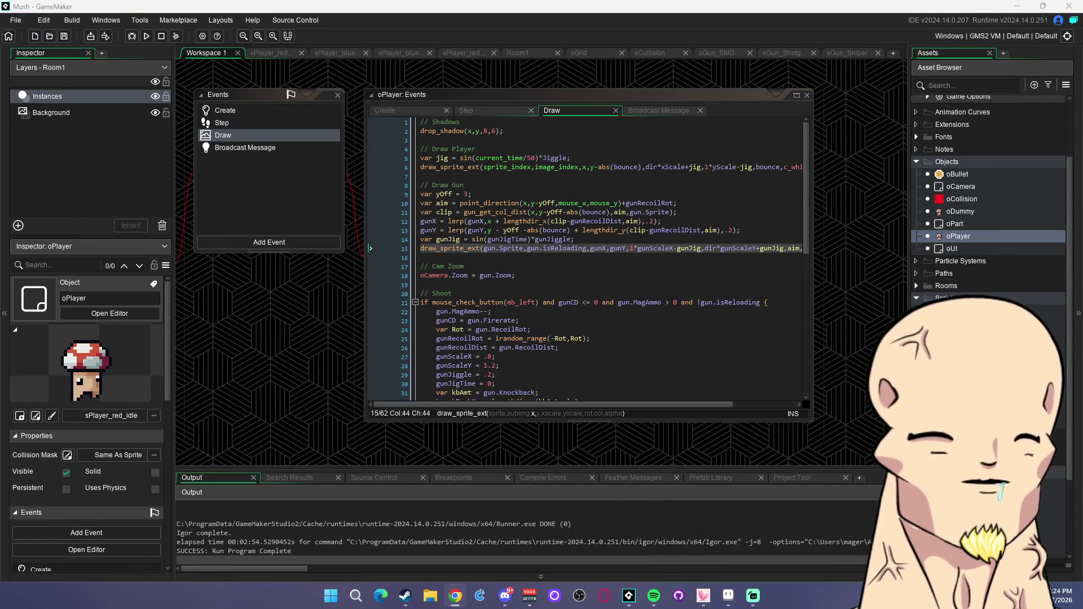
{"action": "scroll", "coordinate": [970, 254], "scroll_direction": "down", "scroll_amount": 3}
{"action": "scroll", "coordinate": [988, 200], "scroll_direction": "down", "scroll_amount": 1}
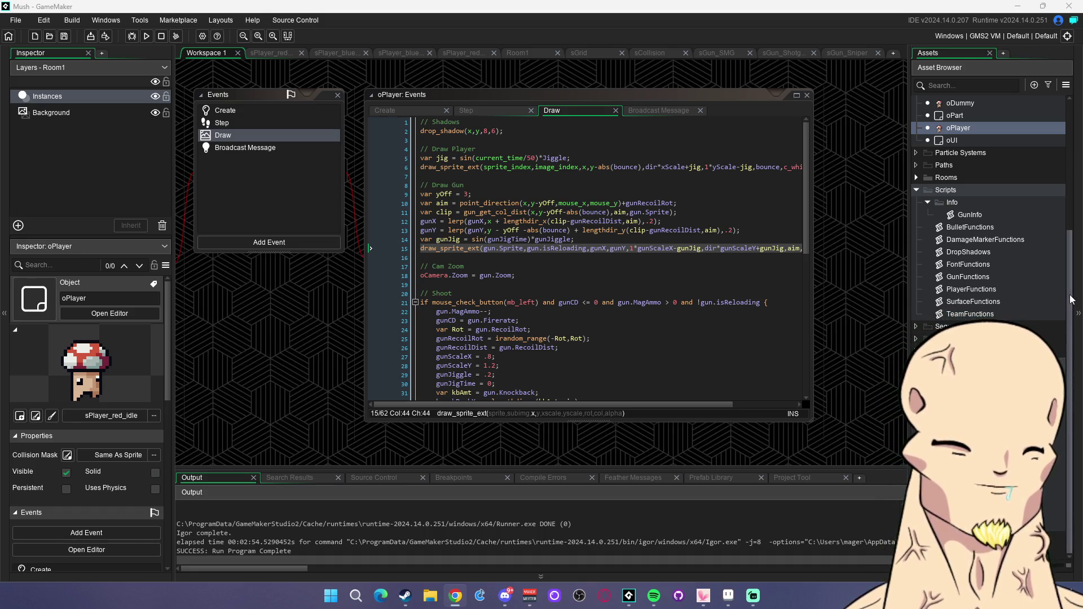
{"action": "left_click", "coordinate": [973, 214]}
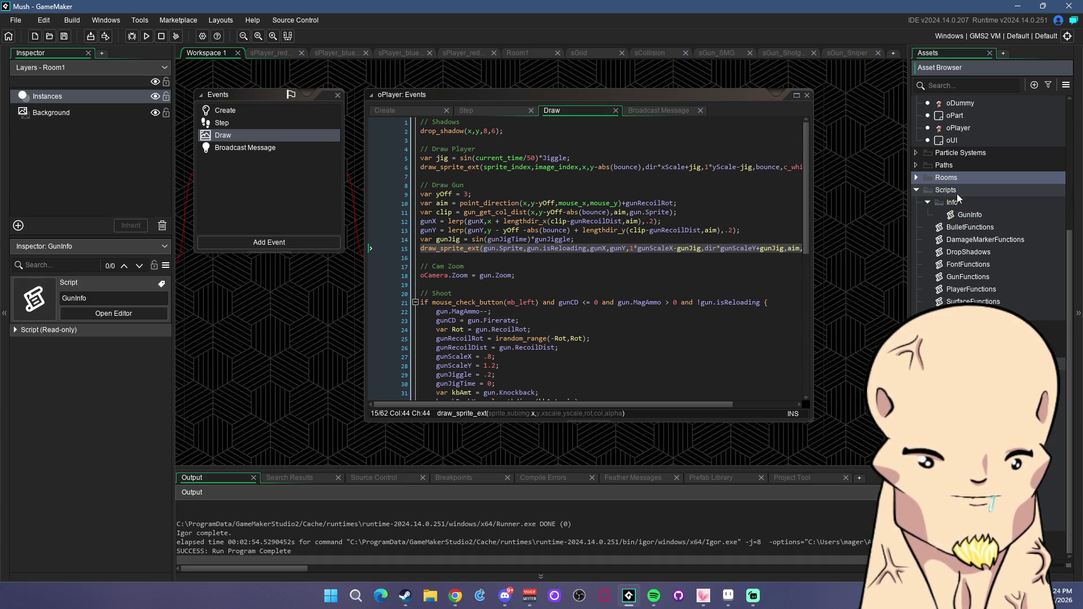
{"action": "left_click", "coordinate": [956, 192]}
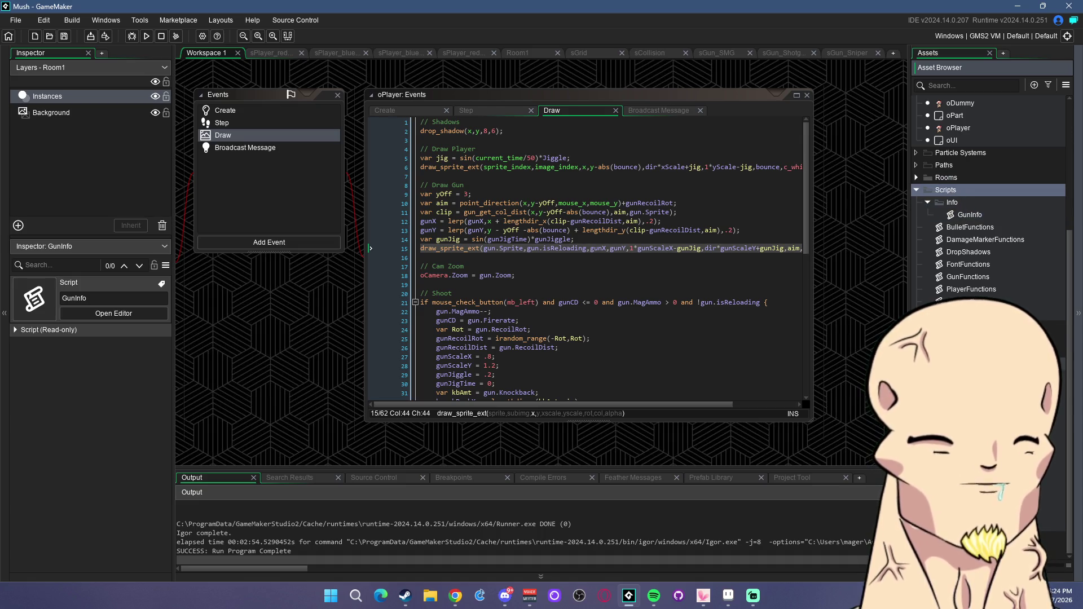
{"action": "key", "text": "alt+Tab"}
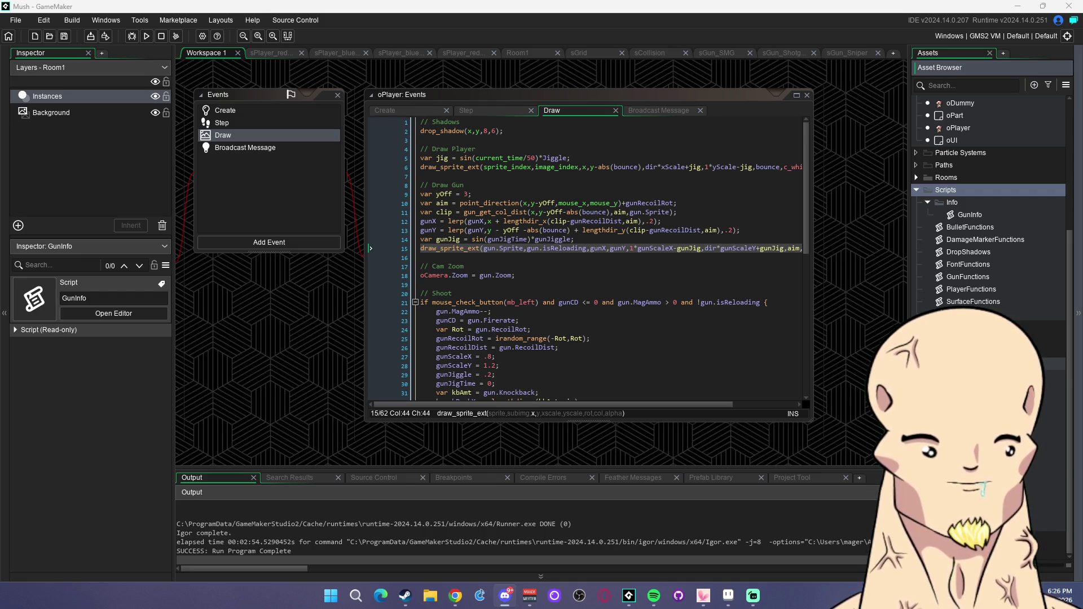
{"action": "mouse_move", "coordinate": [752, 595]}
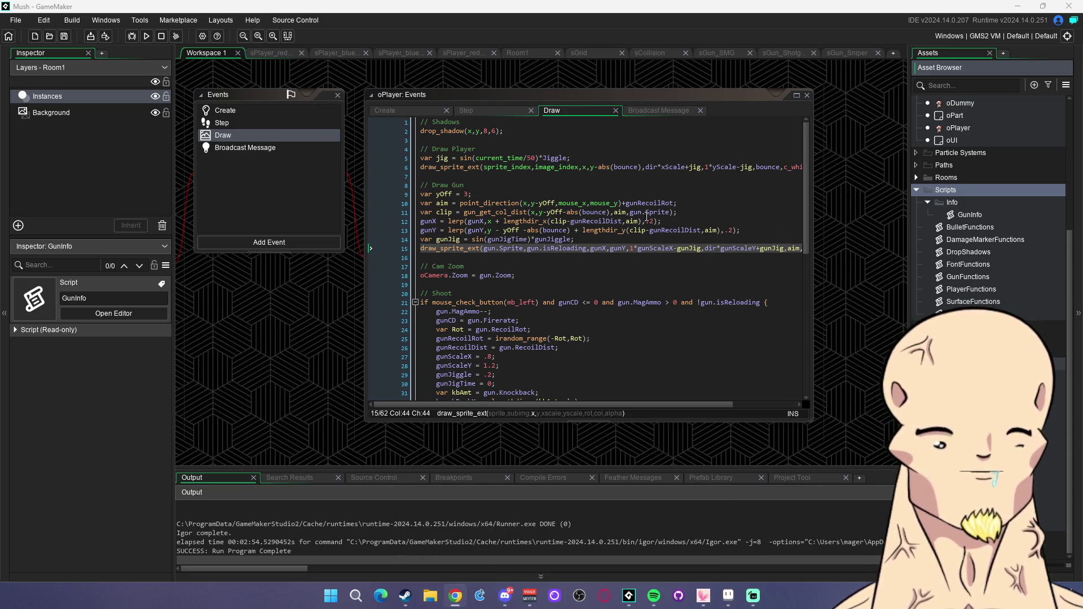
{"action": "left_click", "coordinate": [627, 229]}
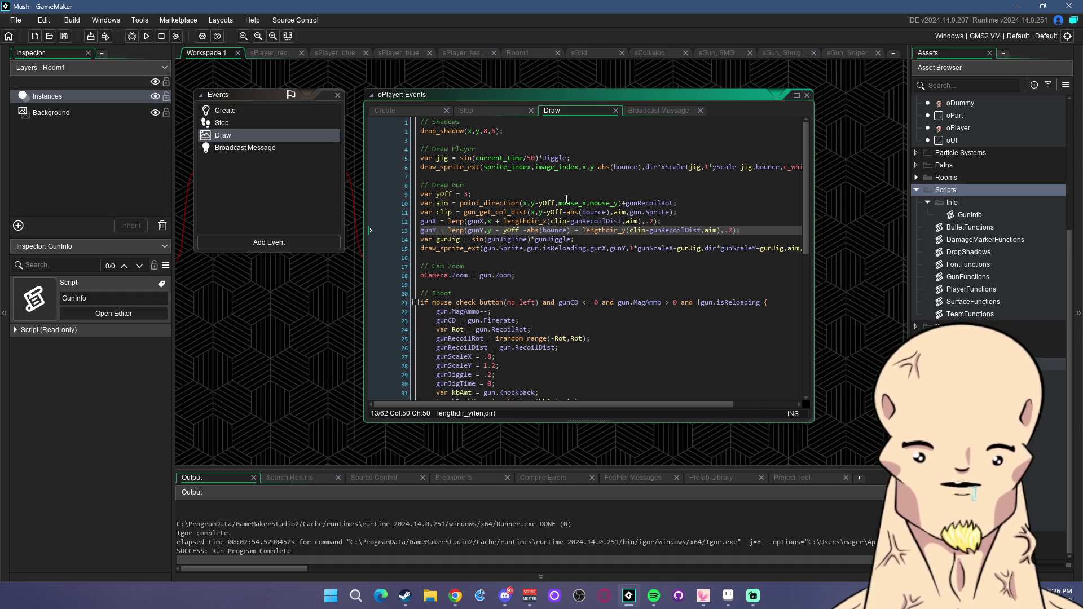
Create a new empty 16x16 sprite, Sprite13, from the Asset Browser's Create menu.
{"action": "left_click", "coordinate": [699, 215]}
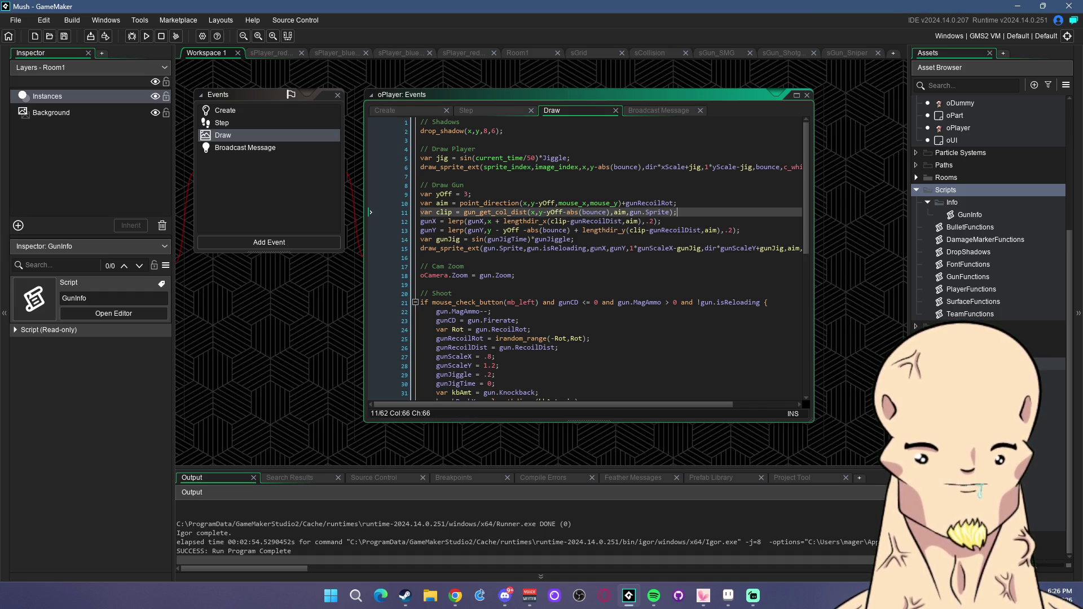
{"action": "right_click", "coordinate": [947, 364]}
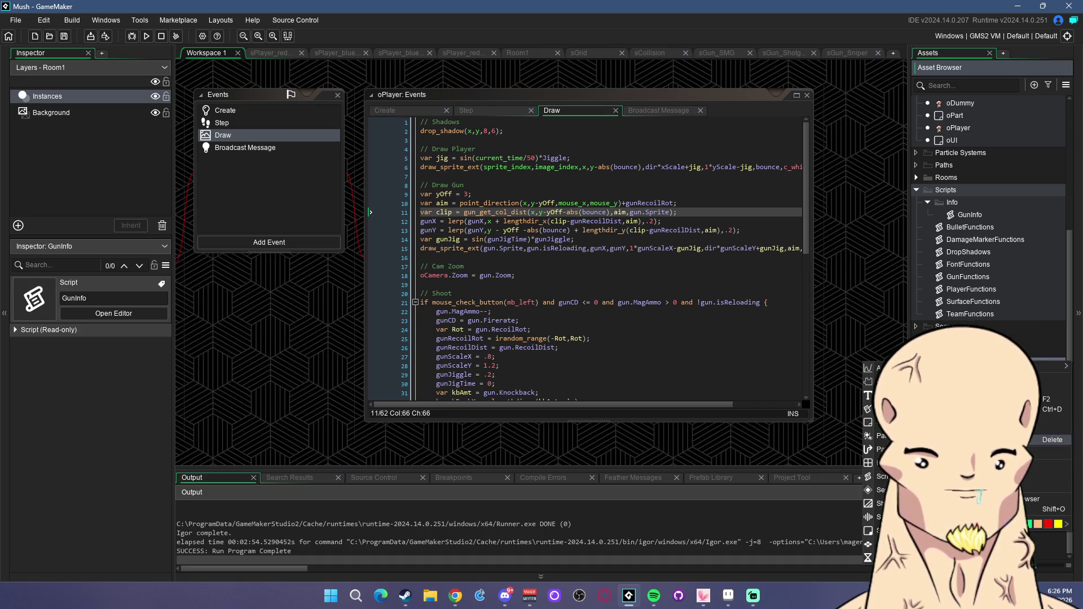
{"action": "left_click", "coordinate": [1052, 440]}
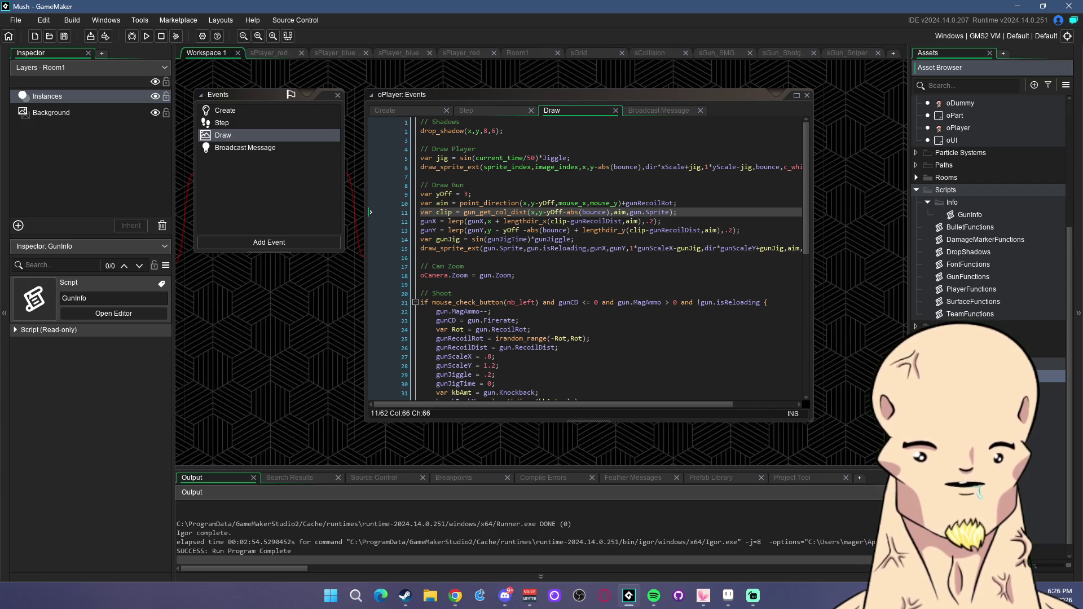
{"action": "right_click", "coordinate": [959, 377]}
{"action": "mouse_move", "coordinate": [880, 384]}
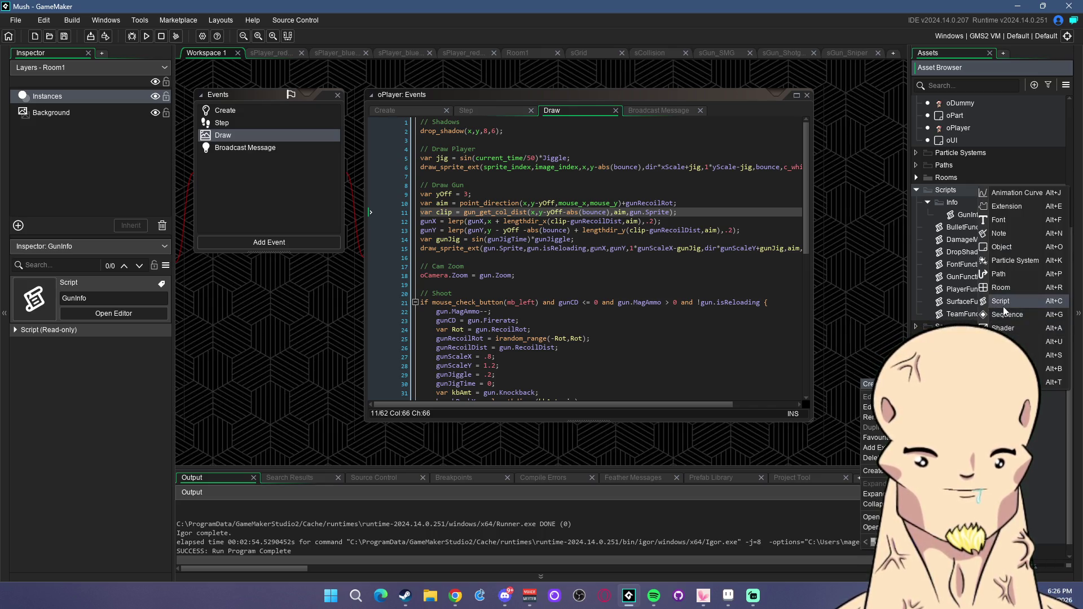
{"action": "left_click", "coordinate": [1003, 355]}
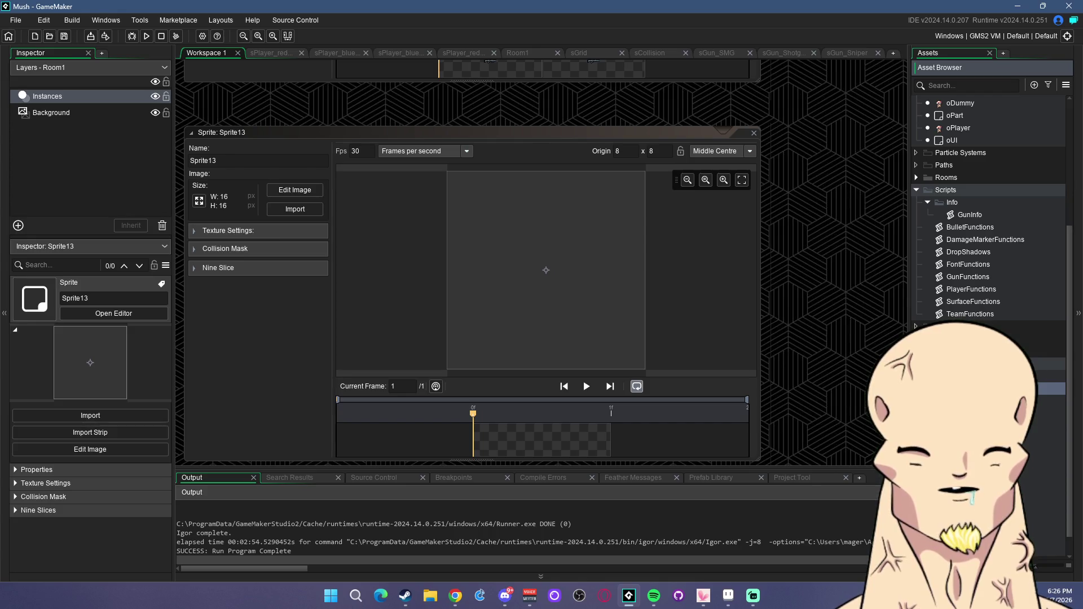
Import the 31x27 sBush image, set a manual collision mask, and place the origin at 16,17.
{"action": "left_click", "coordinate": [307, 209]}
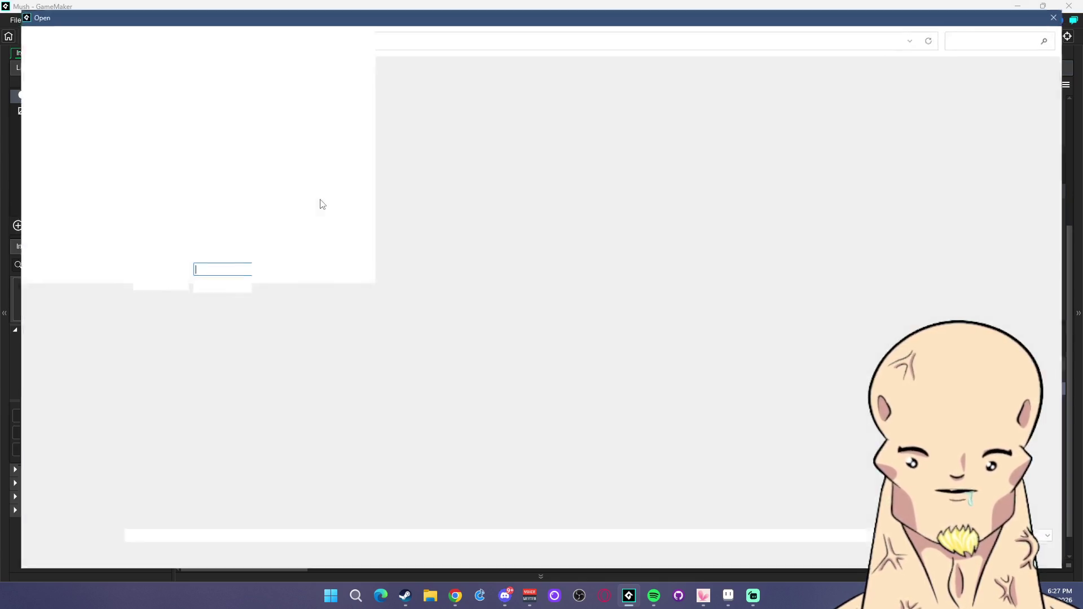
{"action": "double_click", "coordinate": [254, 107]}
{"action": "left_click", "coordinate": [583, 312]}
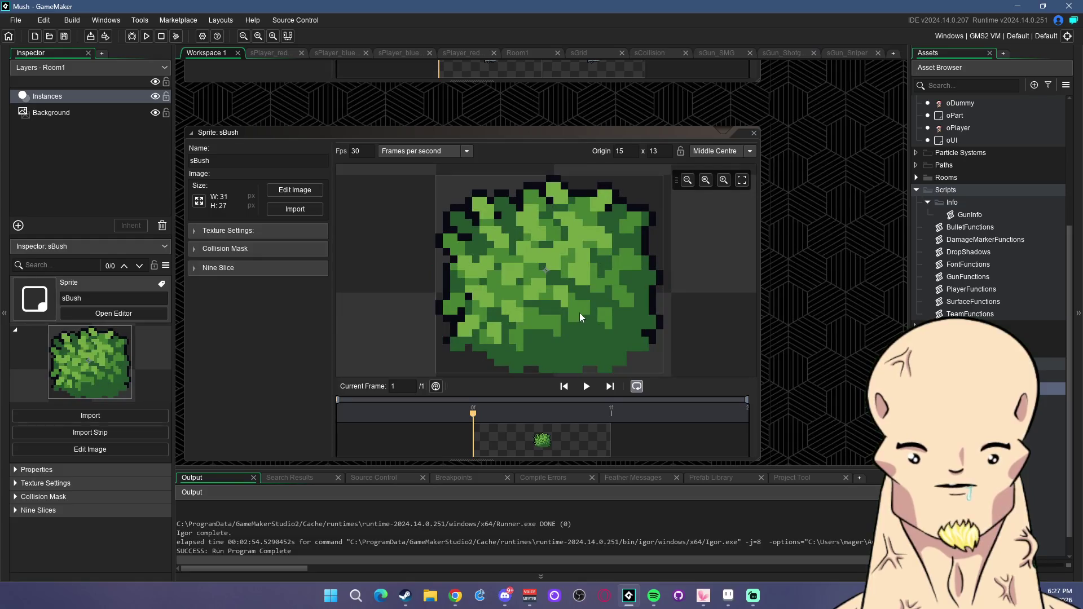
{"action": "left_click", "coordinate": [206, 249]}
{"action": "left_click", "coordinate": [287, 268]}
{"action": "left_click", "coordinate": [296, 298]}
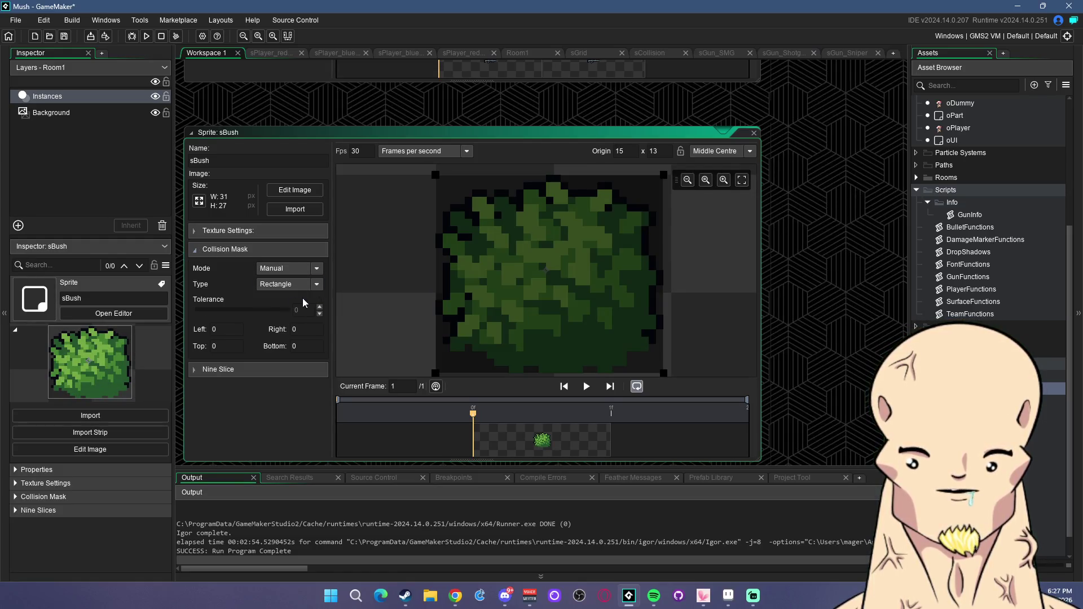
{"action": "left_click_drag", "start_coordinate": [439, 177], "coordinate": [442, 289]}
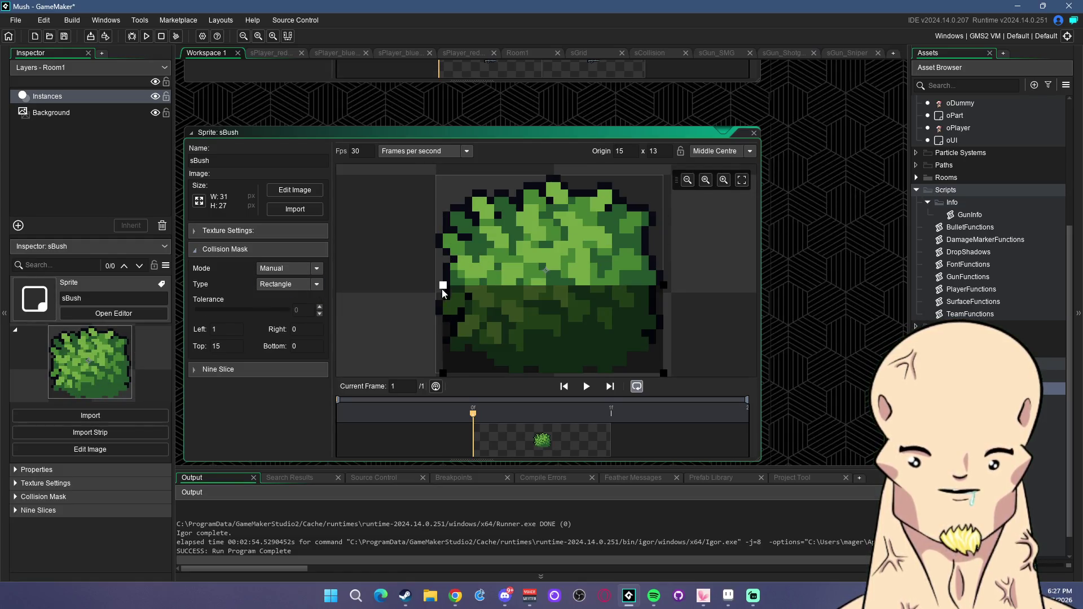
{"action": "left_click", "coordinate": [557, 333]}
{"action": "mouse_move", "coordinate": [557, 334]}
{"action": "left_mouse_down"}
{"action": "mouse_move", "coordinate": [555, 184]}
{"action": "mouse_move", "coordinate": [561, 298]}
{"action": "left_mouse_up"}
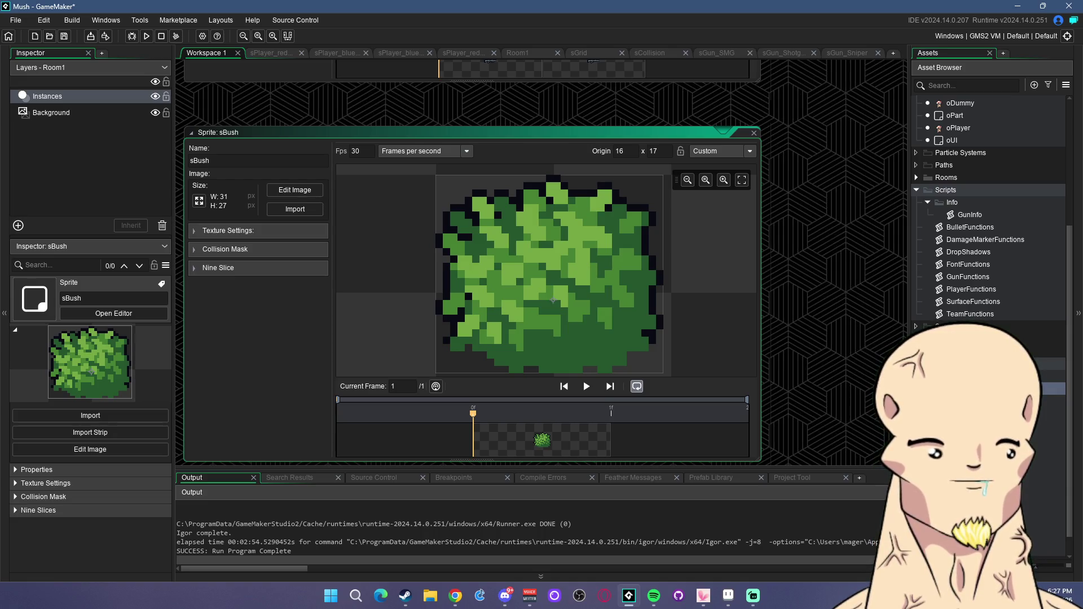
Duplicate the bush sprite and name the copy sStump1.
{"action": "right_click", "coordinate": [959, 388]}
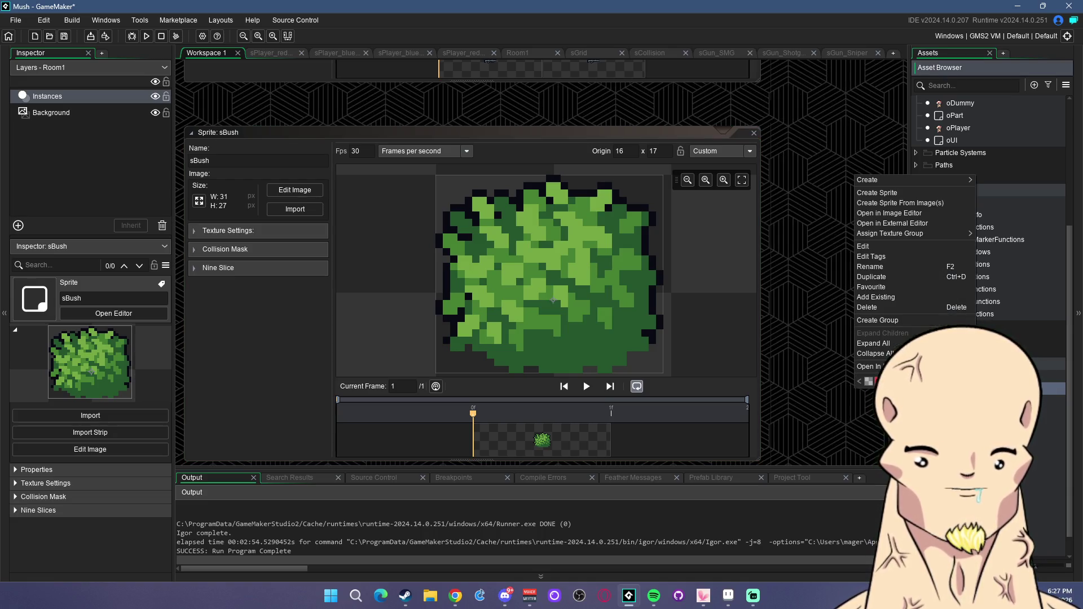
{"action": "left_click", "coordinate": [895, 277]}
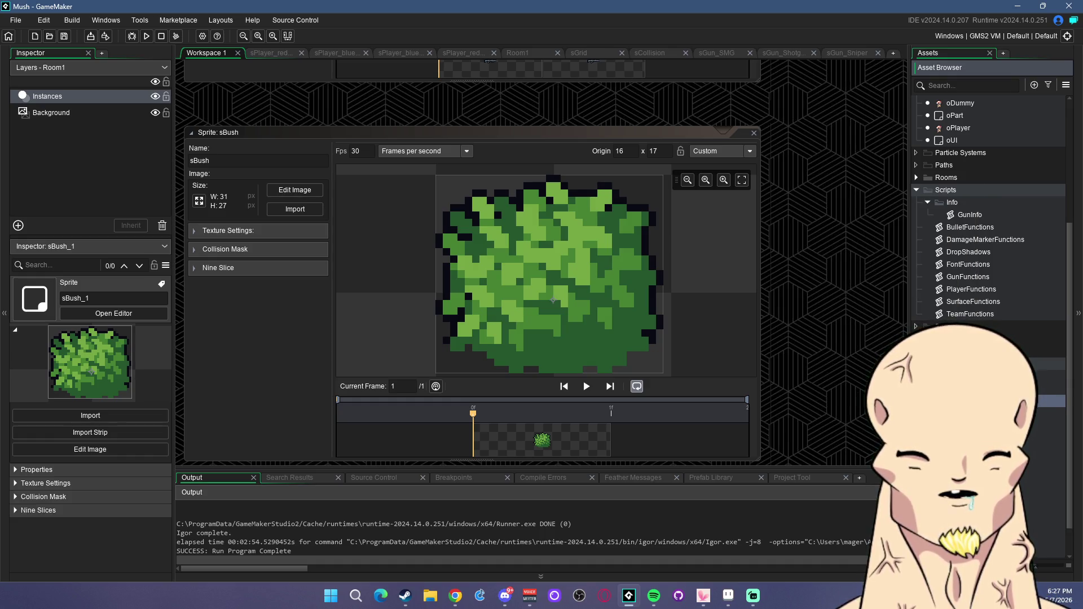
{"action": "type", "text": "sStump1"}
{"action": "key", "text": "Return"}
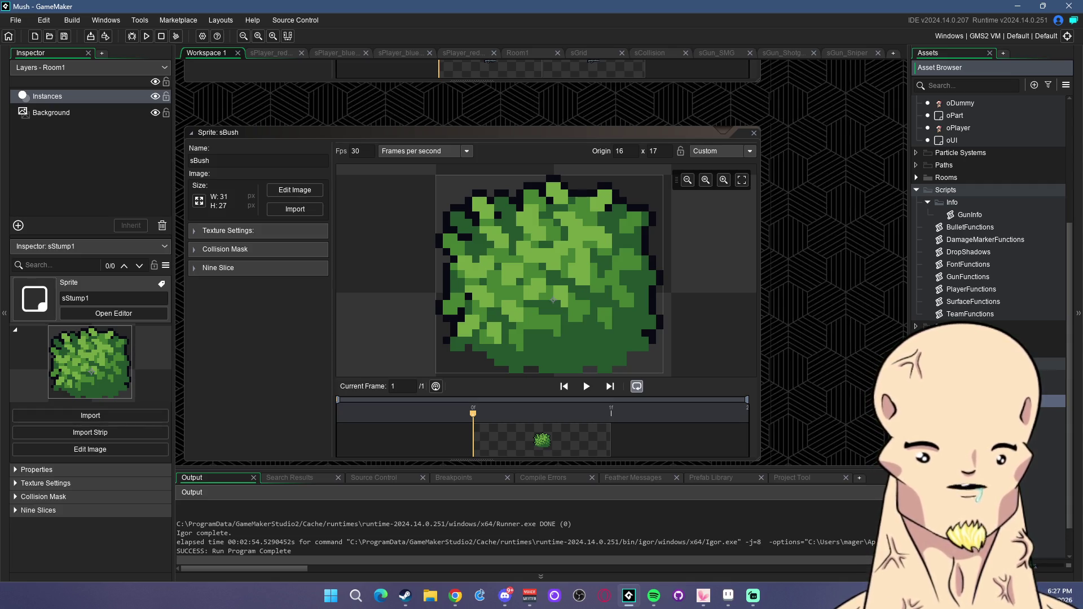
Replace sStump1's image with the 24x19 stump and set its origin to 12,12.
{"action": "left_click", "coordinate": [294, 209]}
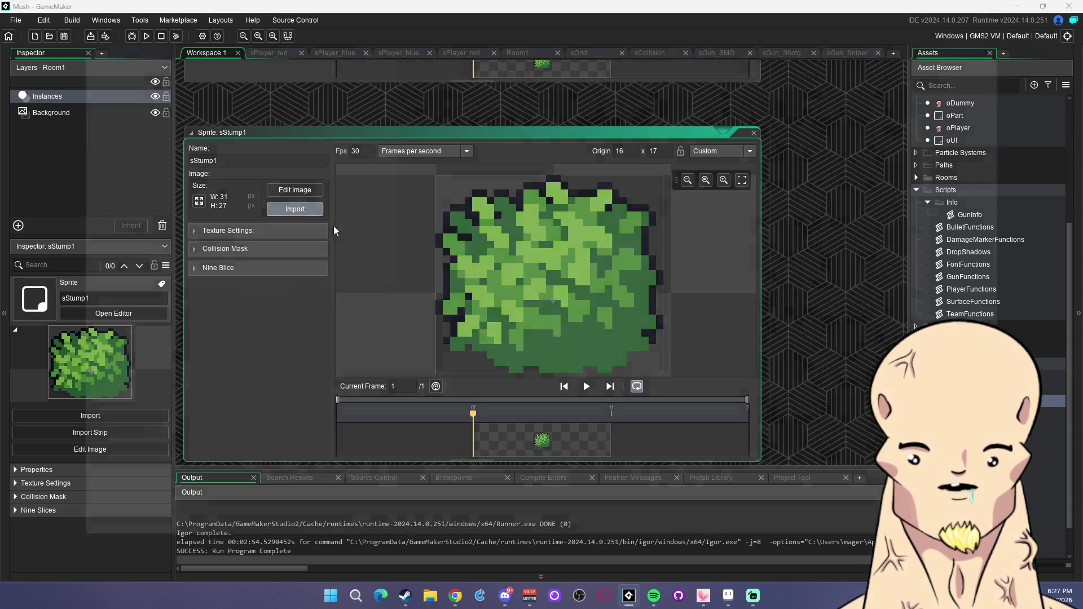
{"action": "double_click", "coordinate": [740, 115]}
{"action": "left_click", "coordinate": [598, 319]}
{"action": "left_click", "coordinate": [546, 302]}
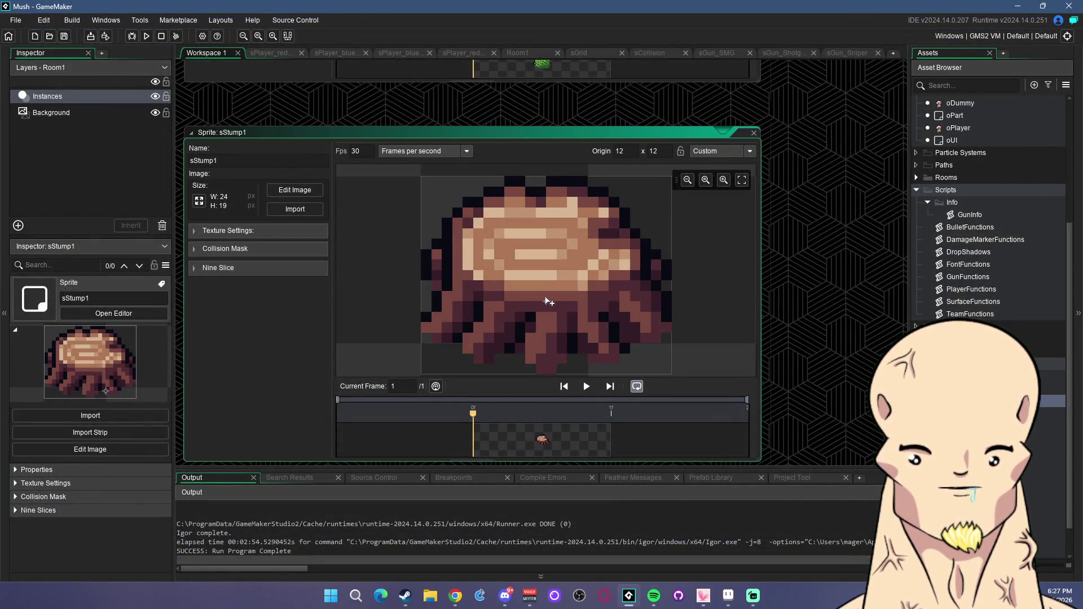
Tighten the stump's manual collision mask to the stump's edges.
{"action": "left_click", "coordinate": [193, 250]}
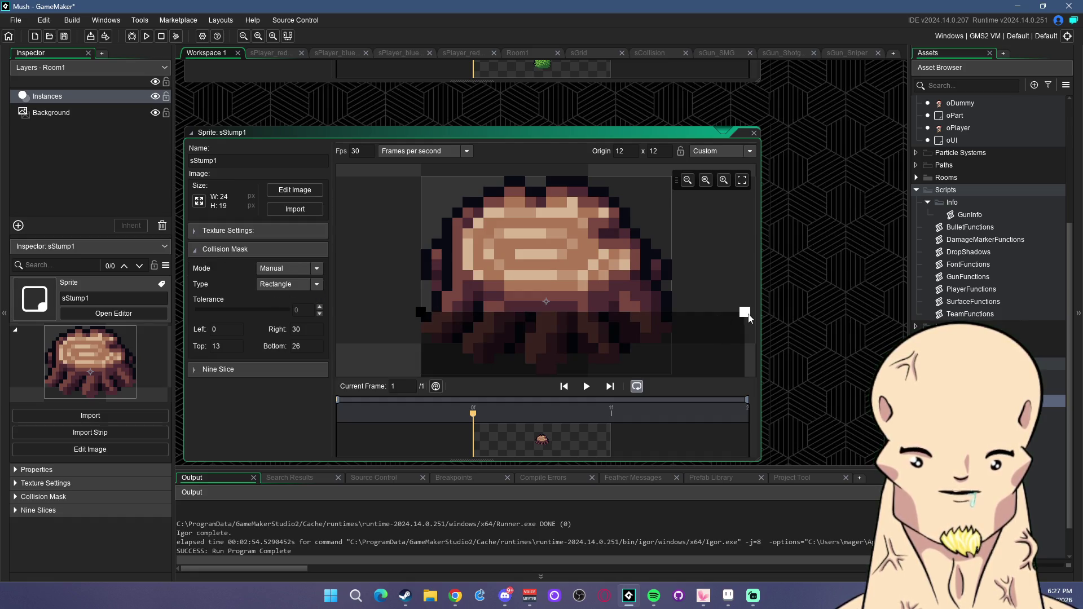
{"action": "left_click_drag", "start_coordinate": [745, 312], "coordinate": [672, 261]}
{"action": "scroll", "coordinate": [698, 249], "scroll_direction": "down", "scroll_amount": 1}
{"action": "scroll", "coordinate": [700, 327], "scroll_direction": "down", "scroll_amount": 1}
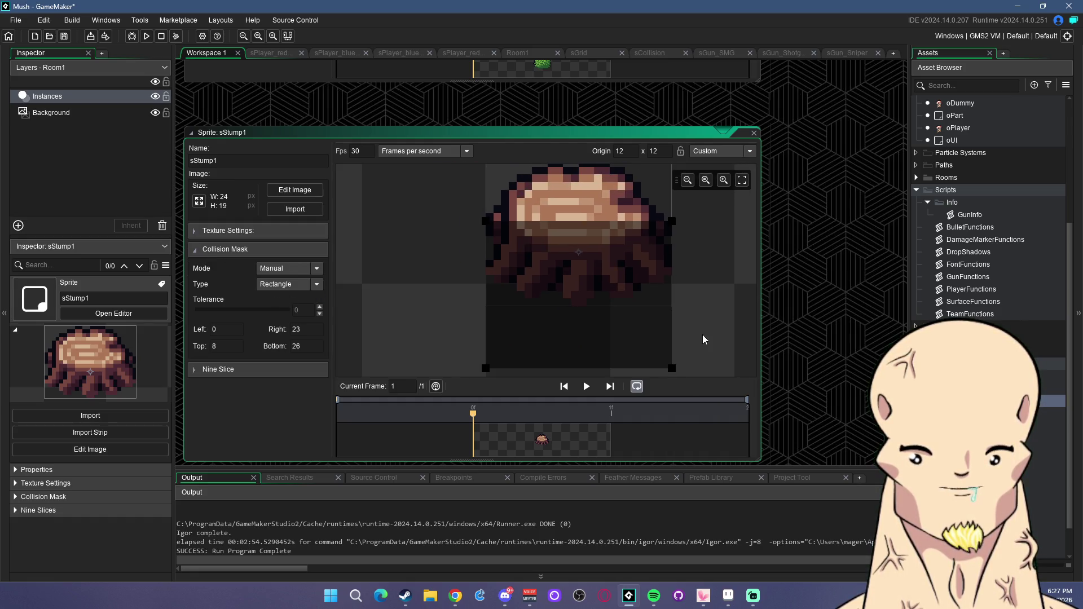
{"action": "left_click_drag", "start_coordinate": [672, 374], "coordinate": [672, 310]}
{"action": "scroll", "coordinate": [724, 258], "scroll_direction": "up", "scroll_amount": 1}
{"action": "left_click_drag", "start_coordinate": [676, 263], "coordinate": [667, 239]}
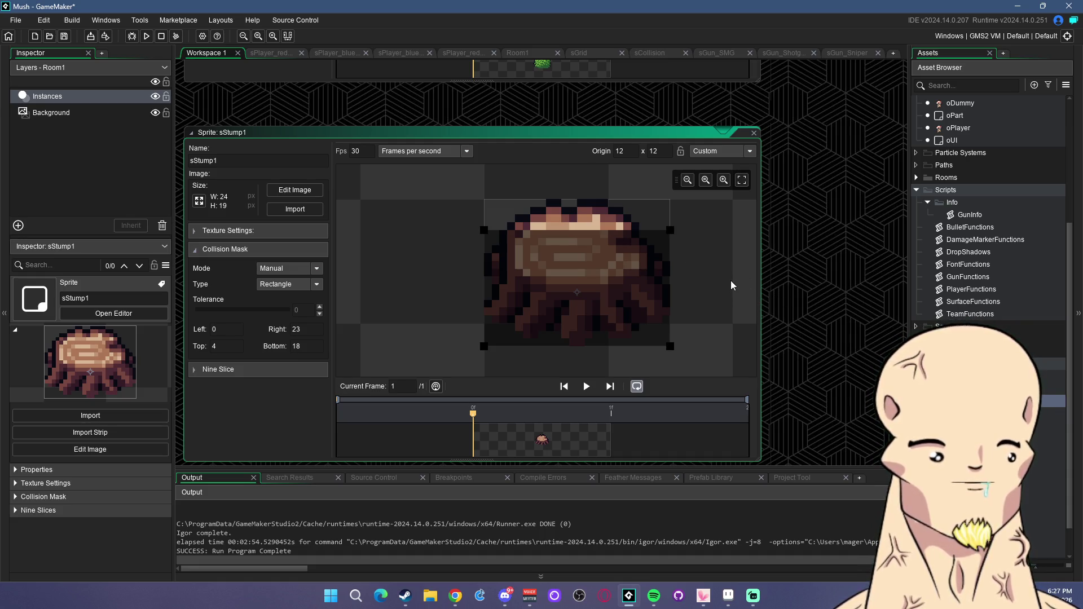
{"action": "scroll", "coordinate": [719, 282], "scroll_direction": "up", "scroll_amount": 1}
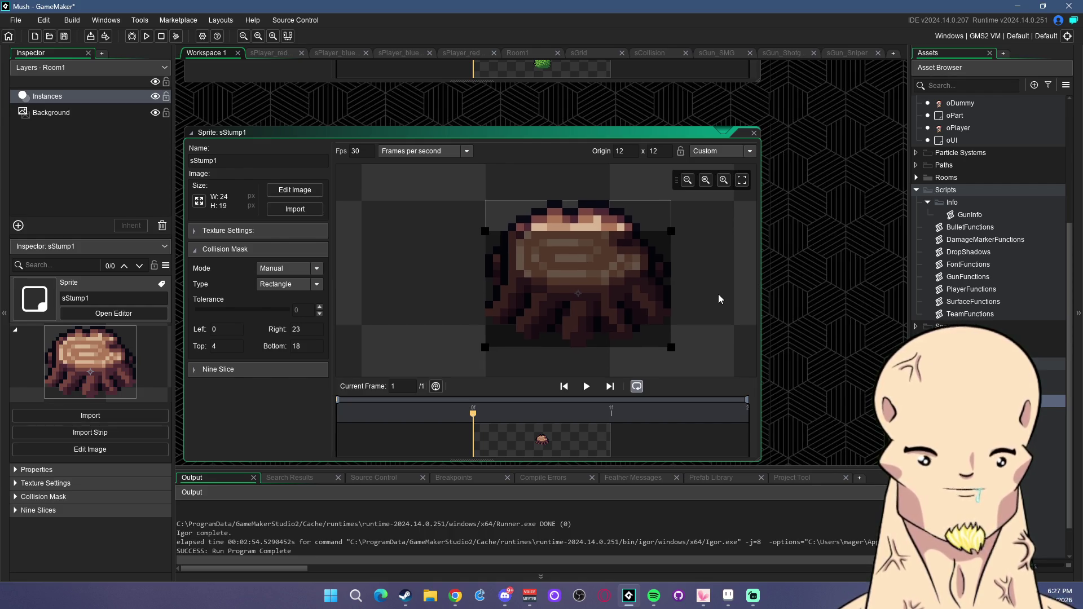
{"action": "scroll", "coordinate": [717, 293], "scroll_direction": "down", "scroll_amount": 1}
Duplicate the stump sprite as sStump2 and pick the sStump2 image for it.
{"action": "right_click", "coordinate": [969, 401]}
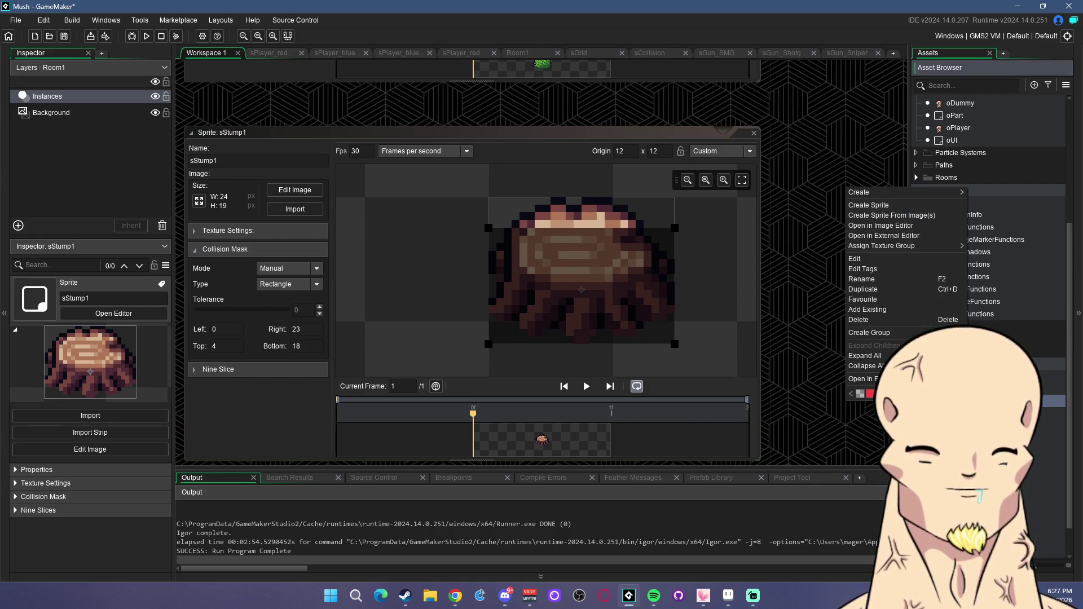
{"action": "left_click", "coordinate": [900, 294]}
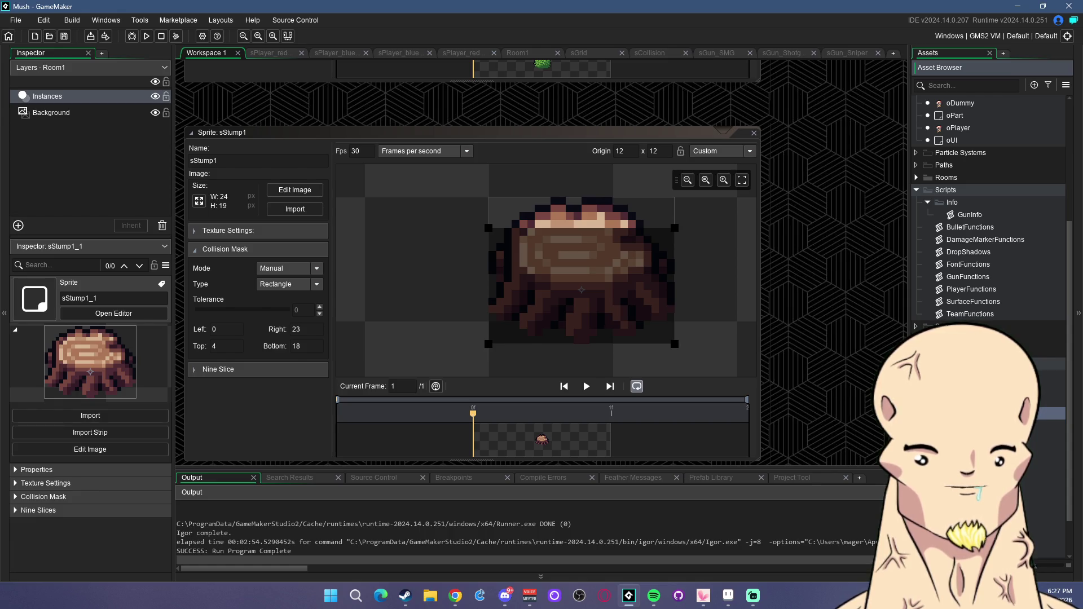
{"action": "left_click", "coordinate": [294, 208]}
{"action": "double_click", "coordinate": [802, 119]}
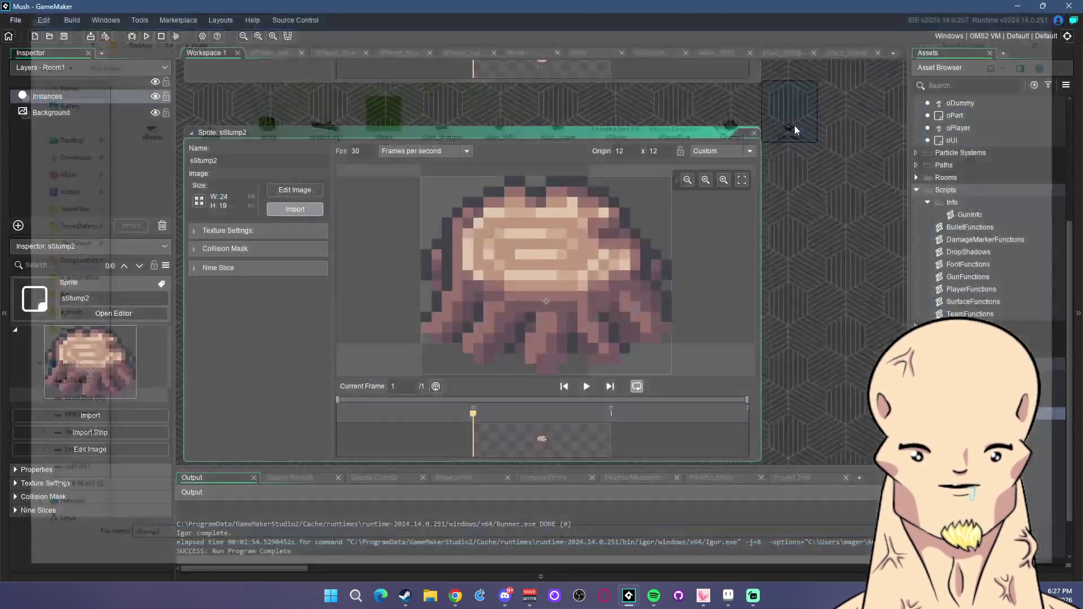
Import the 17x13 small stump, set origin 9,8, and shrink a manual mask to fit.
{"action": "left_click", "coordinate": [584, 314]}
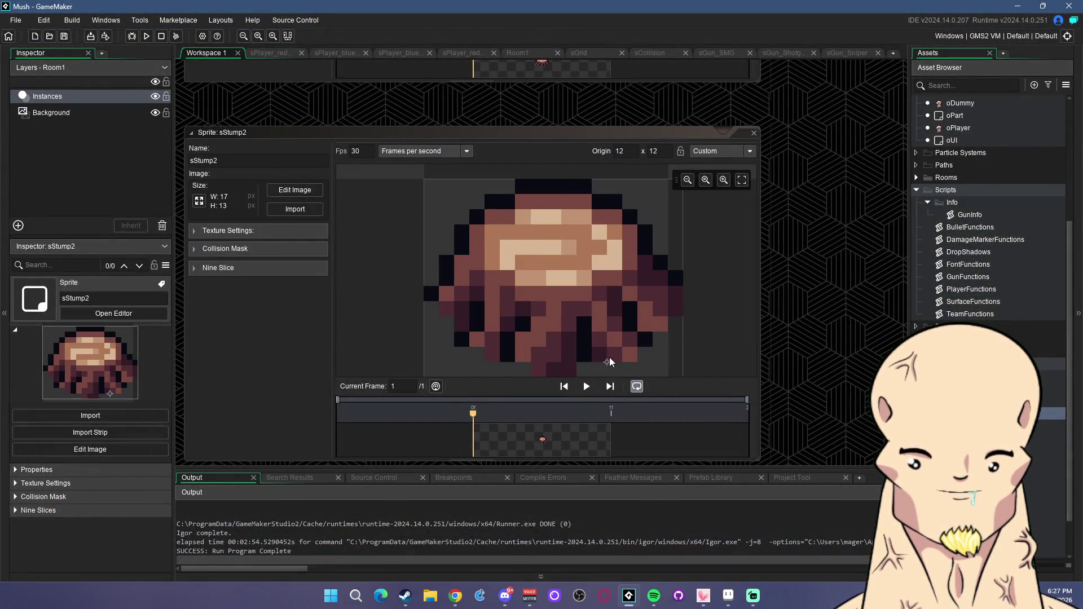
{"action": "left_click", "coordinate": [553, 300]}
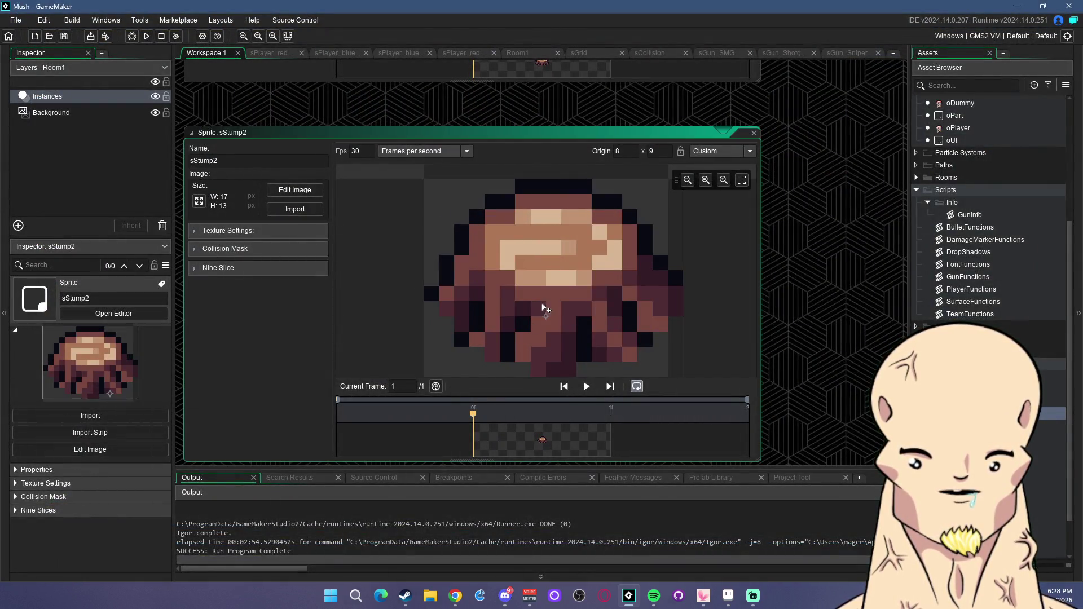
{"action": "left_click", "coordinate": [220, 250]}
{"action": "left_click", "coordinate": [288, 268]}
{"action": "left_click", "coordinate": [289, 296]}
{"action": "scroll", "coordinate": [650, 260], "scroll_direction": "down", "scroll_amount": 2}
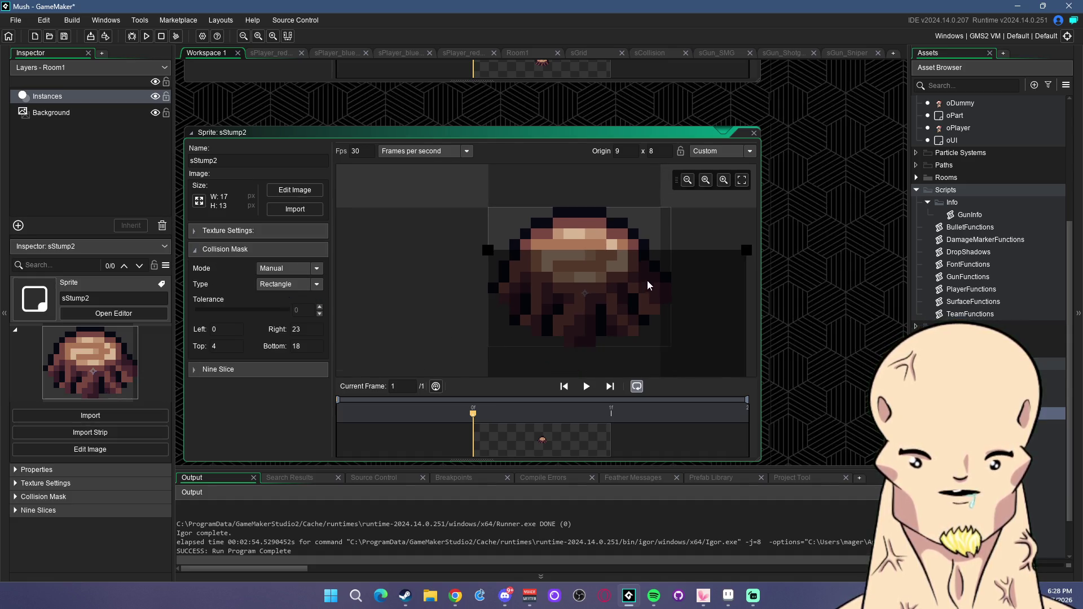
{"action": "scroll", "coordinate": [648, 278], "scroll_direction": "down", "scroll_amount": 2}
{"action": "left_click_drag", "start_coordinate": [679, 352], "coordinate": [628, 309]}
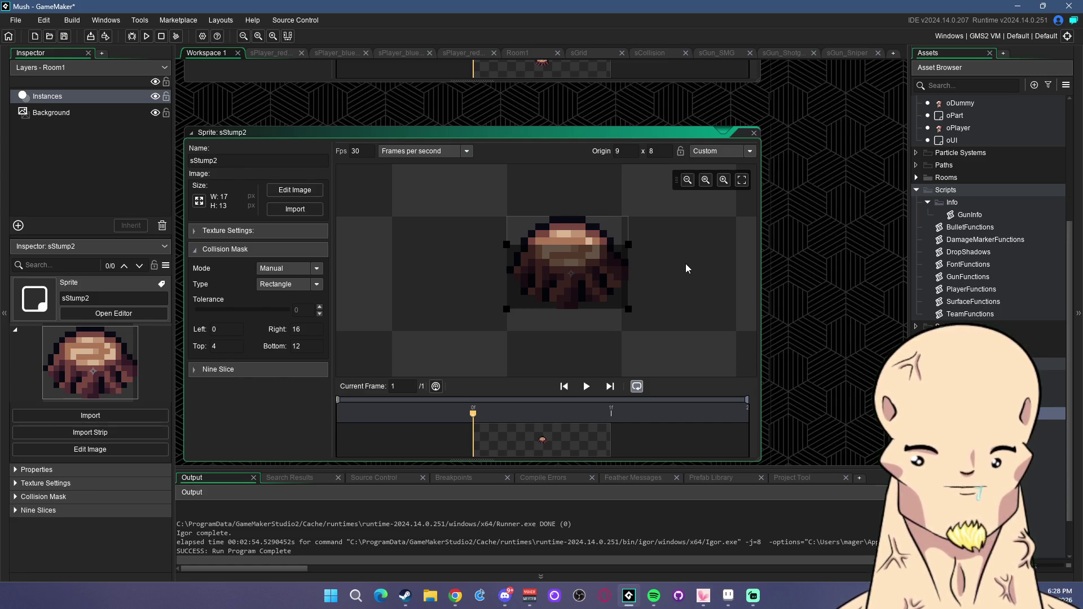
Duplicate the small stump sprite and name the copy sFallenLog.
{"action": "right_click", "coordinate": [984, 414]}
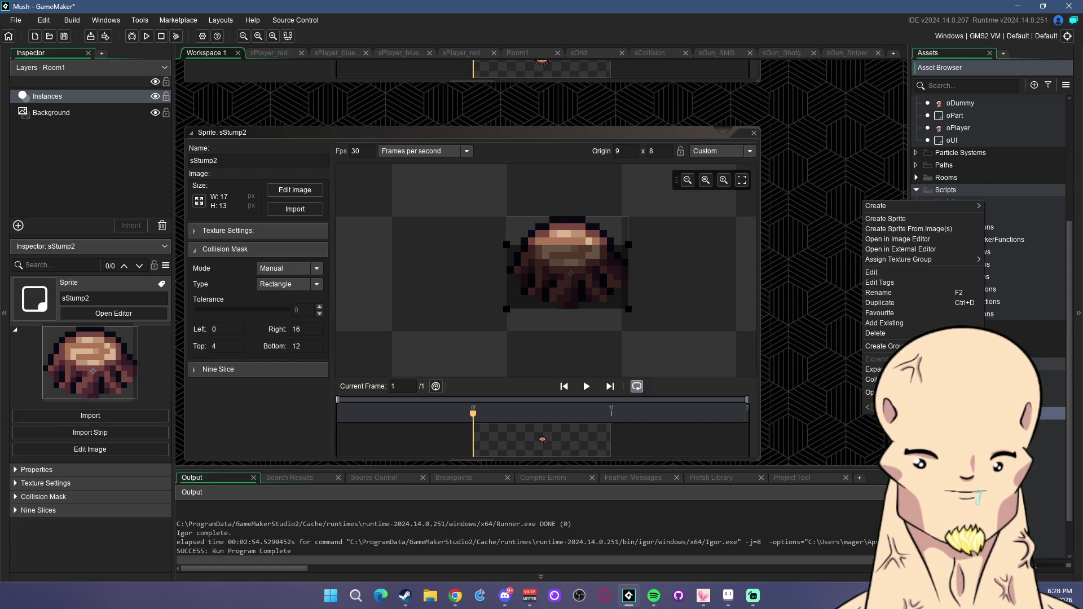
{"action": "left_click", "coordinate": [902, 303]}
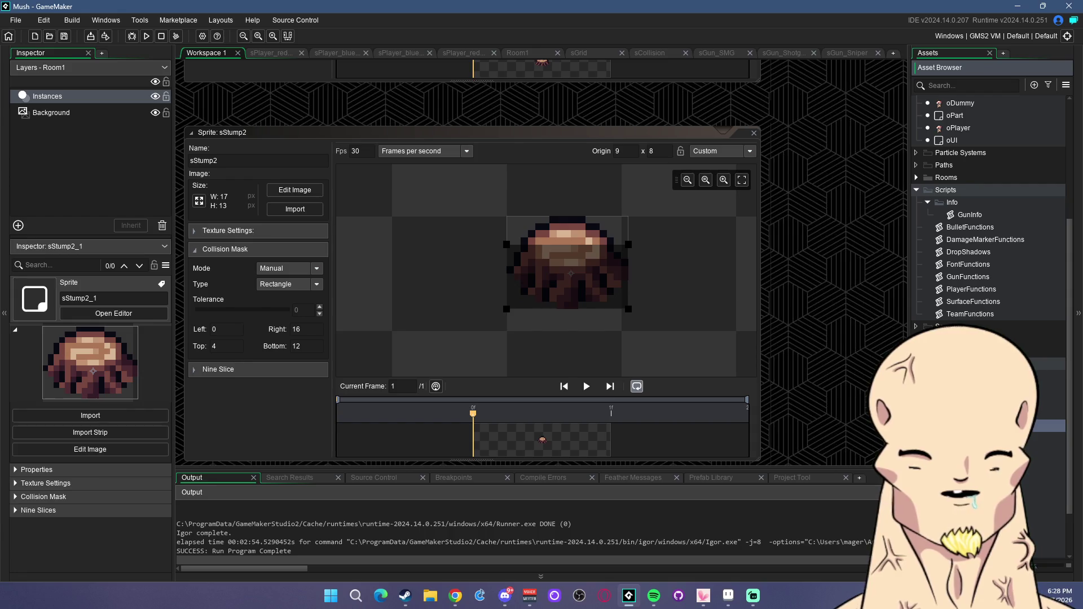
{"action": "type", "text": "sFallenLog"}
{"action": "key", "text": "Return"}
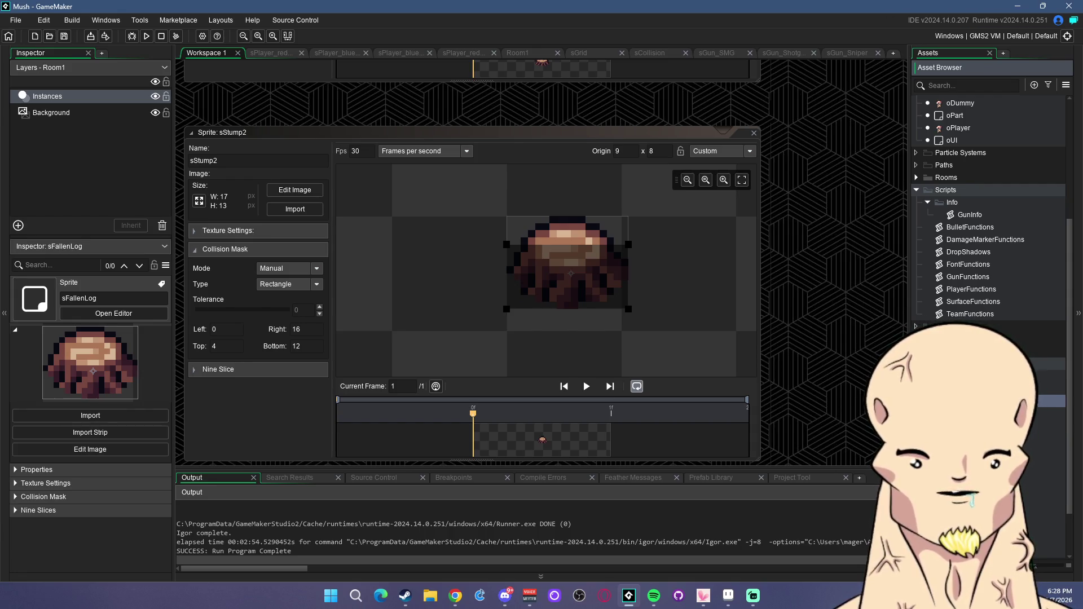
Rename the first stump sprite to sStump_1, then open sFallenLog_1 for editing.
{"action": "left_click", "coordinate": [970, 413]}
{"action": "type", "text": "sStump_1"}
{"action": "key", "text": "Return"}
{"action": "left_click", "coordinate": [970, 426]}
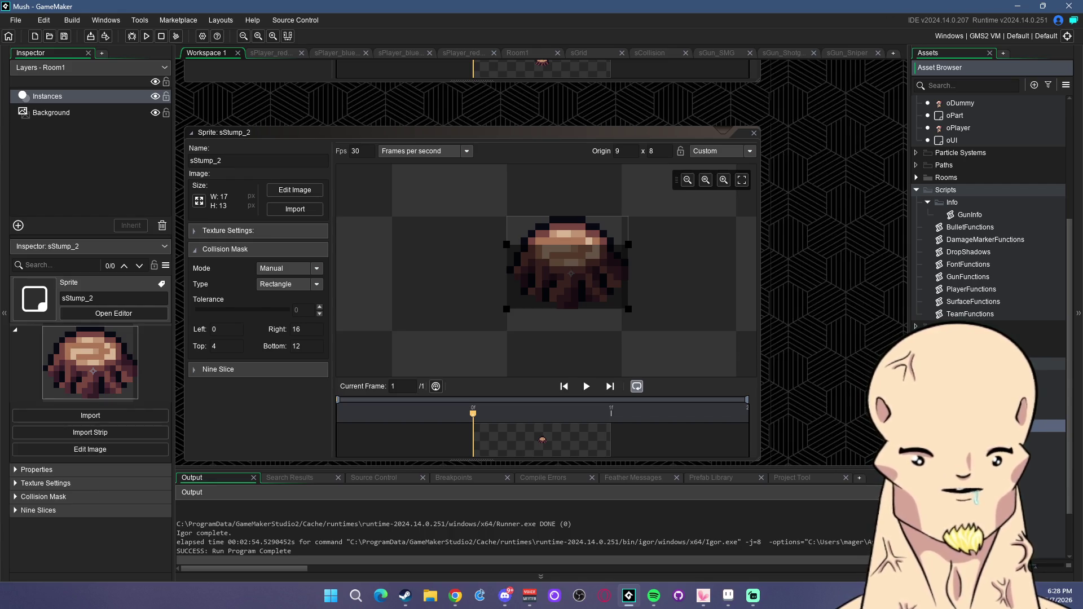
{"action": "double_click", "coordinate": [971, 401]}
Import sFallenLog1.png into the sFallenLog_1 sprite.
{"action": "left_click", "coordinate": [295, 209]}
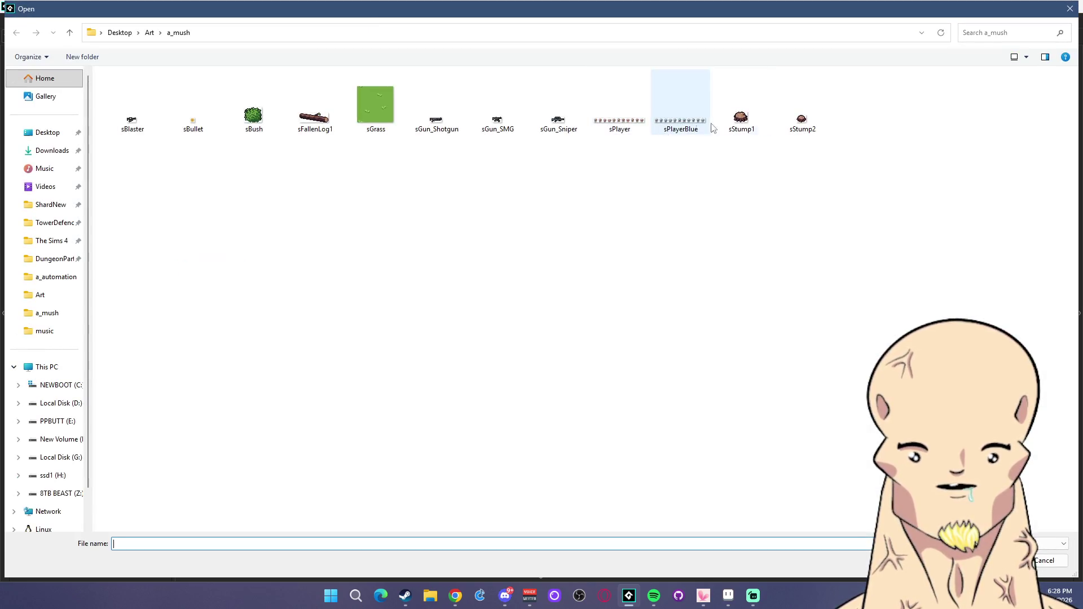
{"action": "double_click", "coordinate": [306, 127]}
{"action": "left_click", "coordinate": [589, 315]}
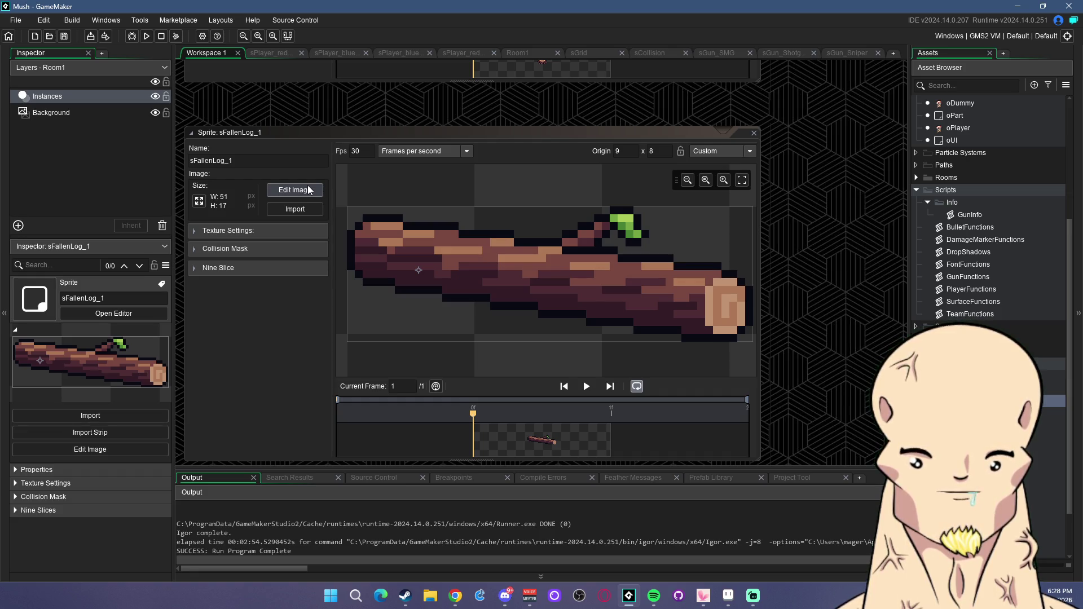
Stretch the collision mask across the log to span 0–50 by 4–13.
{"action": "left_click", "coordinate": [270, 249]}
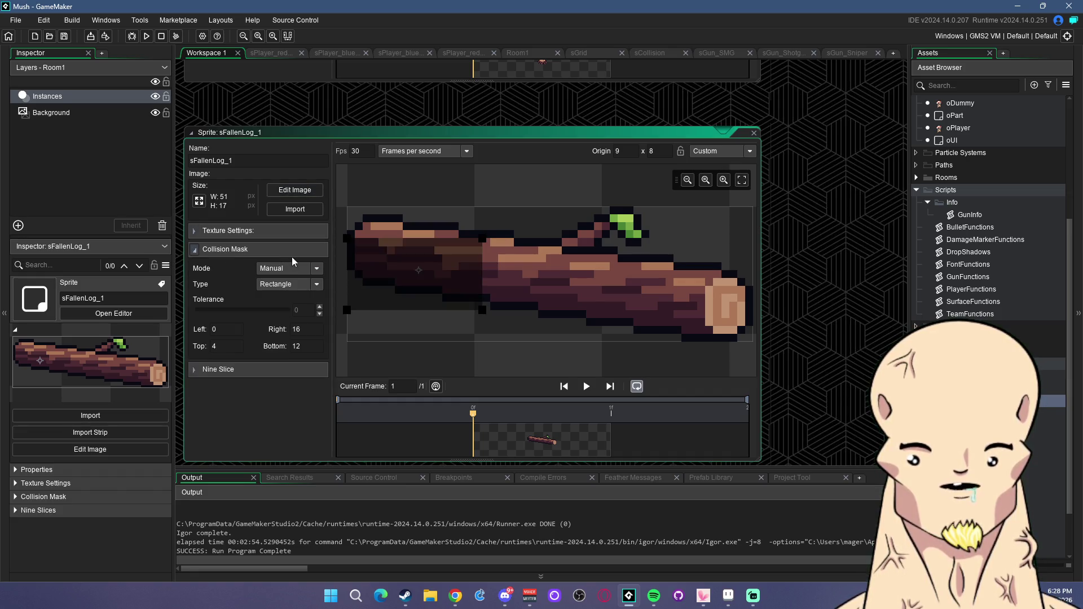
{"action": "left_click_drag", "start_coordinate": [503, 314], "coordinate": [752, 318]}
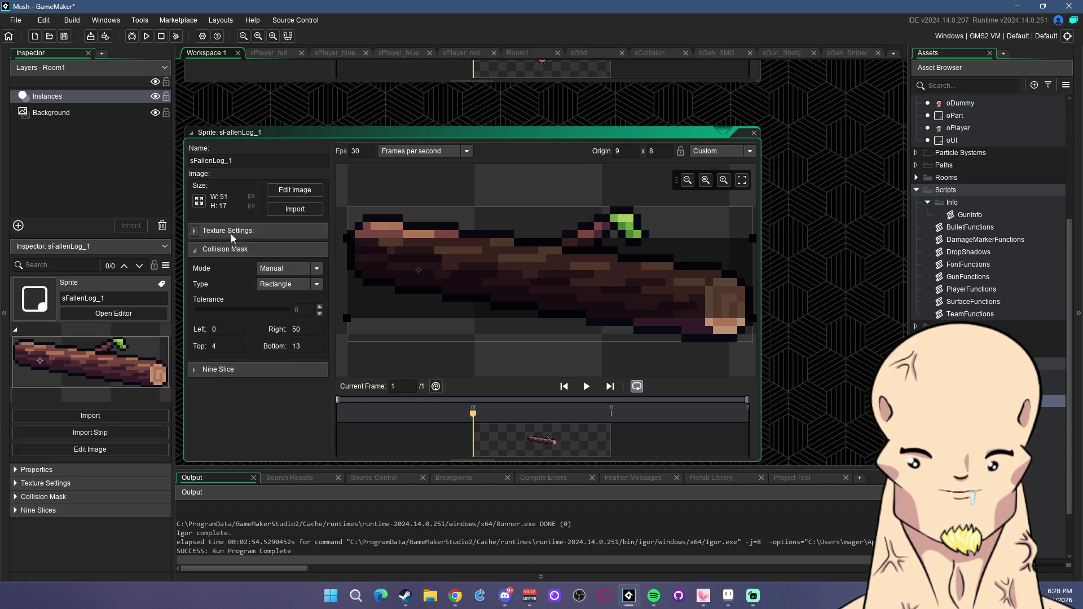
{"action": "left_click", "coordinate": [196, 250]}
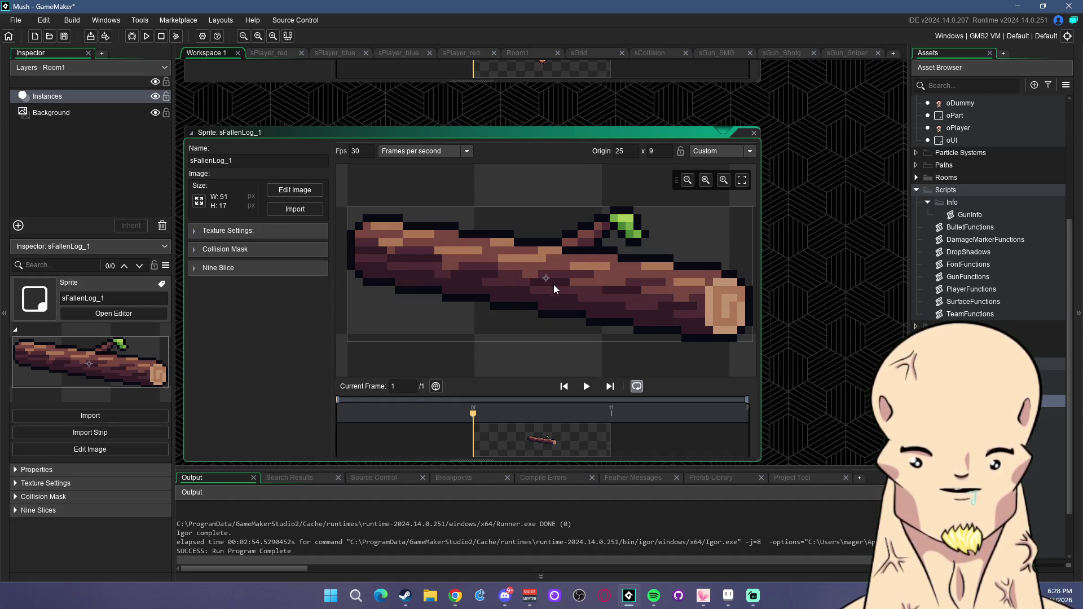
{"action": "left_click", "coordinate": [194, 250]}
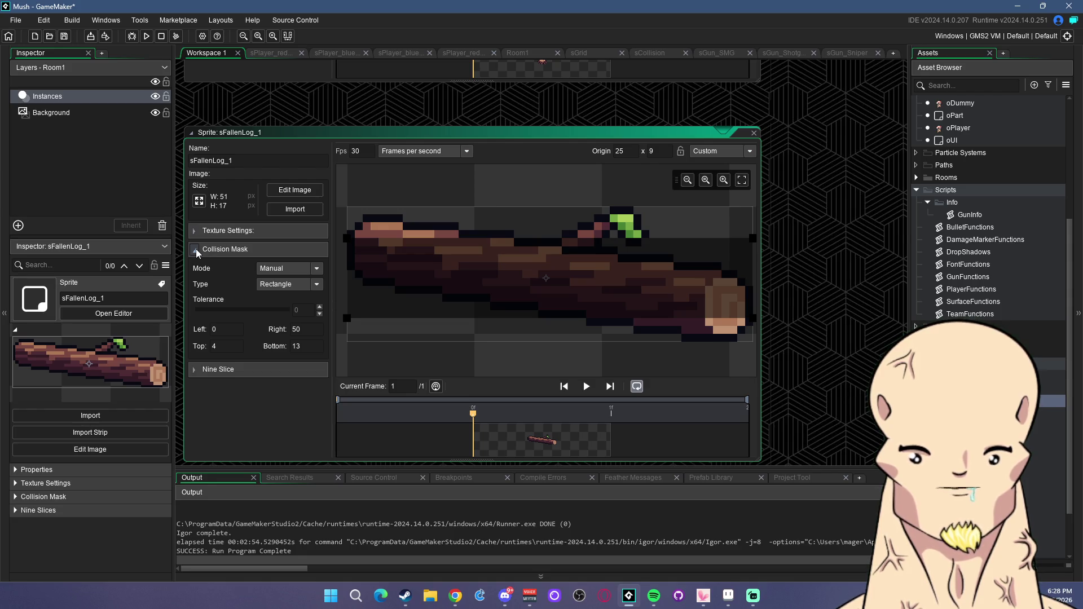
{"action": "left_click", "coordinate": [195, 248]}
{"action": "scroll", "coordinate": [941, 252], "scroll_direction": "up", "scroll_amount": 5}
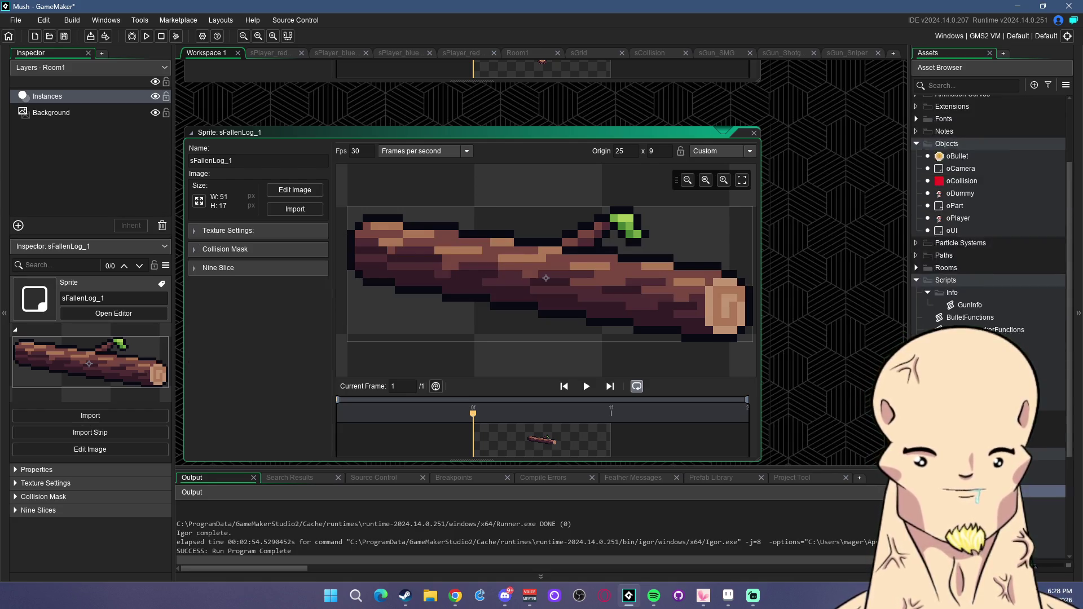
Create a GameObjects folder under Objects holding a new object oFallenLog_1 with sprite sFallenLog_1.
{"action": "right_click", "coordinate": [946, 242]}
{"action": "left_click", "coordinate": [970, 338]}
{"action": "type", "text": "GameObjects"}
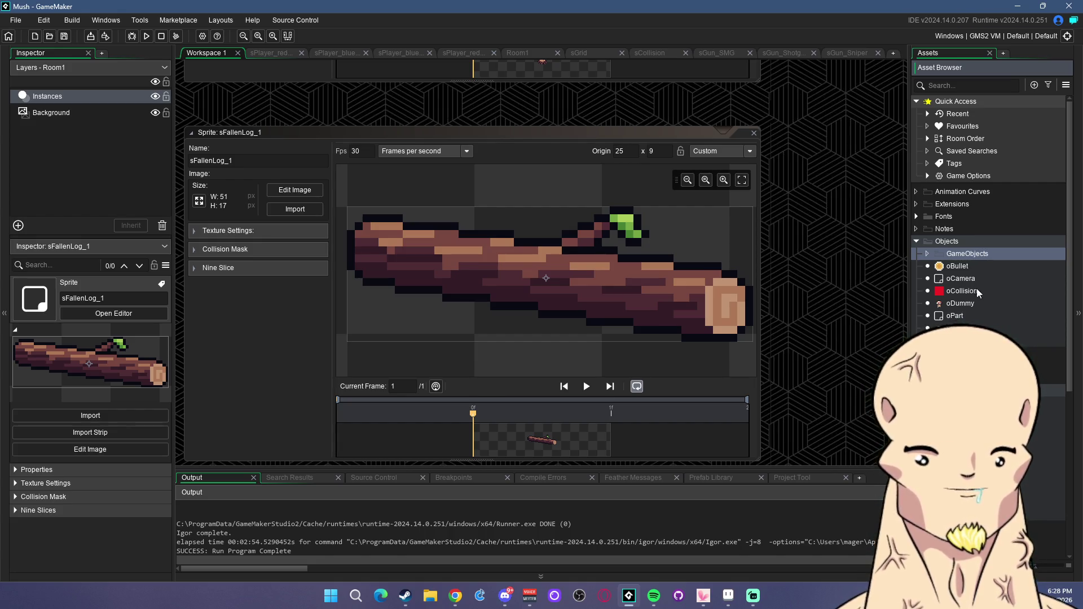
{"action": "left_click", "coordinate": [977, 292]}
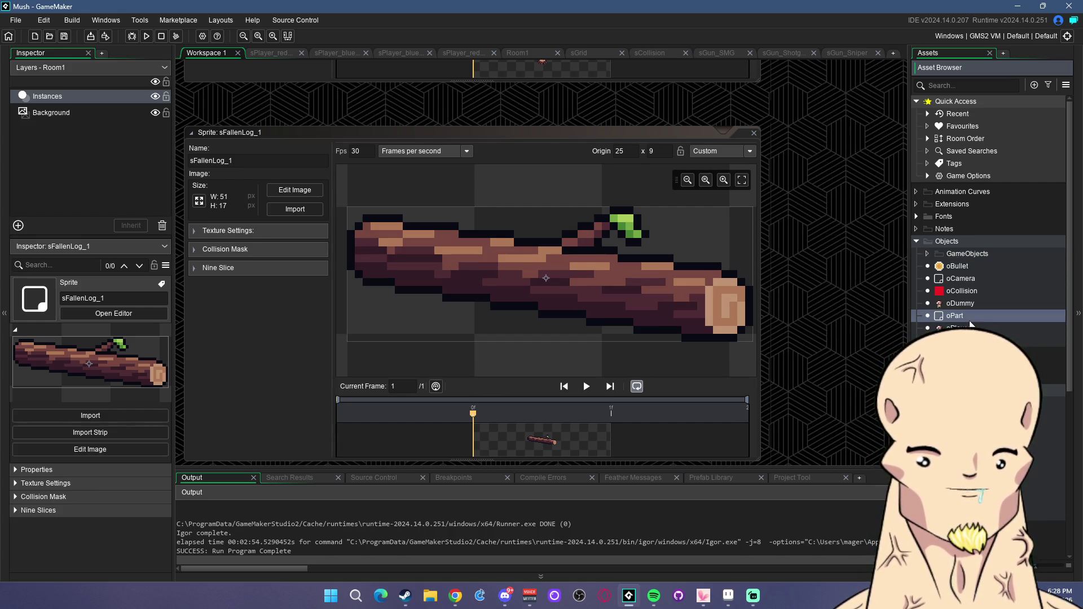
{"action": "right_click", "coordinate": [964, 254]}
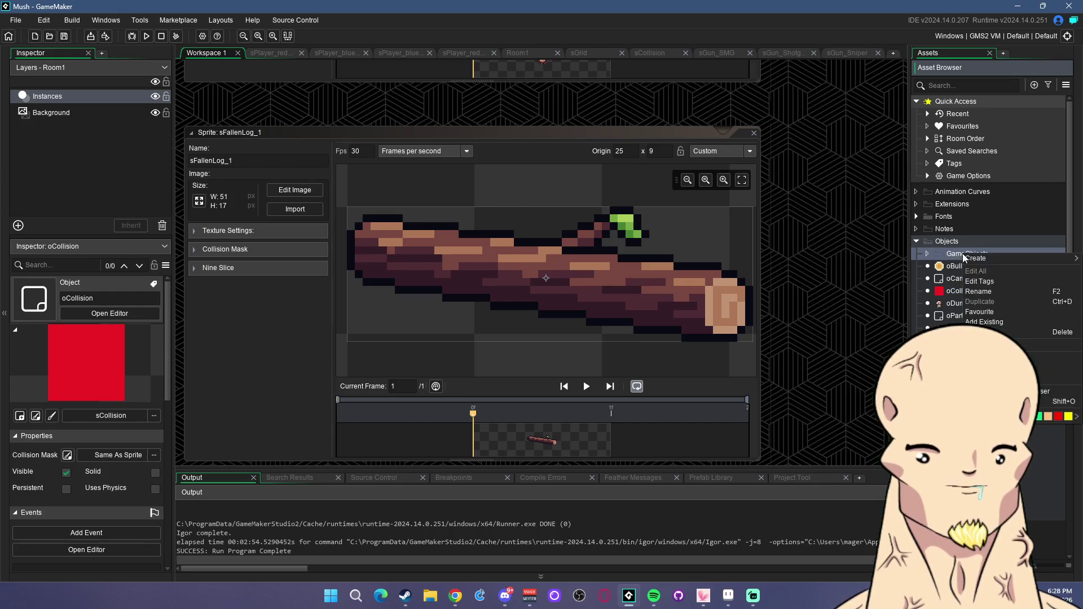
{"action": "mouse_move", "coordinate": [971, 261]}
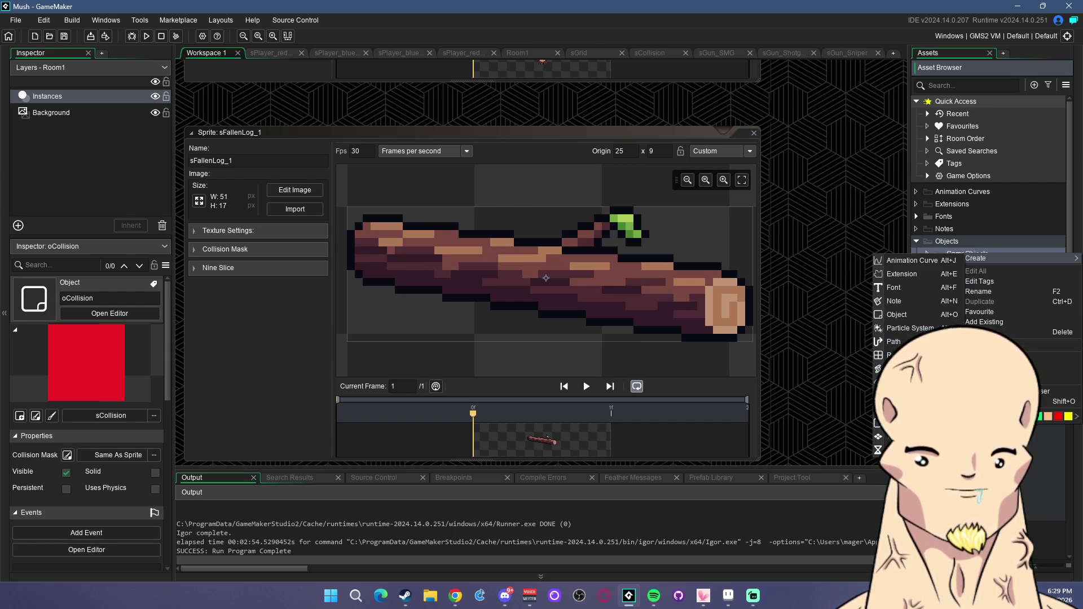
{"action": "left_click", "coordinate": [897, 314]}
{"action": "type", "text": "oFallenLog_"}
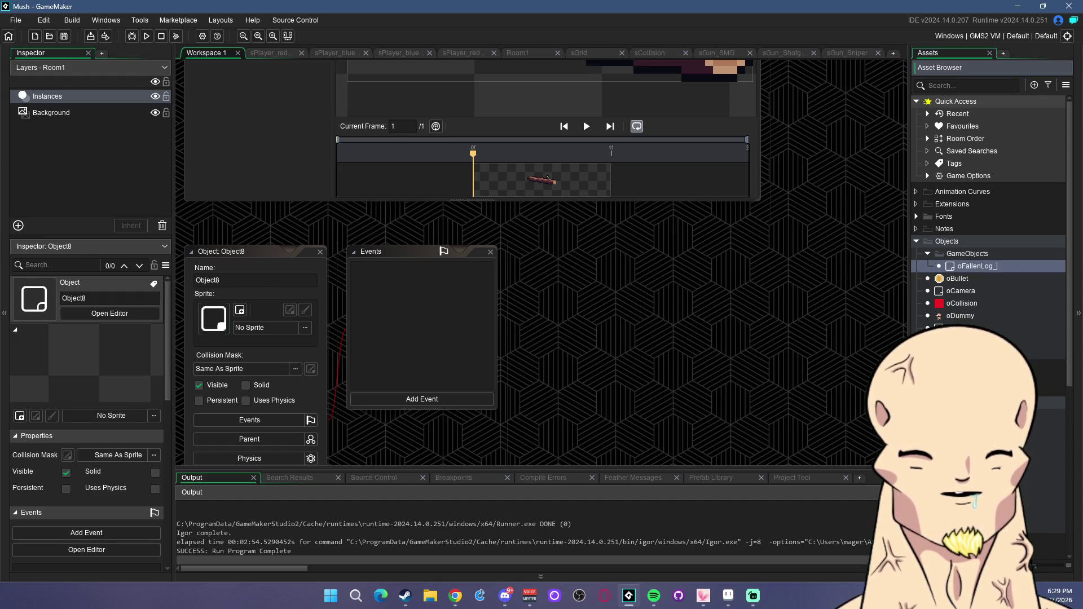
{"action": "type", "text": "1"}
{"action": "key", "text": "Return"}
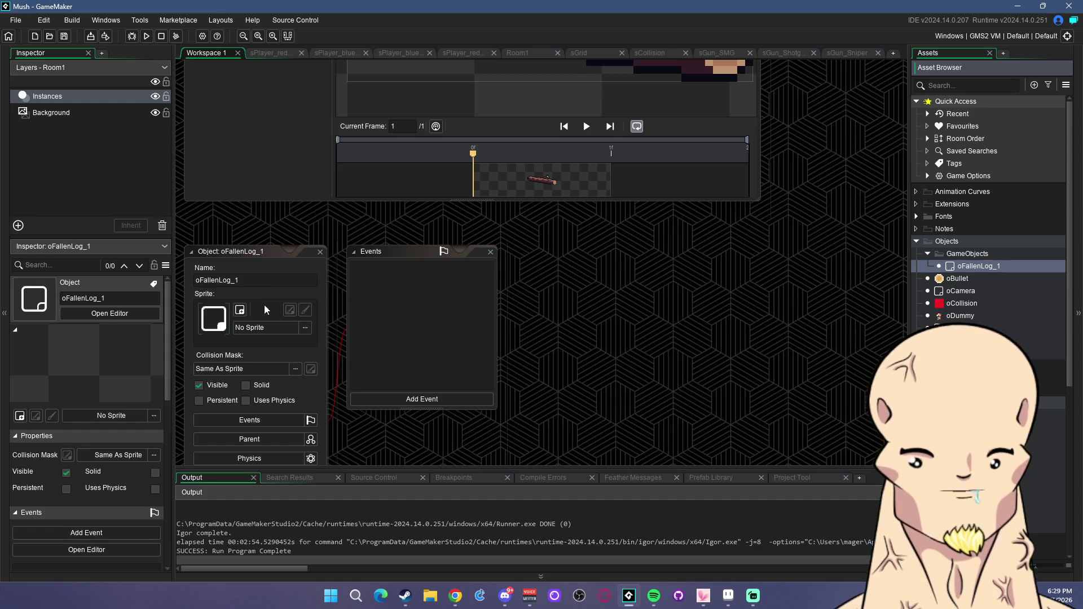
{"action": "left_click", "coordinate": [277, 328]}
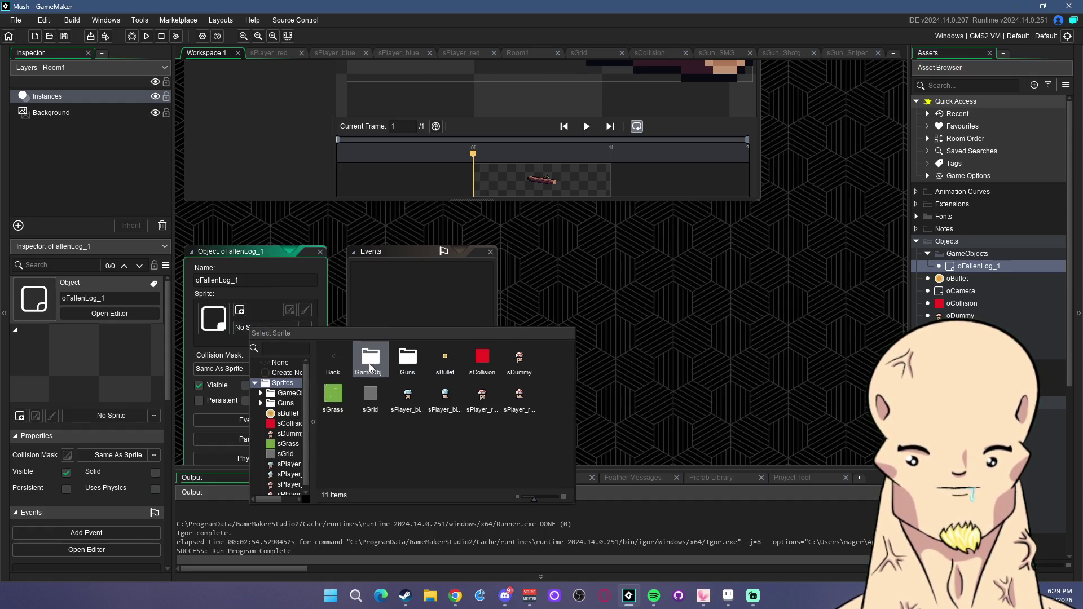
{"action": "left_click", "coordinate": [370, 361]}
{"action": "left_click", "coordinate": [445, 361]}
Duplicate oFallenLog_1 as oStump_1 and assign it the sStump_1 sprite.
{"action": "right_click", "coordinate": [960, 275]}
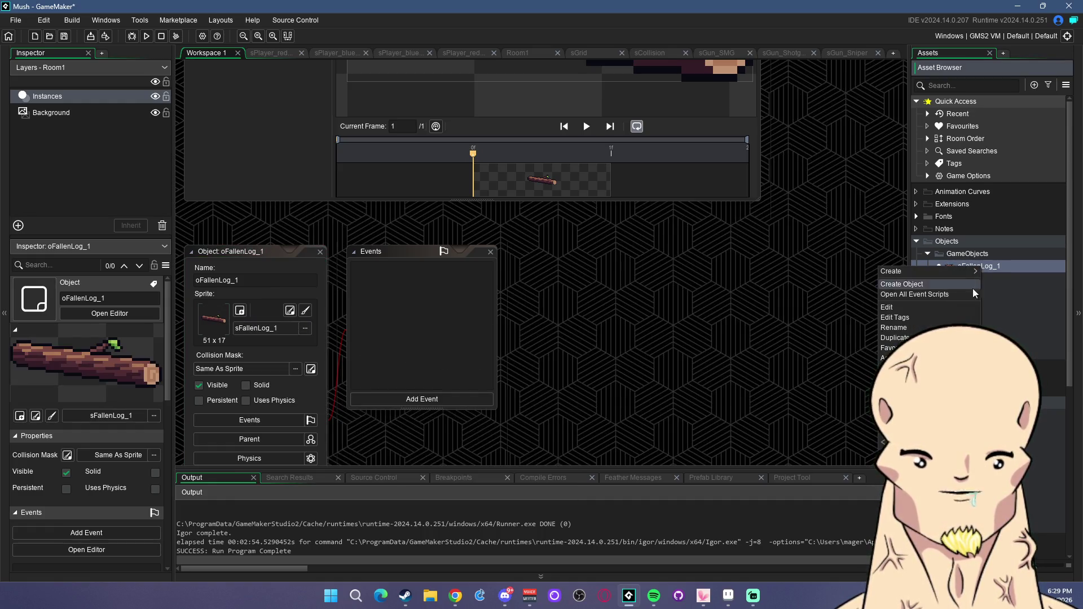
{"action": "left_click", "coordinate": [987, 334]}
{"action": "type", "text": "o"}
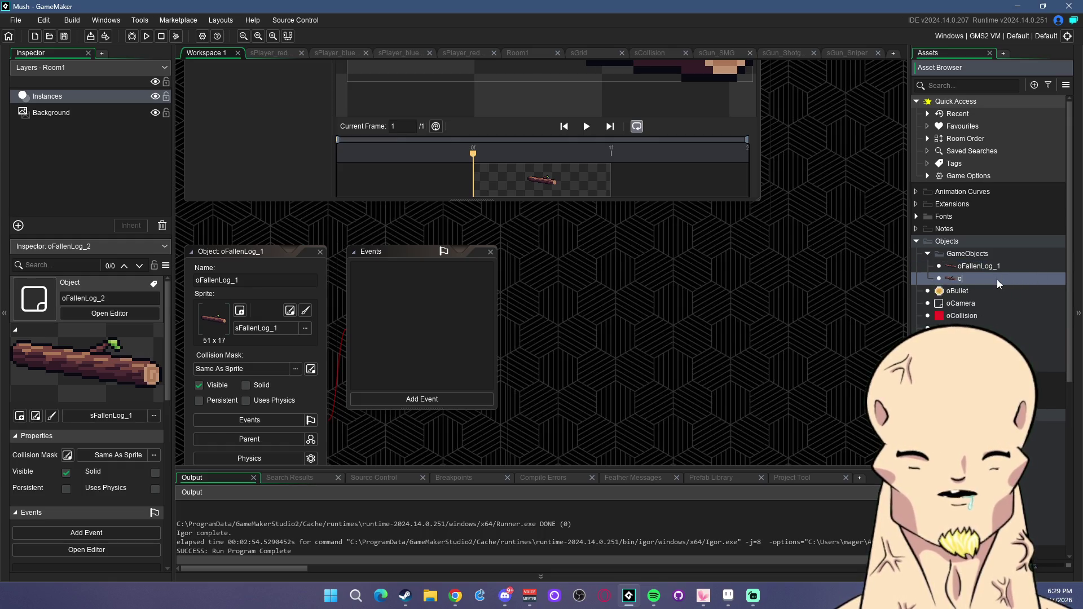
{"action": "type", "text": "Stump_1"}
{"action": "key", "text": "Return"}
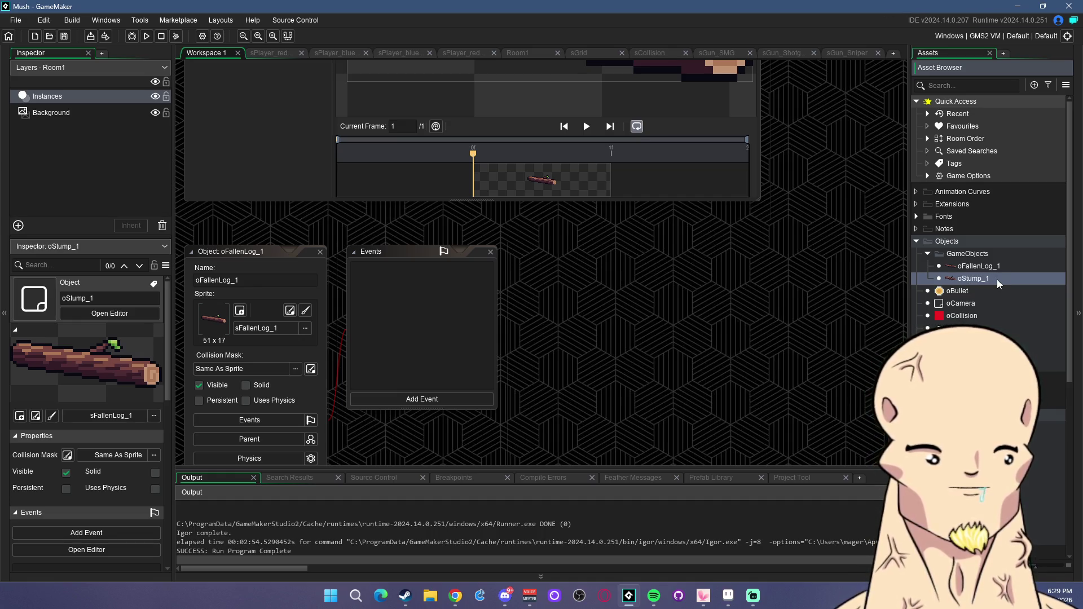
{"action": "double_click", "coordinate": [996, 279]}
{"action": "left_click", "coordinate": [279, 327]}
{"action": "double_click", "coordinate": [418, 361]}
{"action": "double_click", "coordinate": [414, 354]}
{"action": "double_click", "coordinate": [449, 354]}
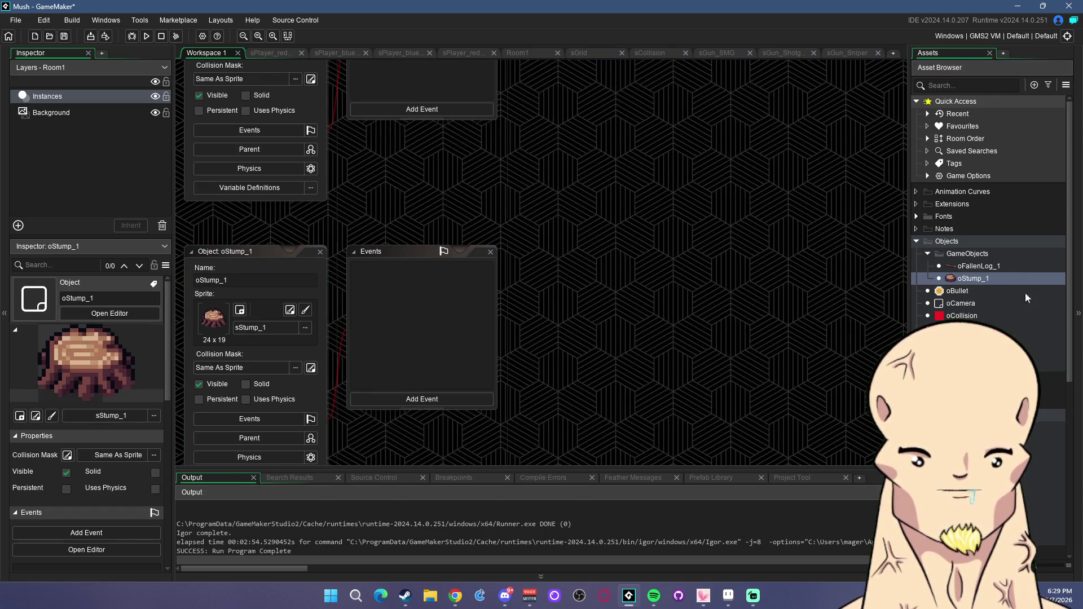
Duplicate oStump_1 as oStump_2 and assign it the sStump_2 sprite.
{"action": "right_click", "coordinate": [996, 279]}
{"action": "left_click", "coordinate": [1004, 303]}
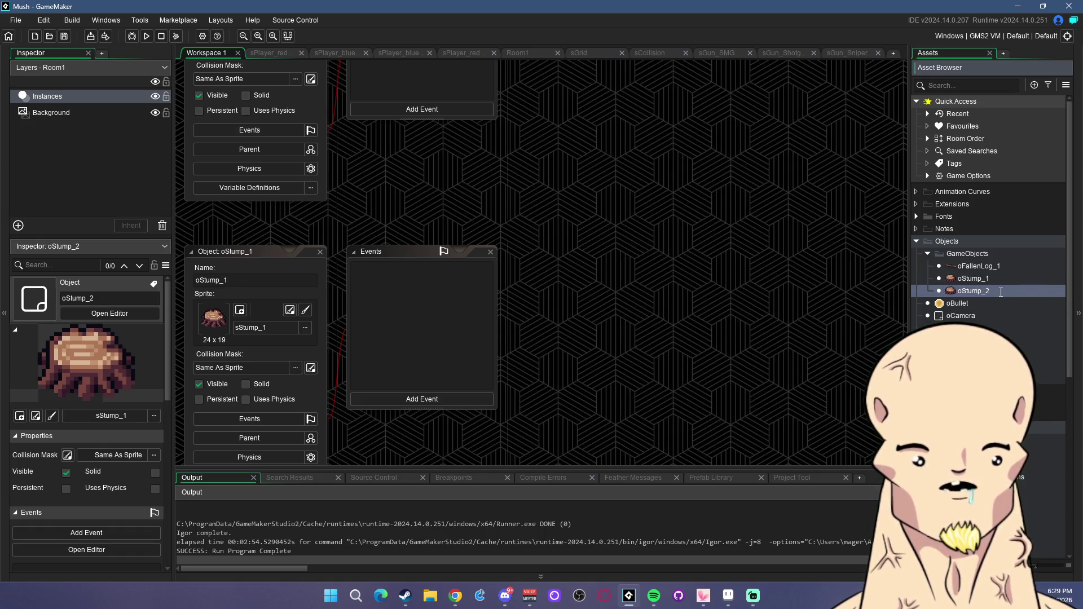
{"action": "double_click", "coordinate": [977, 291]}
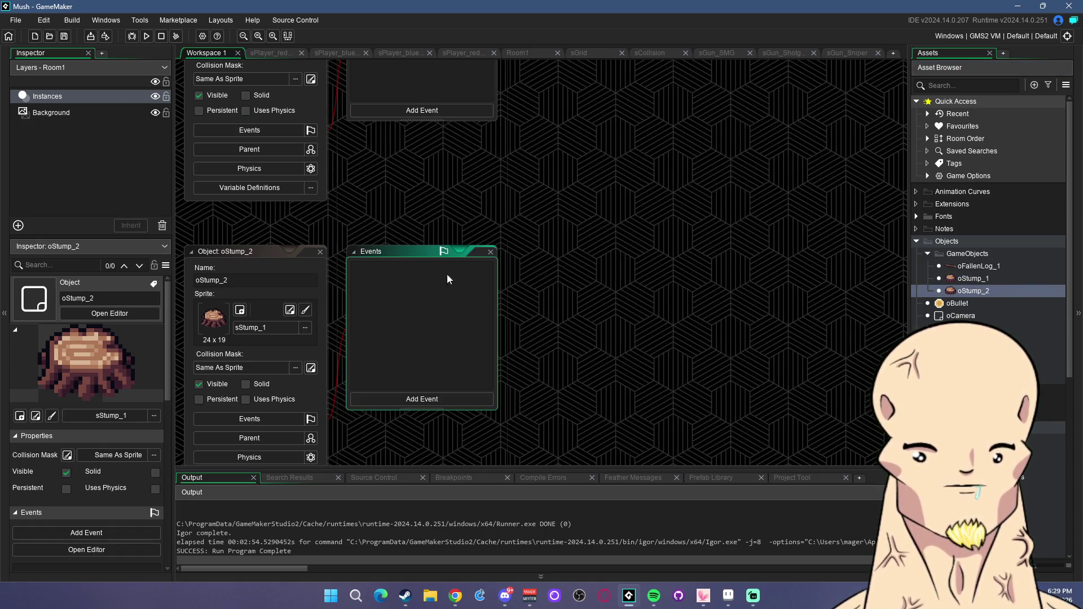
{"action": "left_click", "coordinate": [272, 330]}
{"action": "double_click", "coordinate": [418, 358]}
{"action": "double_click", "coordinate": [367, 358]}
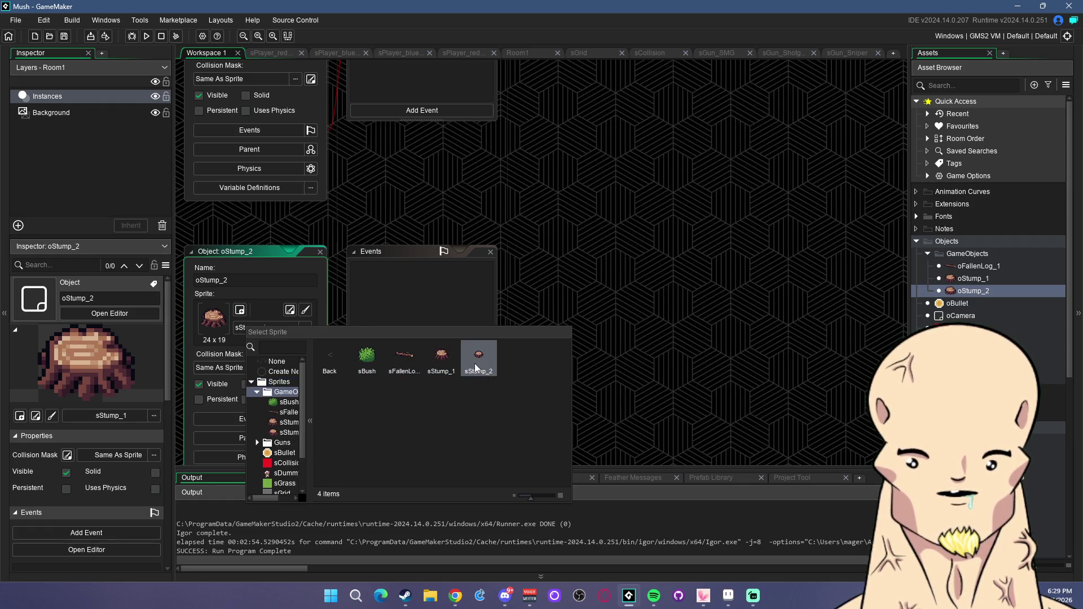
{"action": "double_click", "coordinate": [478, 358]}
Duplicate oStump_2 into a new object oBush with sprite sBush_1.
{"action": "right_click", "coordinate": [981, 292]}
{"action": "left_click", "coordinate": [998, 316]}
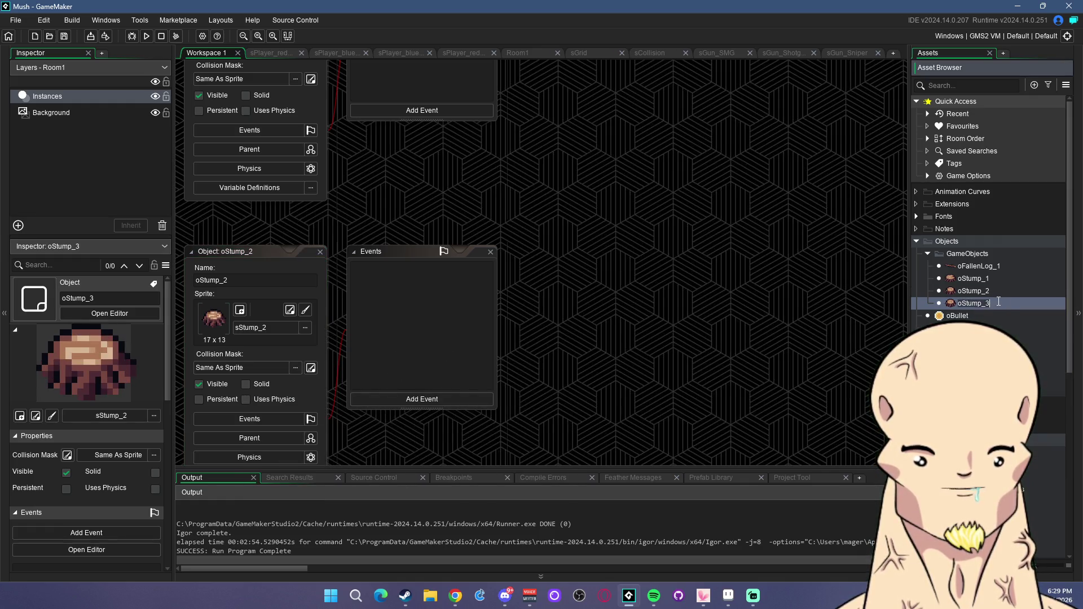
{"action": "type", "text": "o"}
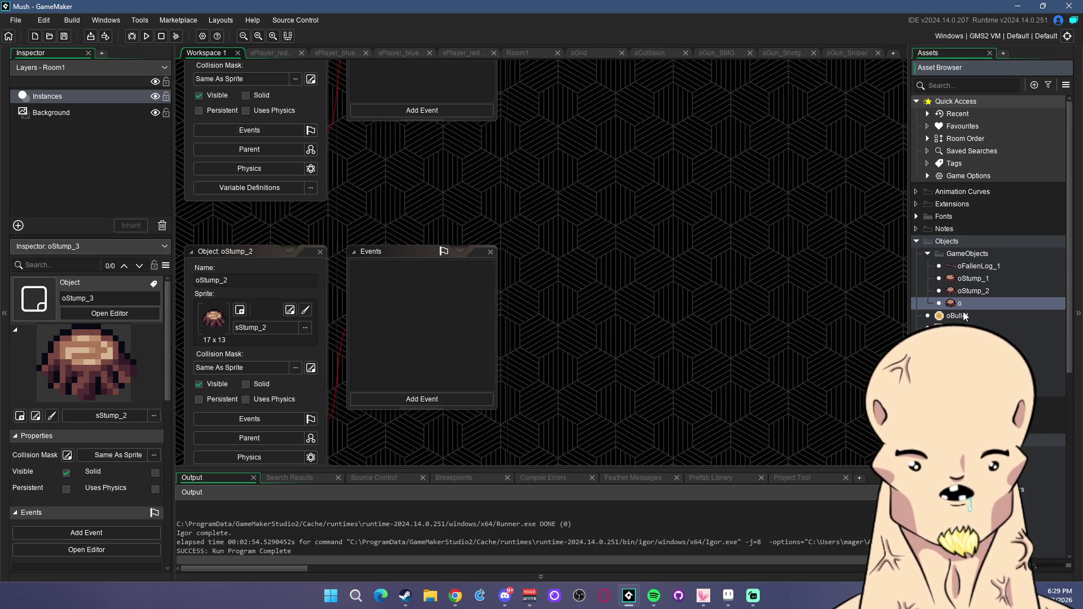
{"action": "type", "text": "Bush"}
{"action": "key", "text": "Return"}
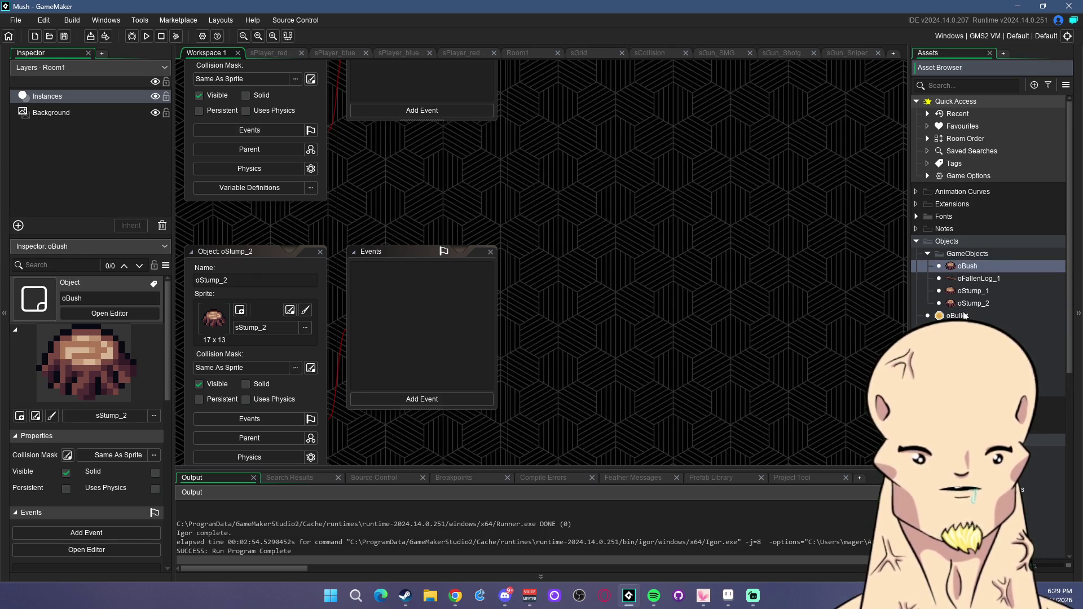
{"action": "scroll", "coordinate": [969, 282], "scroll_direction": "down", "scroll_amount": 3}
{"action": "scroll", "coordinate": [969, 282], "scroll_direction": "down", "scroll_amount": 3}
{"action": "left_click", "coordinate": [971, 409]}
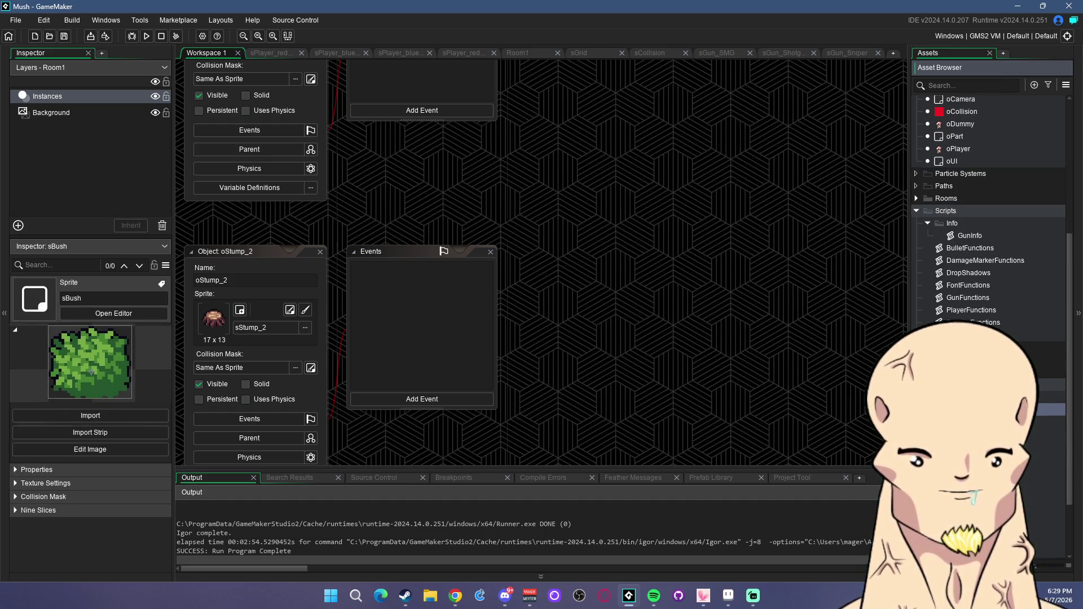
{"action": "scroll", "coordinate": [964, 310], "scroll_direction": "up", "scroll_amount": 4}
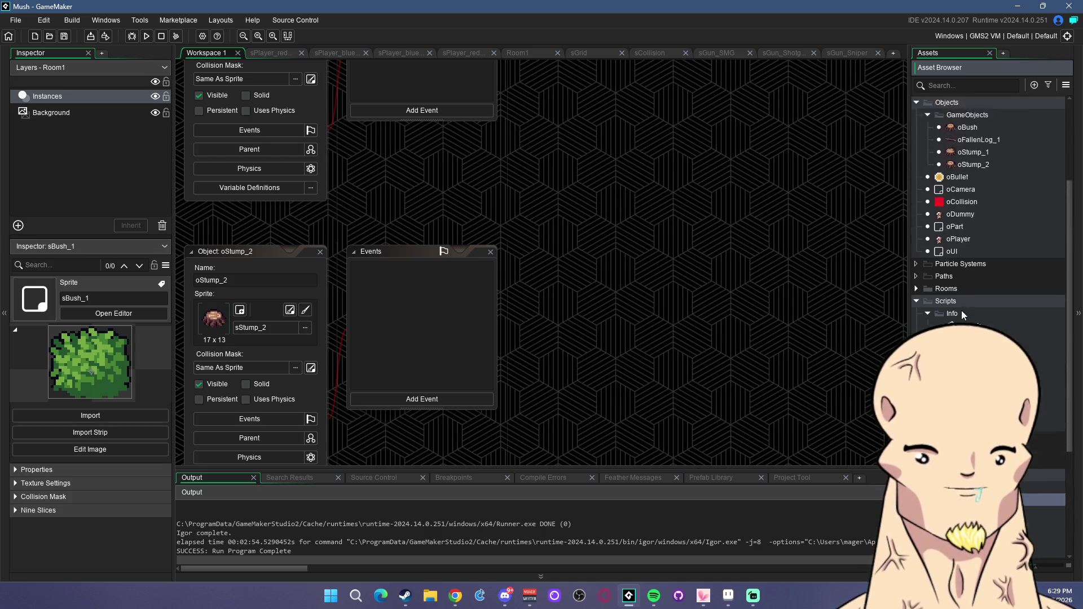
{"action": "scroll", "coordinate": [964, 309], "scroll_direction": "up", "scroll_amount": 4}
{"action": "double_click", "coordinate": [967, 266]}
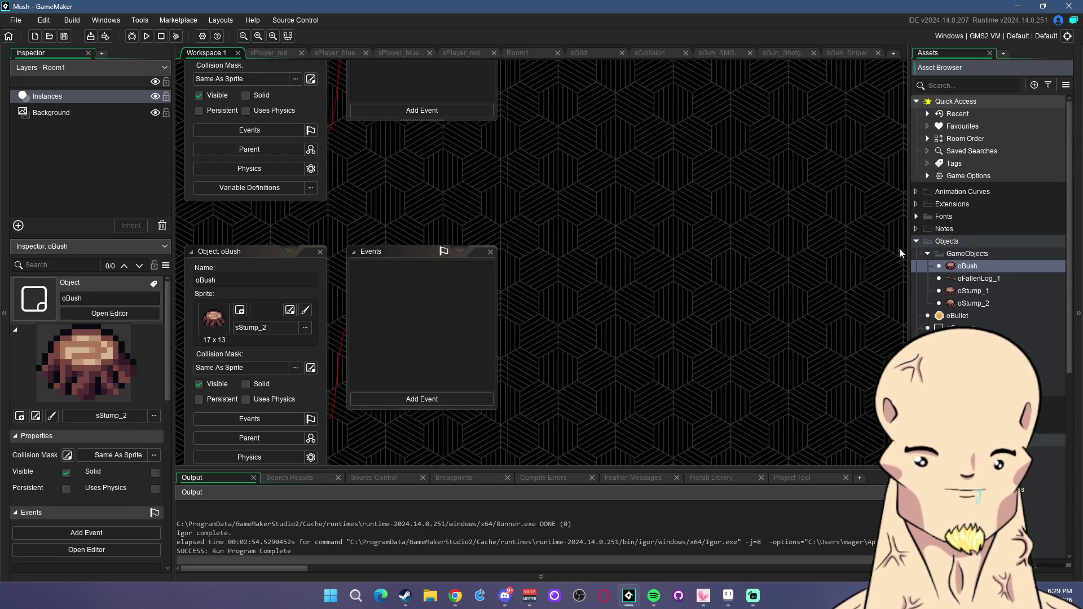
{"action": "left_click", "coordinate": [265, 327]}
{"action": "double_click", "coordinate": [365, 361]}
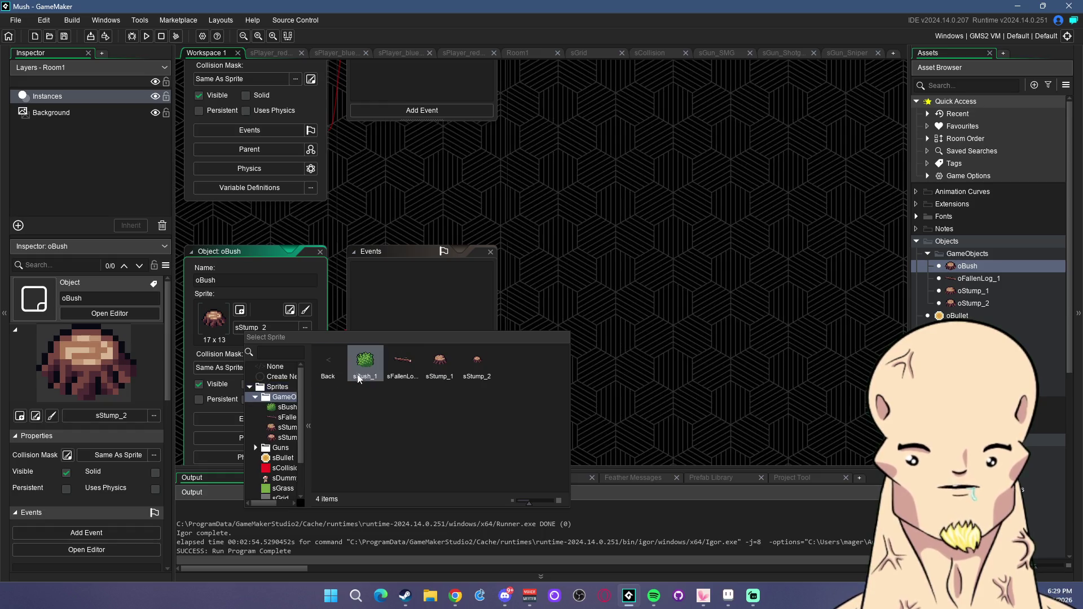
{"action": "double_click", "coordinate": [365, 361]}
Switch to the Room1 layout and drag oBush into the room.
{"action": "mouse_move", "coordinate": [518, 357]}
{"action": "left_mouse_down"}
{"action": "mouse_move", "coordinate": [532, 332]}
{"action": "mouse_move", "coordinate": [549, 336]}
{"action": "left_mouse_up"}
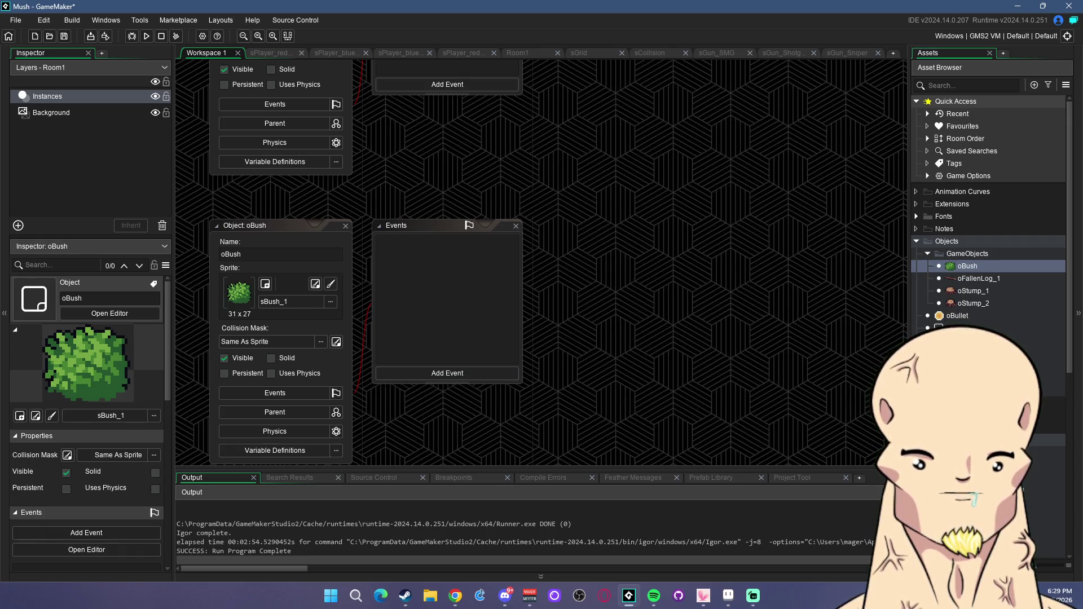
{"action": "left_click", "coordinate": [518, 52]}
{"action": "left_click_drag", "start_coordinate": [967, 266], "coordinate": [558, 284]}
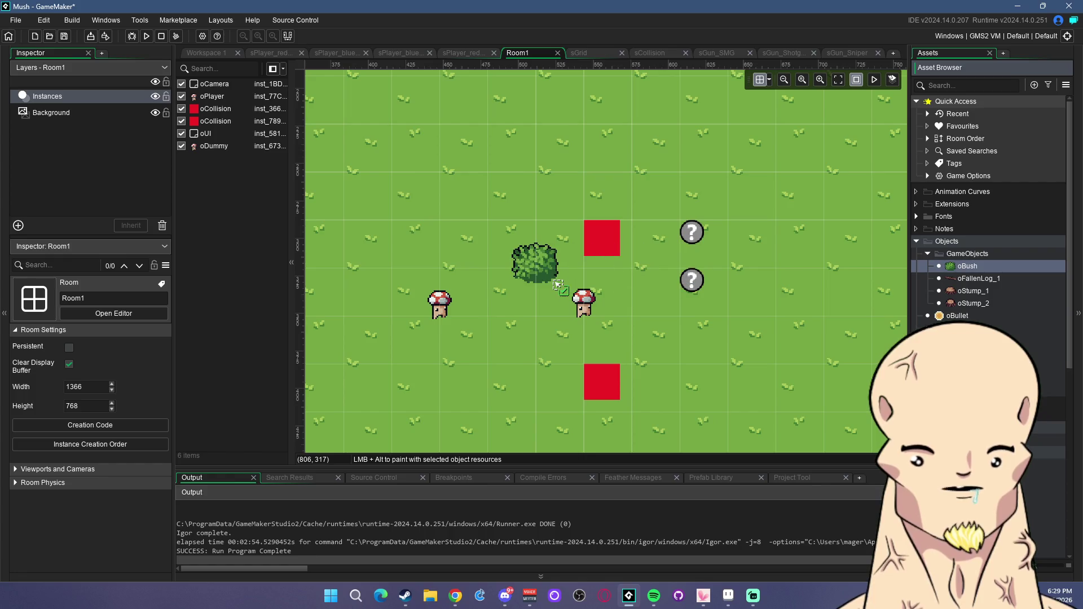
Place oFallenLog_1 and oStump_1 in Room1 and start a test run with F5.
{"action": "scroll", "coordinate": [550, 278], "scroll_direction": "up", "scroll_amount": 3}
{"action": "scroll", "coordinate": [655, 282], "scroll_direction": "down", "scroll_amount": 2}
{"action": "scroll", "coordinate": [637, 248], "scroll_direction": "up", "scroll_amount": 1}
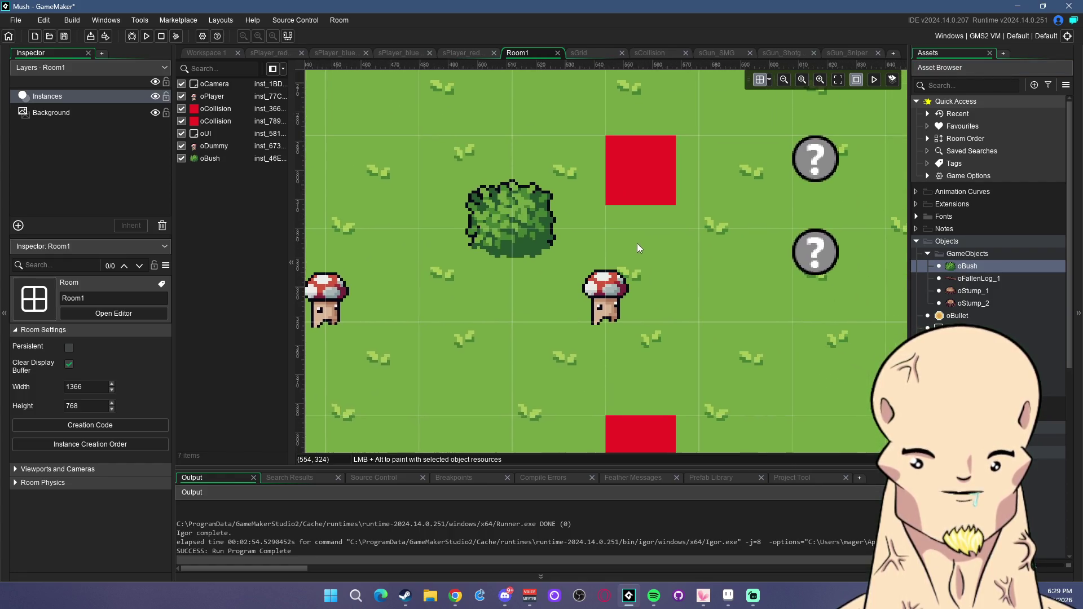
{"action": "scroll", "coordinate": [648, 257], "scroll_direction": "up", "scroll_amount": 1}
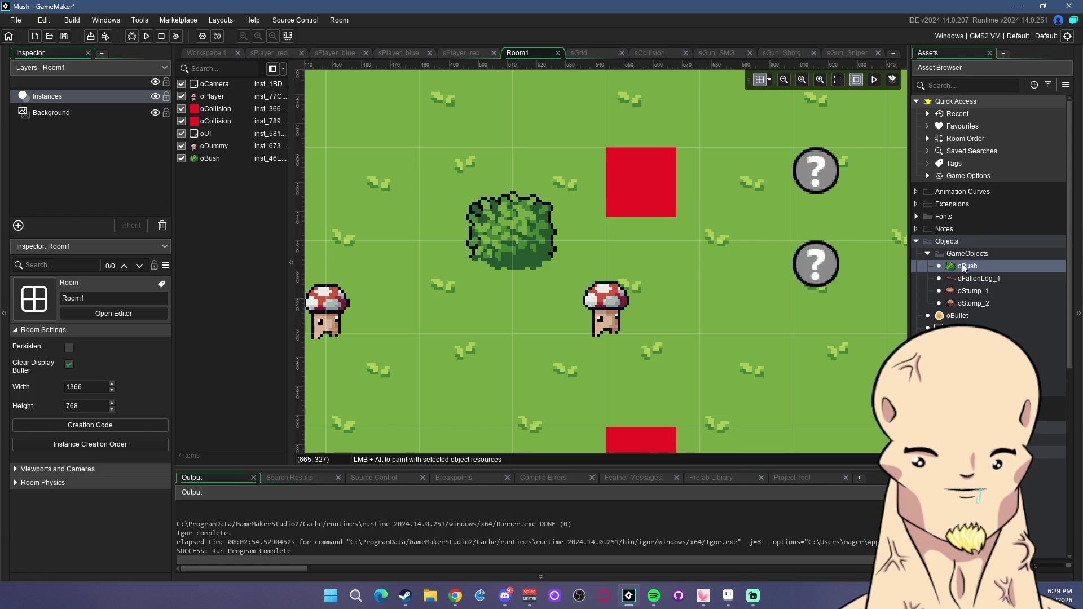
{"action": "left_click_drag", "start_coordinate": [978, 278], "coordinate": [705, 251]}
{"action": "mouse_move", "coordinate": [971, 290]}
{"action": "left_mouse_down"}
{"action": "mouse_move", "coordinate": [827, 372]}
{"action": "mouse_move", "coordinate": [834, 204]}
{"action": "left_mouse_up"}
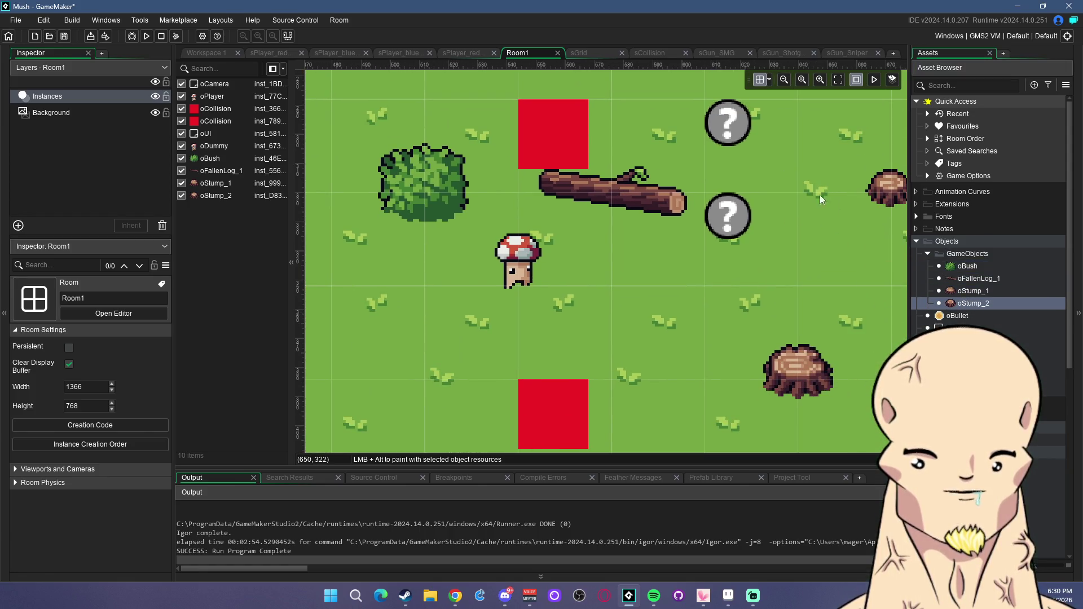
{"action": "key", "text": "F5"}
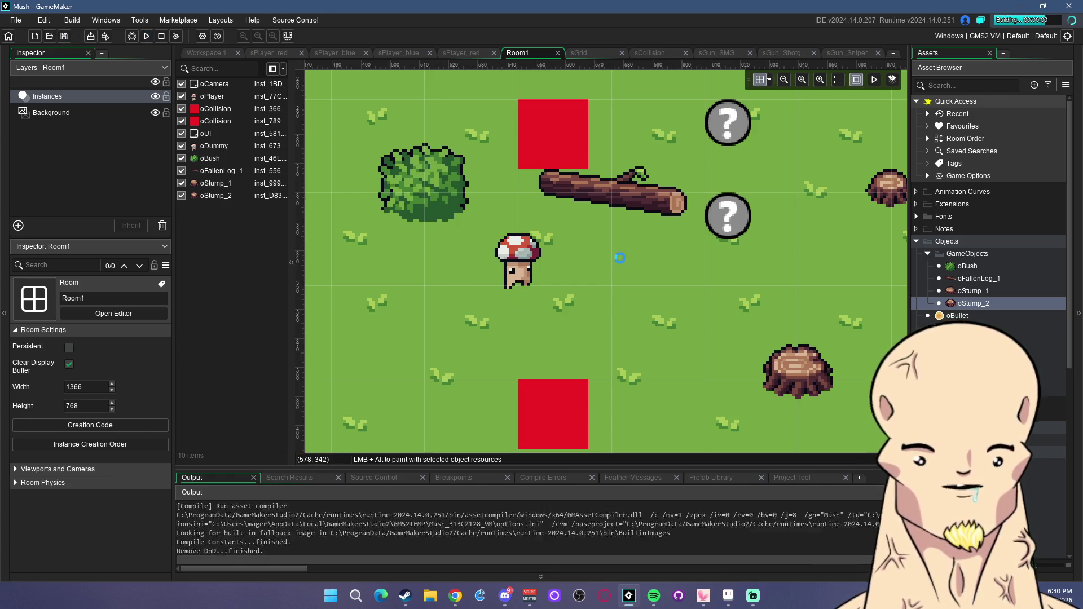
Walk the player around the fallen log with WASD while firing bullets at the targets.
{"action": "key", "text": "d"}
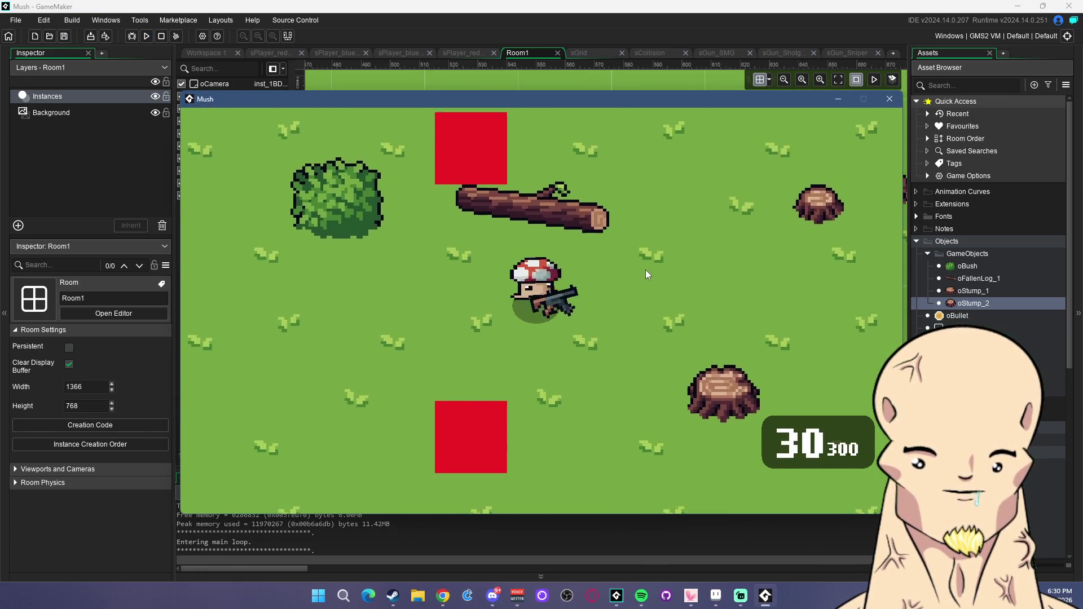
{"action": "key", "text": "a"}
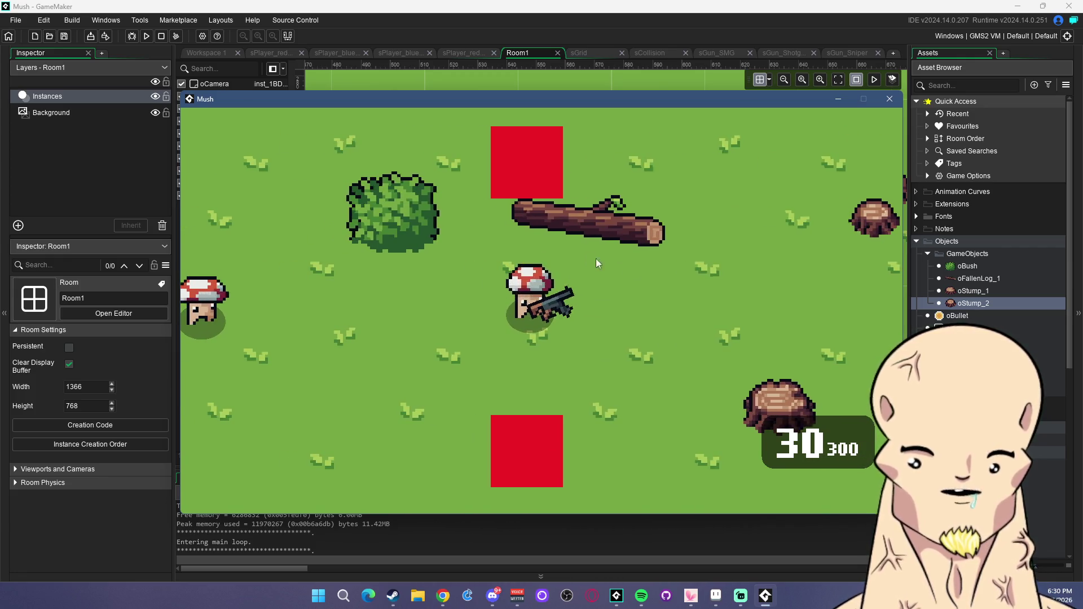
{"action": "key", "text": "w"}
{"action": "key", "text": "a"}
{"action": "key", "text": "d"}
{"action": "mouse_move", "coordinate": [615, 300]}
{"action": "left_mouse_down"}
{"action": "mouse_move", "coordinate": [601, 253]}
{"action": "mouse_move", "coordinate": [604, 262]}
{"action": "left_mouse_up"}
{"action": "key", "text": "a"}
{"action": "key", "text": "a"}
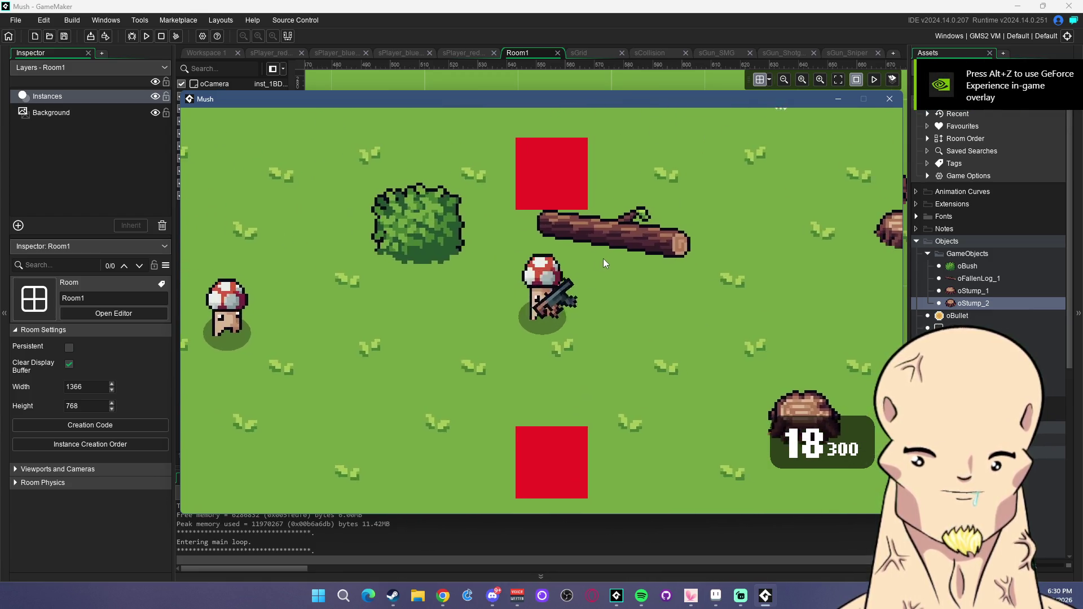
{"action": "key", "text": "w"}
{"action": "key", "text": "d"}
{"action": "left_click", "coordinate": [604, 258]}
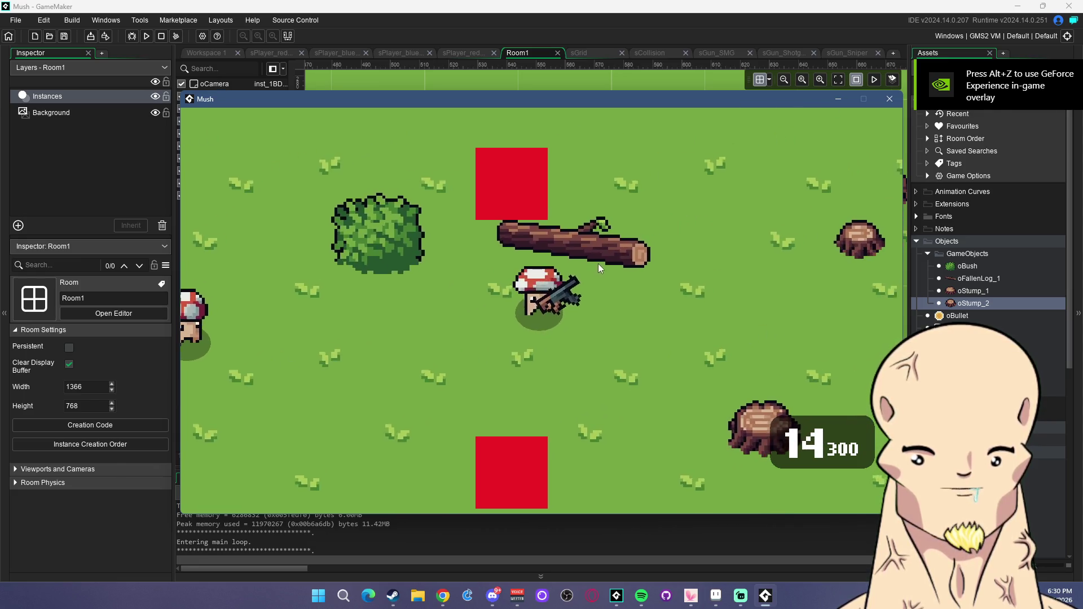
{"action": "key", "text": "a"}
{"action": "mouse_move", "coordinate": [593, 265]}
{"action": "left_mouse_down"}
{"action": "mouse_move", "coordinate": [582, 273]}
{"action": "mouse_move", "coordinate": [614, 265]}
{"action": "left_mouse_up"}
{"action": "key", "text": "s"}
{"action": "key", "text": "w"}
{"action": "key", "text": "d"}
{"action": "left_click", "coordinate": [587, 275]}
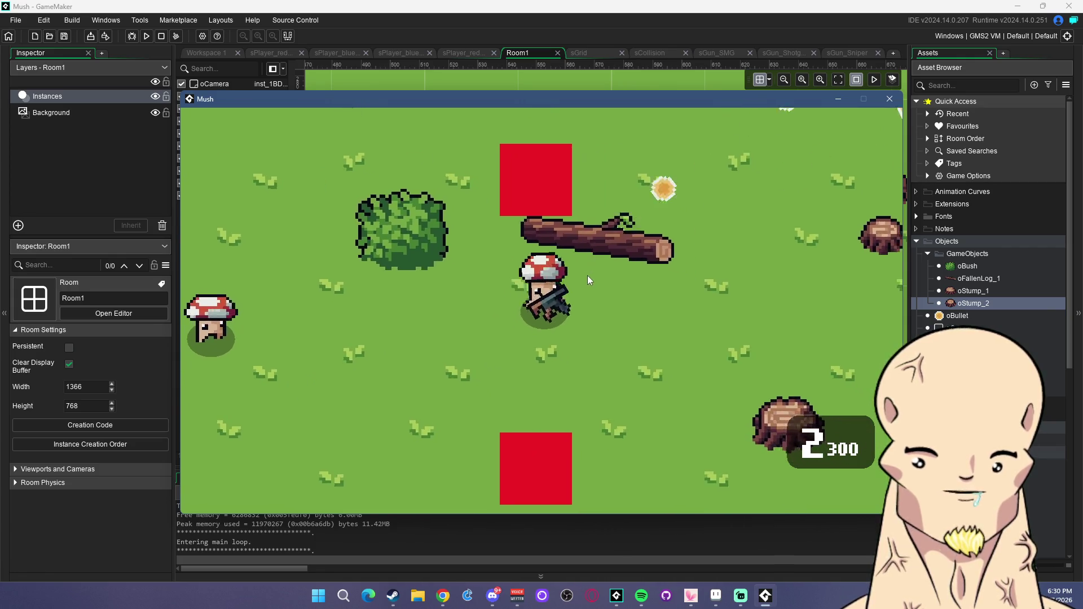
Walk past the bush, fire the SMG at the enemy, close the game, and open oBush.
{"action": "key", "text": "a"}
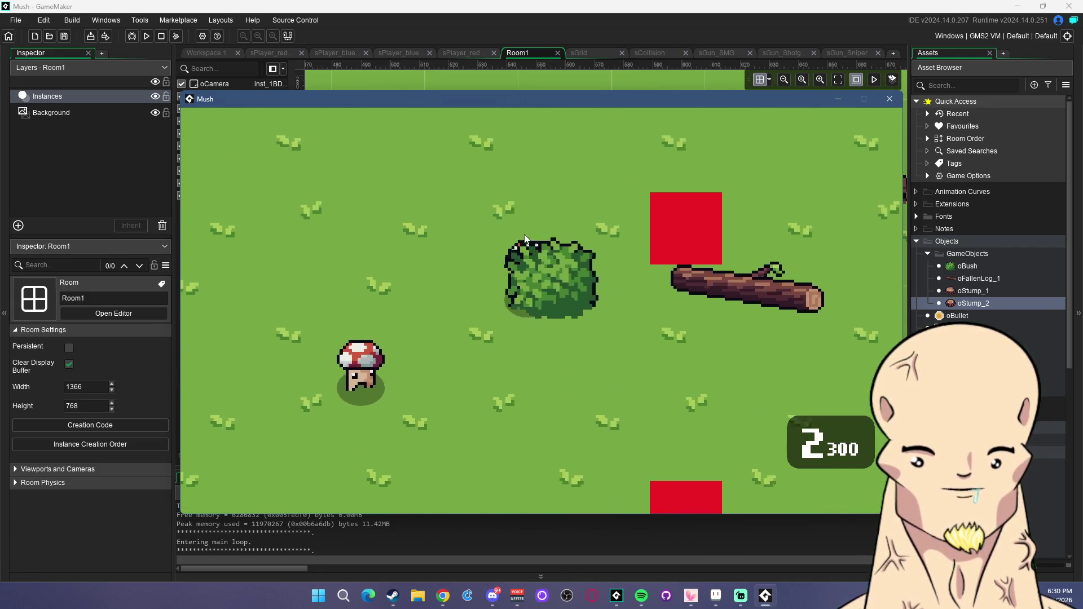
{"action": "key", "text": "w"}
{"action": "key", "text": "d"}
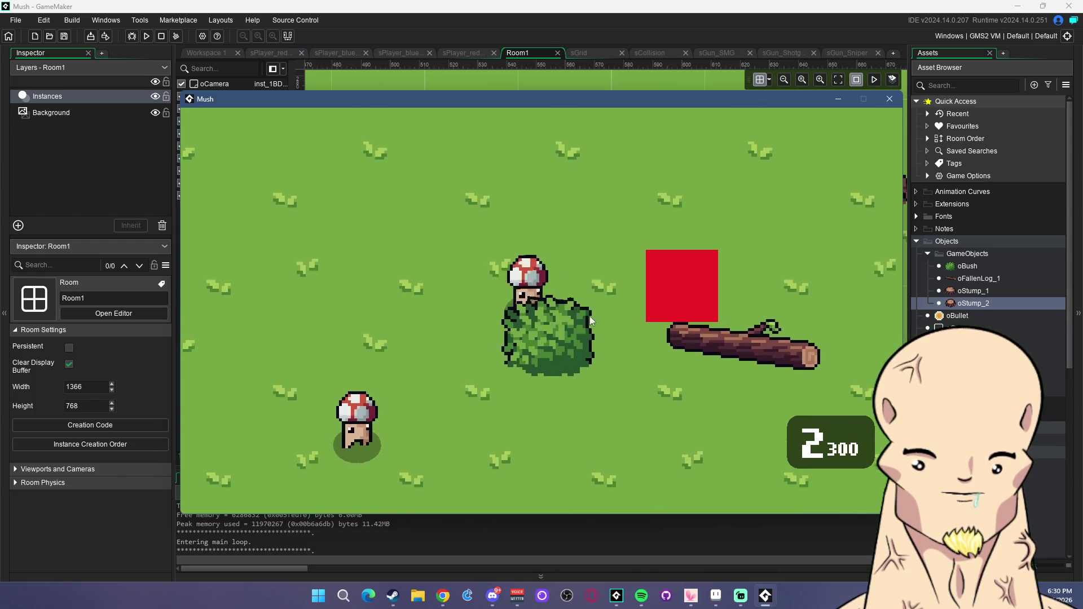
{"action": "key", "text": "a"}
{"action": "left_click", "coordinate": [445, 361]}
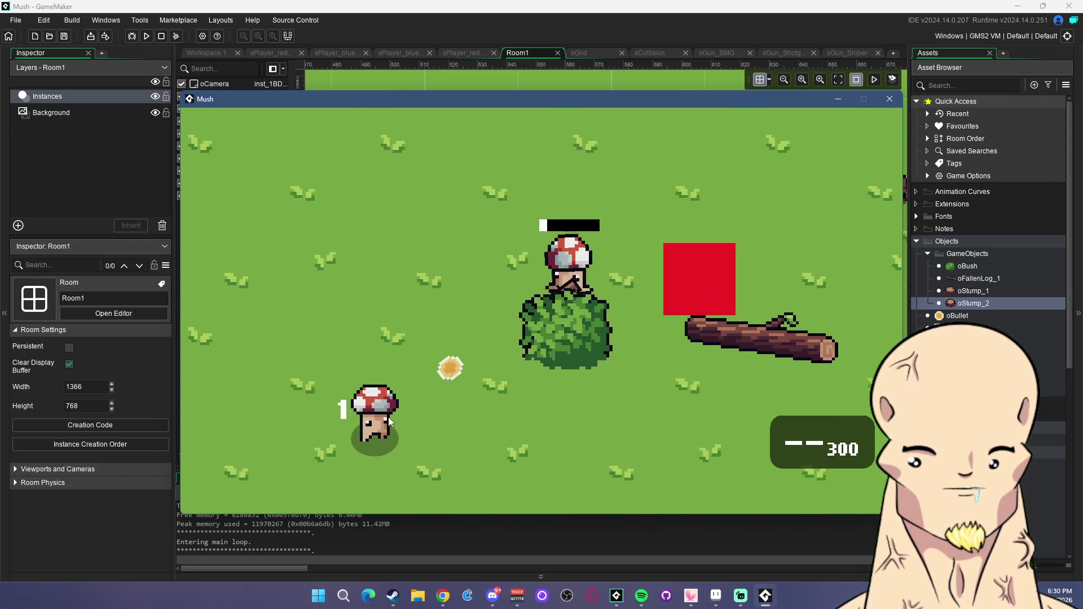
{"action": "scroll", "coordinate": [393, 431], "scroll_direction": "down", "scroll_amount": 2}
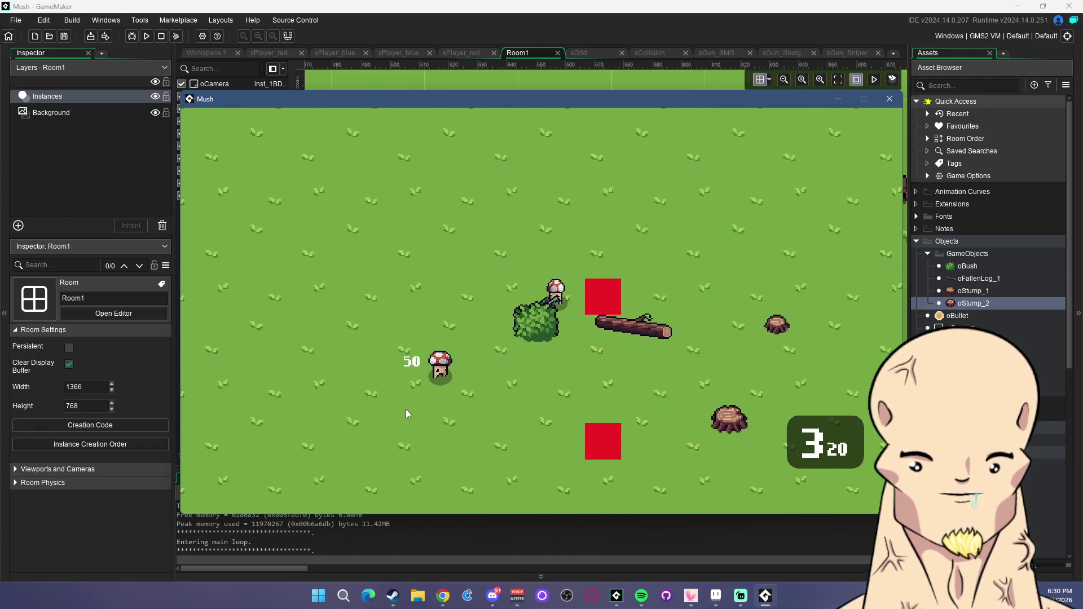
{"action": "scroll", "coordinate": [499, 372], "scroll_direction": "up", "scroll_amount": 1}
{"action": "key", "text": "s"}
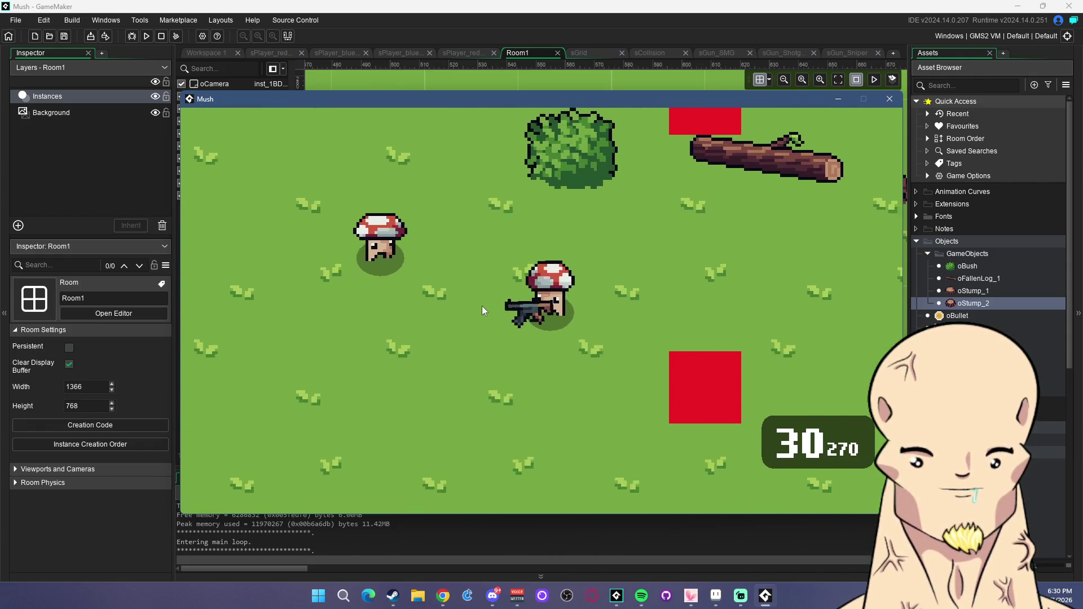
{"action": "mouse_move", "coordinate": [524, 307]}
{"action": "left_mouse_down"}
{"action": "mouse_move", "coordinate": [313, 326]}
{"action": "mouse_move", "coordinate": [840, 121]}
{"action": "left_mouse_up"}
{"action": "key", "text": "d"}
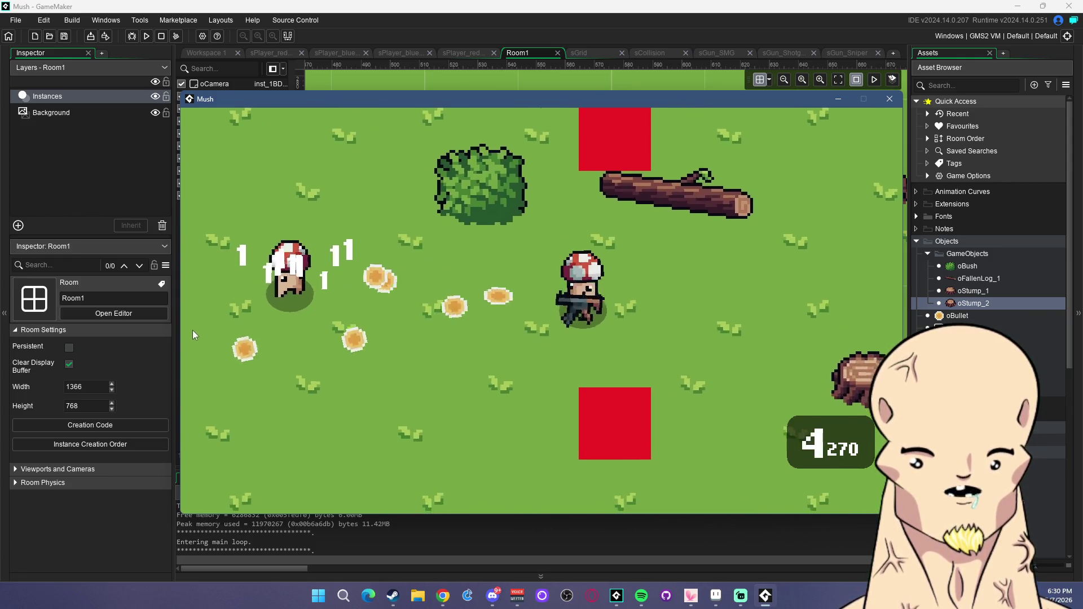
{"action": "left_click", "coordinate": [890, 99]}
{"action": "double_click", "coordinate": [967, 266]}
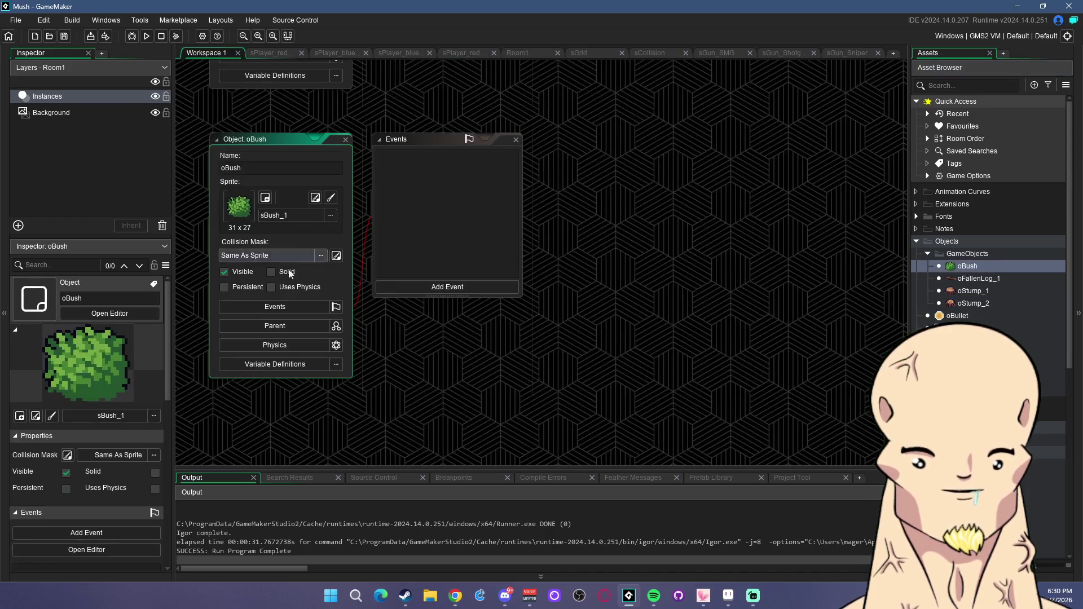
Open oCollision's parent settings and add oBush and oFallenLog_1 as children.
{"action": "left_click", "coordinate": [286, 326]}
{"action": "double_click", "coordinate": [959, 340]}
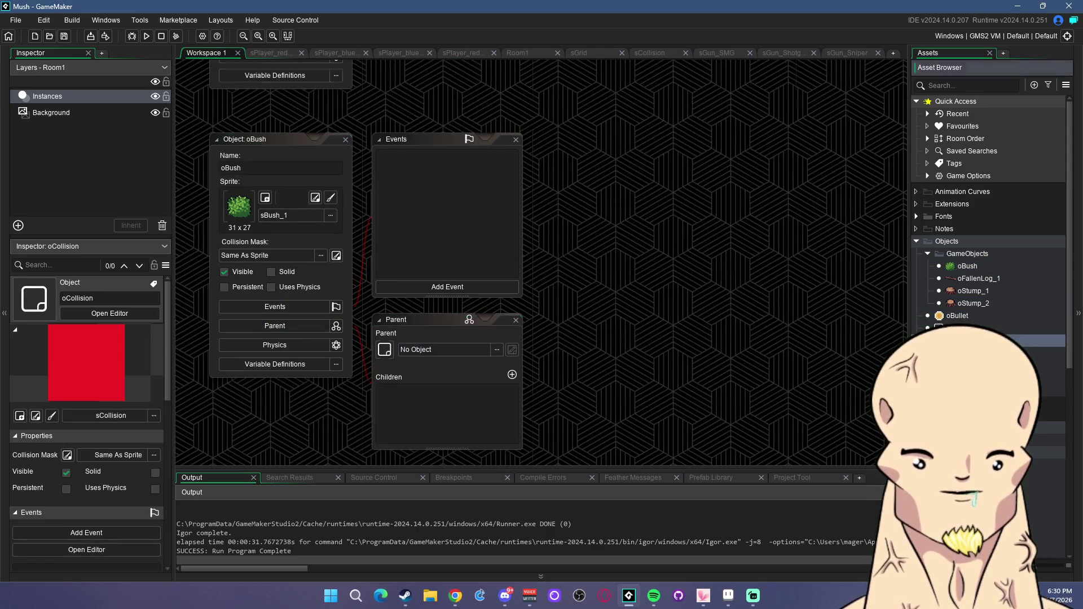
{"action": "left_click", "coordinate": [282, 327]}
{"action": "left_click", "coordinate": [512, 375]}
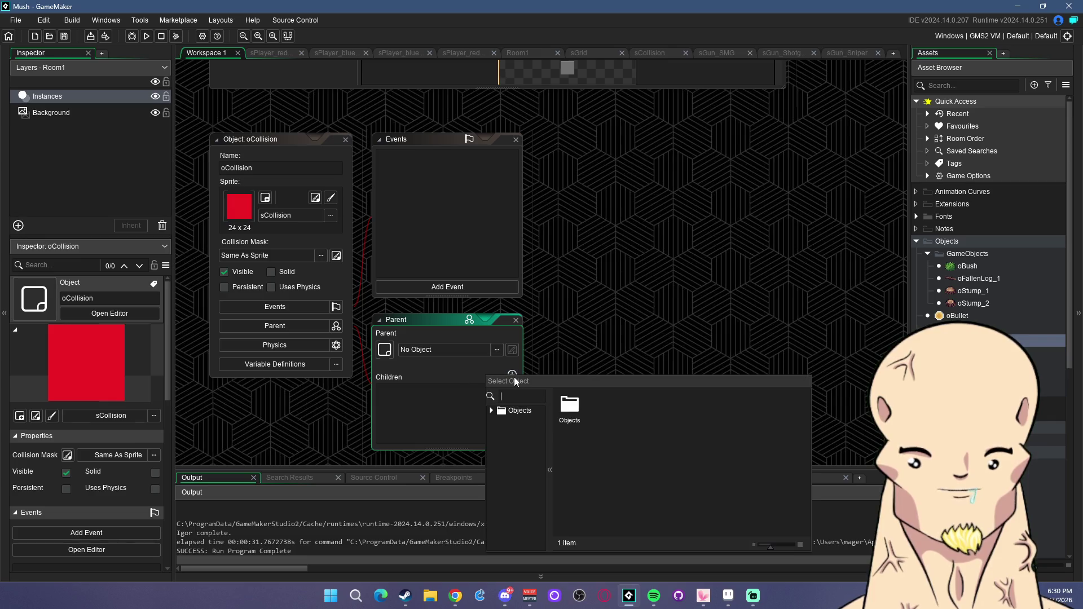
{"action": "double_click", "coordinate": [606, 405]}
{"action": "double_click", "coordinate": [606, 405]}
{"action": "left_click", "coordinate": [512, 375]}
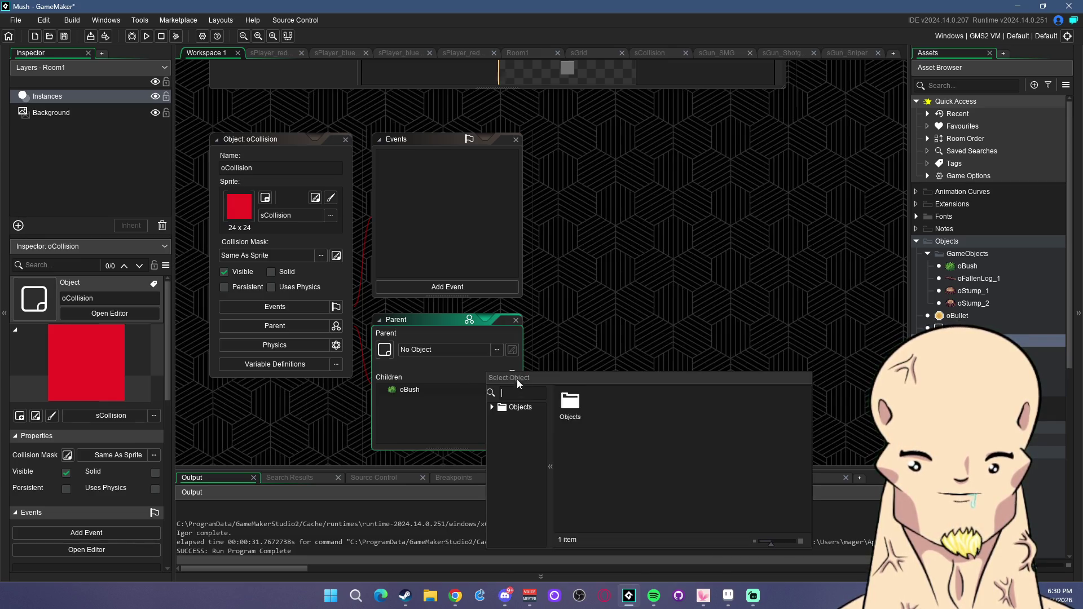
{"action": "double_click", "coordinate": [606, 420]}
{"action": "double_click", "coordinate": [643, 403]}
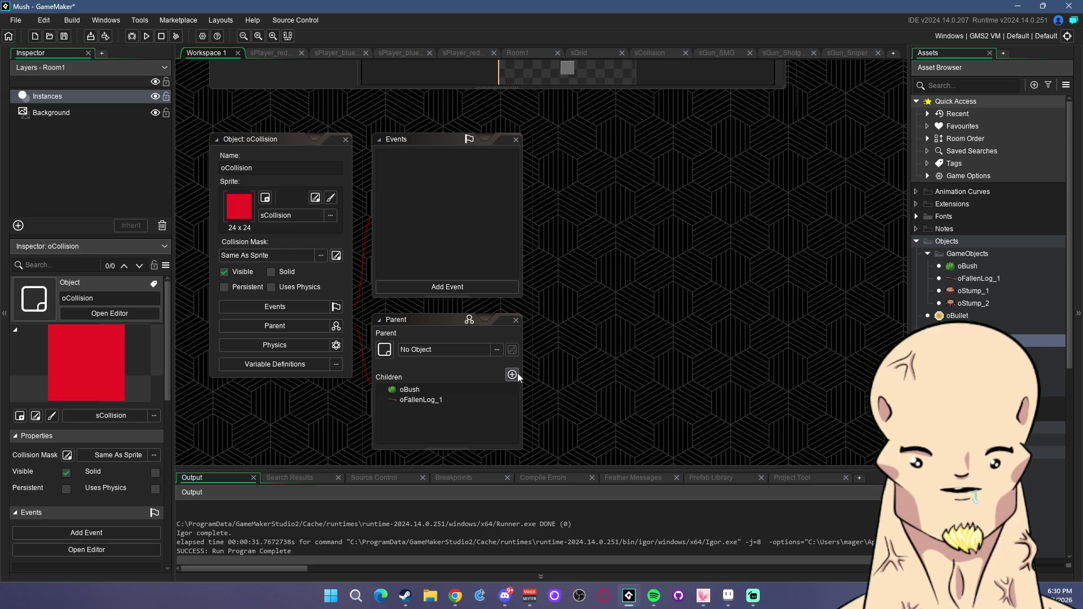
Add oStump_1 and oStump_2 as further children of oCollision.
{"action": "left_click", "coordinate": [512, 375]}
{"action": "double_click", "coordinate": [565, 403]}
{"action": "double_click", "coordinate": [607, 405]}
{"action": "double_click", "coordinate": [652, 406]}
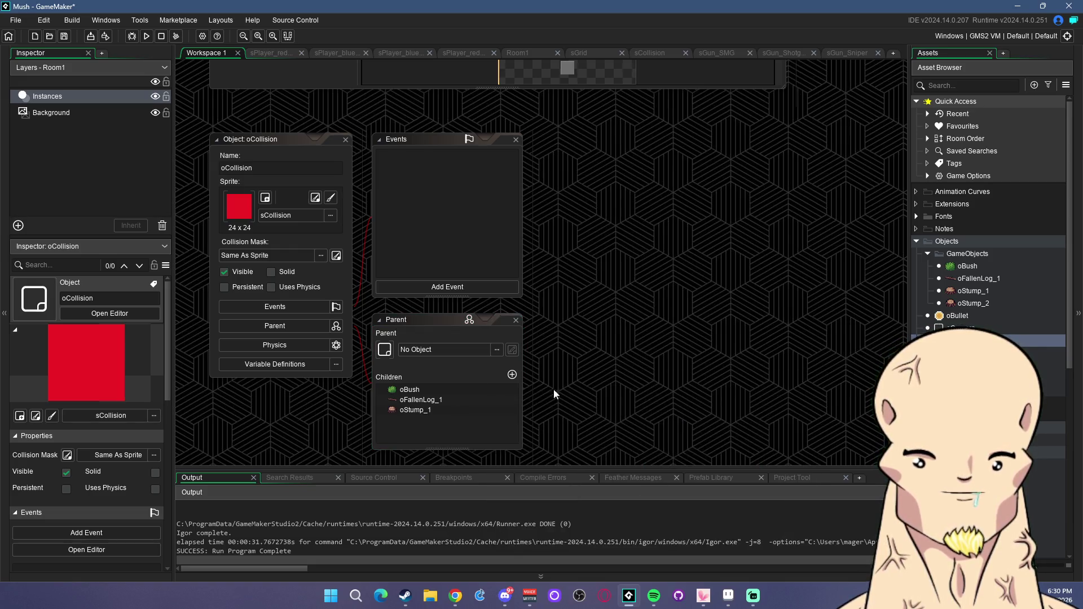
{"action": "left_click", "coordinate": [512, 375]}
{"action": "double_click", "coordinate": [563, 401]}
{"action": "double_click", "coordinate": [602, 404]}
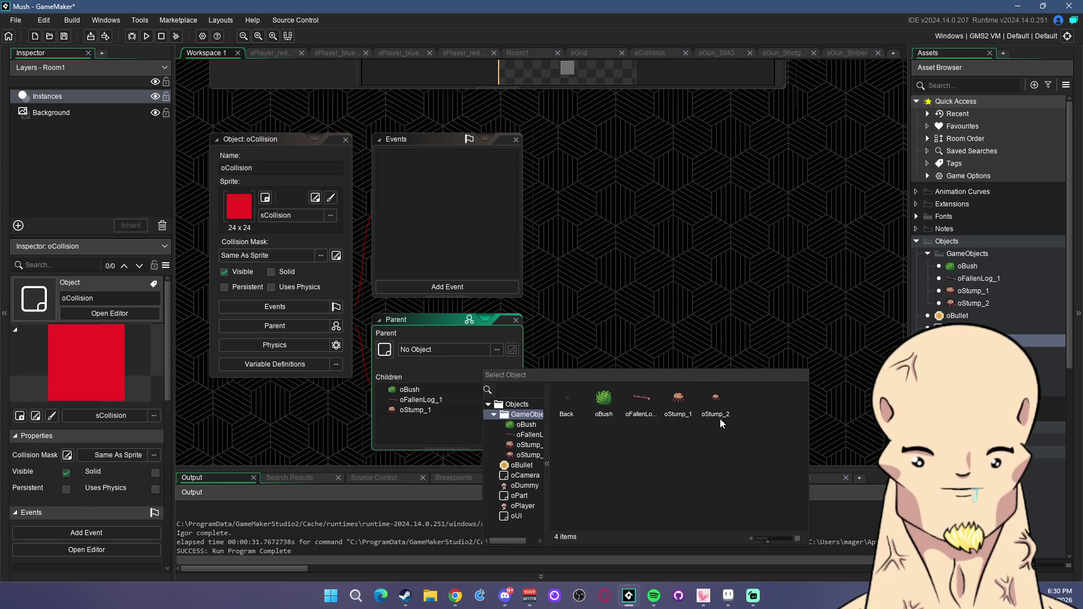
{"action": "double_click", "coordinate": [716, 406]}
Run the game, walk the player into the bush to test collision, then close it.
{"action": "left_click", "coordinate": [147, 35]}
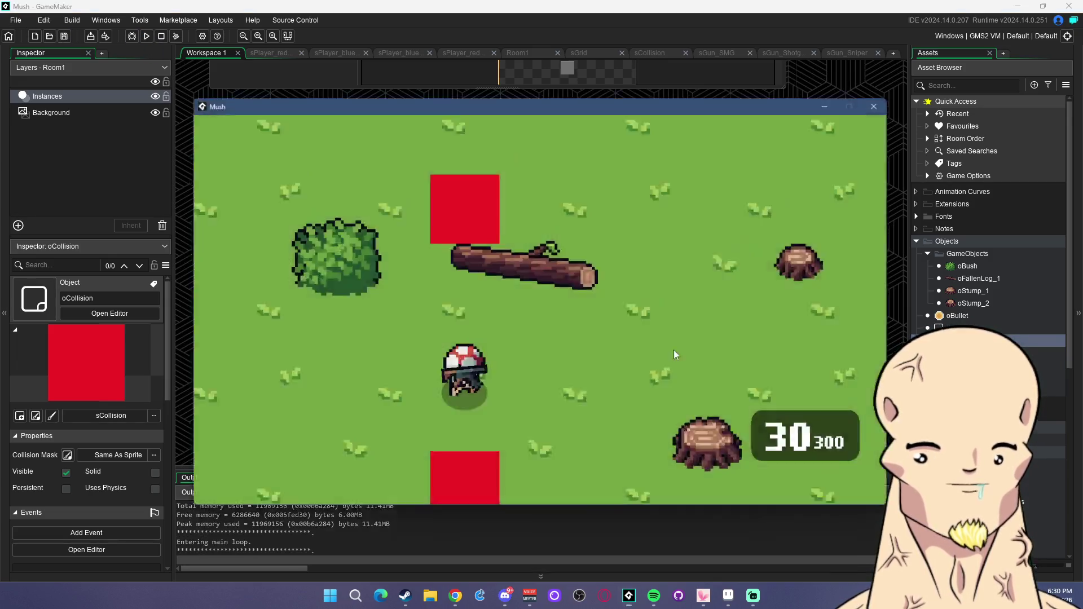
{"action": "key", "text": "w"}
{"action": "key", "text": "a"}
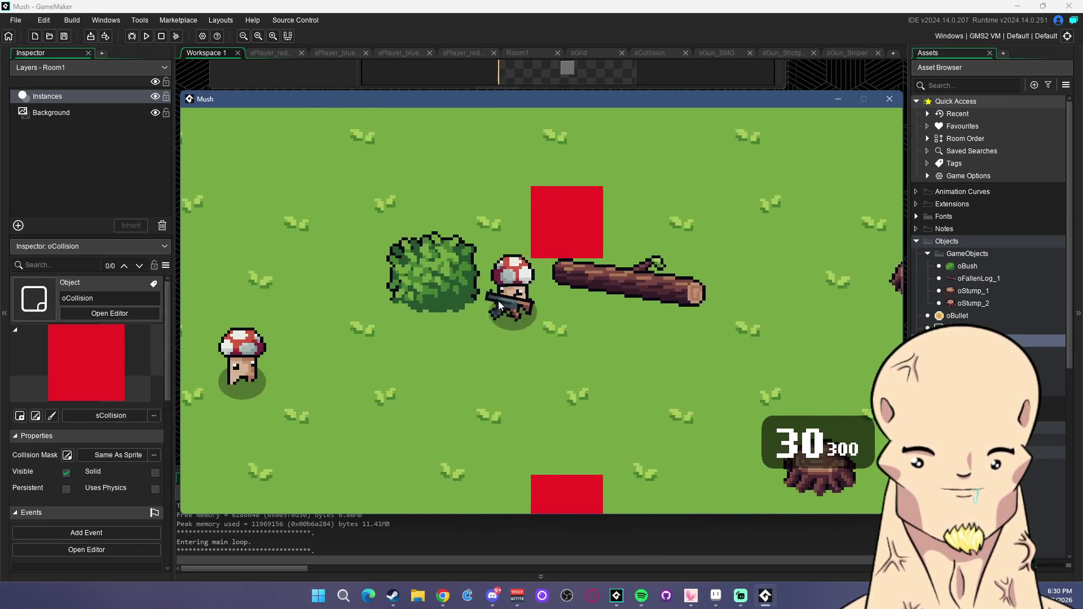
{"action": "key", "text": "a"}
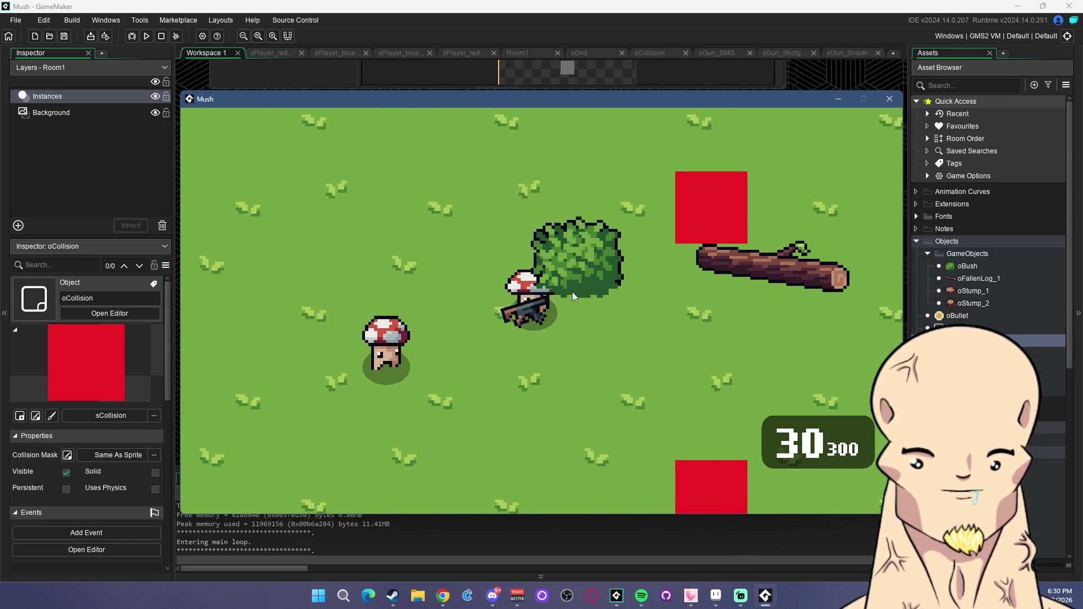
{"action": "left_click", "coordinate": [889, 99]}
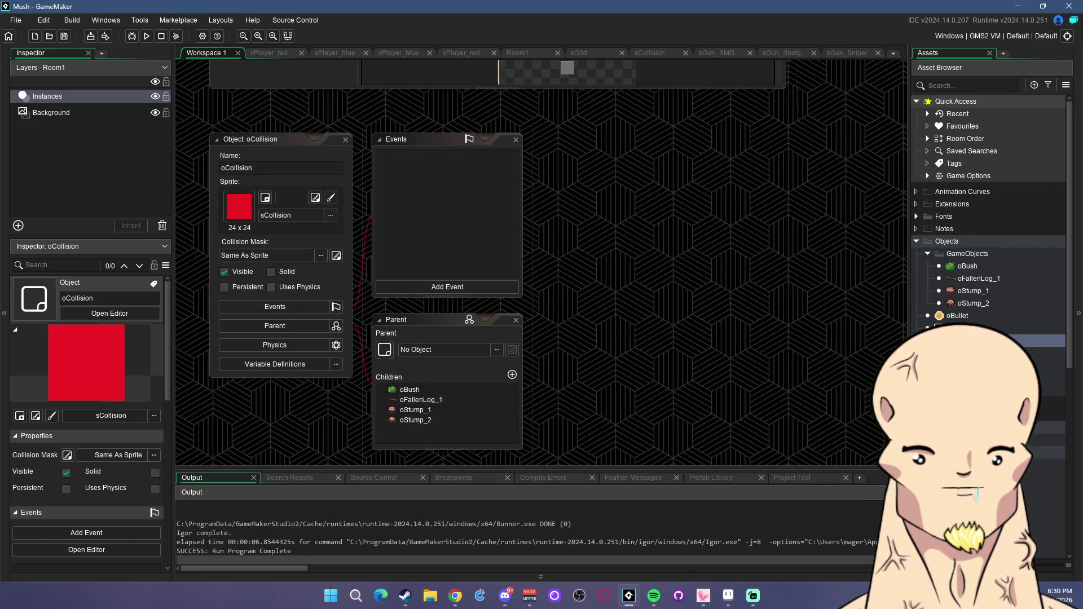
Add a depth line at the top of oPlayer's Step event code and select it.
{"action": "double_click", "coordinate": [993, 377]}
{"action": "left_click", "coordinate": [709, 185]}
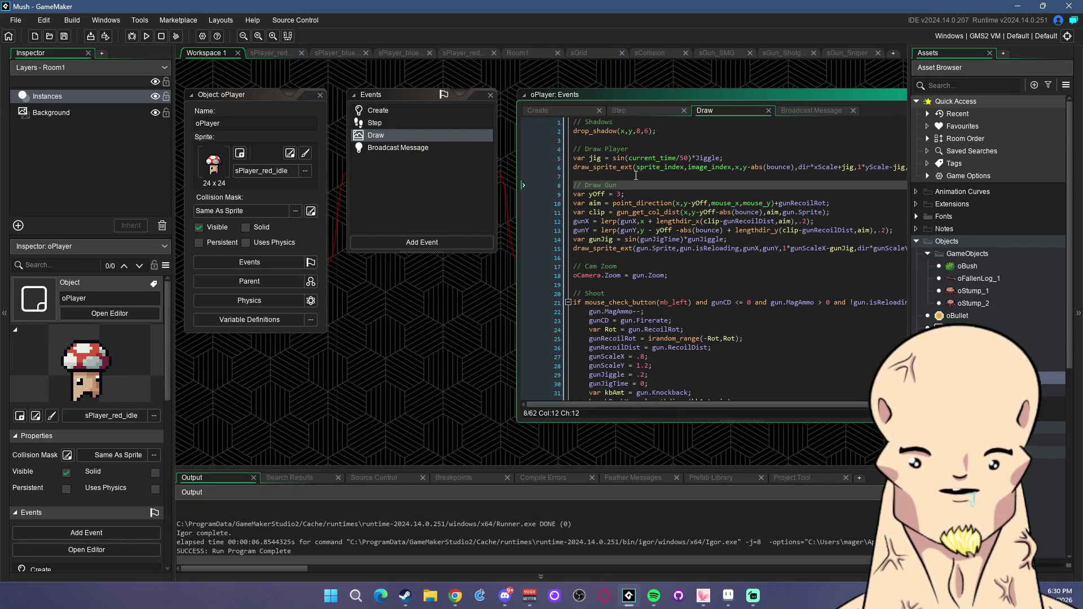
{"action": "left_click", "coordinate": [383, 124]}
{"action": "key", "text": "Return"}
{"action": "key", "text": "Return"}
{"action": "key", "text": "Up"}
{"action": "key", "text": "Up"}
{"action": "type", "text": "depth"}
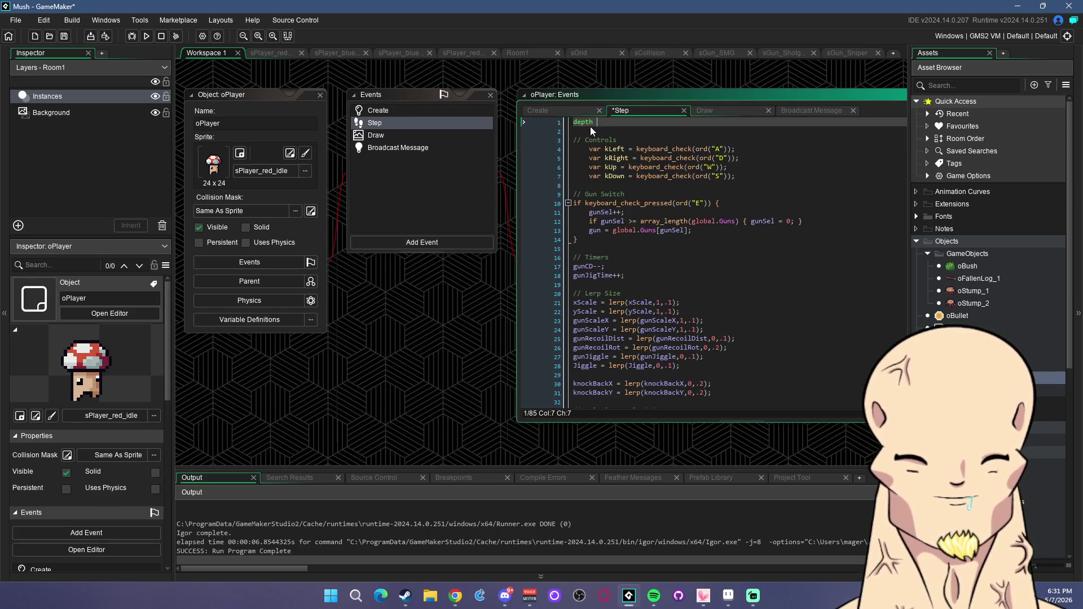
{"action": "left_click_drag", "start_coordinate": [618, 122], "coordinate": [575, 124]}
{"action": "key", "text": "ctrl+c"}
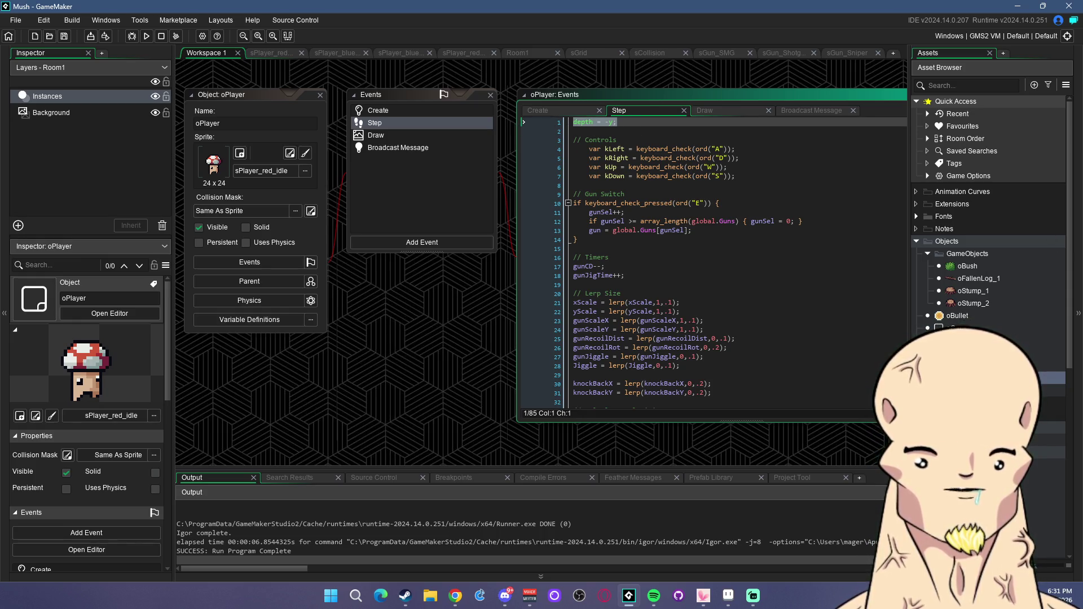
Add Create events to oBush and oFallenLog_1, pasting depth = -y into the log's.
{"action": "double_click", "coordinate": [963, 265]}
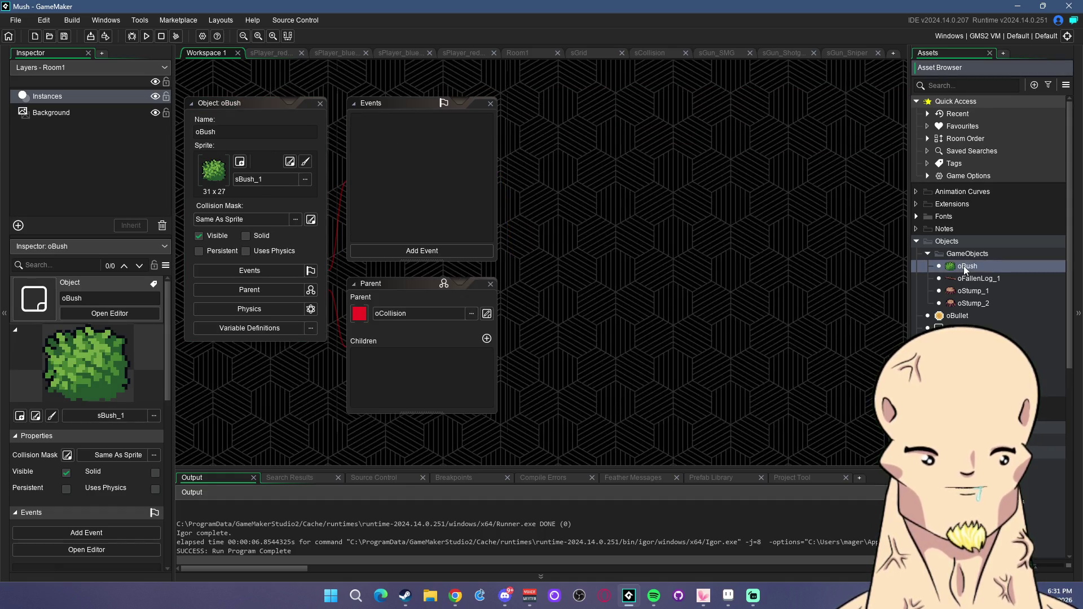
{"action": "left_click", "coordinate": [422, 250]}
{"action": "left_click", "coordinate": [458, 260]}
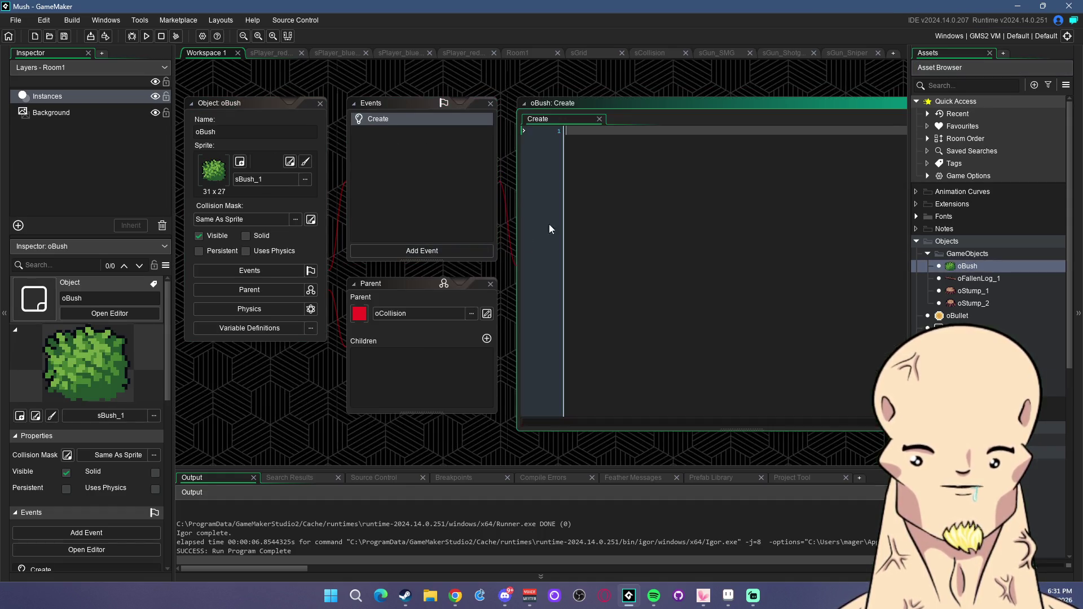
{"action": "type", "text": "depth = -y;"}
{"action": "double_click", "coordinate": [953, 279]}
{"action": "left_click", "coordinate": [446, 286]}
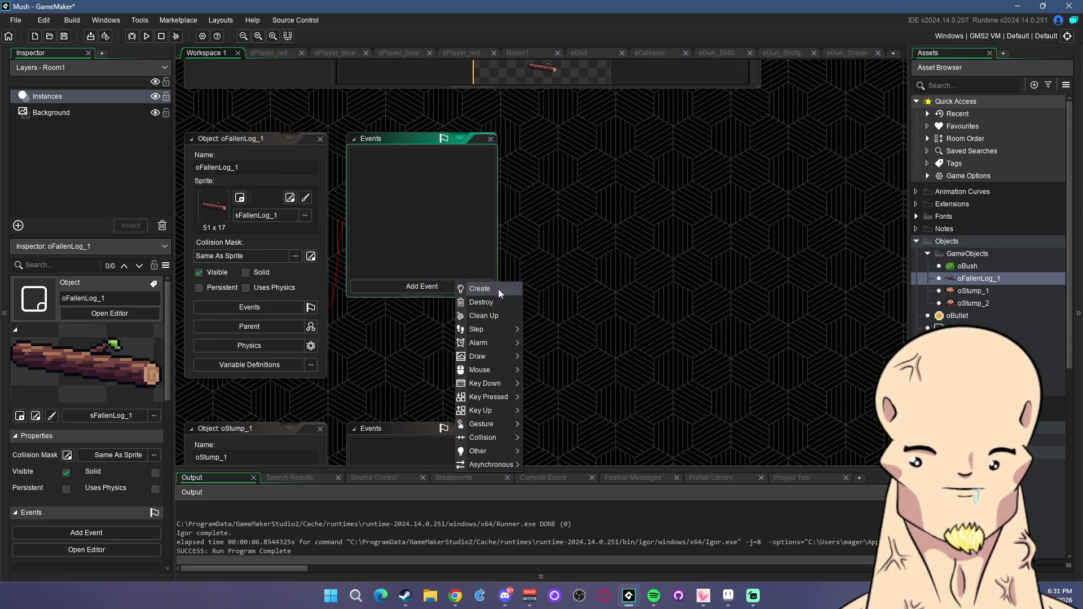
{"action": "left_click", "coordinate": [499, 289]}
{"action": "key", "text": "ctrl+v"}
Give oStump_1 and oStump_2 Create events with depth = -y, then save and run the game.
{"action": "double_click", "coordinate": [973, 291]}
{"action": "left_click", "coordinate": [463, 287]}
{"action": "left_click", "coordinate": [511, 289]}
{"action": "key", "text": "ctrl+v"}
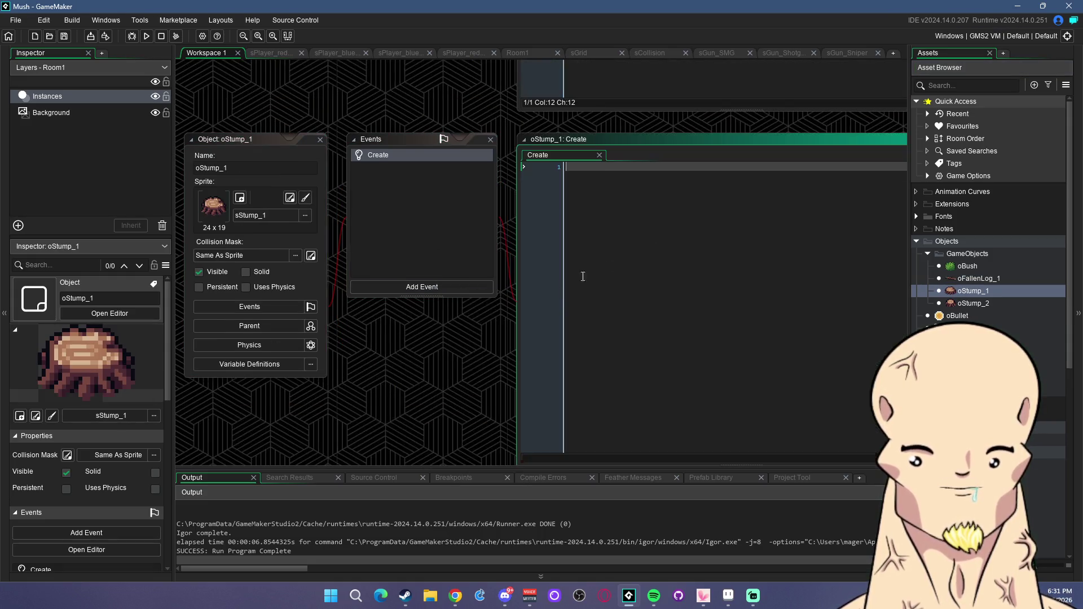
{"action": "double_click", "coordinate": [973, 304]}
{"action": "left_click", "coordinate": [438, 285]}
{"action": "left_click", "coordinate": [488, 291]}
{"action": "key", "text": "ctrl+v"}
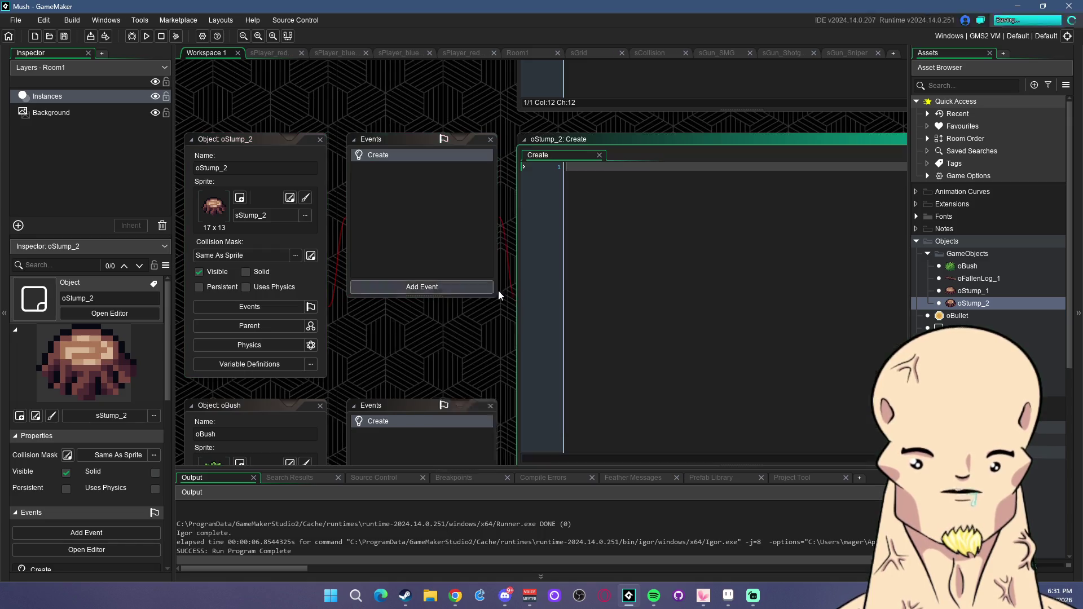
{"action": "left_click", "coordinate": [146, 35]}
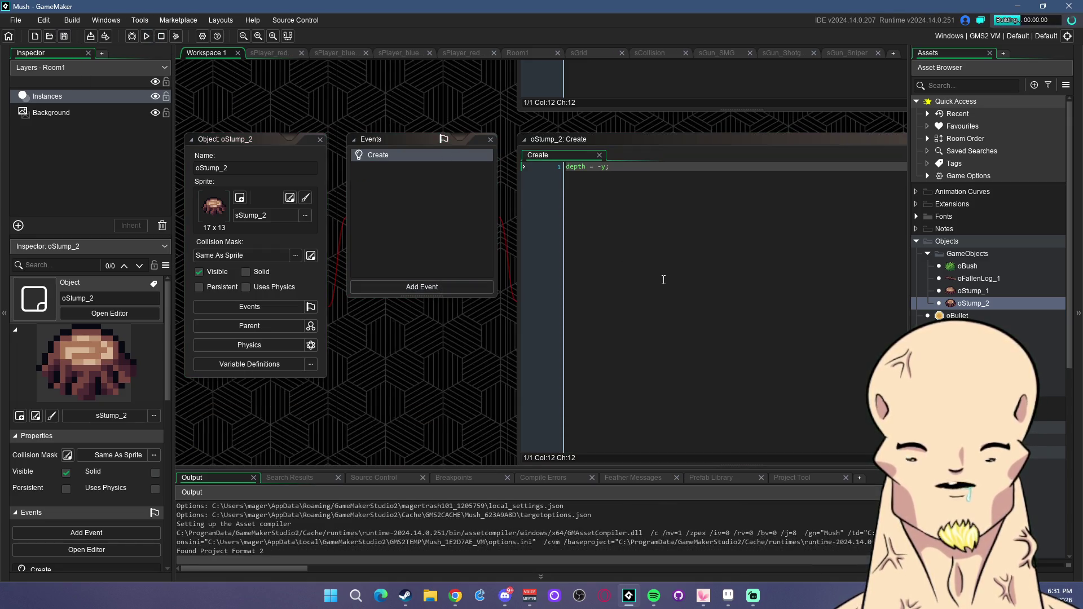
{"action": "key", "text": "w"}
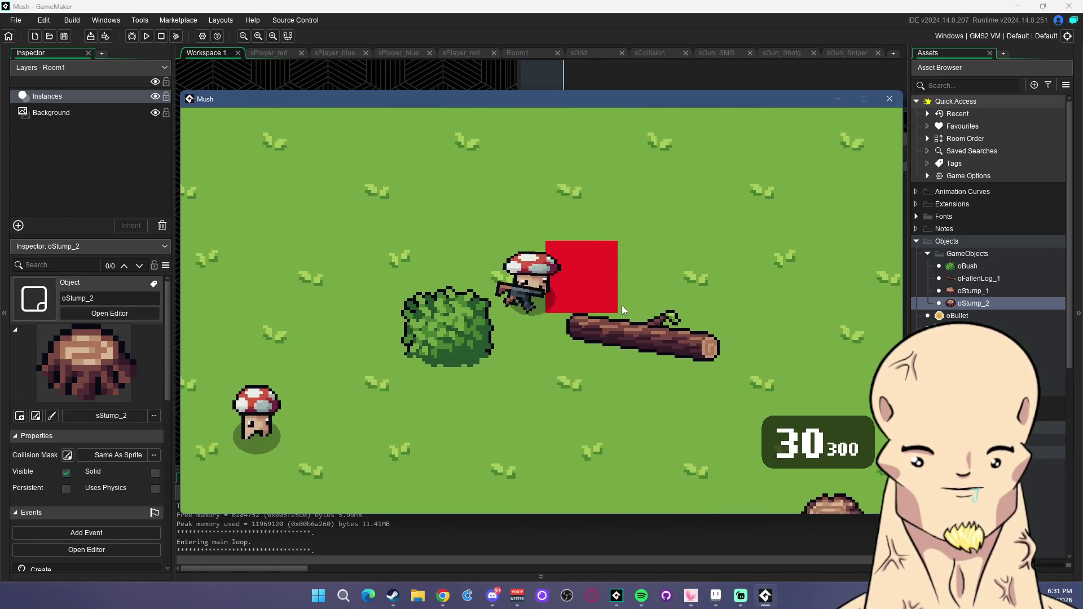
Stop the running game and delete the red collision squares from Room1.
{"action": "left_click", "coordinate": [889, 99]}
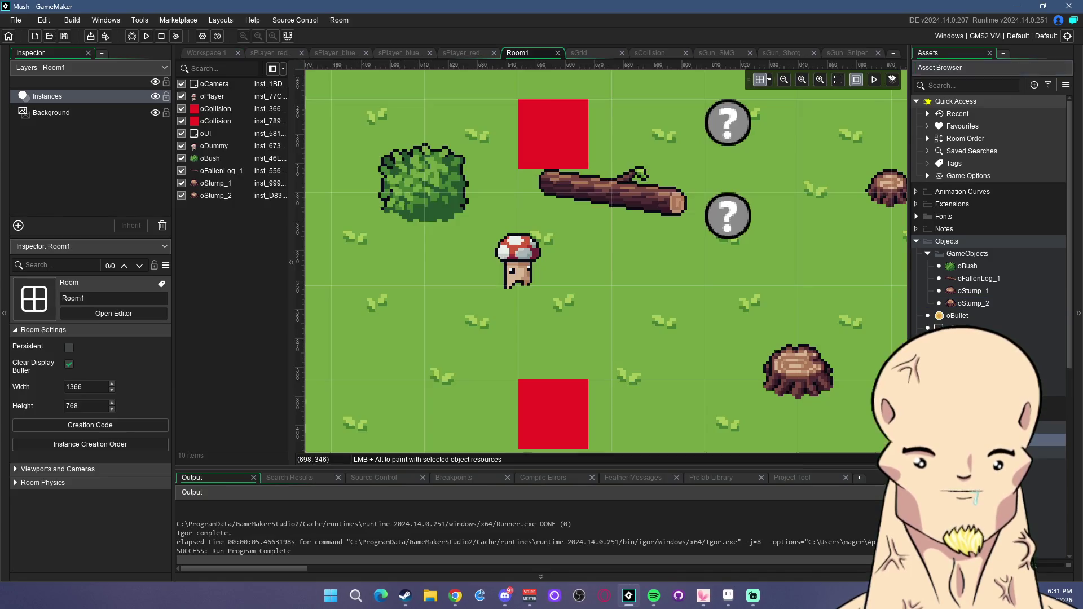
{"action": "left_click", "coordinate": [517, 52]}
{"action": "left_click", "coordinate": [566, 150]}
{"action": "key", "text": "Delete"}
{"action": "left_click", "coordinate": [556, 413]}
{"action": "key", "text": "Delete"}
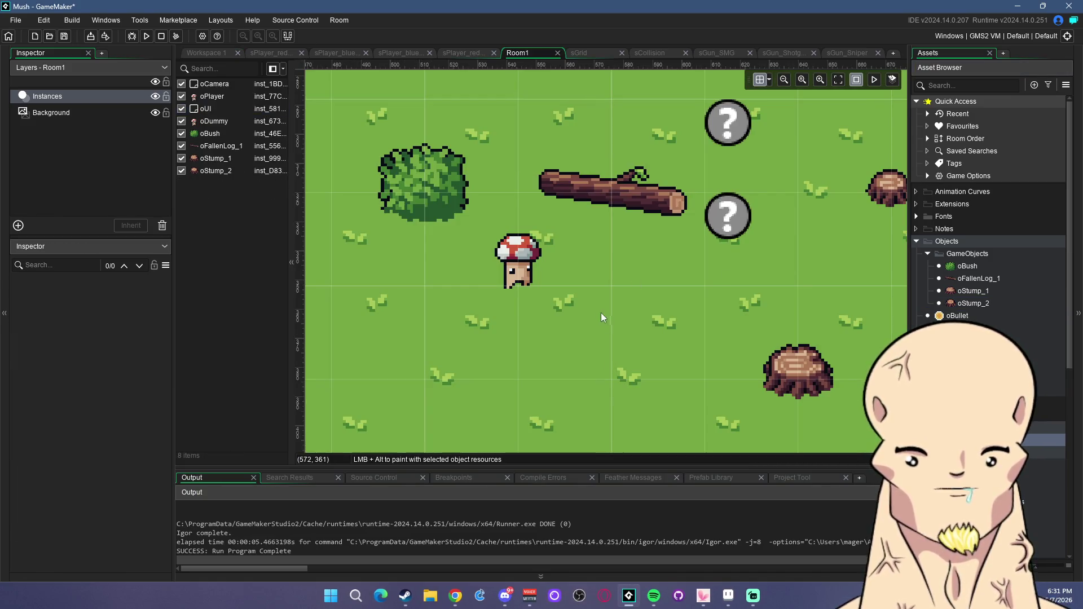
Rerun the game with F5, walking the player behind the bush while firing bursts.
{"action": "key", "text": "F5"}
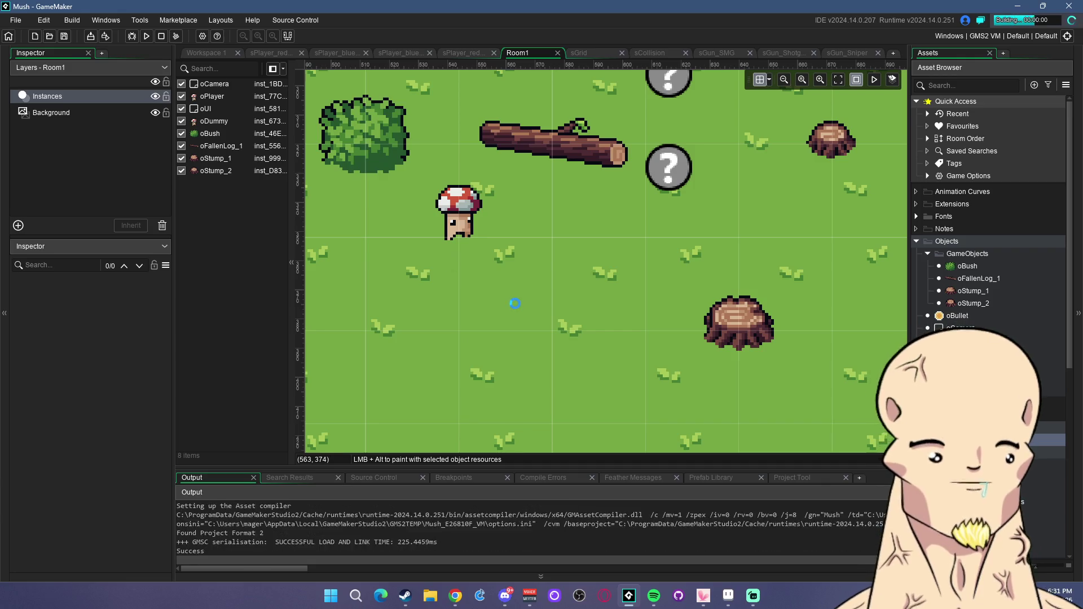
{"action": "mouse_move", "coordinate": [597, 238]}
{"action": "left_mouse_down"}
{"action": "mouse_move", "coordinate": [594, 205]}
{"action": "mouse_move", "coordinate": [743, 374]}
{"action": "mouse_move", "coordinate": [461, 272]}
{"action": "left_mouse_up"}
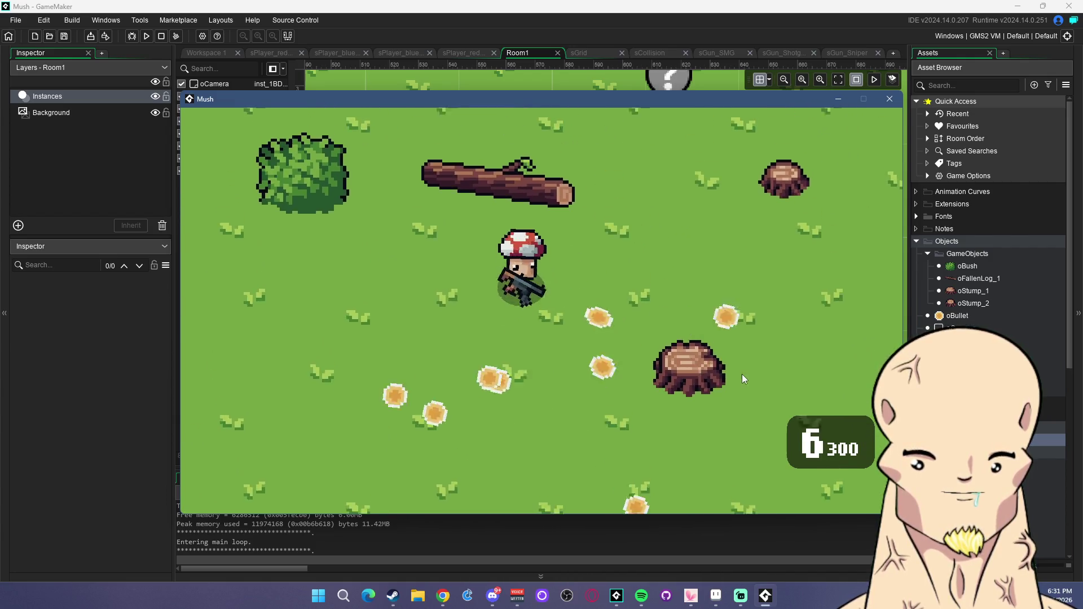
{"action": "key", "text": "w"}
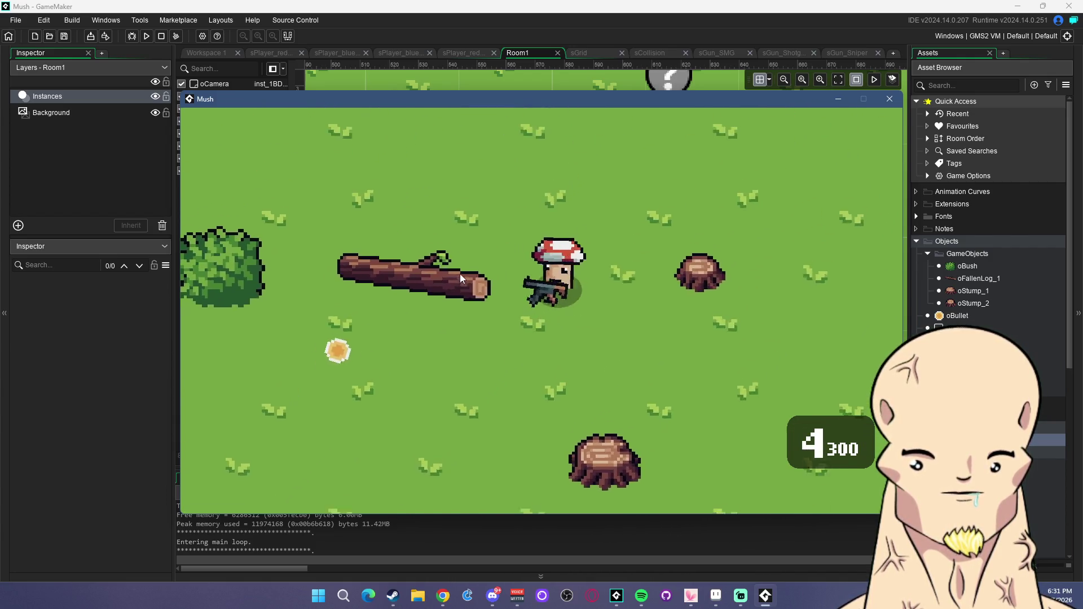
{"action": "key", "text": "a"}
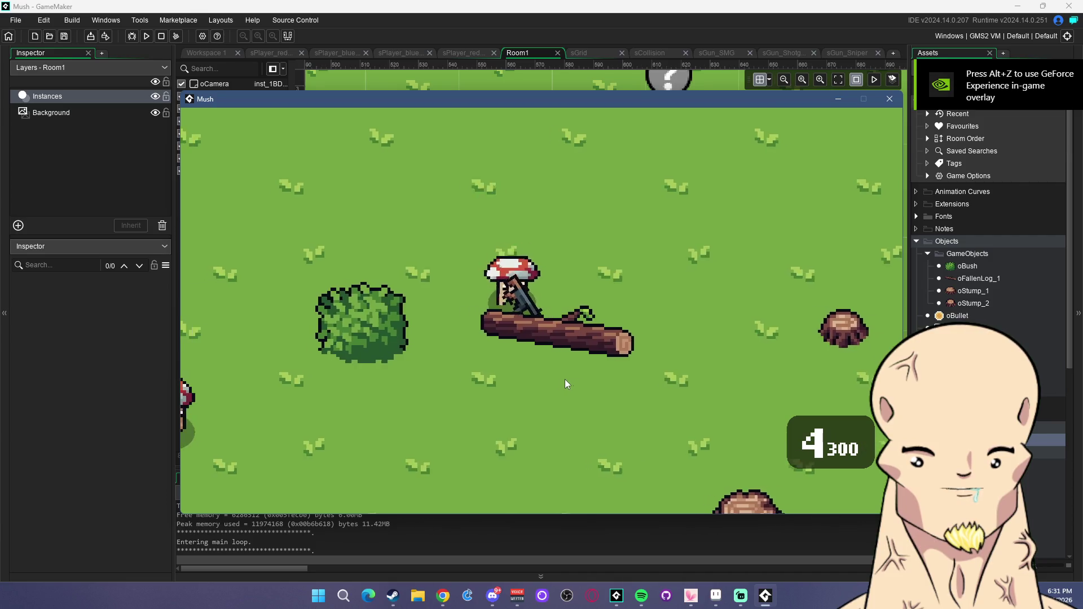
{"action": "key", "text": "r"}
{"action": "key", "text": "w"}
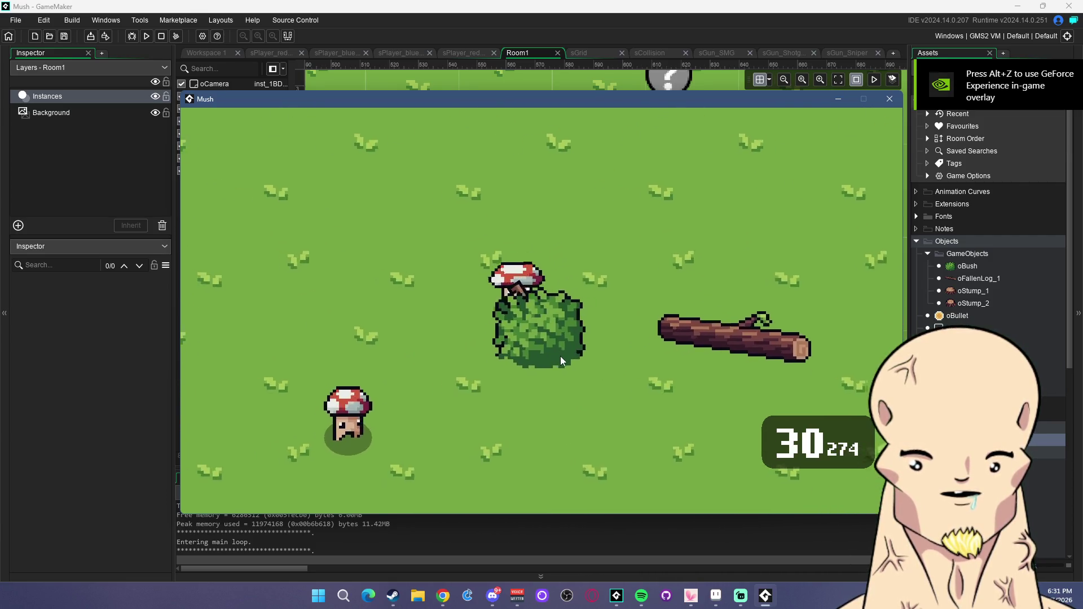
{"action": "key", "text": "d"}
{"action": "key", "text": "w"}
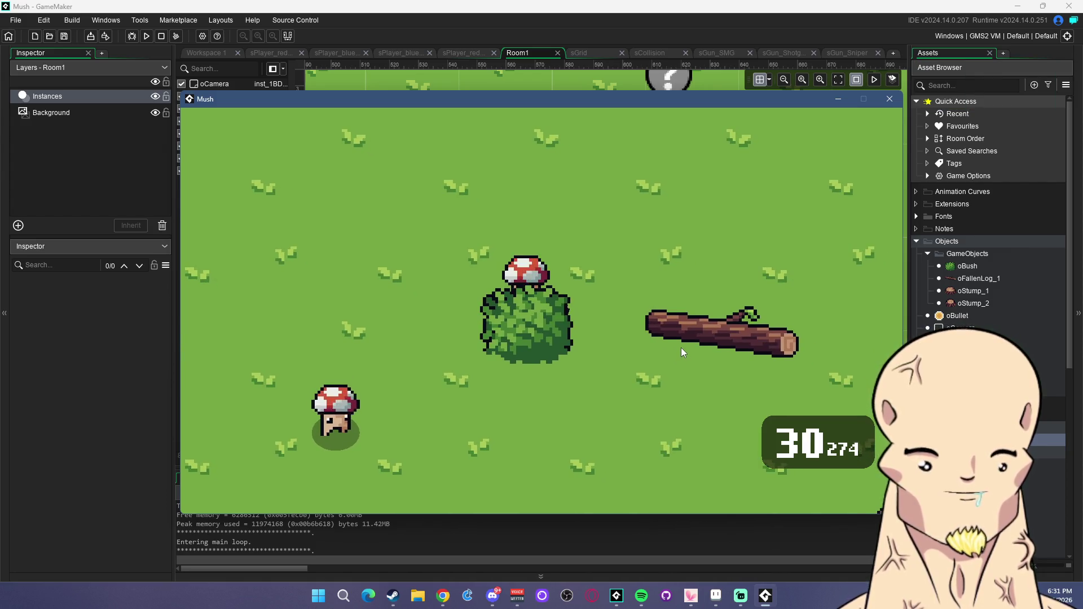
{"action": "key", "text": "a"}
{"action": "left_click", "coordinate": [675, 294]}
{"action": "key", "text": "w"}
{"action": "left_click_drag", "start_coordinate": [655, 395], "coordinate": [599, 430]}
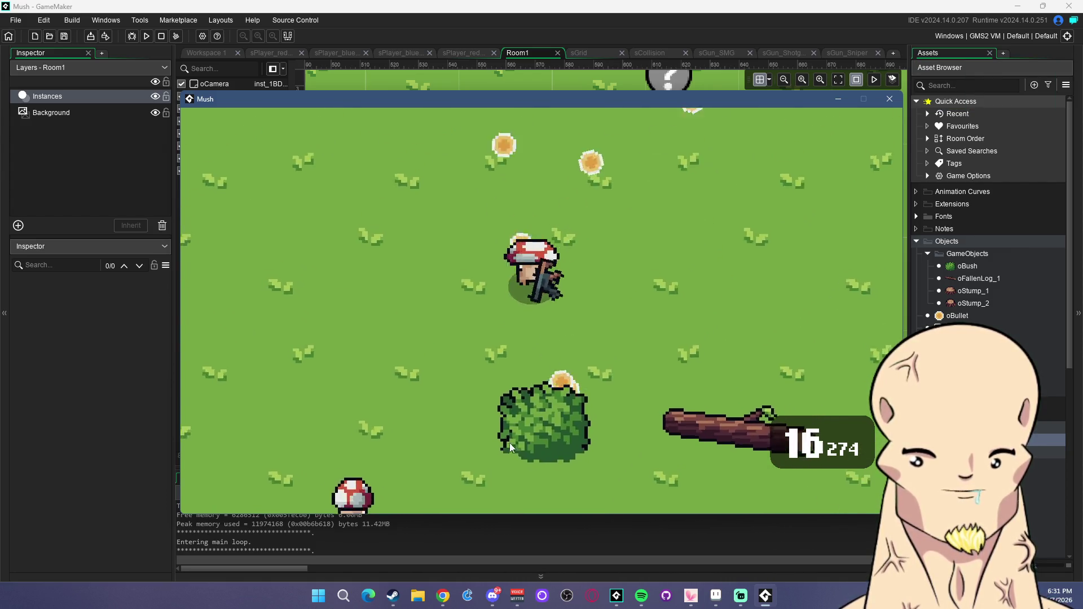
{"action": "key", "text": "s"}
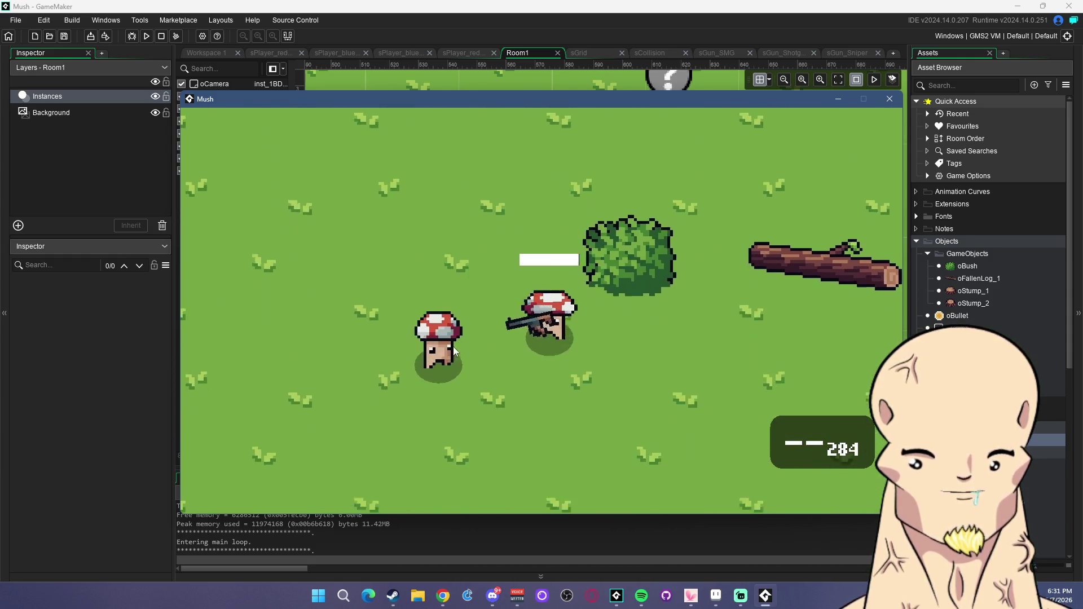
{"action": "left_click_drag", "start_coordinate": [455, 348], "coordinate": [431, 323]}
{"action": "key", "text": "r"}
{"action": "key", "text": "d"}
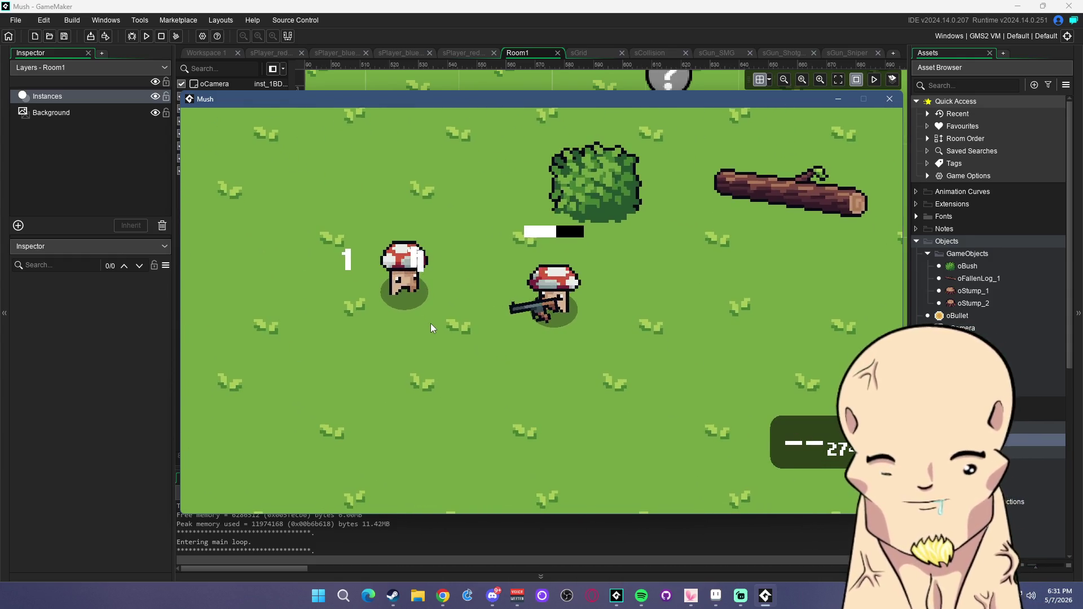
{"action": "mouse_move", "coordinate": [414, 258]}
{"action": "left_mouse_down"}
{"action": "mouse_move", "coordinate": [383, 185]}
{"action": "mouse_move", "coordinate": [382, 195]}
{"action": "left_mouse_up"}
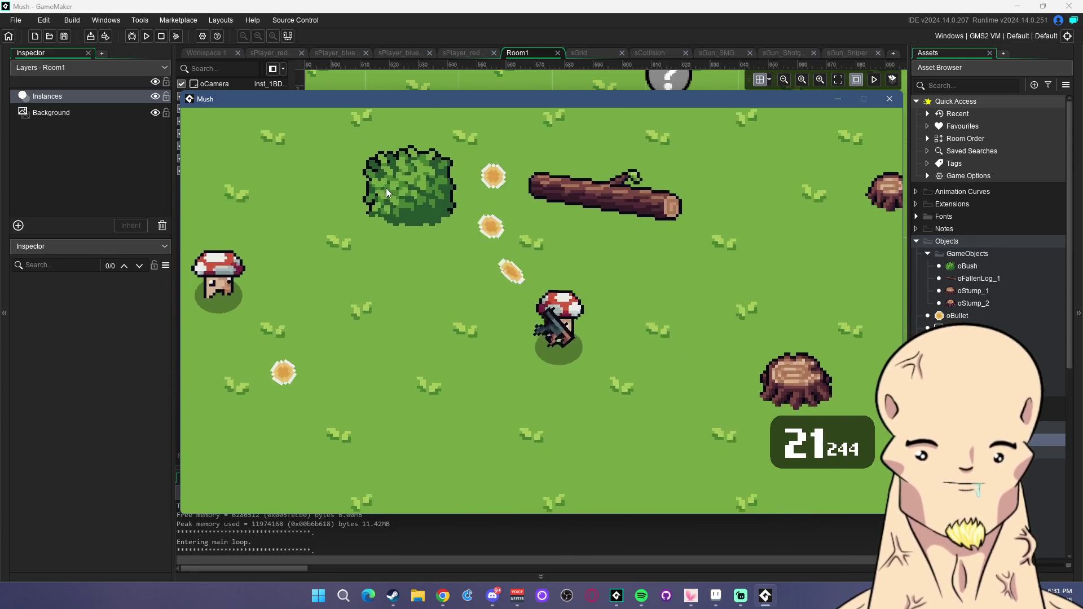
{"action": "key", "text": "w"}
{"action": "key", "text": "a"}
{"action": "key", "text": "w"}
{"action": "key", "text": "d"}
{"action": "mouse_move", "coordinate": [650, 252]}
{"action": "left_mouse_down"}
{"action": "mouse_move", "coordinate": [628, 384]}
{"action": "mouse_move", "coordinate": [686, 237]}
{"action": "left_mouse_up"}
{"action": "key", "text": "r"}
{"action": "key", "text": "s"}
{"action": "key", "text": "d"}
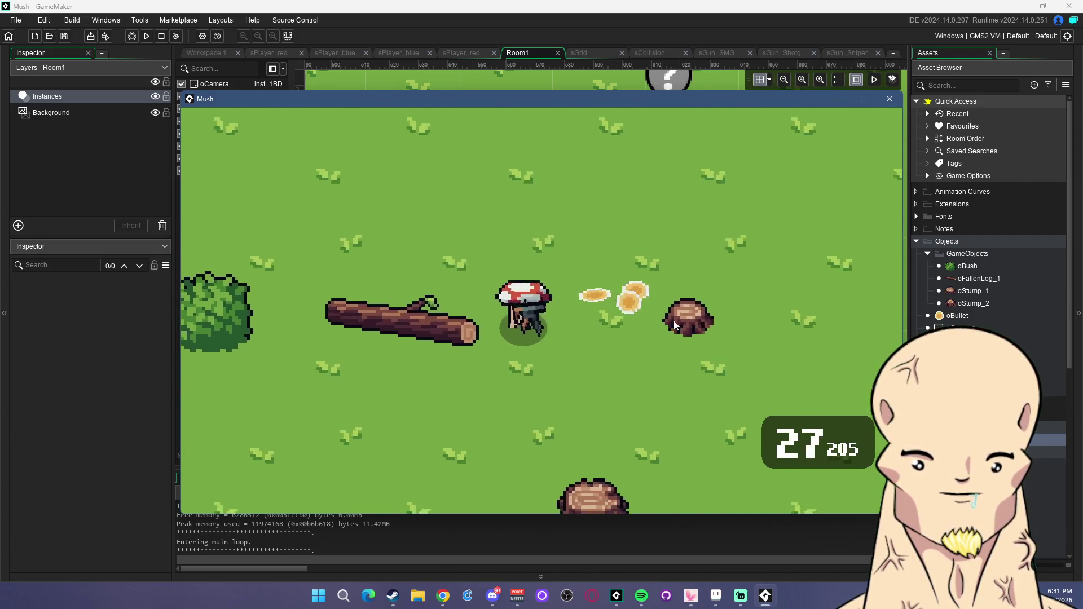
{"action": "mouse_move", "coordinate": [654, 314]}
{"action": "left_mouse_down"}
{"action": "mouse_move", "coordinate": [674, 255]}
{"action": "mouse_move", "coordinate": [661, 321]}
{"action": "mouse_move", "coordinate": [702, 375]}
{"action": "left_mouse_up"}
{"action": "key", "text": "s"}
{"action": "key", "text": "w"}
{"action": "key", "text": "w"}
{"action": "key", "text": "d"}
{"action": "key", "text": "w"}
{"action": "mouse_move", "coordinate": [649, 397]}
{"action": "left_mouse_down"}
{"action": "mouse_move", "coordinate": [604, 465]}
{"action": "mouse_move", "coordinate": [723, 317]}
{"action": "mouse_move", "coordinate": [348, 275]}
{"action": "left_mouse_up"}
Switch to the long gun with key 2 and shoot the enemy mushrooms while moving.
{"action": "key", "text": "s"}
{"action": "key", "text": "2"}
{"action": "key", "text": "a"}
{"action": "key", "text": "a"}
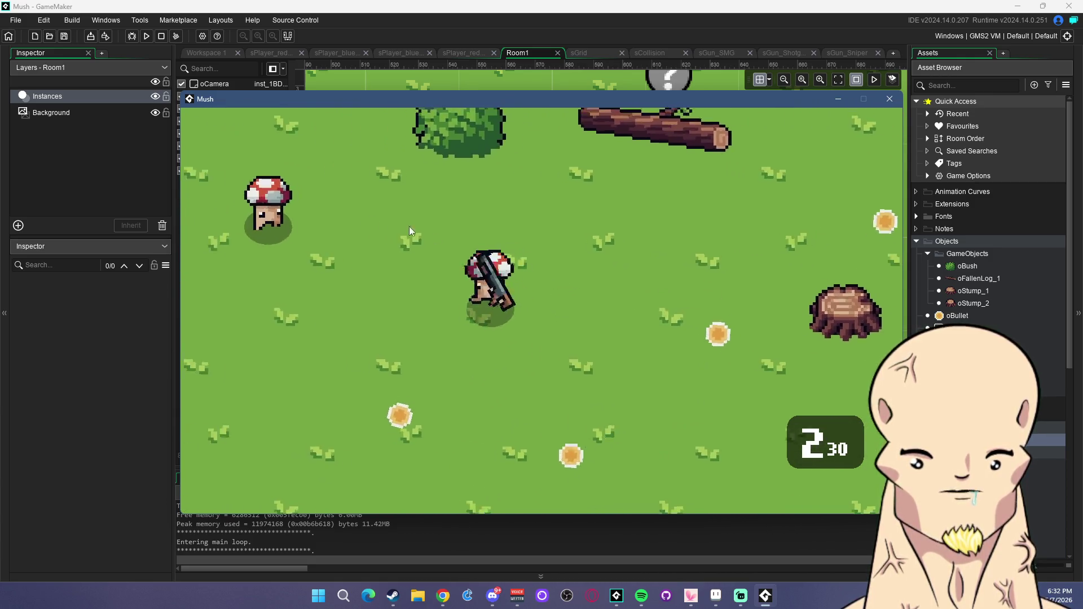
{"action": "key", "text": "w"}
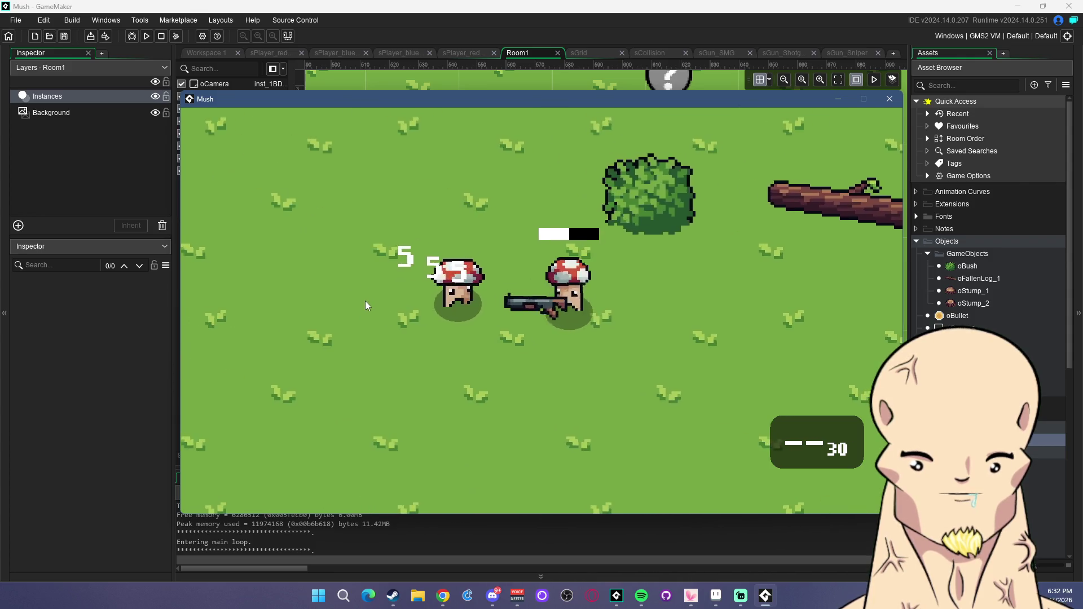
{"action": "left_click_drag", "start_coordinate": [349, 276], "coordinate": [370, 280]}
{"action": "key", "text": "w"}
{"action": "left_click", "coordinate": [389, 274]}
{"action": "key", "text": "d"}
{"action": "left_click", "coordinate": [373, 267]}
{"action": "left_click", "coordinate": [379, 262]}
{"action": "key", "text": "d"}
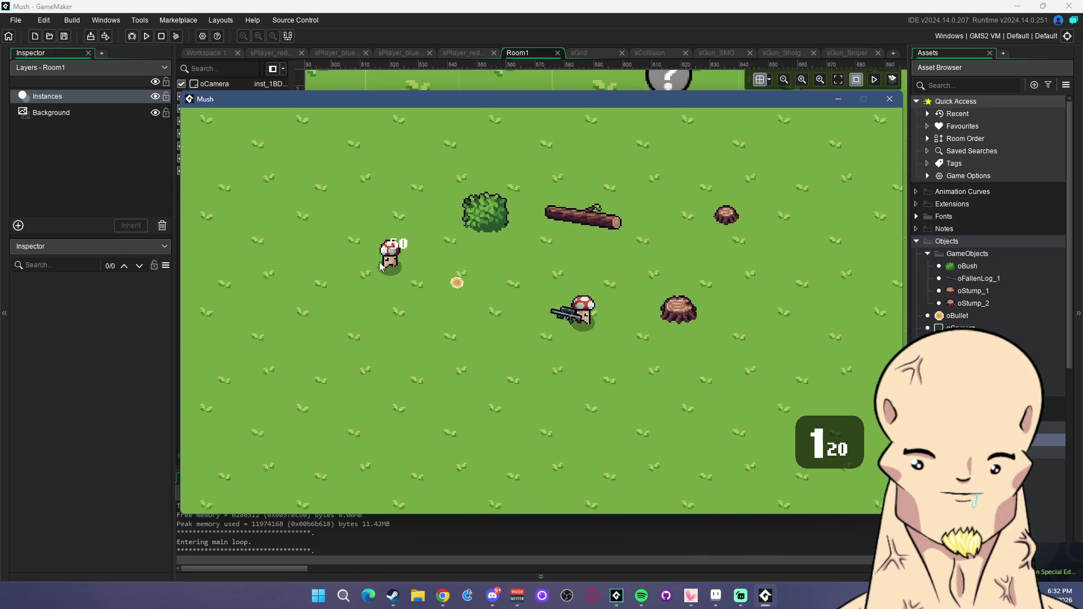
{"action": "left_click", "coordinate": [380, 262]}
{"action": "key", "text": "a"}
{"action": "key", "text": "w"}
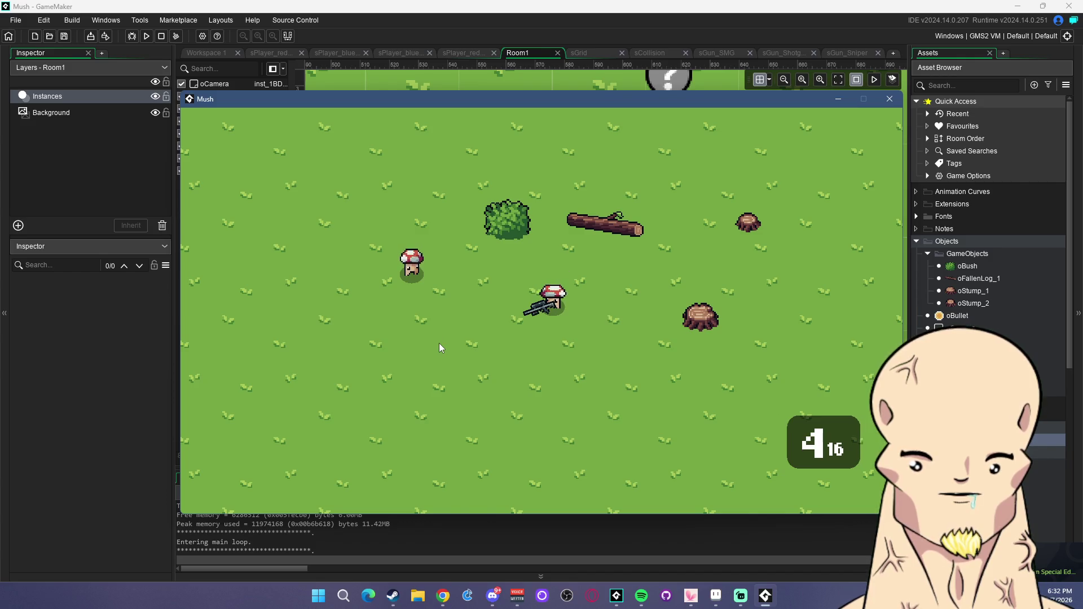
{"action": "left_click", "coordinate": [394, 271]}
{"action": "left_click", "coordinate": [321, 263]}
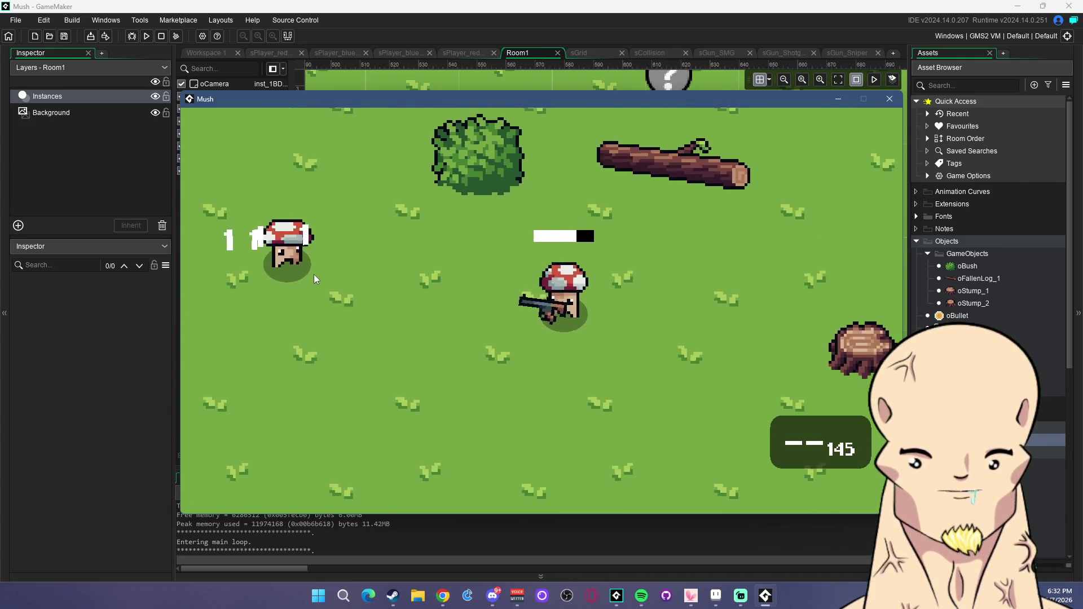
{"action": "key", "text": "r"}
{"action": "mouse_move", "coordinate": [309, 278]}
{"action": "left_mouse_down"}
{"action": "mouse_move", "coordinate": [254, 298]}
{"action": "mouse_move", "coordinate": [309, 324]}
{"action": "left_mouse_up"}
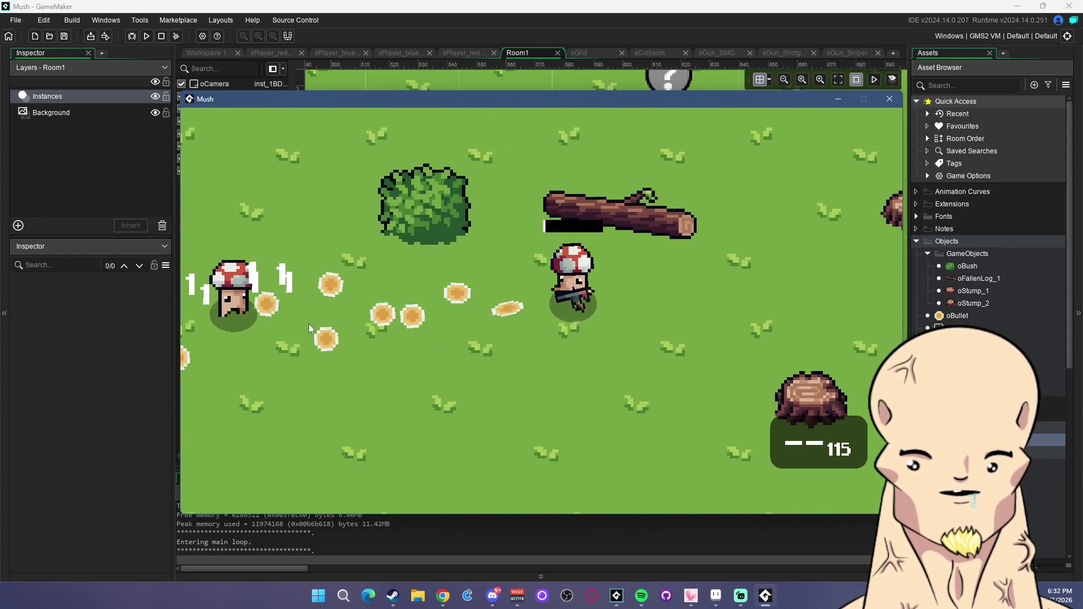
{"action": "key", "text": "a"}
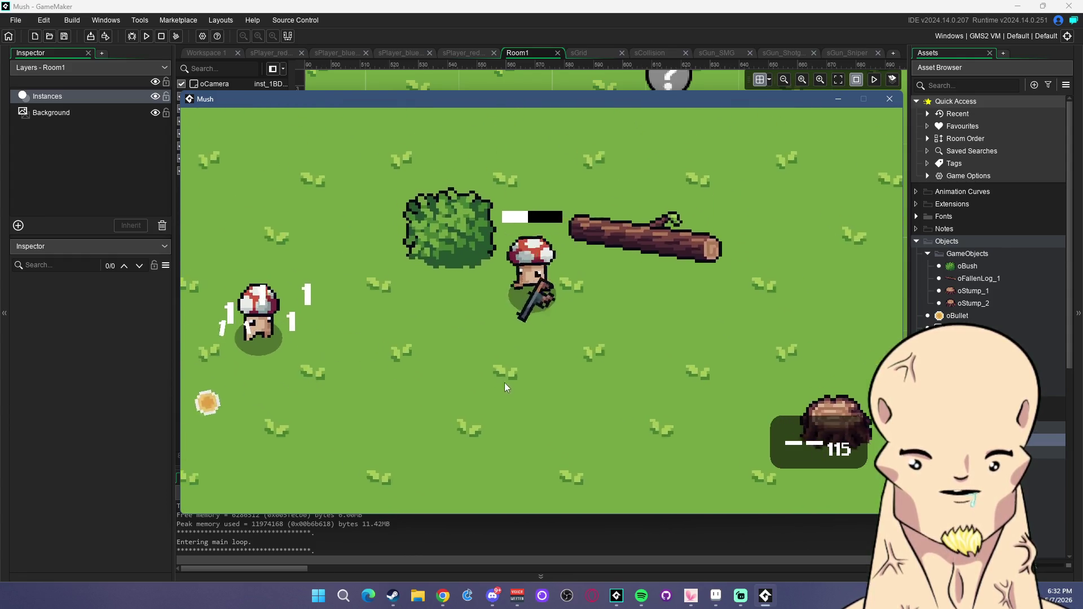
{"action": "key", "text": "r"}
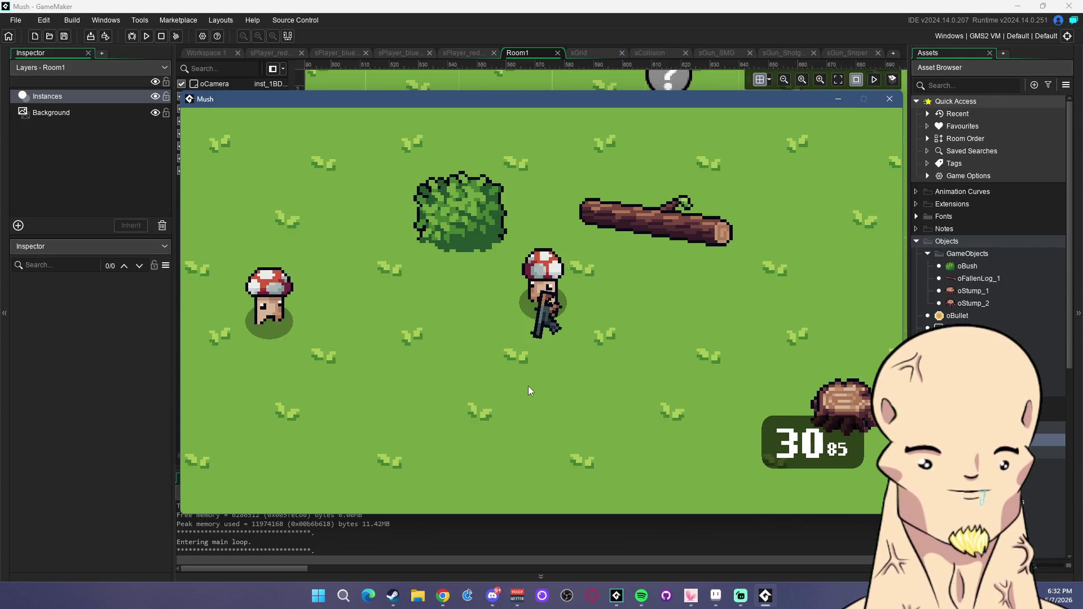
{"action": "key", "text": "w"}
{"action": "key", "text": "a"}
{"action": "key", "text": "r"}
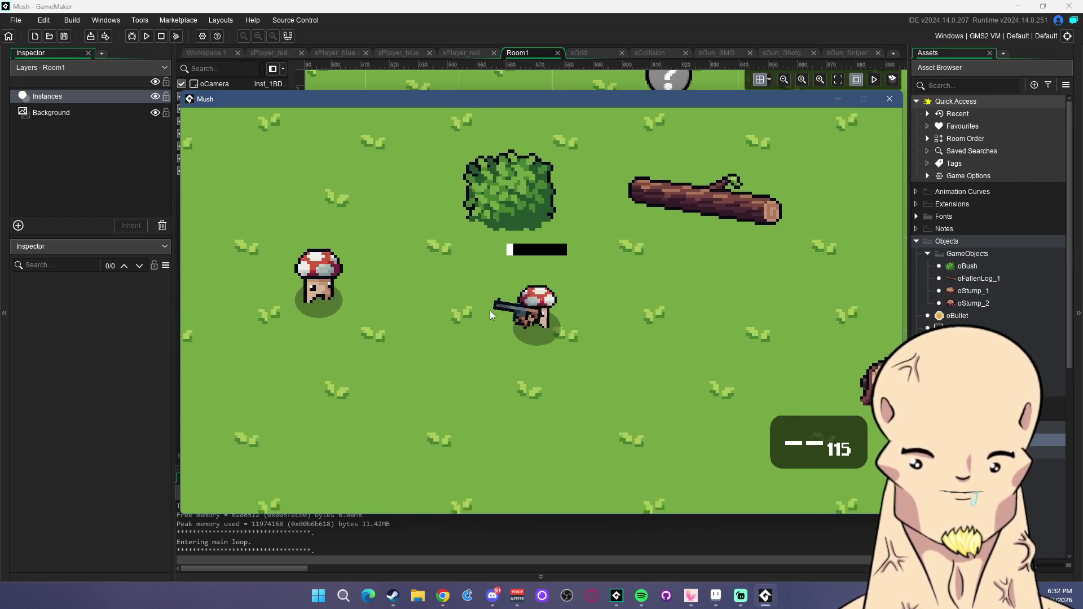
{"action": "left_click", "coordinate": [423, 292]}
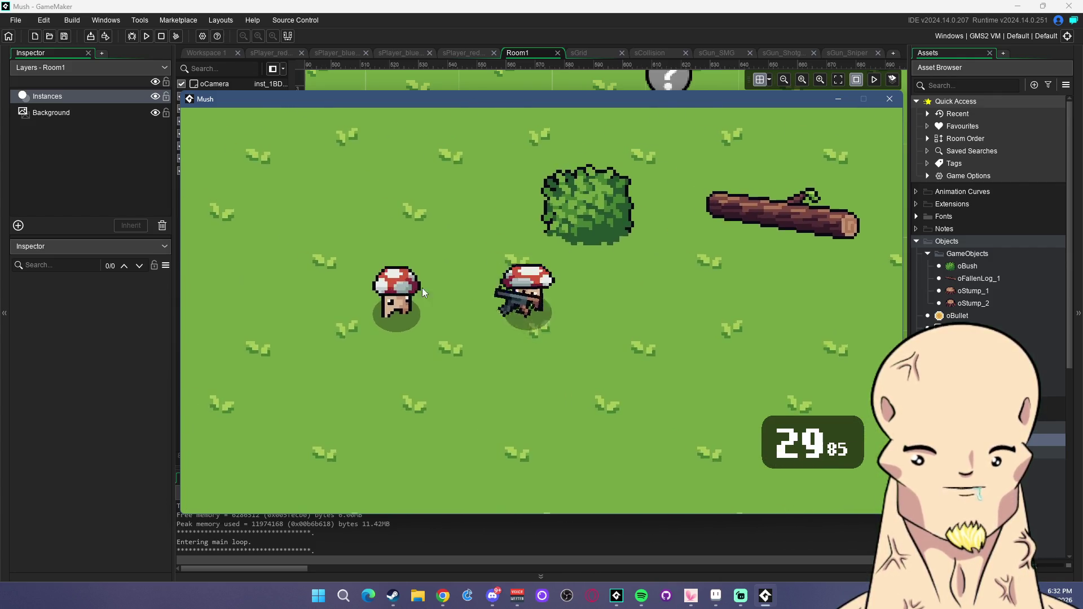
{"action": "left_click_drag", "start_coordinate": [422, 292], "coordinate": [380, 346]}
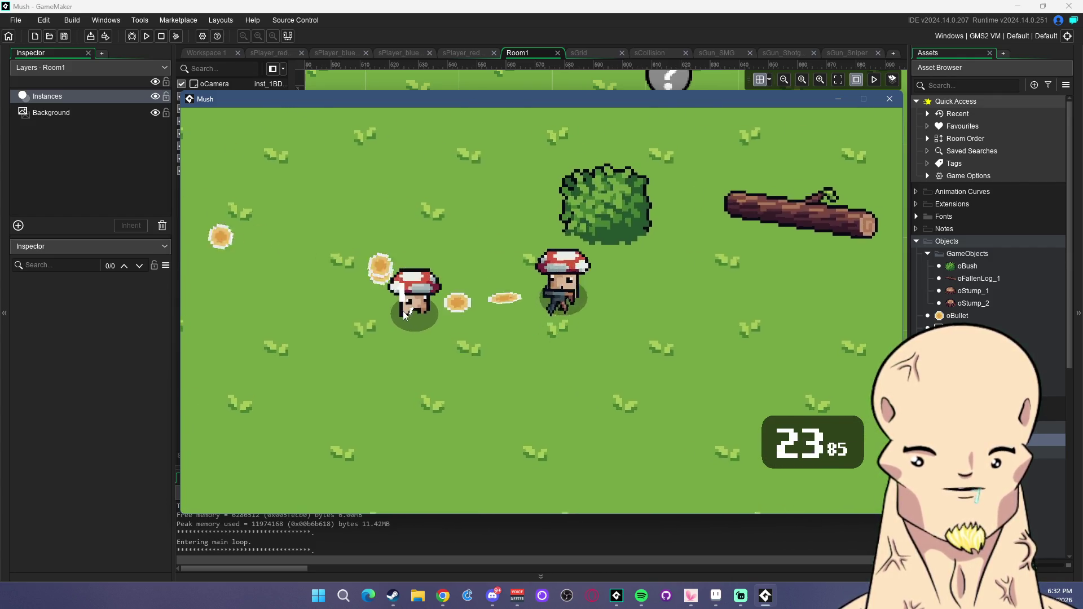
Keep walking around the props and firing at the mushroom enemies, reloading between bursts.
{"action": "key", "text": "r"}
{"action": "key", "text": "a"}
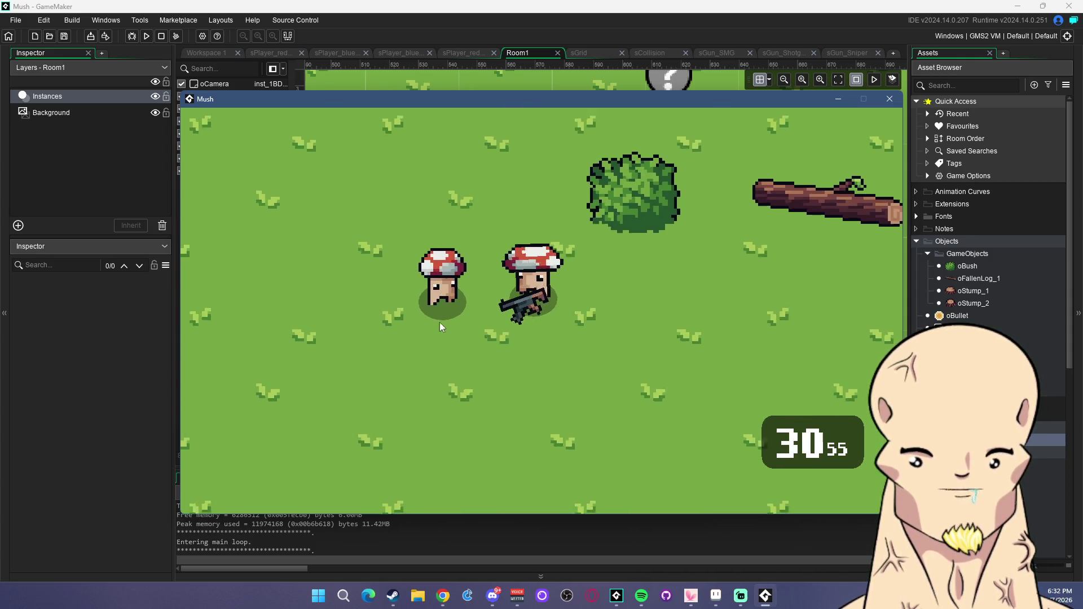
{"action": "key", "text": "w"}
{"action": "mouse_move", "coordinate": [441, 326]}
{"action": "left_mouse_down"}
{"action": "mouse_move", "coordinate": [379, 356]}
{"action": "mouse_move", "coordinate": [317, 333]}
{"action": "left_mouse_up"}
{"action": "key", "text": "d"}
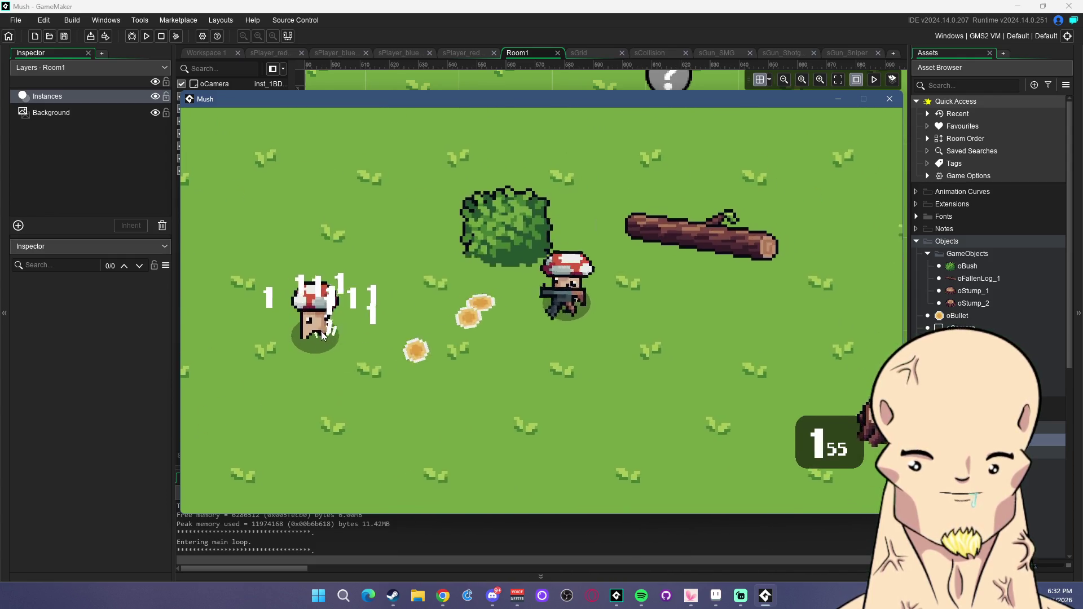
{"action": "key", "text": "r"}
{"action": "key", "text": "s"}
{"action": "key", "text": "a"}
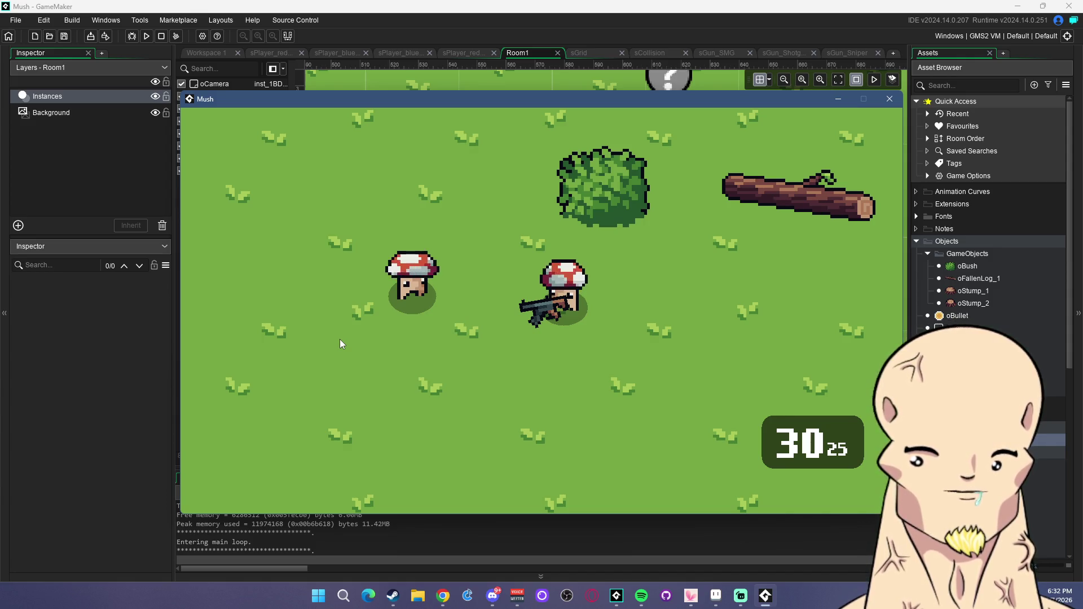
{"action": "key", "text": "d"}
{"action": "key", "text": "w"}
{"action": "left_click", "coordinate": [680, 335]}
{"action": "key", "text": "r"}
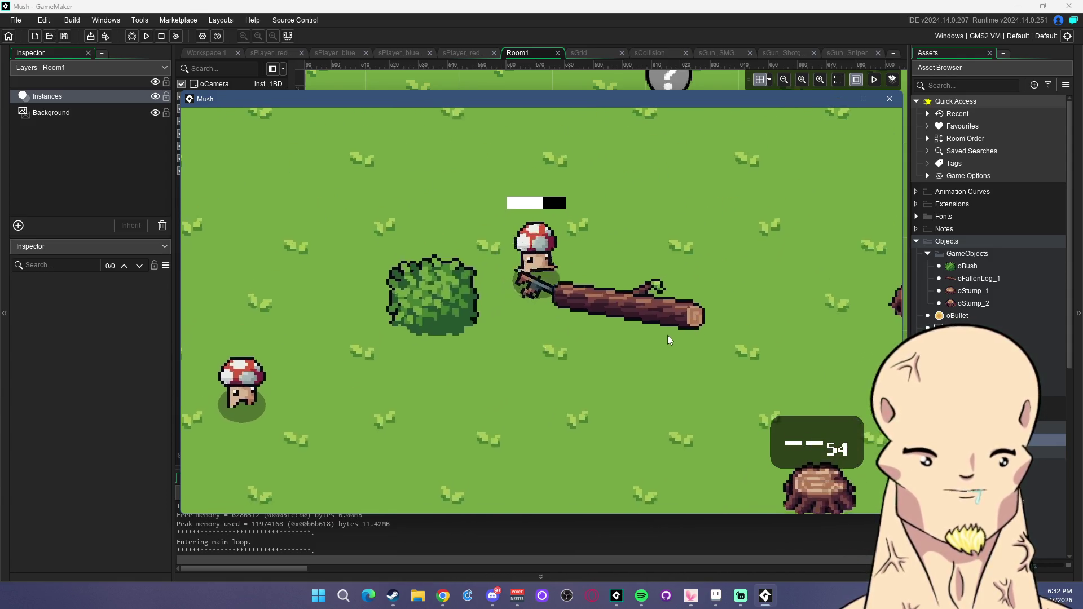
{"action": "left_click", "coordinate": [513, 354]}
{"action": "key", "text": "s"}
{"action": "left_click", "coordinate": [490, 355]}
{"action": "left_click", "coordinate": [435, 354]}
{"action": "left_click", "coordinate": [395, 348]}
{"action": "left_click", "coordinate": [338, 316]}
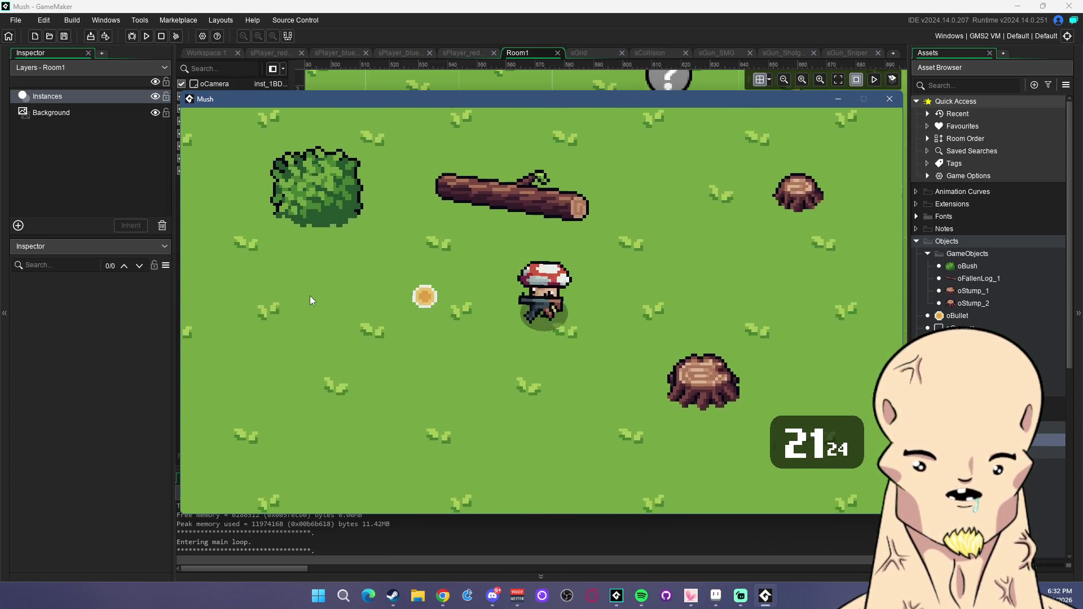
{"action": "key", "text": "r"}
{"action": "key", "text": "a"}
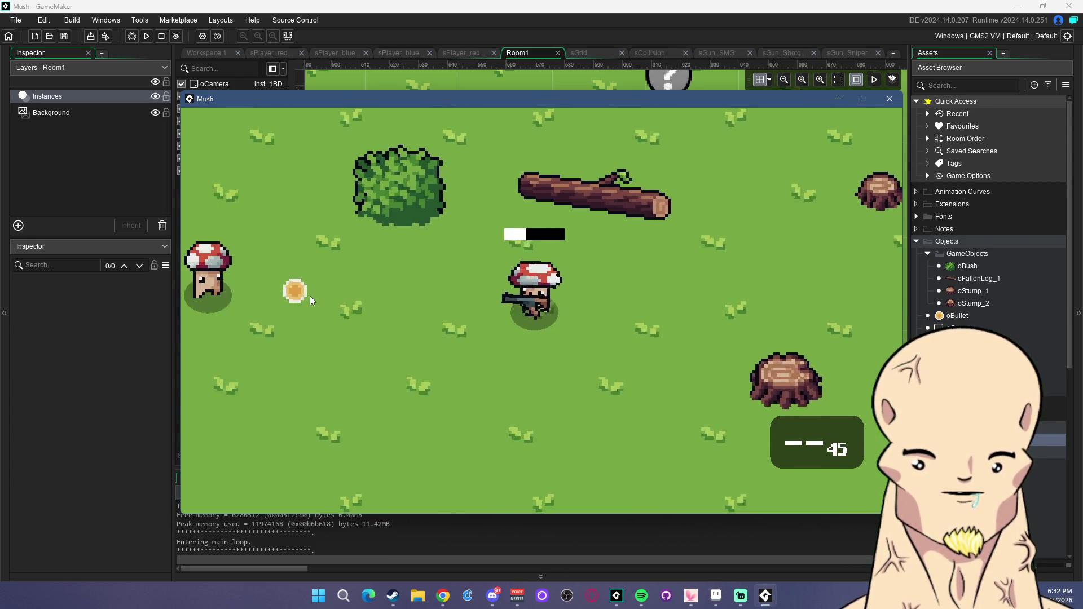
{"action": "key", "text": "w"}
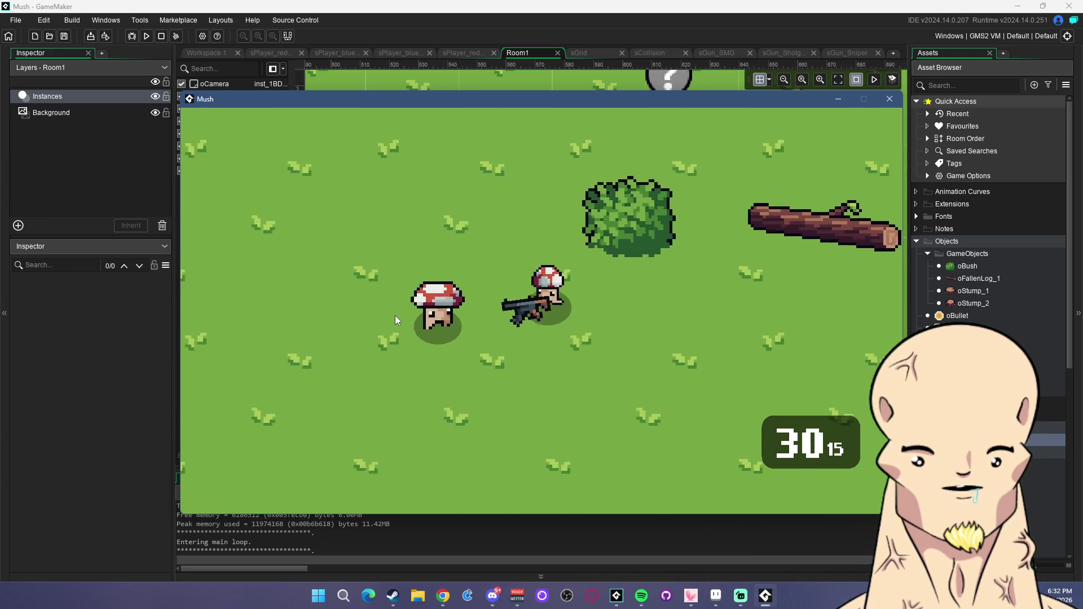
{"action": "left_click", "coordinate": [395, 316]}
{"action": "left_click", "coordinate": [384, 317]}
{"action": "left_click", "coordinate": [362, 286]}
{"action": "left_click", "coordinate": [364, 315]}
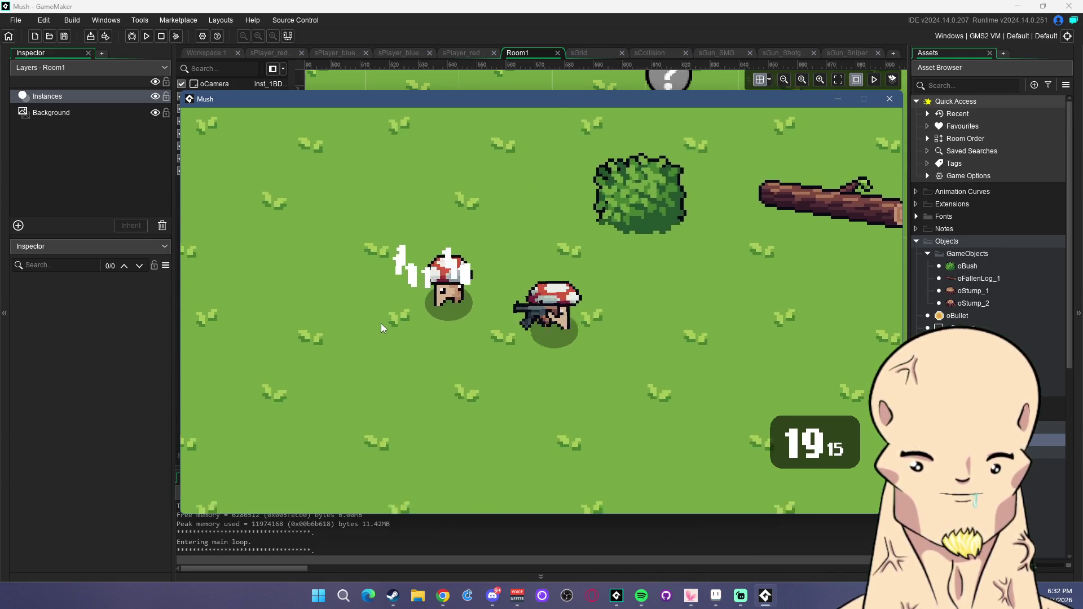
{"action": "key", "text": "r"}
Walk the player around and past the fallen log while firing across the field.
{"action": "key", "text": "d"}
{"action": "key", "text": "w"}
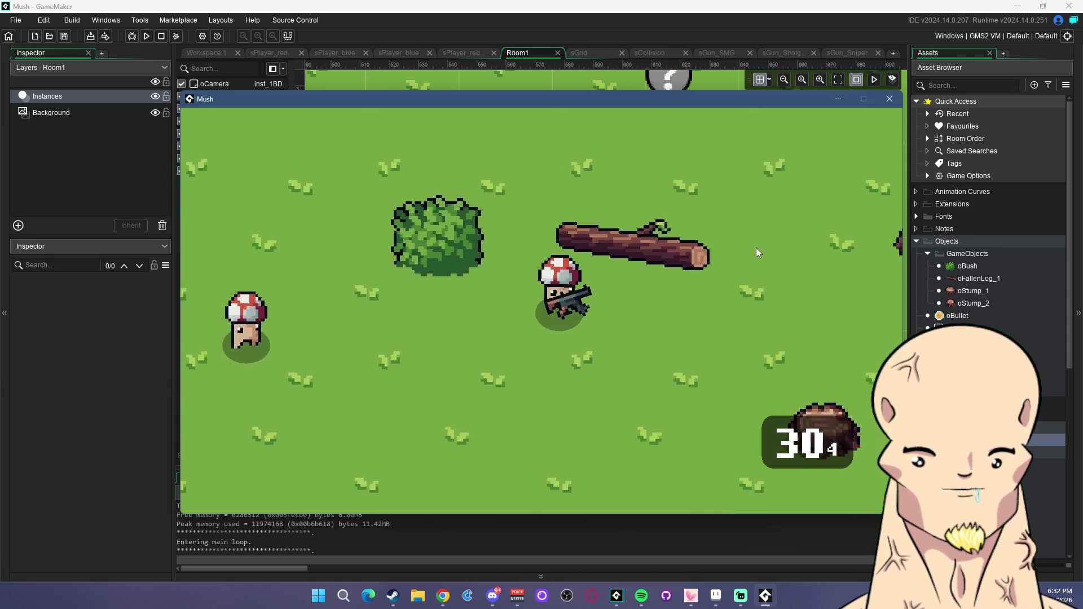
{"action": "key", "text": "d"}
{"action": "key", "text": "w"}
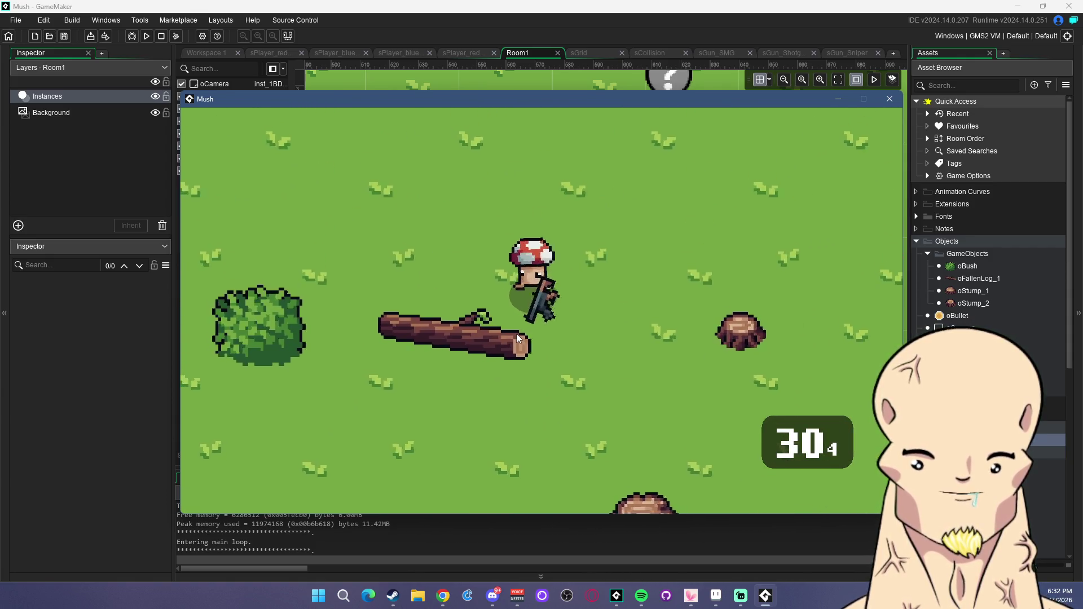
{"action": "key", "text": "a"}
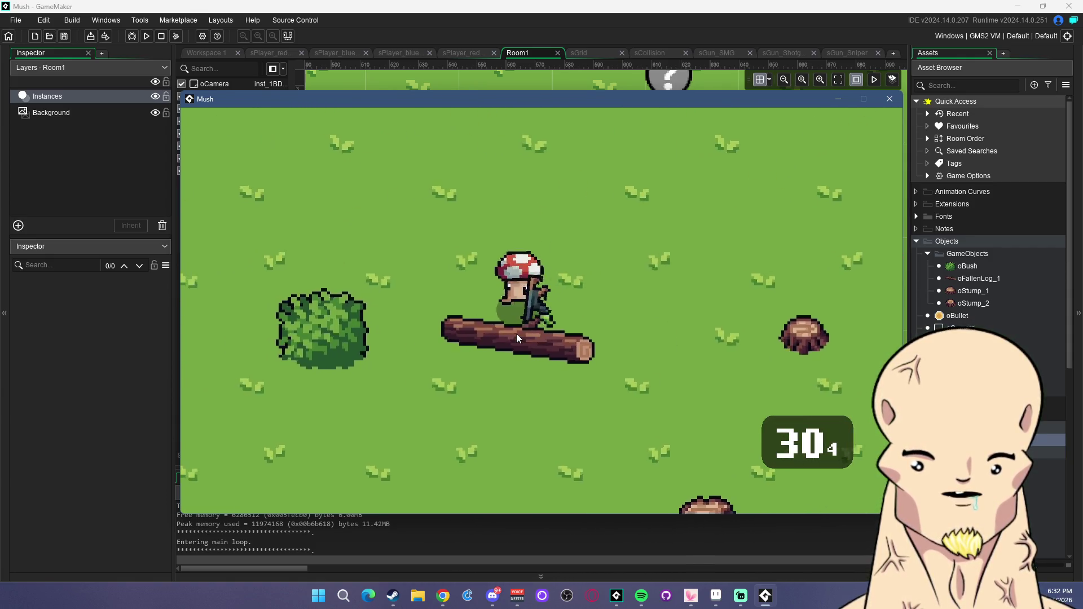
{"action": "key", "text": "s"}
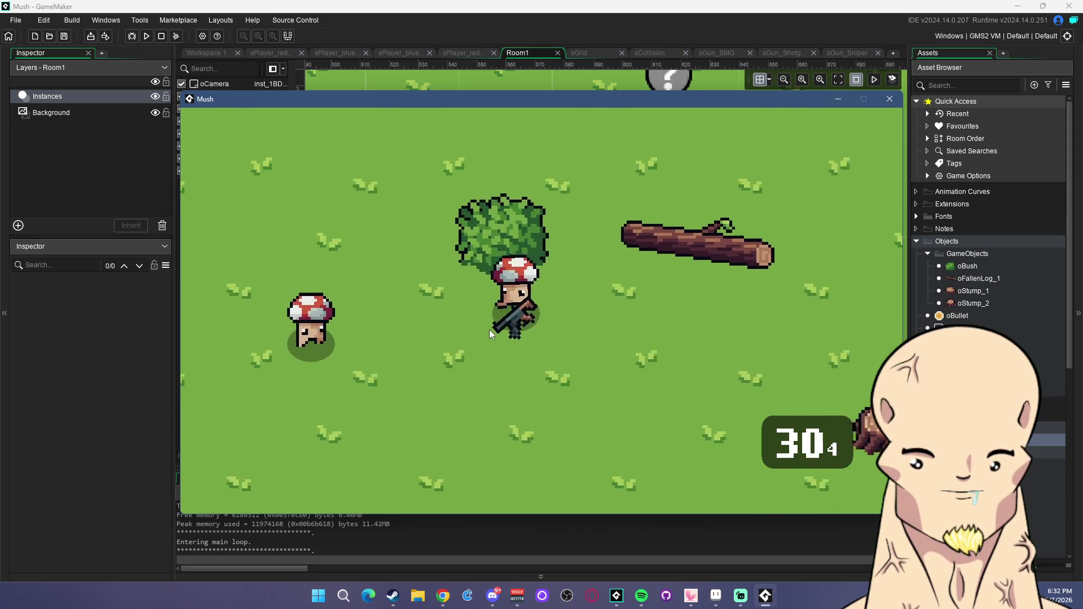
{"action": "key", "text": "a"}
{"action": "key", "text": "s"}
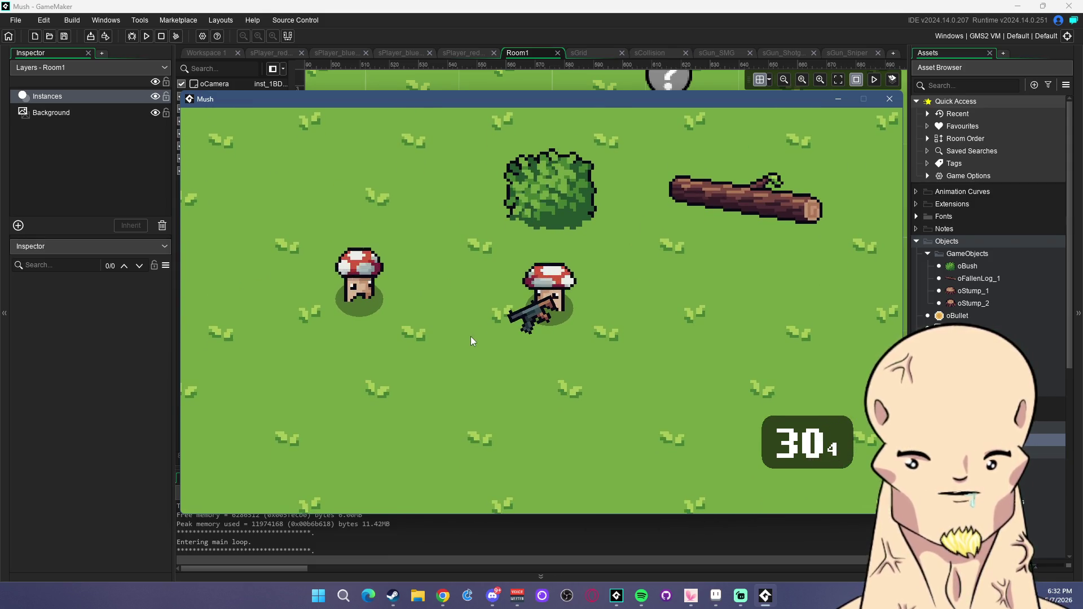
{"action": "key", "text": "w"}
{"action": "key", "text": "d"}
{"action": "left_click", "coordinate": [709, 257]}
{"action": "mouse_move", "coordinate": [709, 257]}
{"action": "left_mouse_down"}
{"action": "mouse_move", "coordinate": [651, 317]}
{"action": "mouse_move", "coordinate": [413, 377]}
{"action": "mouse_move", "coordinate": [326, 320]}
{"action": "mouse_move", "coordinate": [509, 325]}
{"action": "left_mouse_up"}
{"action": "key", "text": "d"}
{"action": "key", "text": "w"}
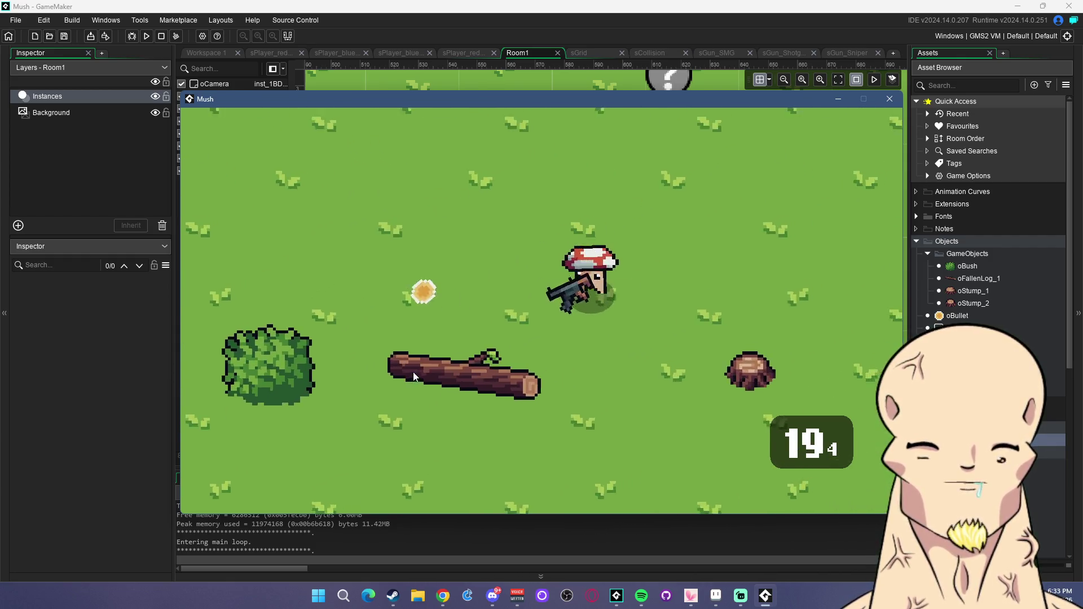
{"action": "key", "text": "s"}
{"action": "key", "text": "d"}
{"action": "key", "text": "a"}
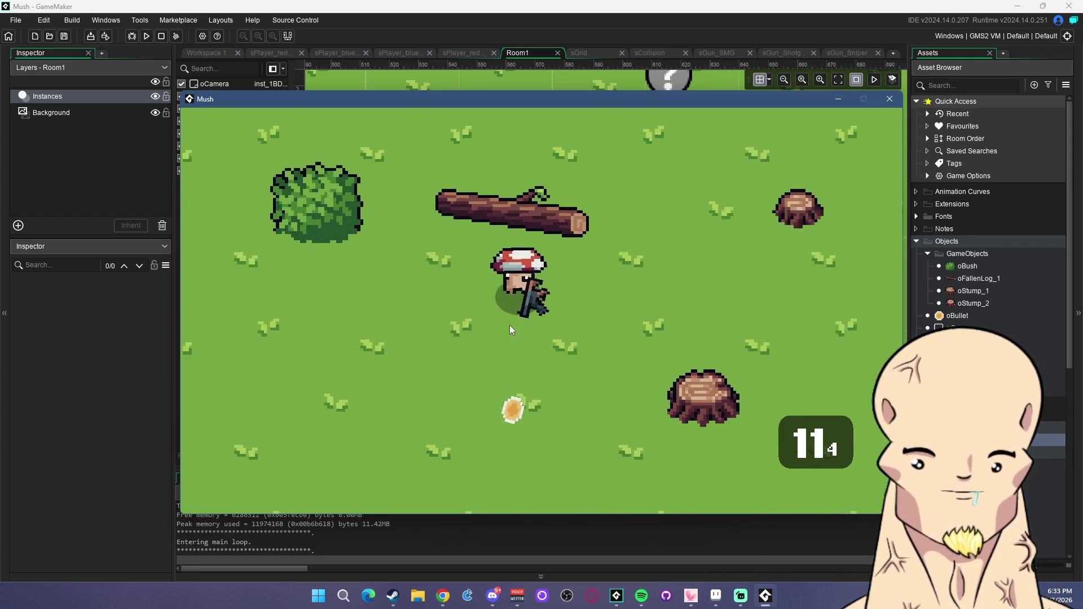
{"action": "key", "text": "r"}
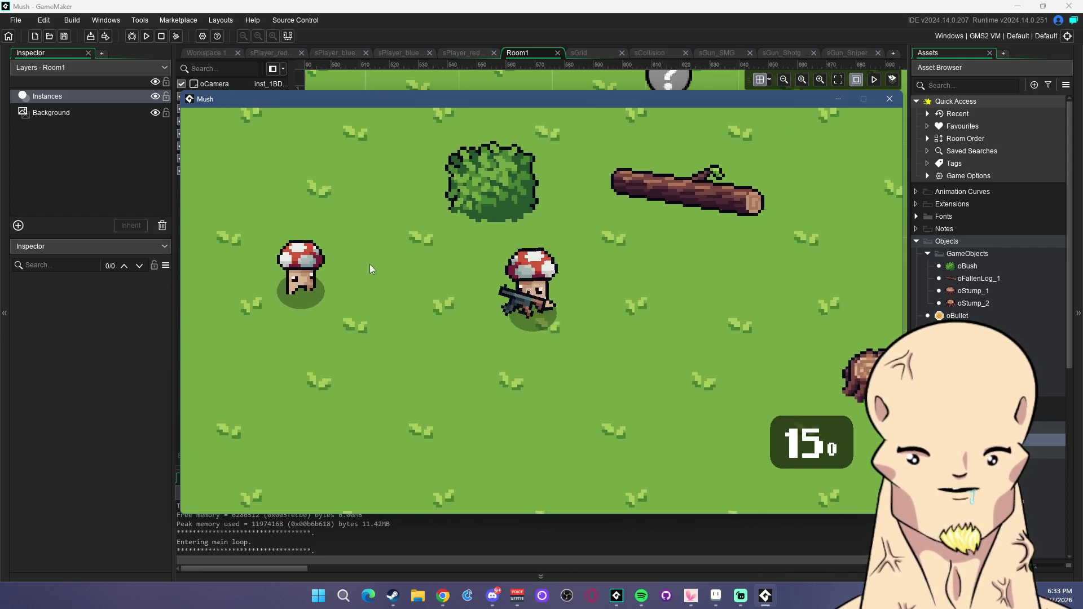
{"action": "key", "text": "a"}
Empty the magazine at the mushroom enemy, then close the game to return to Room1.
{"action": "left_click_drag", "start_coordinate": [370, 269], "coordinate": [383, 311]}
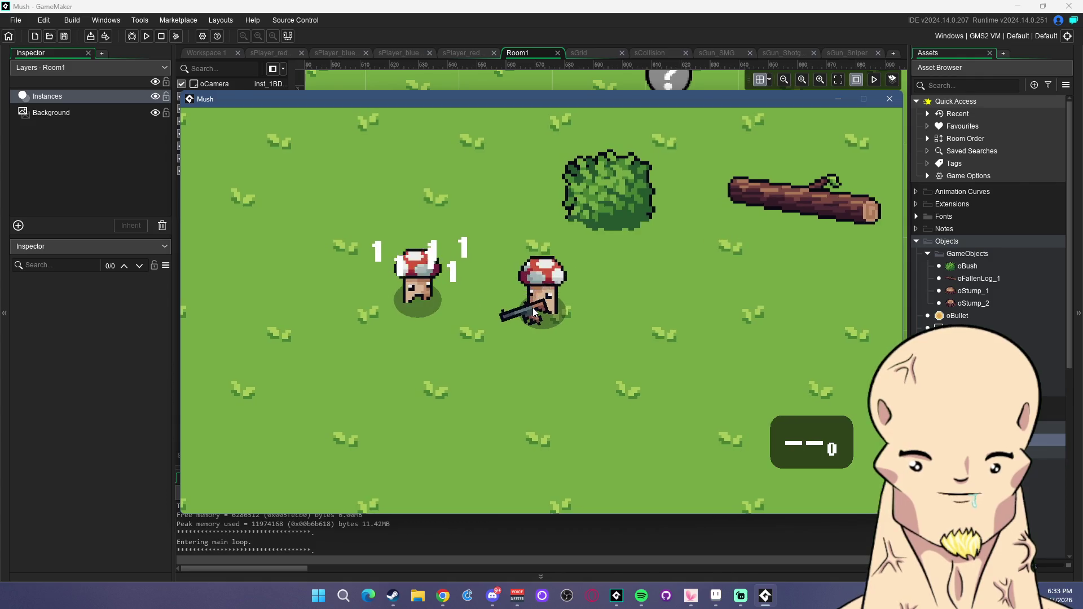
{"action": "key", "text": "d"}
{"action": "key", "text": "a"}
{"action": "left_click_drag", "start_coordinate": [405, 293], "coordinate": [402, 314]}
{"action": "key", "text": "a"}
{"action": "key", "text": "d"}
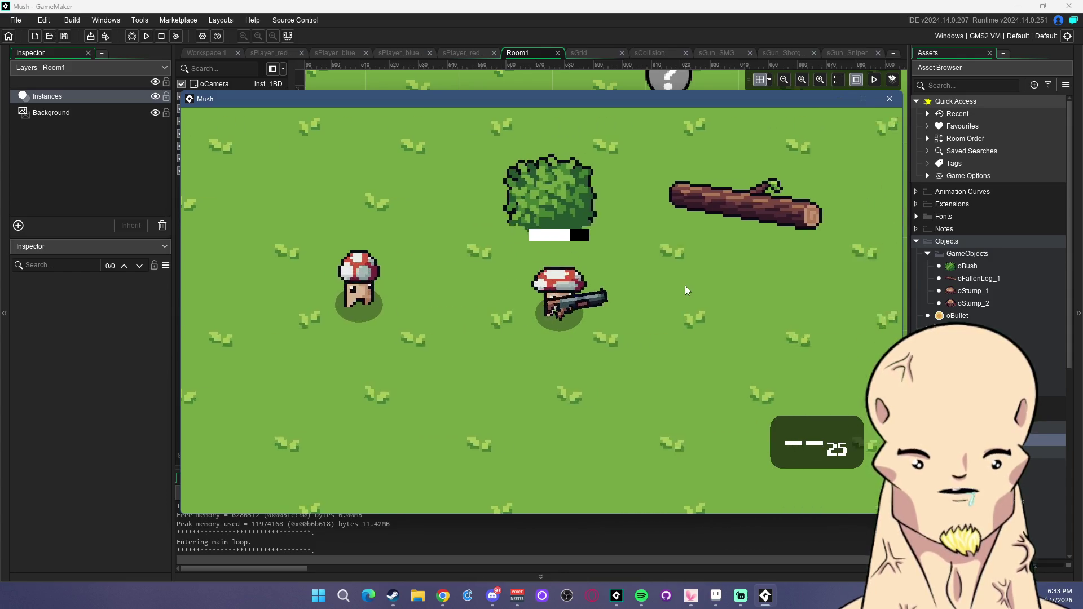
{"action": "left_click", "coordinate": [485, 239]}
{"action": "key", "text": "w"}
{"action": "left_click", "coordinate": [452, 259]}
{"action": "left_click", "coordinate": [444, 268]}
{"action": "left_click", "coordinate": [451, 340]}
{"action": "left_click", "coordinate": [451, 341]}
{"action": "key", "text": "s"}
{"action": "key", "text": "a"}
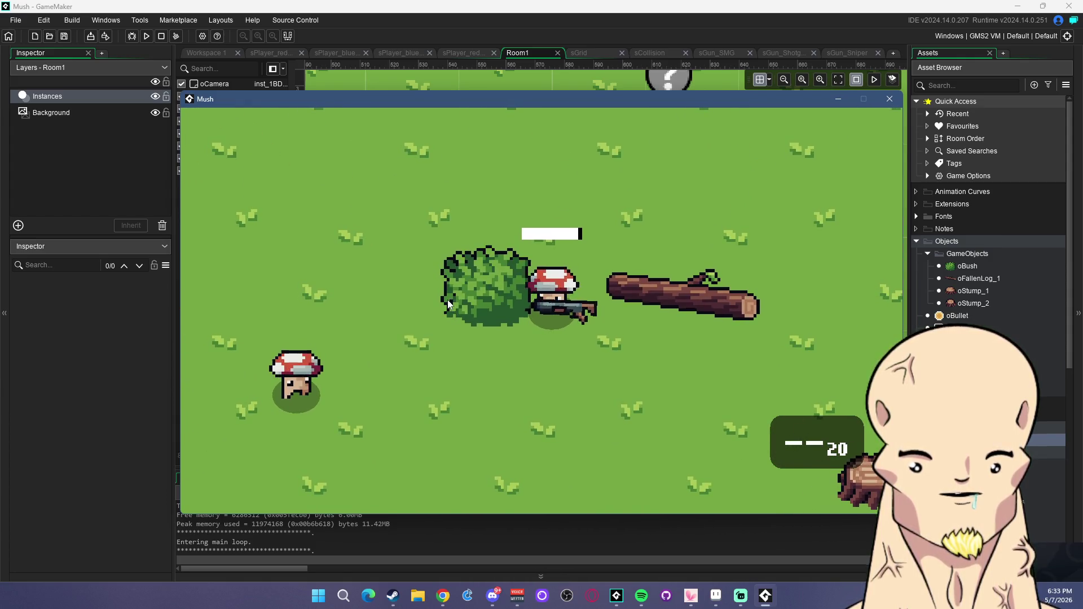
{"action": "key", "text": "d"}
{"action": "left_click", "coordinate": [448, 300]}
{"action": "left_click", "coordinate": [448, 299]}
{"action": "left_click", "coordinate": [448, 299]}
{"action": "left_click", "coordinate": [448, 299]}
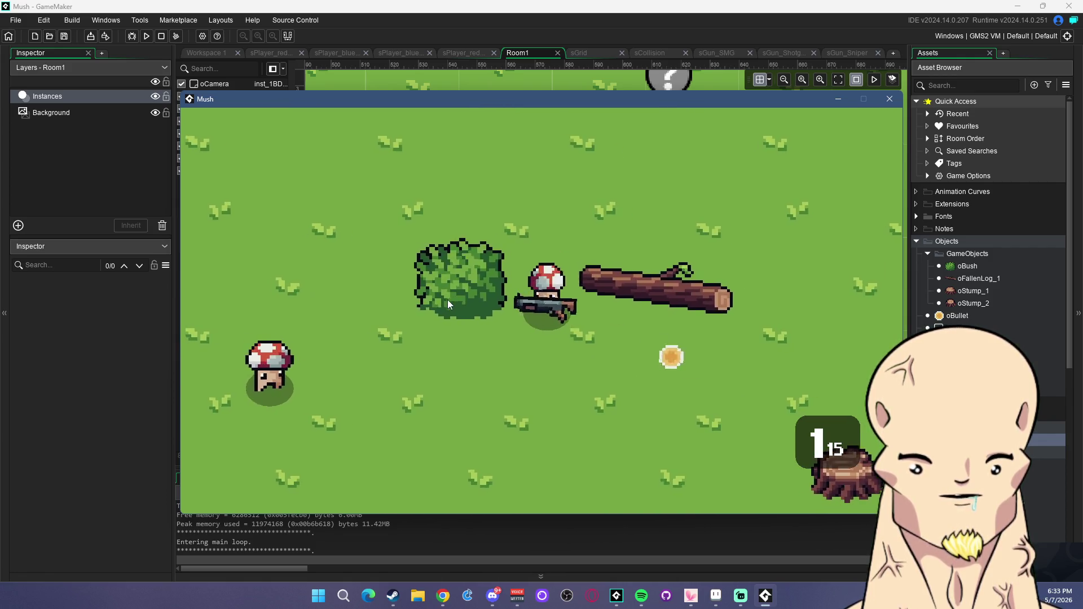
{"action": "left_click", "coordinate": [448, 299]}
{"action": "key", "text": "s"}
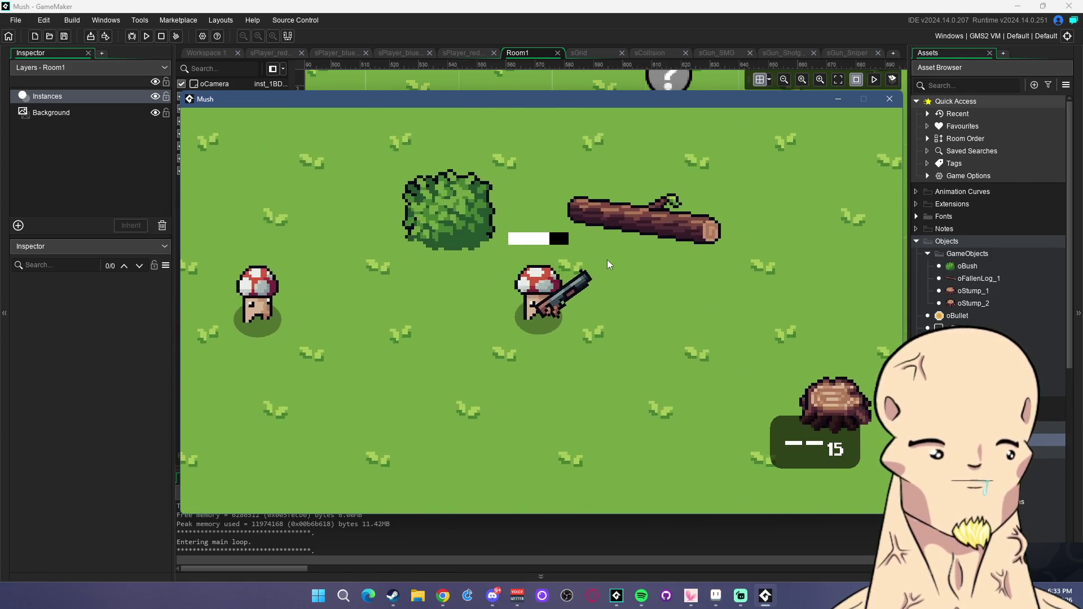
{"action": "left_click", "coordinate": [889, 101]}
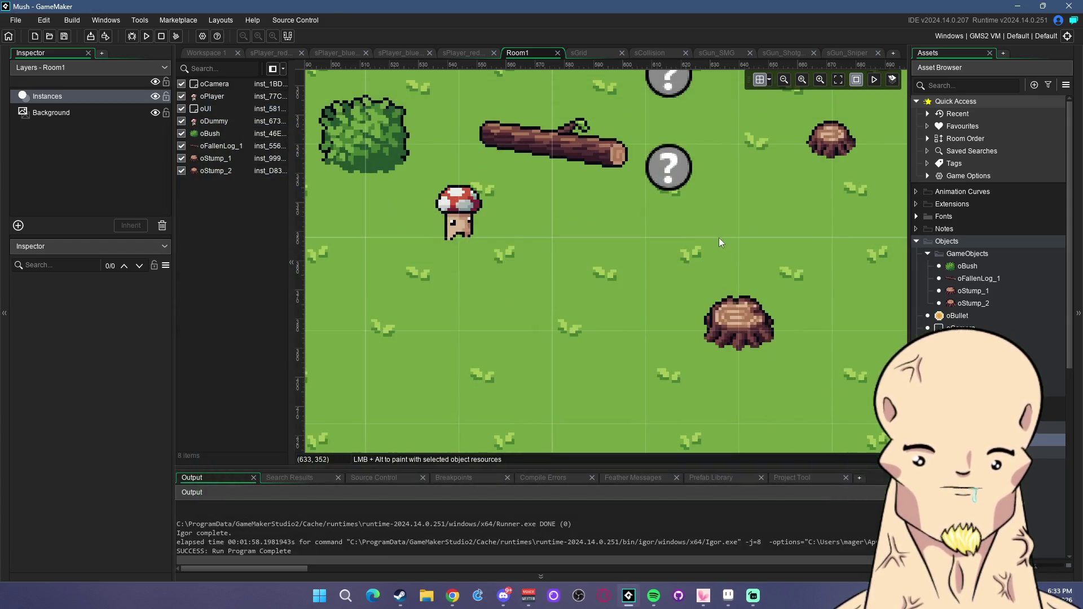
Add a Draw event to oStump_1 containing draw_self(); and save it.
{"action": "double_click", "coordinate": [966, 291]}
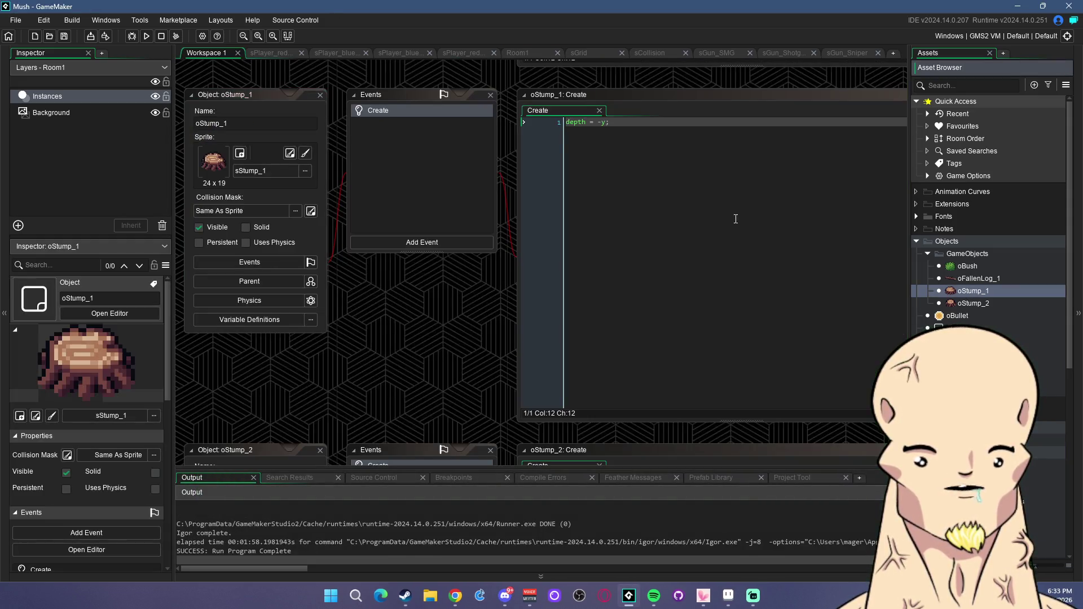
{"action": "left_click", "coordinate": [444, 244]}
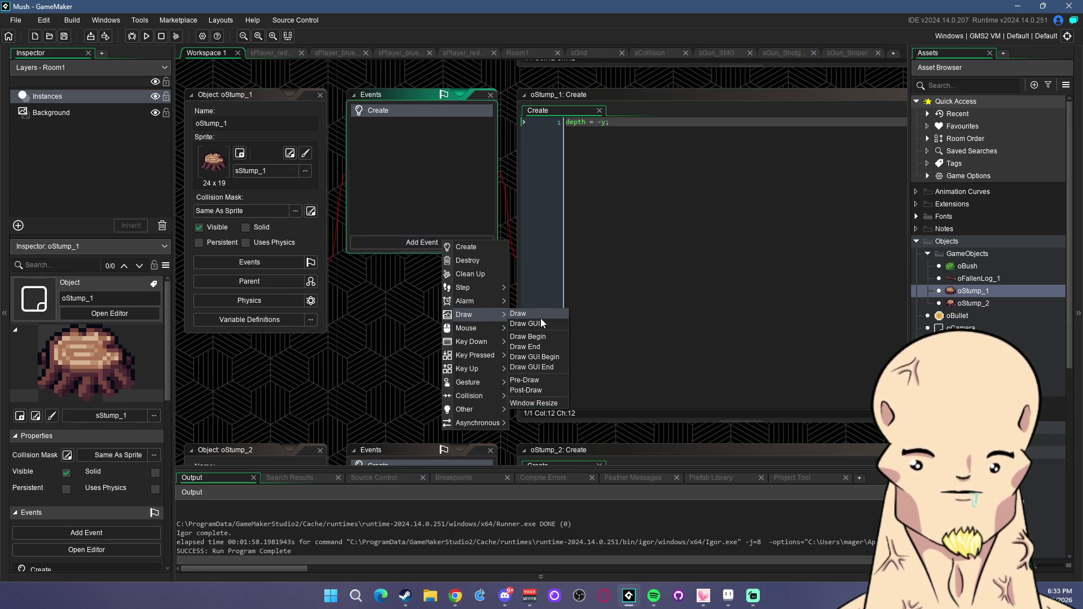
{"action": "left_click", "coordinate": [540, 316]}
{"action": "type", "text": "raw_self();"}
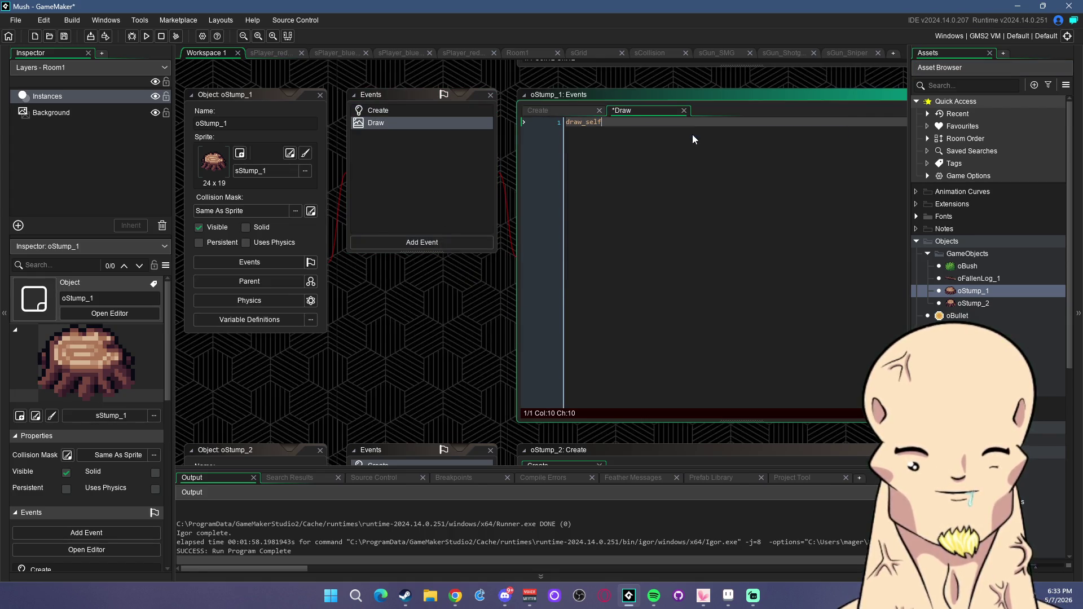
{"action": "key", "text": "ctrl+s"}
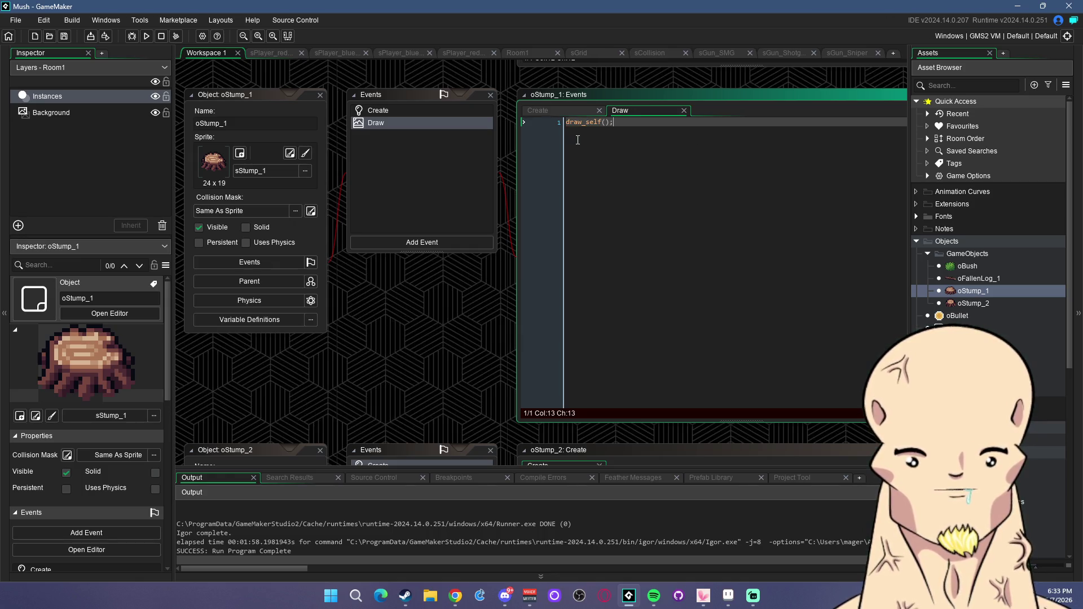
Add drop_shadow(x,y,16,12) before draw_self, checking the sStump_1 sprite's size.
{"action": "type", "text": "draw"}
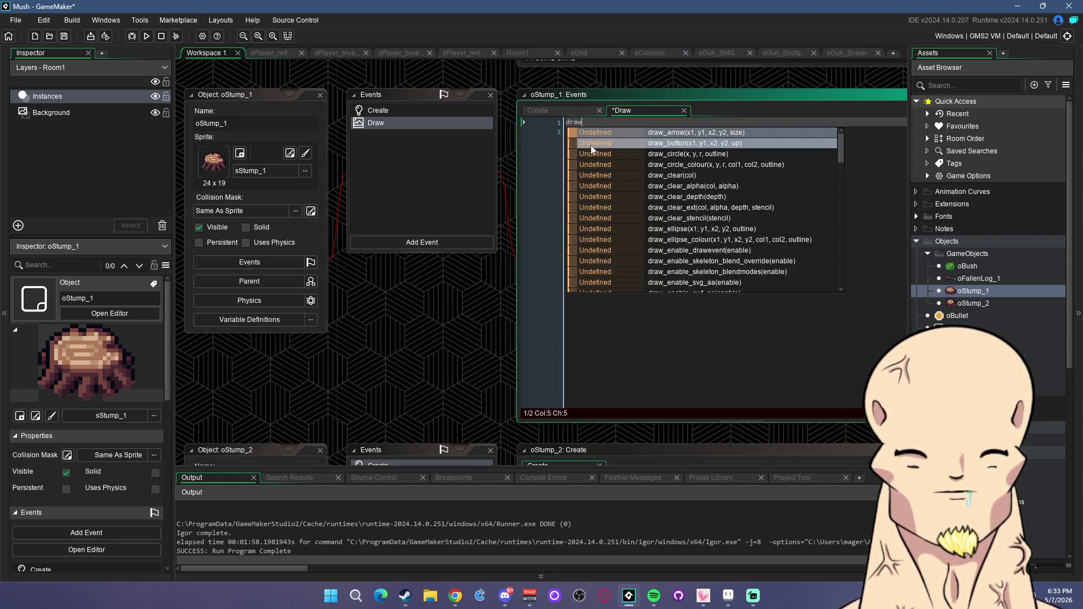
{"action": "type", "text": "o"}
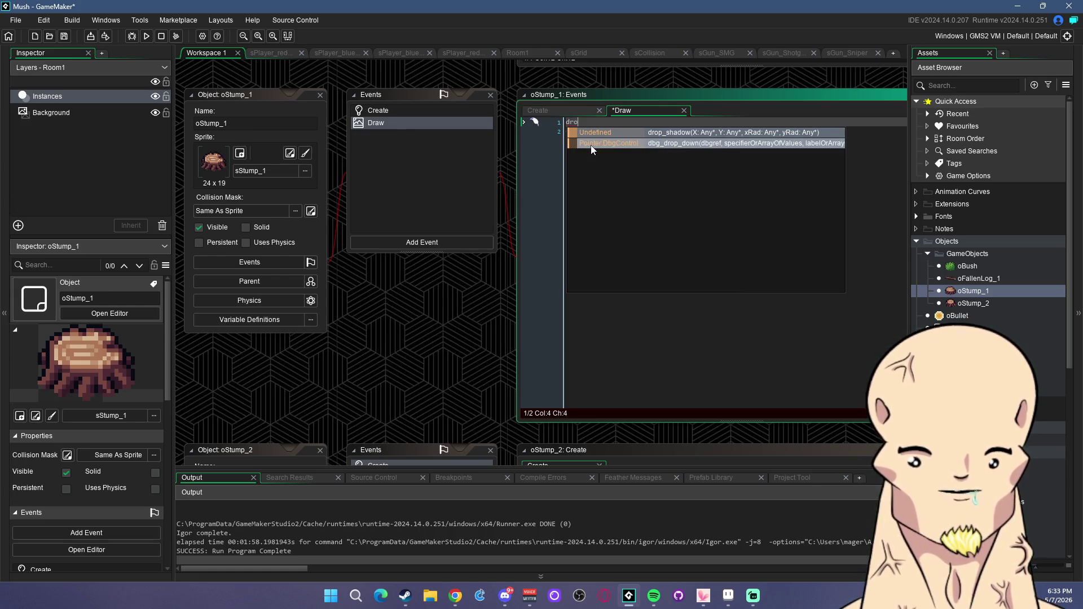
{"action": "key", "text": "Return"}
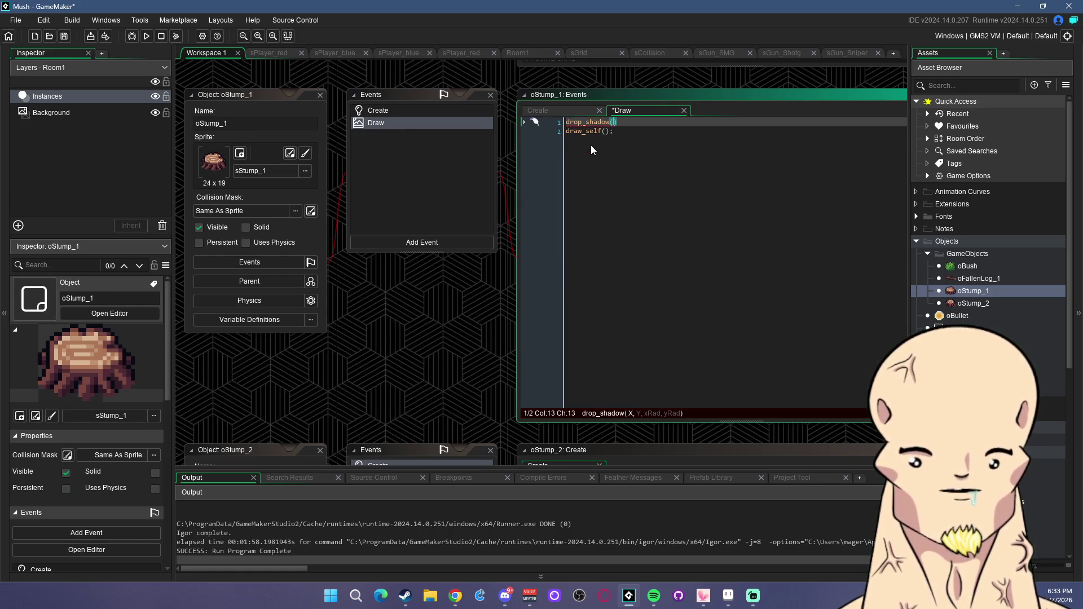
{"action": "type", "text": "x,y"}
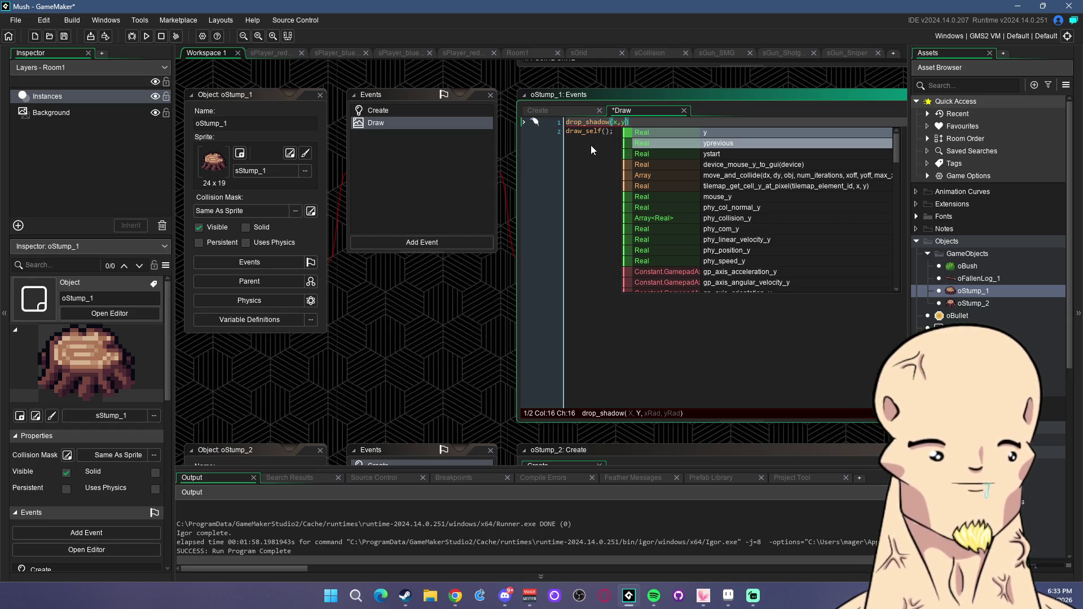
{"action": "type", "text": ","}
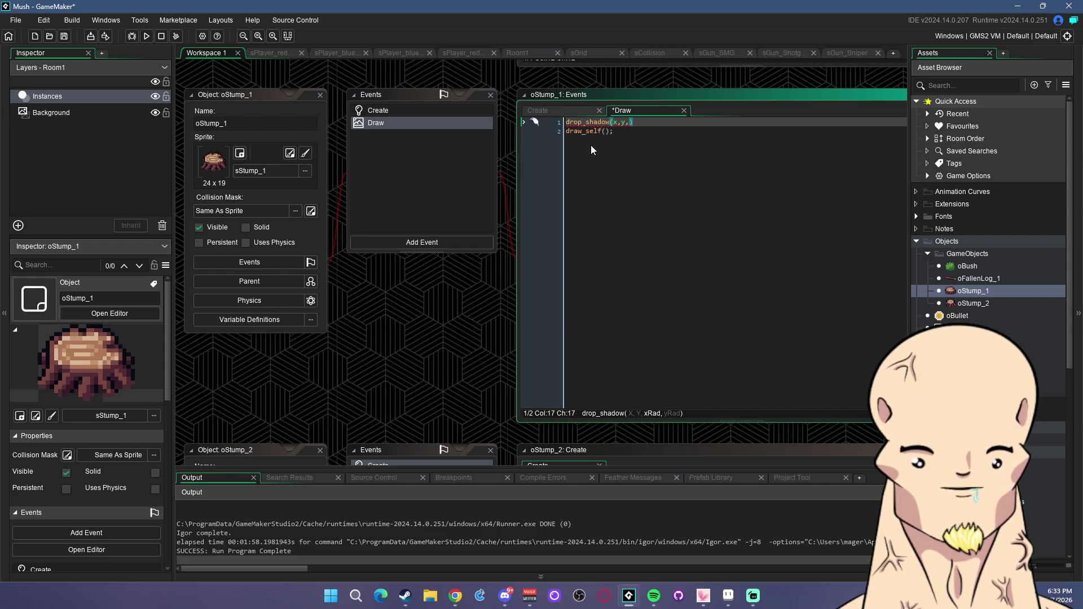
{"action": "type", "text": "16"}
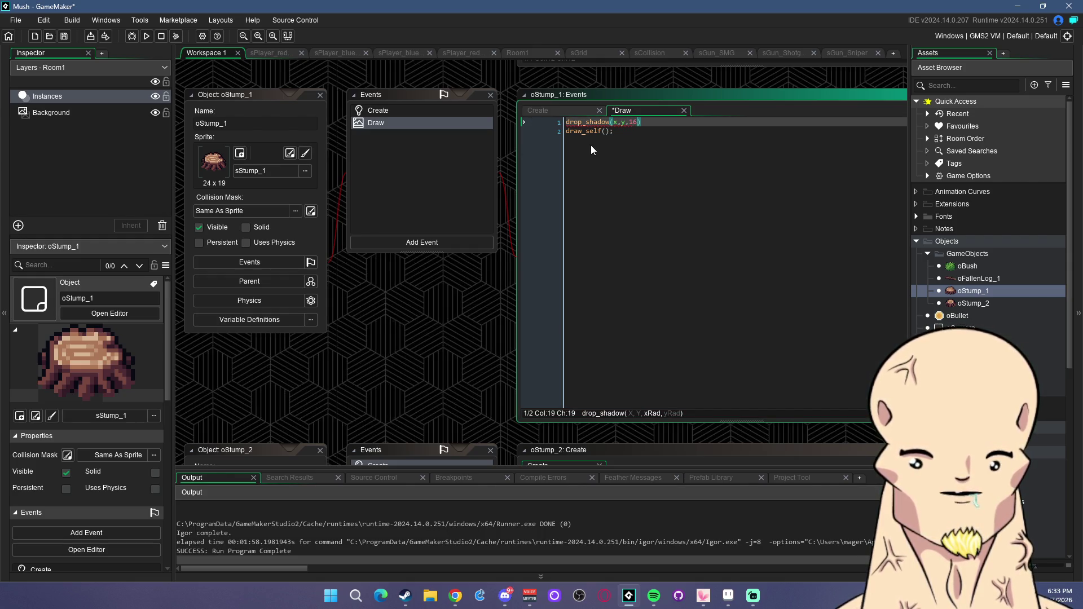
{"action": "scroll", "coordinate": [1041, 336], "scroll_direction": "down", "scroll_amount": 5}
{"action": "scroll", "coordinate": [1041, 335], "scroll_direction": "down", "scroll_amount": 5}
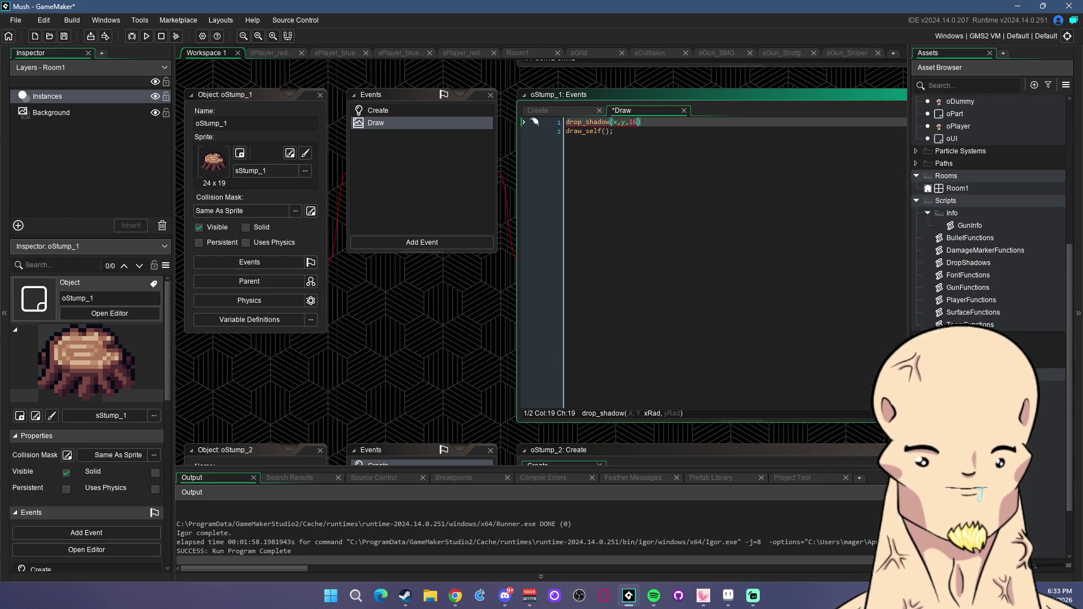
{"action": "double_click", "coordinate": [1041, 425]}
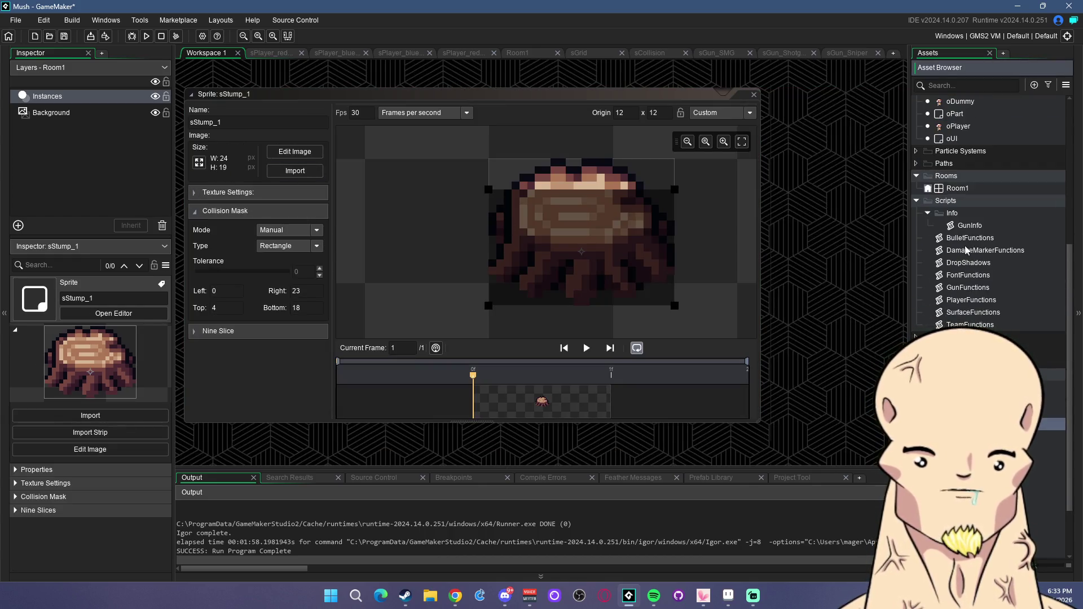
{"action": "scroll", "coordinate": [968, 242], "scroll_direction": "up", "scroll_amount": 3}
{"action": "double_click", "coordinate": [969, 131]}
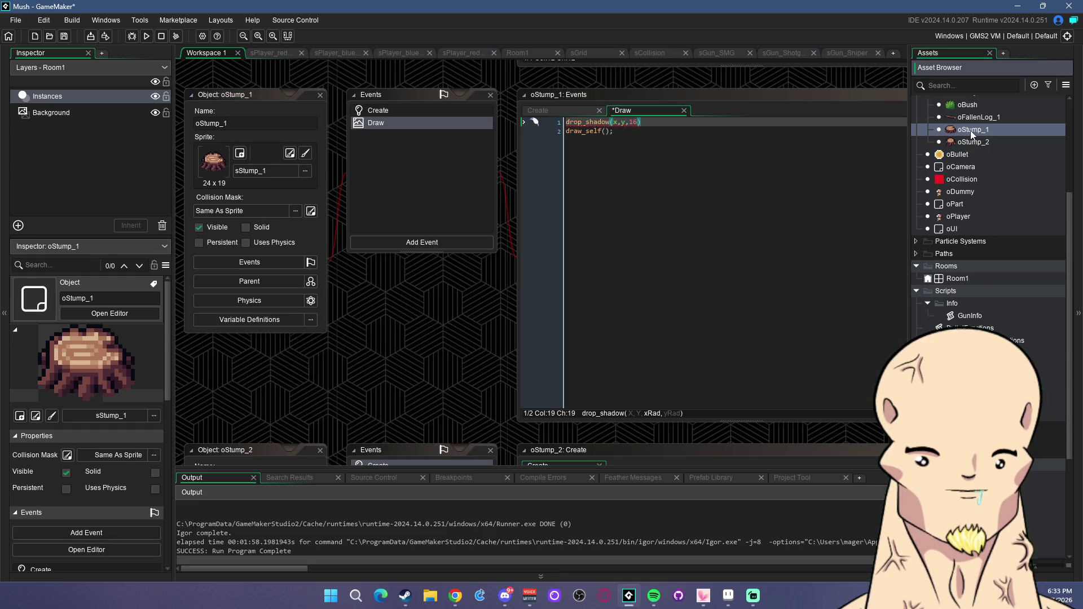
{"action": "left_click", "coordinate": [638, 125]}
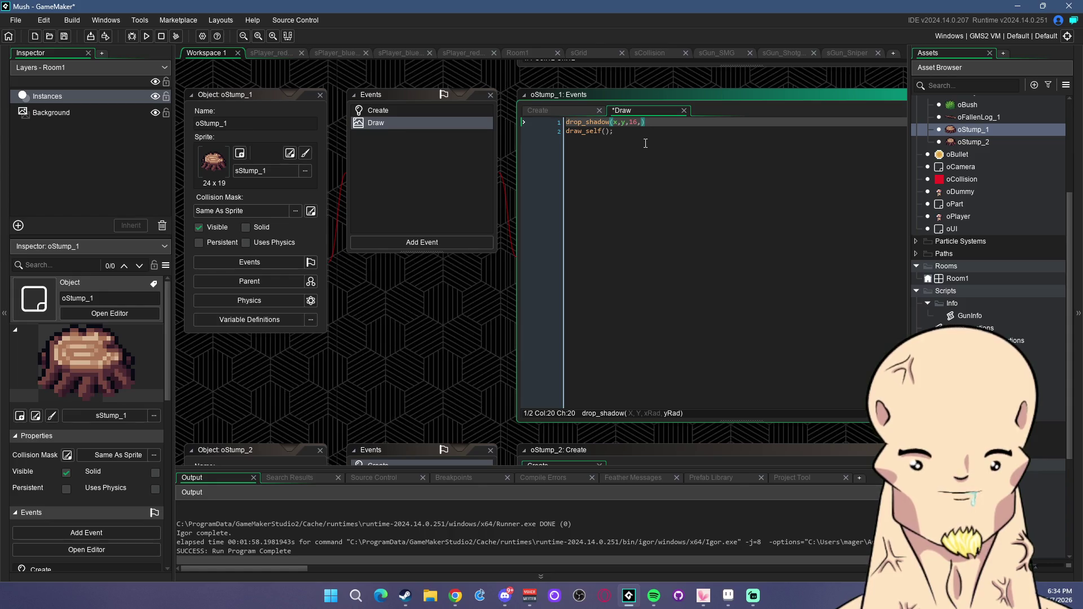
{"action": "type", "text": ",12);"}
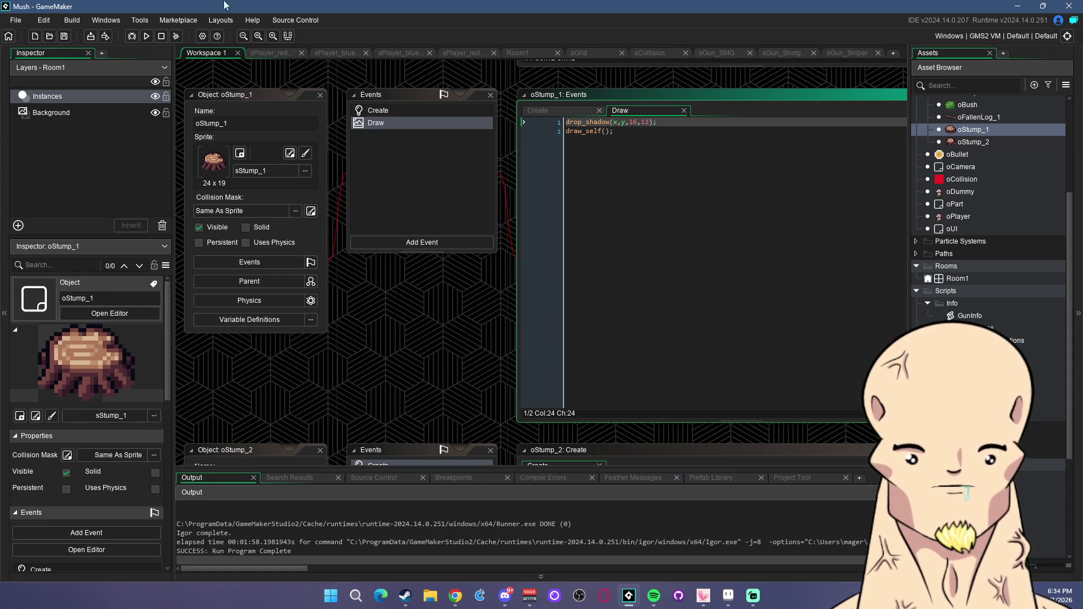
Playtest the room, walking and shooting to view the 16 by 12 stump shadow, then close the game.
{"action": "left_click", "coordinate": [146, 38]}
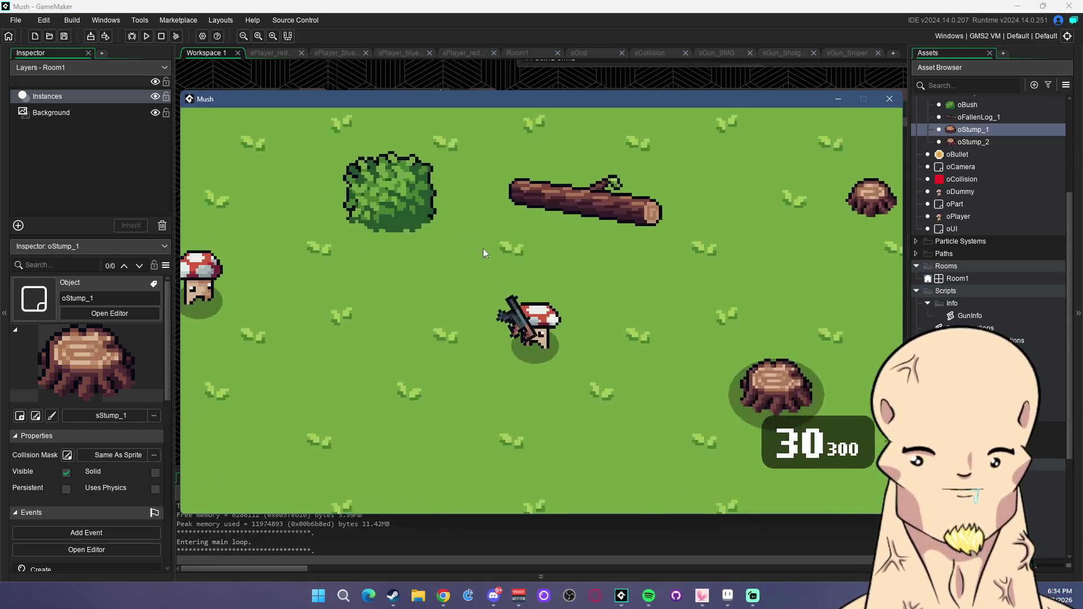
{"action": "key", "text": "s"}
{"action": "left_click", "coordinate": [674, 322]}
{"action": "key", "text": "w"}
{"action": "left_click", "coordinate": [716, 285]}
{"action": "left_click", "coordinate": [716, 299]}
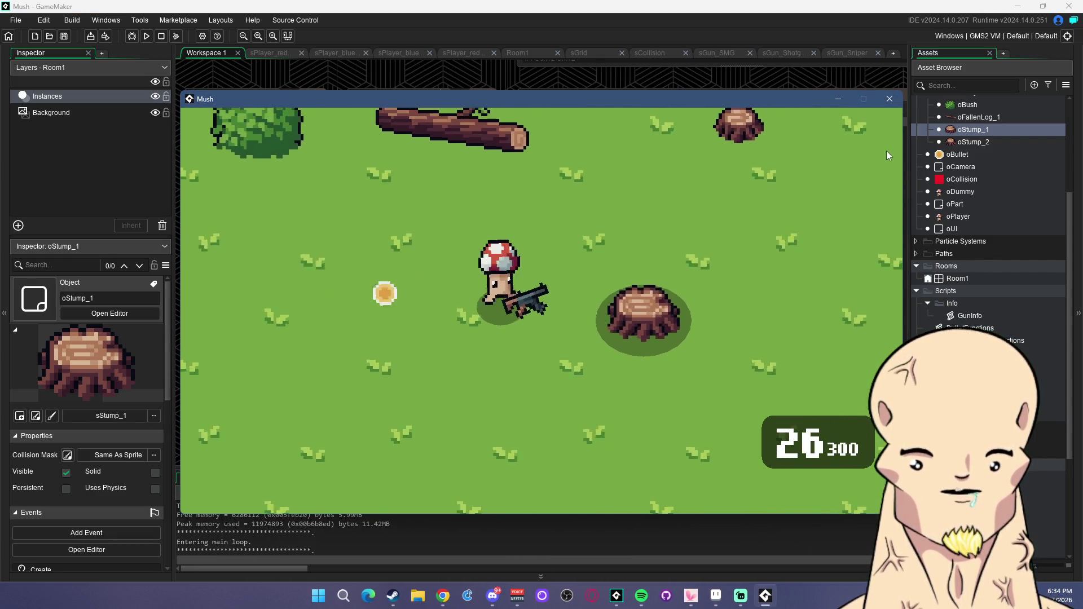
{"action": "left_click", "coordinate": [891, 104]}
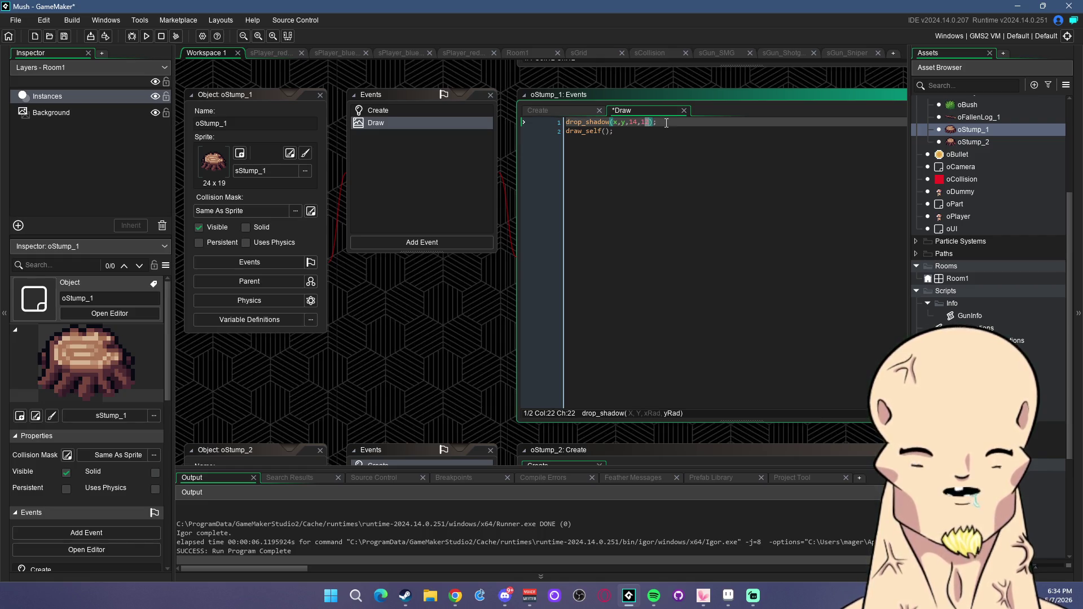
Rerun the game to confirm the smaller 14 by 10 stump shadow, then close it.
{"action": "left_click", "coordinate": [146, 36]}
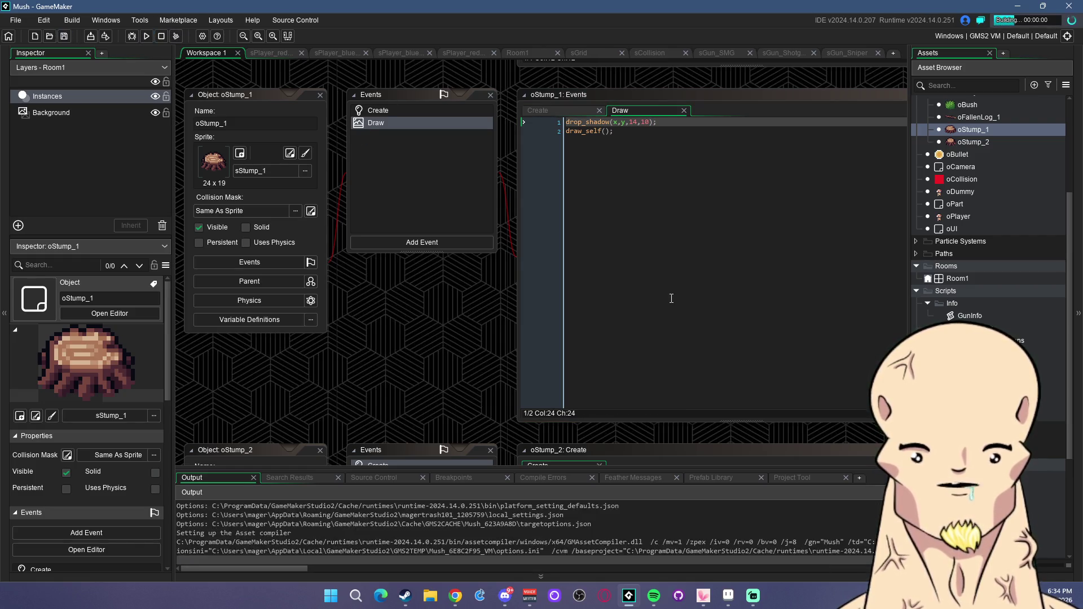
{"action": "key", "text": "d"}
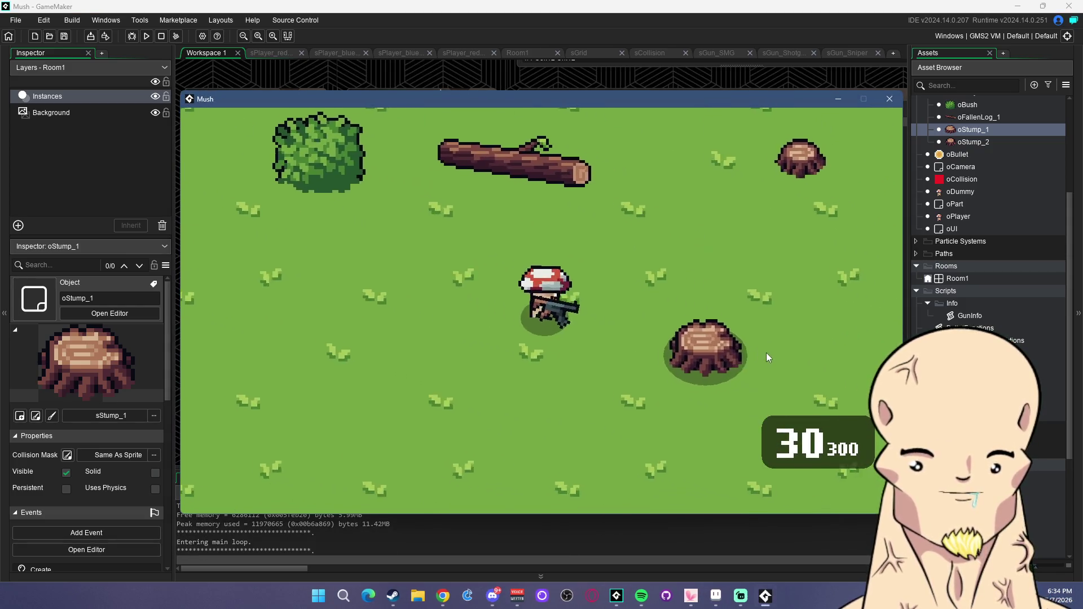
{"action": "left_click_drag", "start_coordinate": [702, 318], "coordinate": [662, 323]}
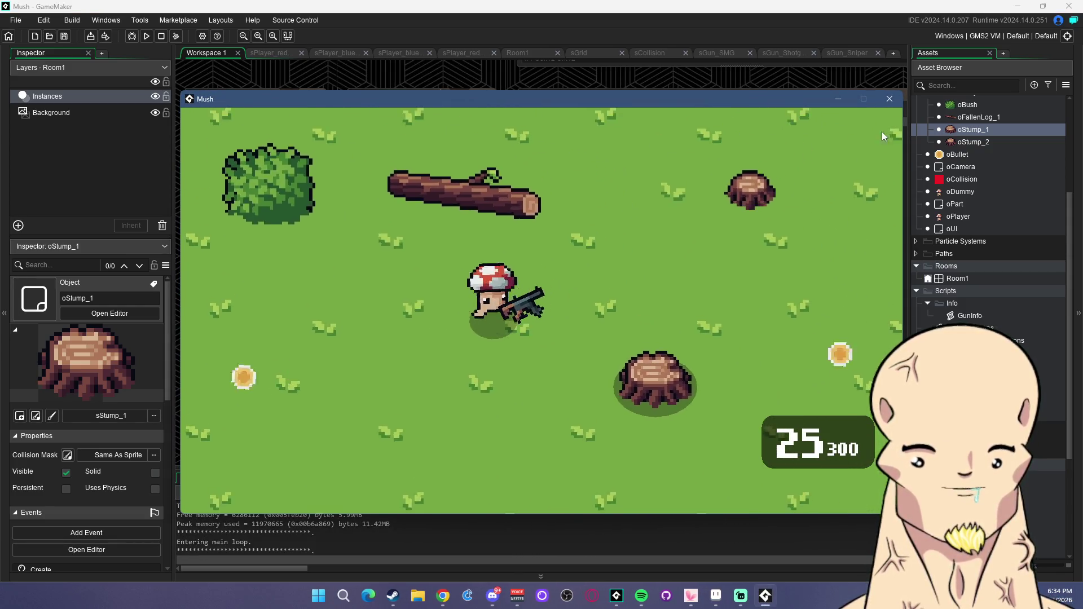
{"action": "left_click", "coordinate": [889, 99]}
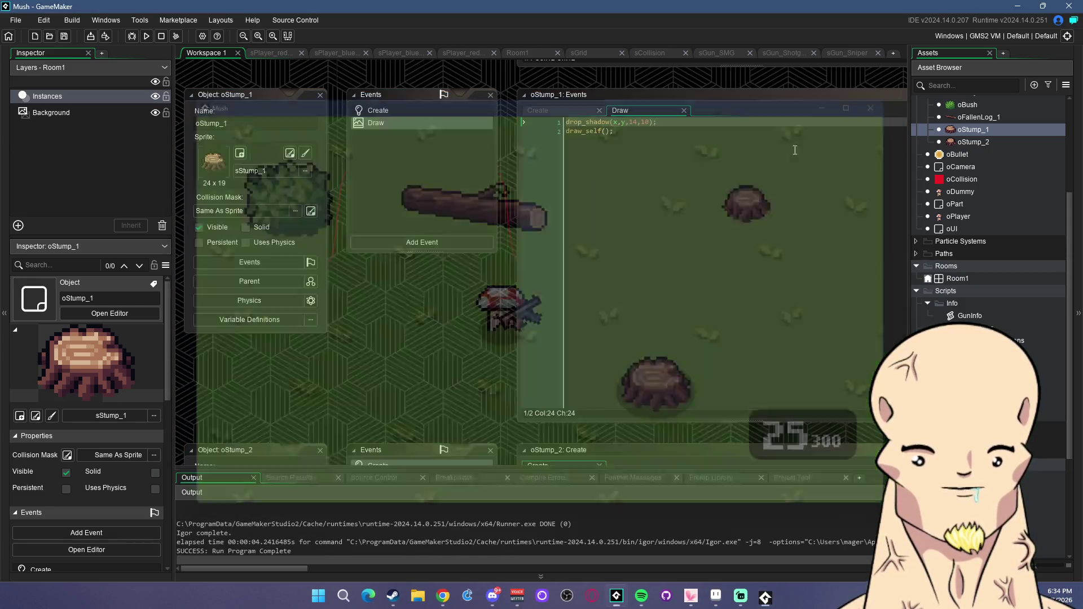
Give oStump_2 a Draw event with drop_shadow(x,y,9,7) before draw_self(), and test-run it.
{"action": "double_click", "coordinate": [982, 144]}
{"action": "left_click", "coordinate": [430, 242]}
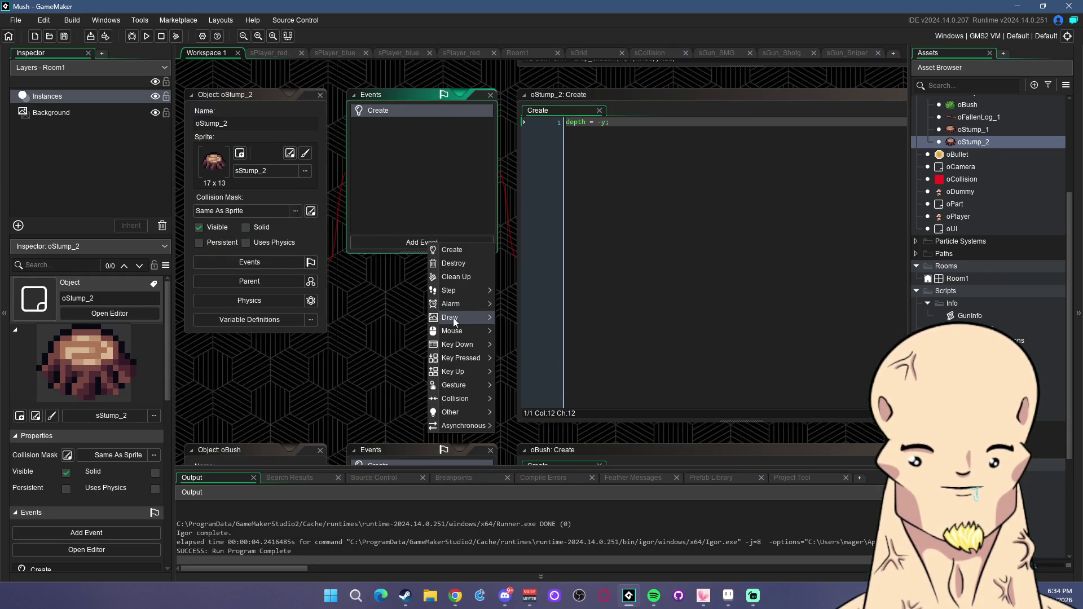
{"action": "left_click", "coordinate": [505, 317]}
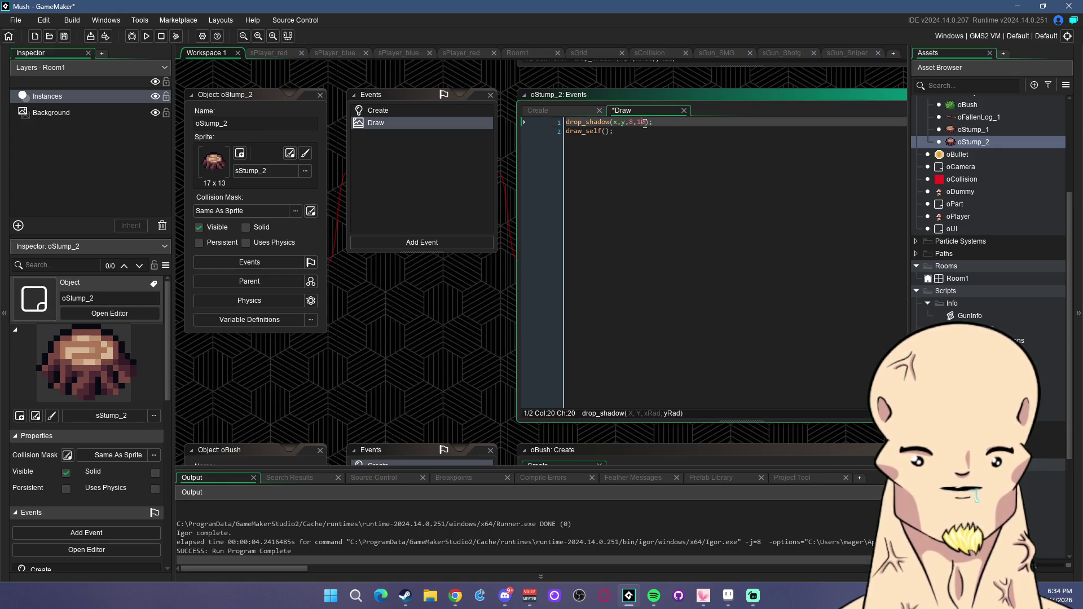
{"action": "left_click", "coordinate": [133, 37]}
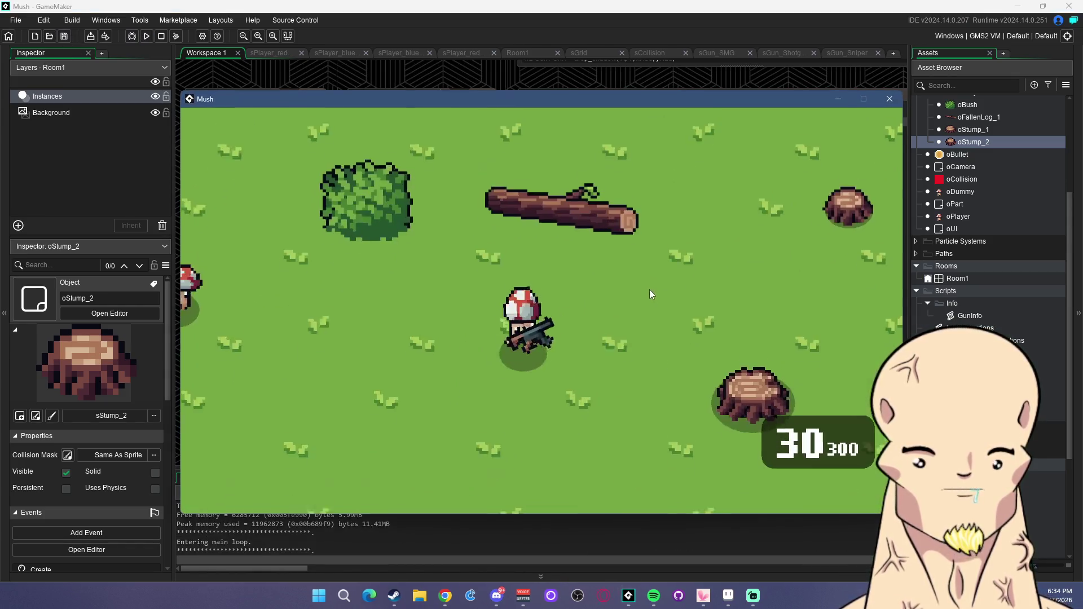
{"action": "left_click", "coordinate": [890, 99]}
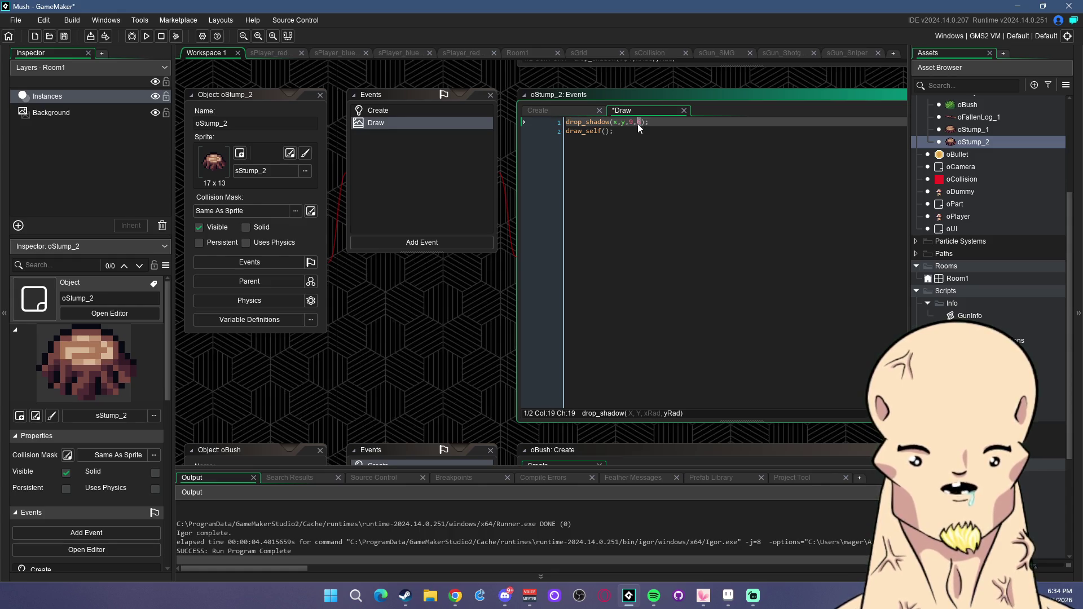
Playtest again, walking, shooting and reloading near the stumps, then quit with Escape.
{"action": "left_click", "coordinate": [146, 38]}
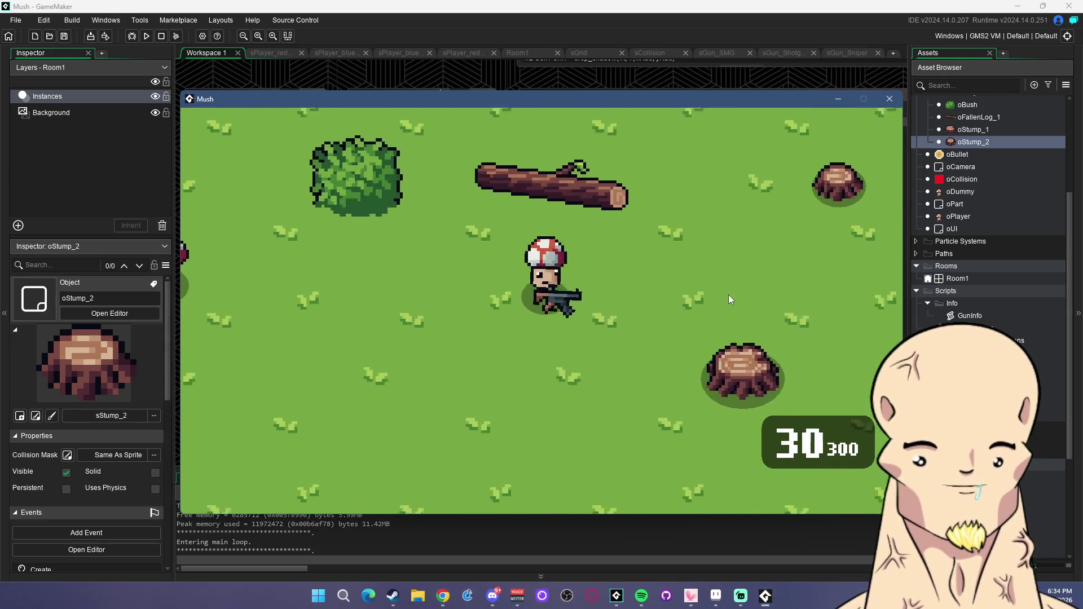
{"action": "left_click_drag", "start_coordinate": [416, 255], "coordinate": [517, 246]}
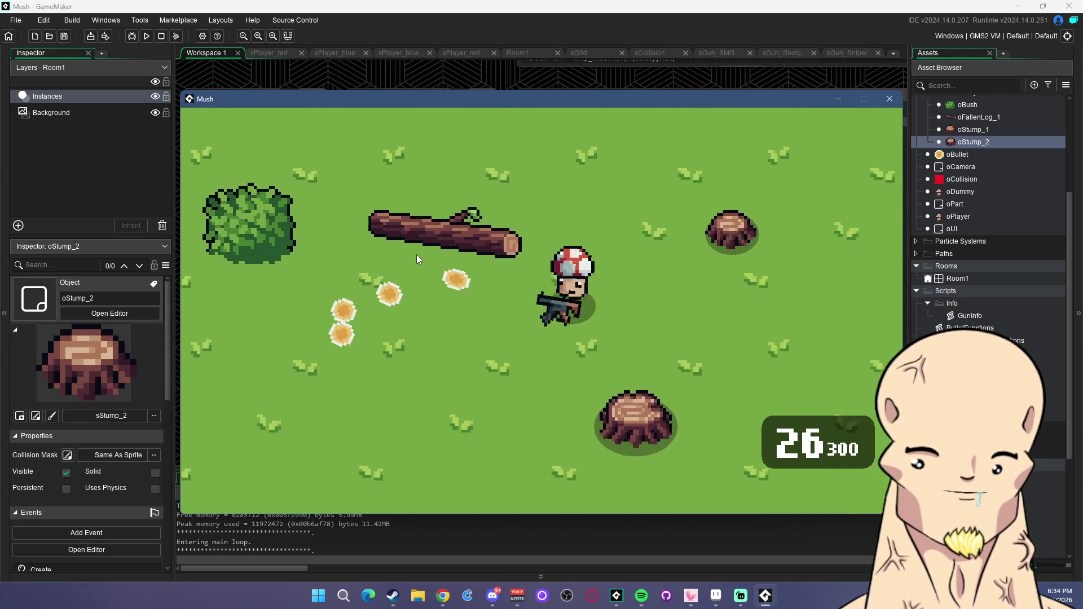
{"action": "key", "text": "r"}
{"action": "key", "text": "a"}
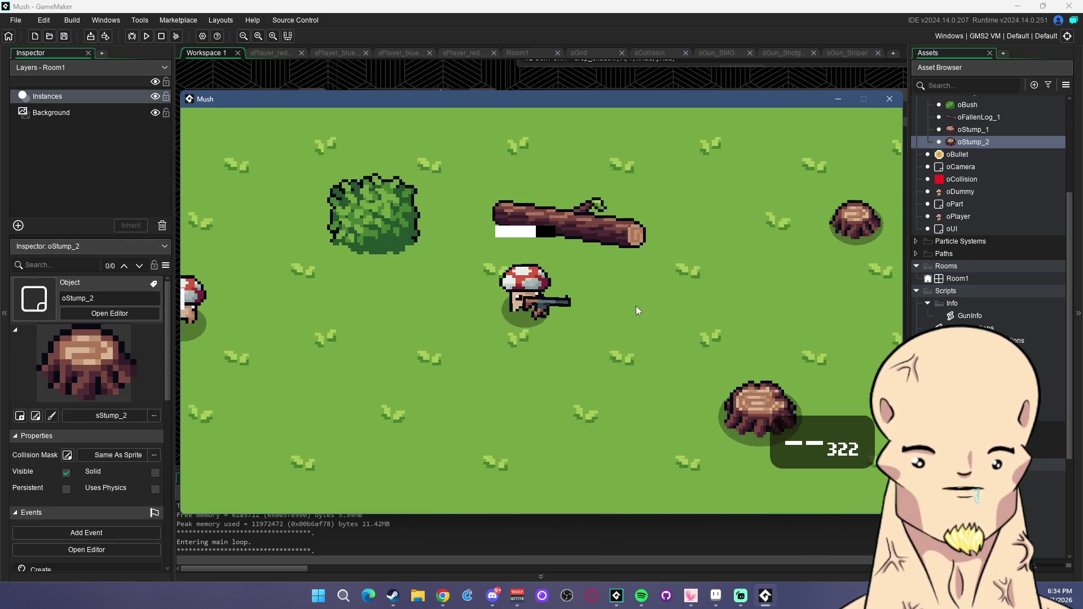
{"action": "left_click", "coordinate": [571, 275]}
{"action": "key", "text": "Escape"}
Add a Draw event to oBush with drop_shadow and draw_self code.
{"action": "double_click", "coordinate": [972, 200]}
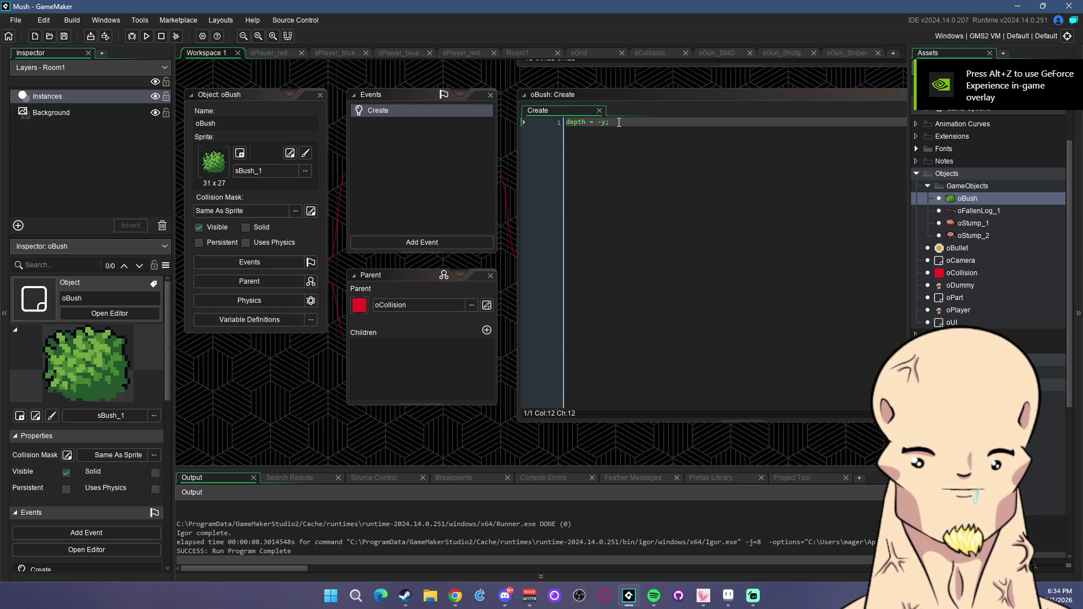
{"action": "left_click", "coordinate": [438, 243]}
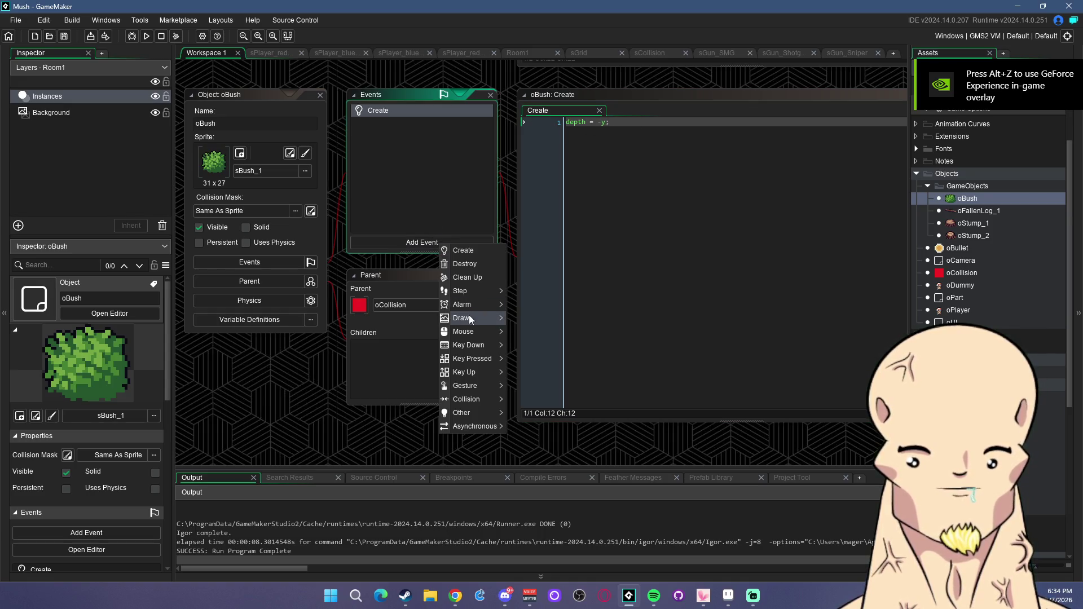
{"action": "left_click", "coordinate": [530, 318]}
{"action": "left_click", "coordinate": [649, 125]}
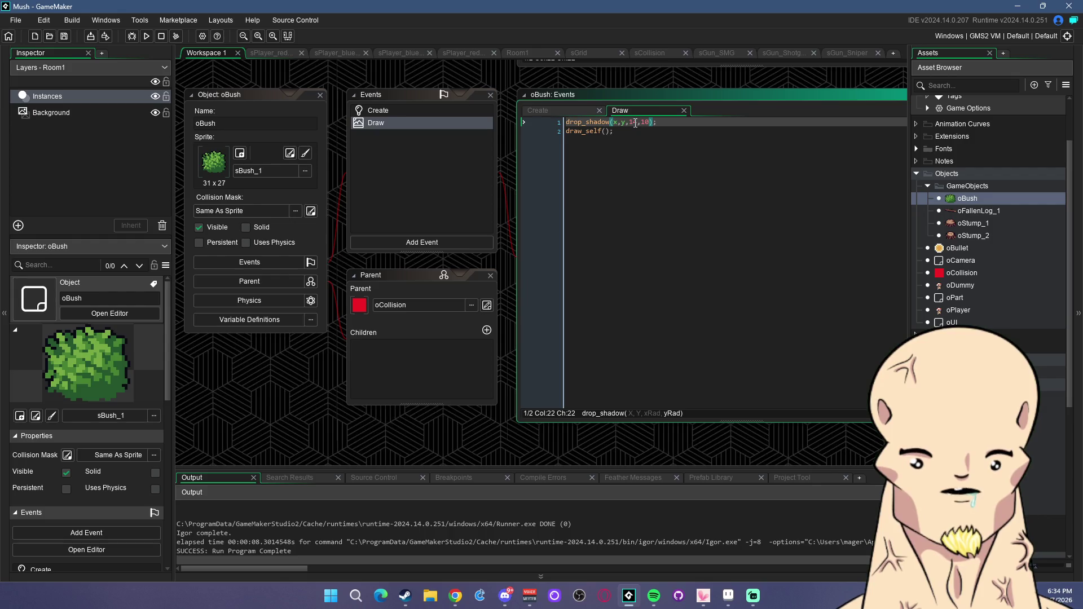
Check sBush_1's size, set the bush shadow to 17 by 14, and run the game.
{"action": "scroll", "coordinate": [987, 226], "scroll_direction": "down", "scroll_amount": 5}
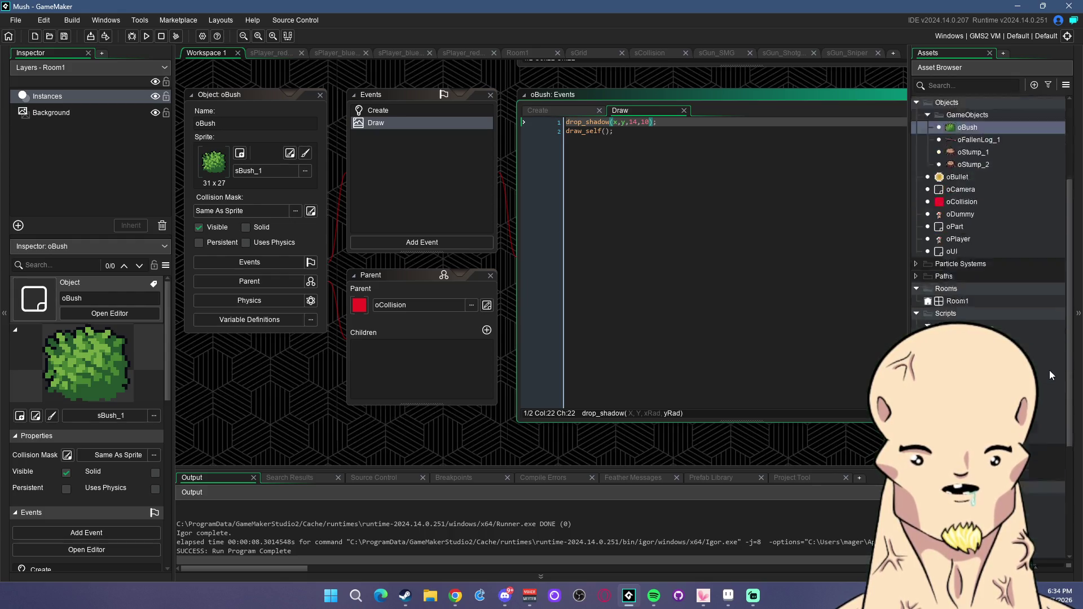
{"action": "double_click", "coordinate": [971, 354]}
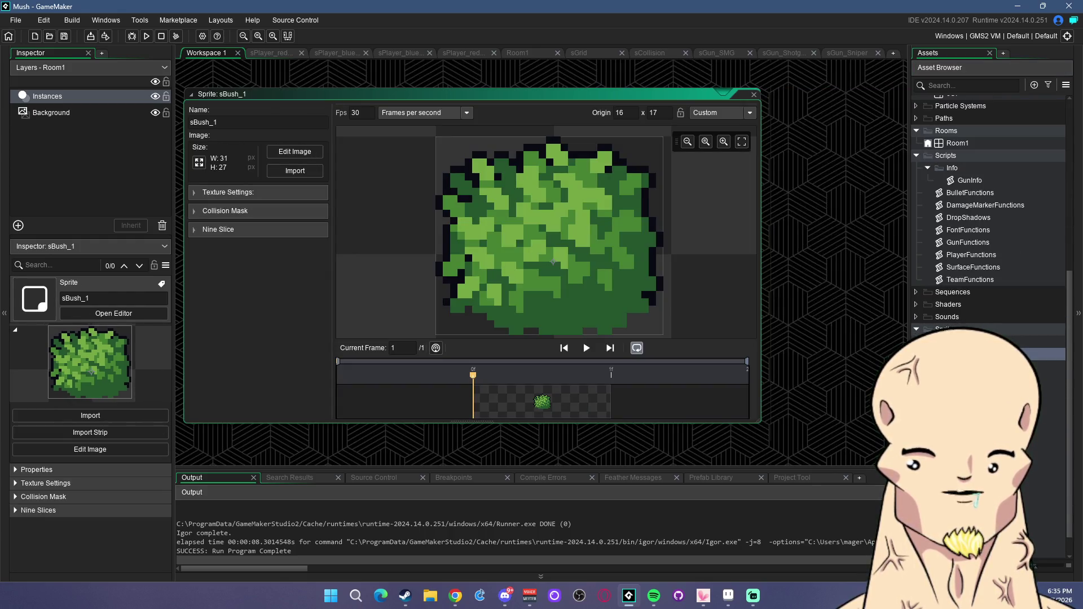
{"action": "scroll", "coordinate": [996, 326], "scroll_direction": "up", "scroll_amount": 5}
{"action": "double_click", "coordinate": [967, 198]}
{"action": "left_click", "coordinate": [627, 122]}
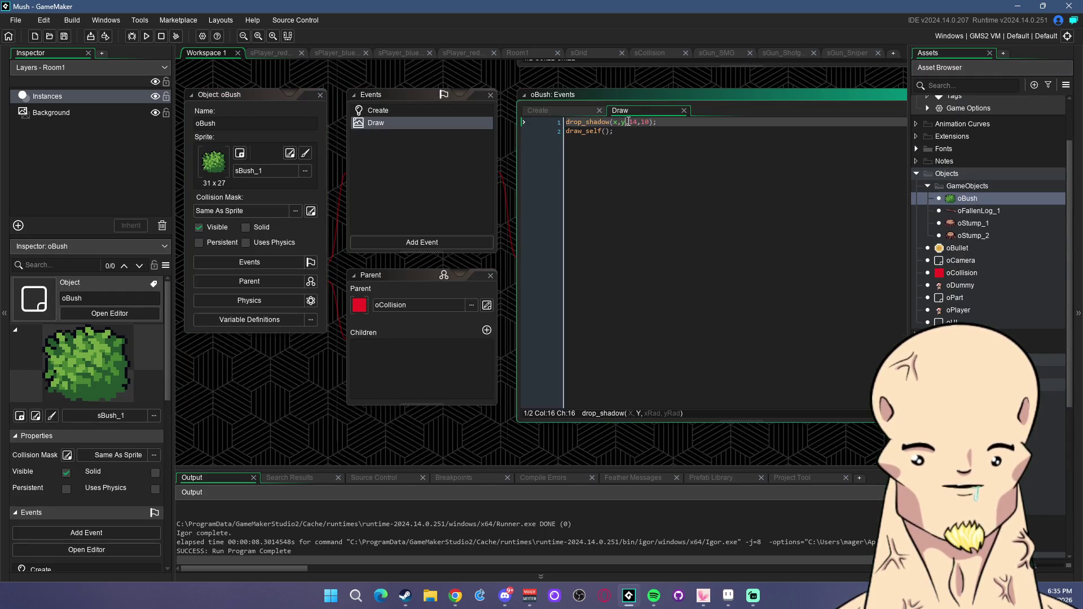
{"action": "double_click", "coordinate": [633, 122]}
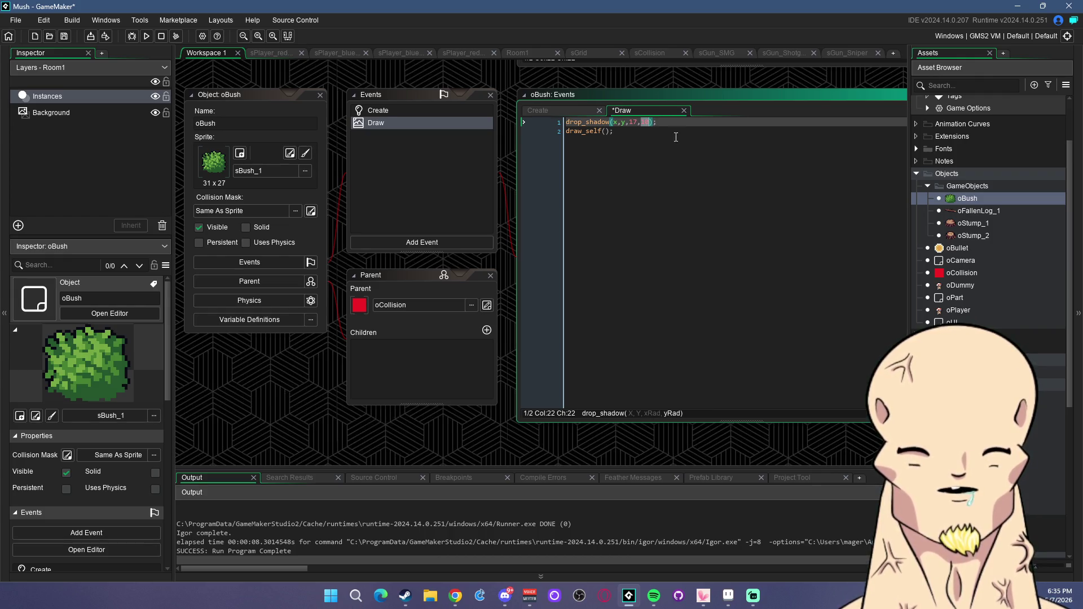
{"action": "left_click", "coordinate": [146, 36]}
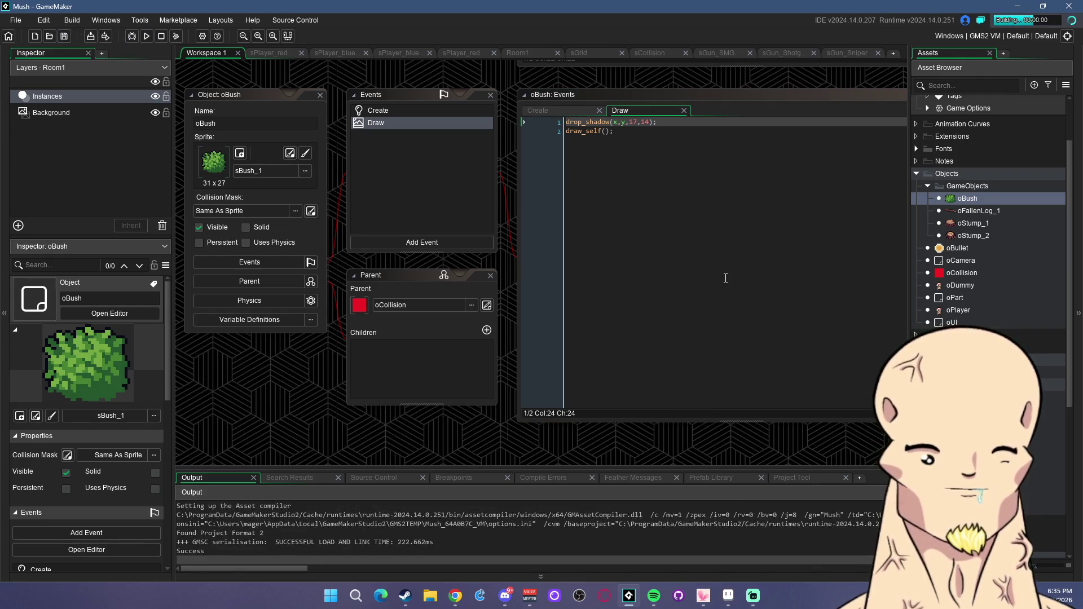
Walk, shoot and reload around the bush and log to inspect the bush's shadow, then close the game.
{"action": "key", "text": "w"}
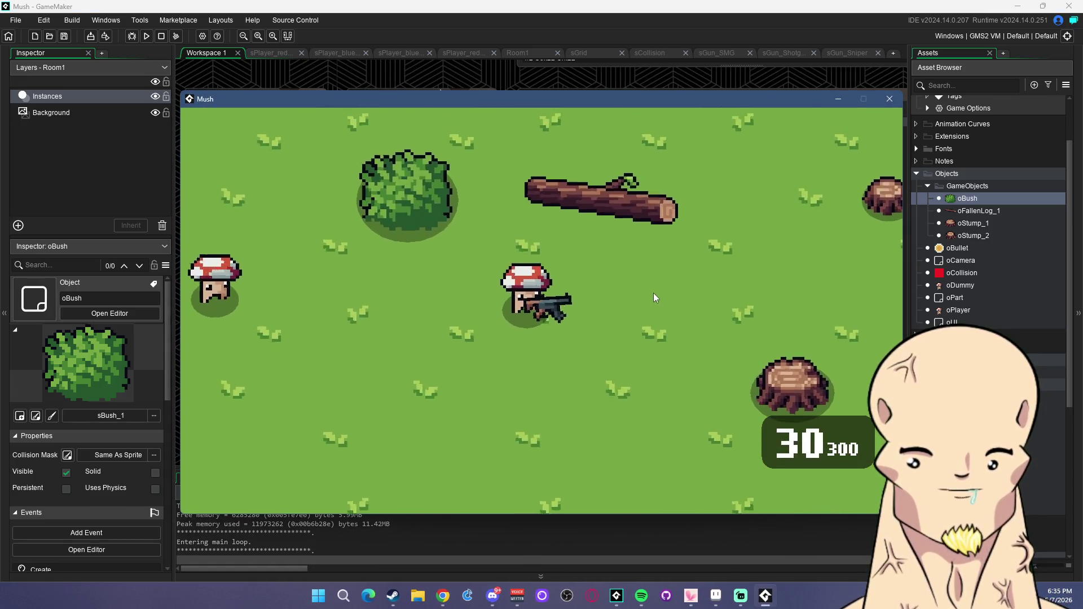
{"action": "left_click", "coordinate": [438, 256]}
{"action": "left_click", "coordinate": [492, 219]}
{"action": "key", "text": "r"}
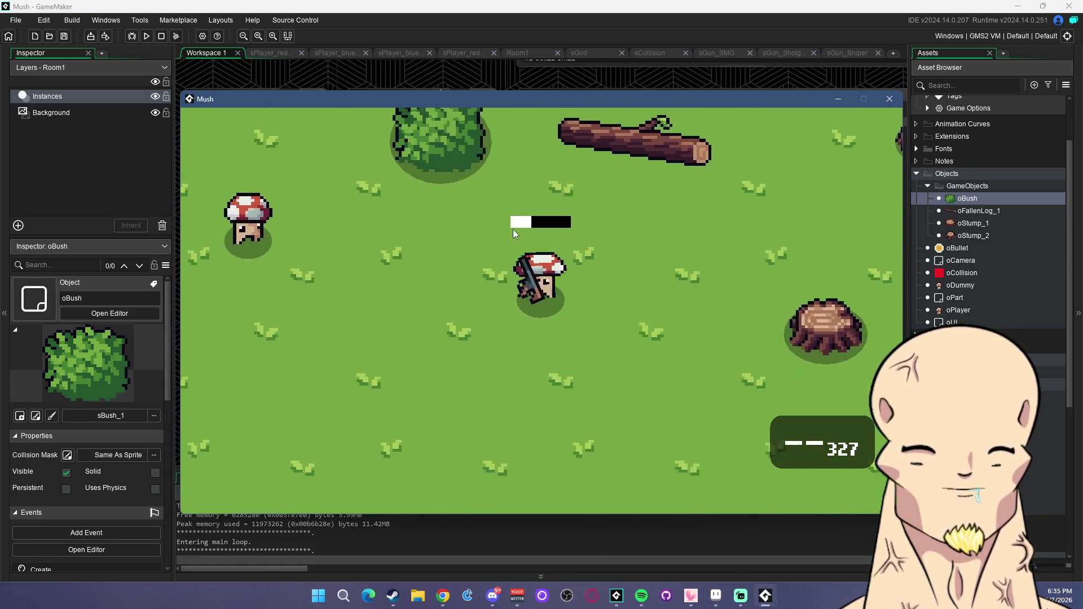
{"action": "key", "text": "w"}
{"action": "key", "text": "d"}
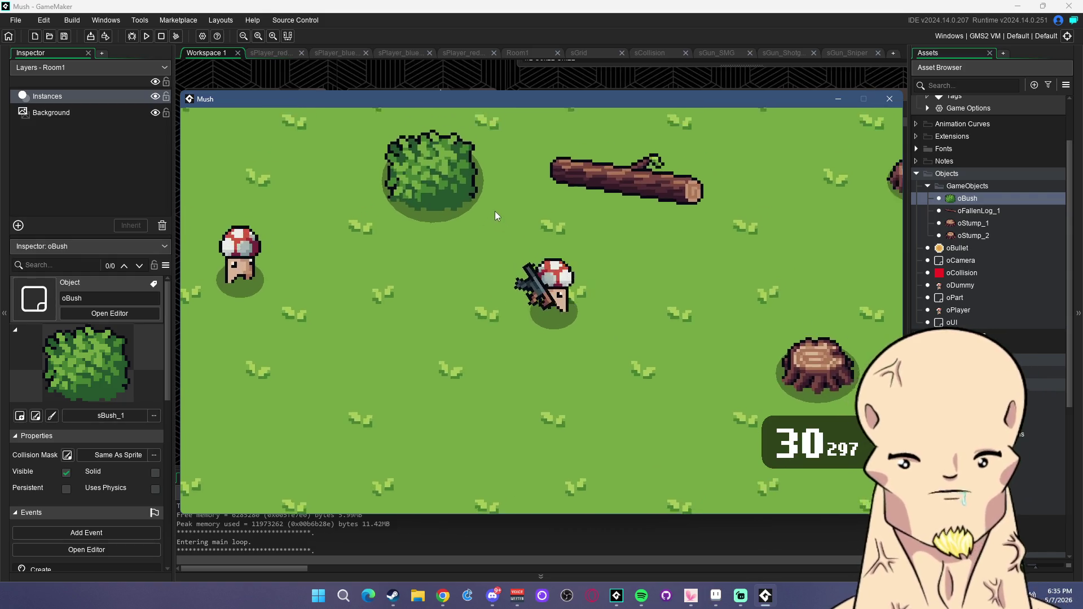
{"action": "left_click", "coordinate": [407, 251]}
{"action": "key", "text": "a"}
{"action": "key", "text": "s"}
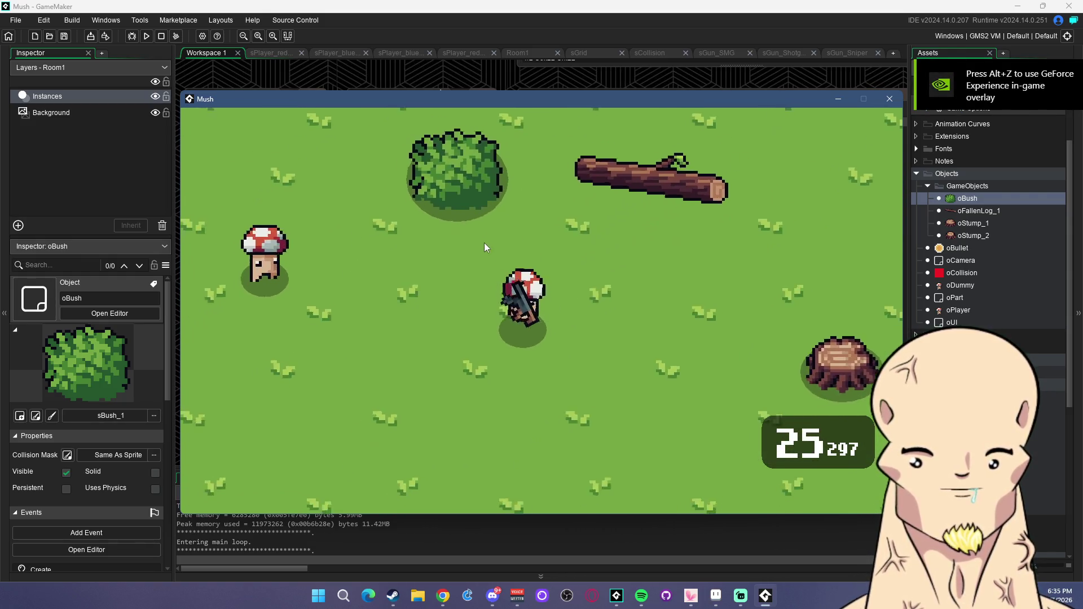
{"action": "left_click_drag", "start_coordinate": [398, 252], "coordinate": [632, 267]}
{"action": "left_click_drag", "start_coordinate": [653, 248], "coordinate": [631, 257]}
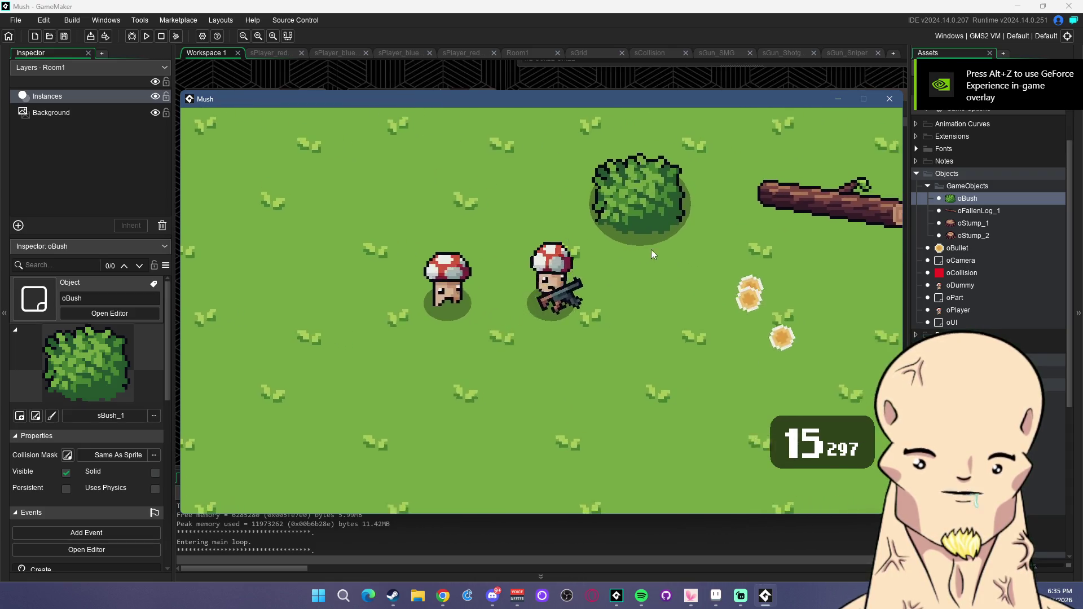
{"action": "key", "text": "r"}
{"action": "key", "text": "w+d"}
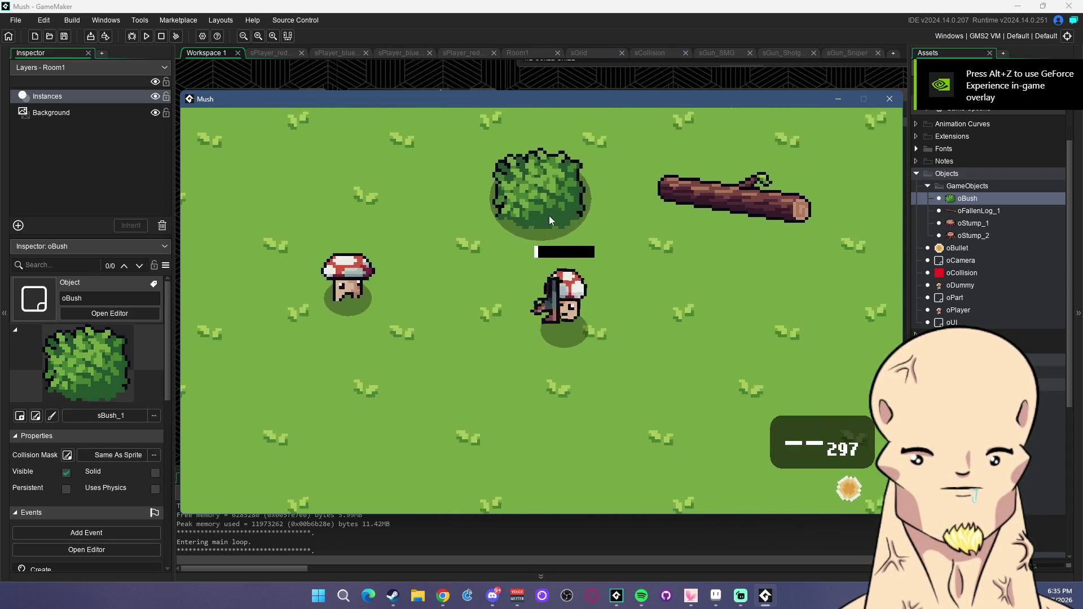
{"action": "key", "text": "w+d"}
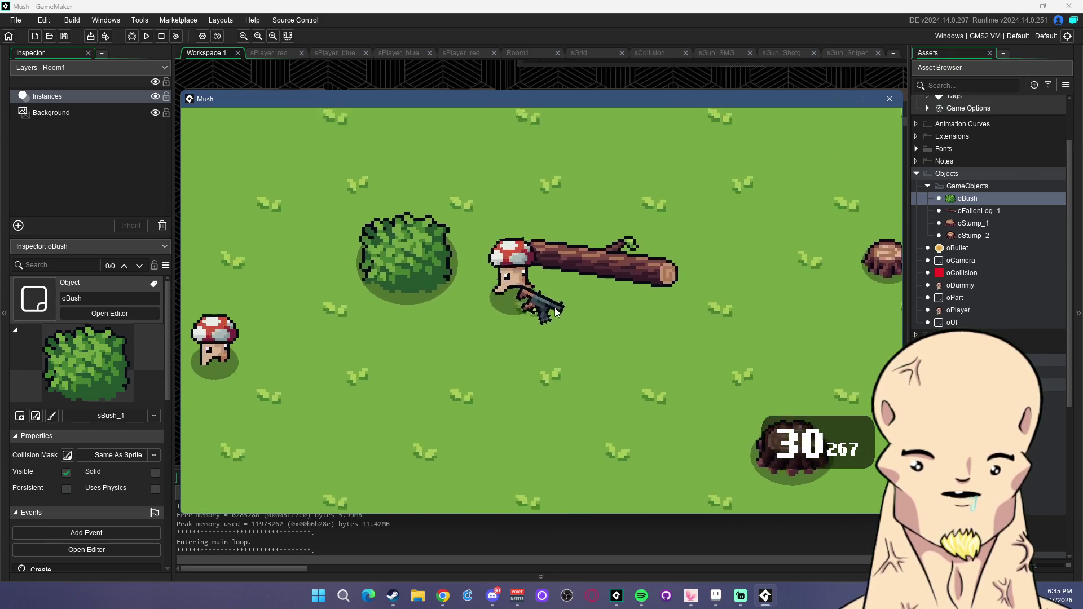
{"action": "left_click", "coordinate": [602, 343]}
{"action": "key", "text": "d"}
{"action": "left_click_drag", "start_coordinate": [502, 353], "coordinate": [652, 353]}
{"action": "key", "text": "s+a"}
{"action": "key", "text": "s+a"}
{"action": "left_click", "coordinate": [643, 362]}
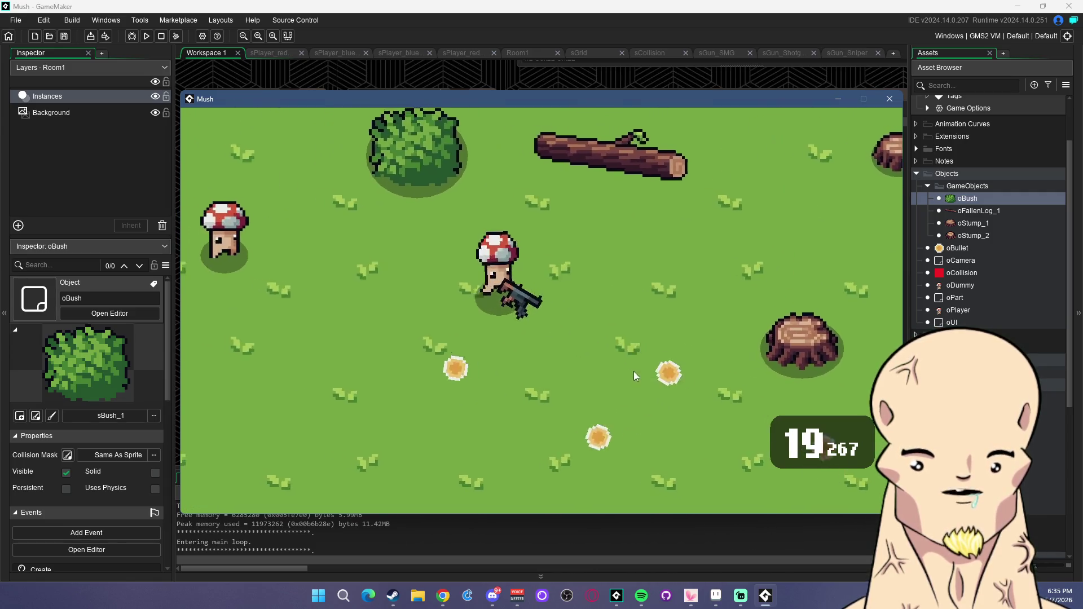
{"action": "left_click", "coordinate": [623, 376]}
{"action": "left_click", "coordinate": [596, 379]}
{"action": "left_click", "coordinate": [582, 378]}
{"action": "key", "text": "d"}
{"action": "key", "text": "r"}
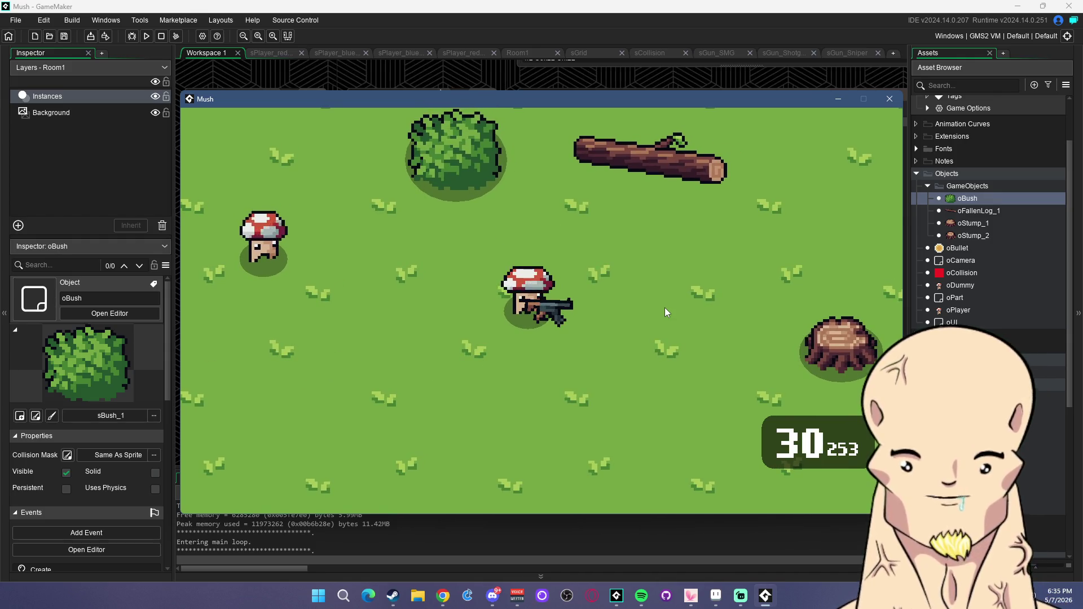
{"action": "key", "text": "w+a"}
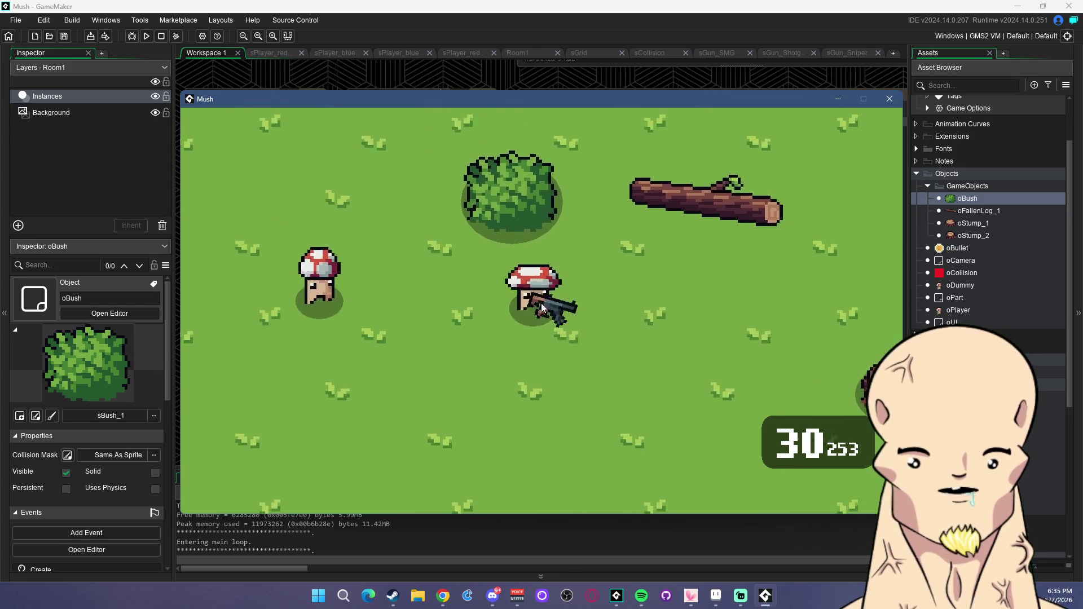
{"action": "mouse_move", "coordinate": [679, 265]}
{"action": "left_mouse_down"}
{"action": "mouse_move", "coordinate": [666, 230]}
{"action": "mouse_move", "coordinate": [648, 230]}
{"action": "mouse_move", "coordinate": [662, 282]}
{"action": "left_mouse_up"}
{"action": "key", "text": "d"}
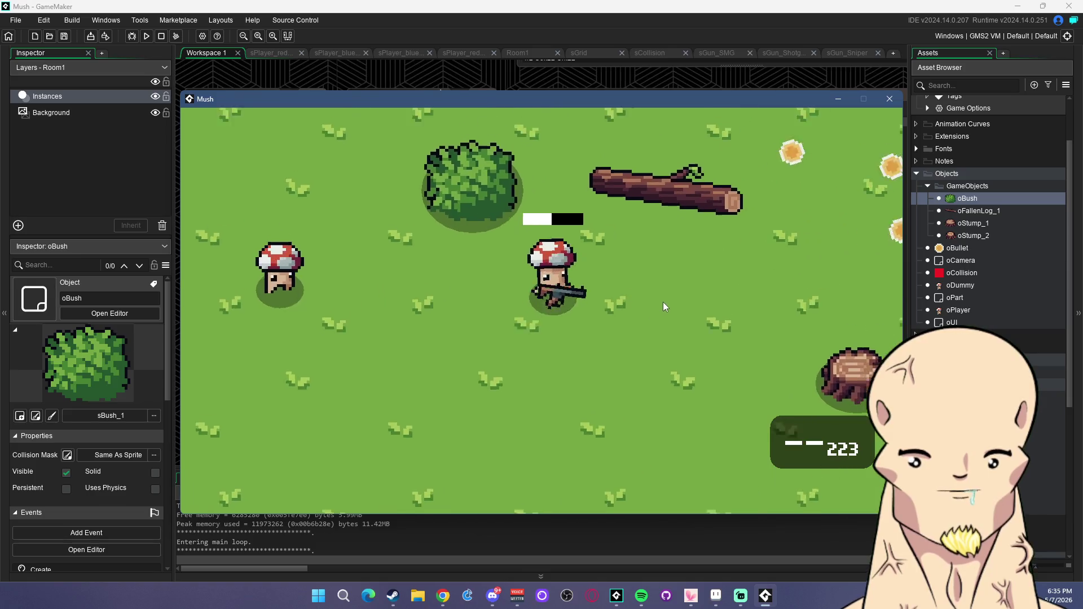
{"action": "left_click_drag", "start_coordinate": [542, 222], "coordinate": [767, 272]}
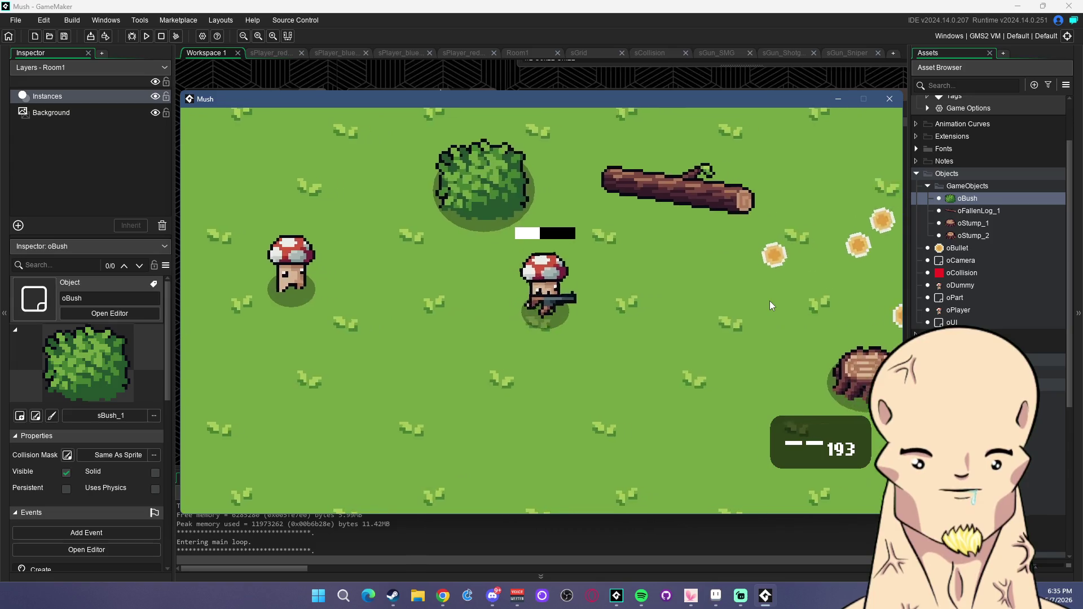
{"action": "left_click", "coordinate": [890, 99]}
Switch to Aseprite's Sprite-0001 sheet and paste the fallen log into place.
{"action": "key", "text": "alt+Tab"}
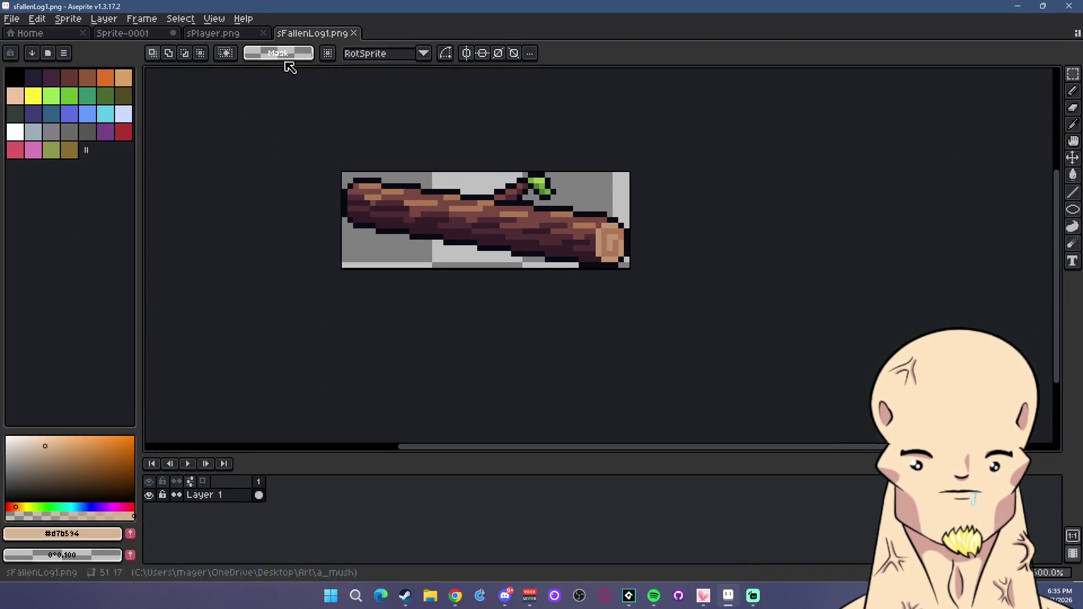
{"action": "left_click", "coordinate": [217, 34]}
{"action": "key", "text": "ctrl+shift+Tab"}
{"action": "key", "text": "ctrl+v"}
{"action": "scroll", "coordinate": [670, 261], "scroll_direction": "down", "scroll_amount": 3}
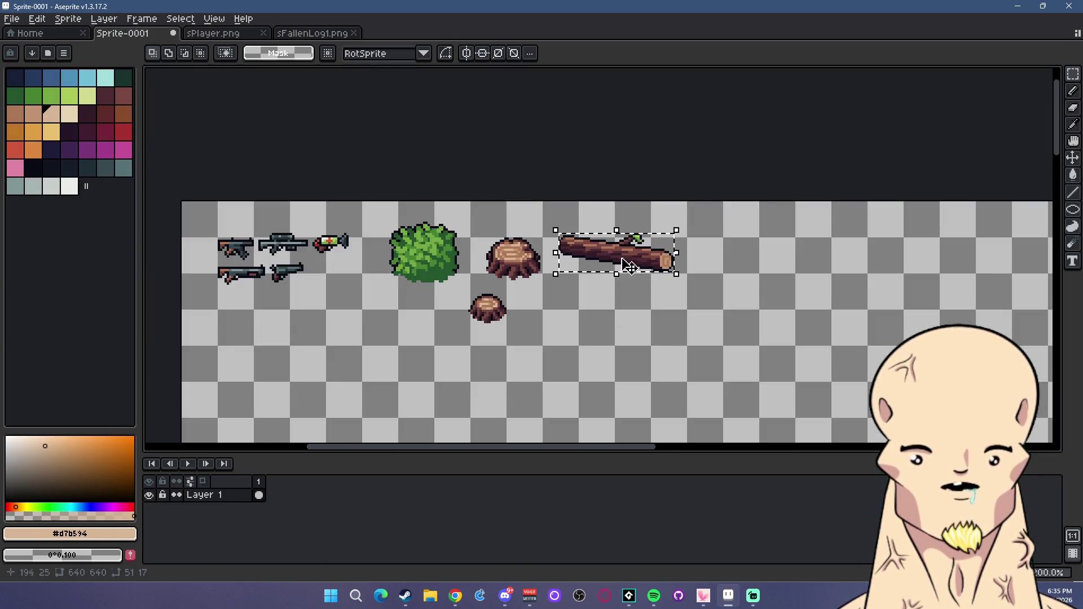
{"action": "scroll", "coordinate": [608, 305], "scroll_direction": "up", "scroll_amount": 2}
{"action": "key", "text": "ctrl+d"}
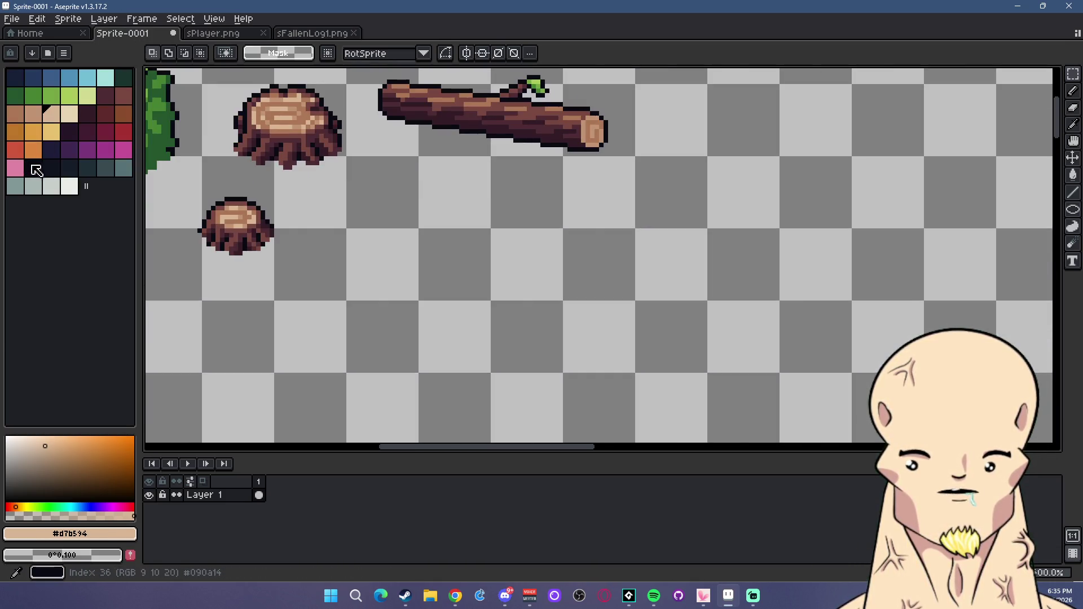
{"action": "scroll", "coordinate": [624, 230], "scroll_direction": "left", "scroll_amount": 2}
Pick the line tool, undo a stray line below the props, and pan around the sheet.
{"action": "left_click", "coordinate": [1073, 193]}
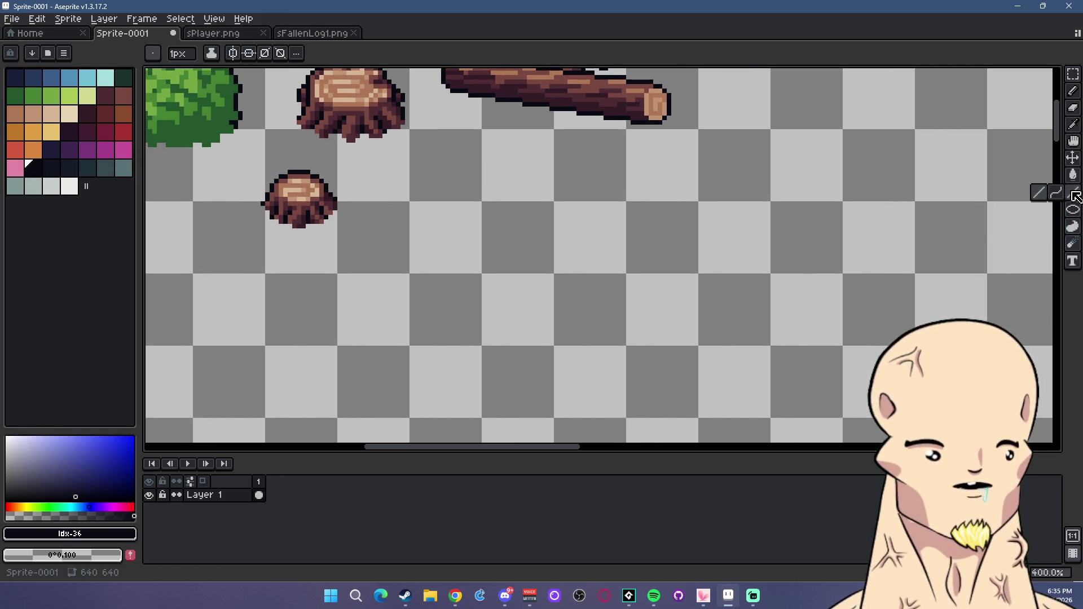
{"action": "scroll", "coordinate": [767, 218], "scroll_direction": "down", "scroll_amount": 2}
{"action": "scroll", "coordinate": [650, 258], "scroll_direction": "up", "scroll_amount": 1}
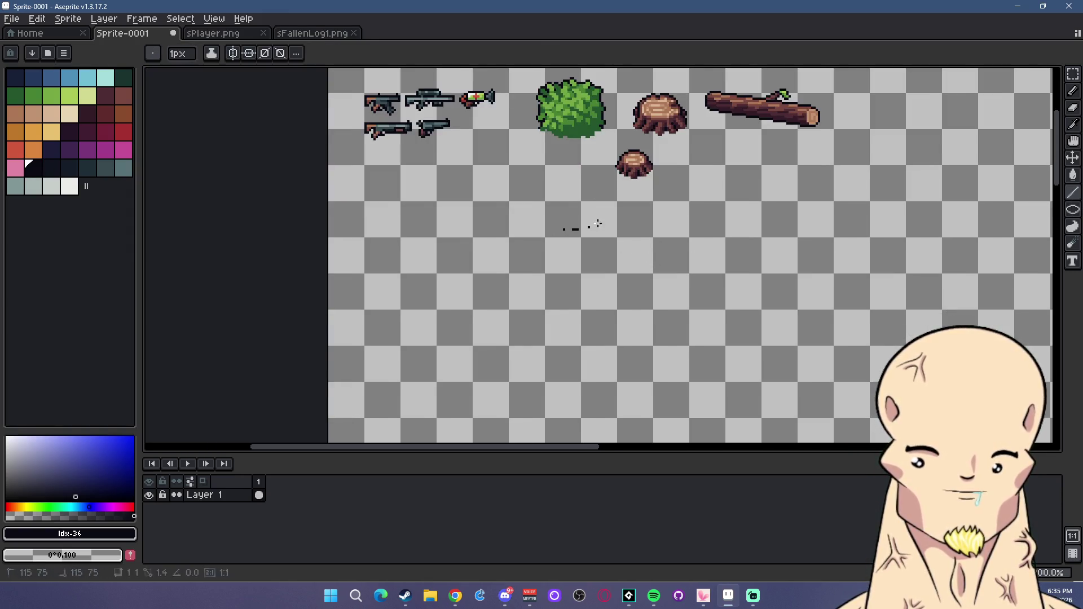
{"action": "left_click_drag", "start_coordinate": [566, 228], "coordinate": [636, 210]}
{"action": "key", "text": "ctrl+z"}
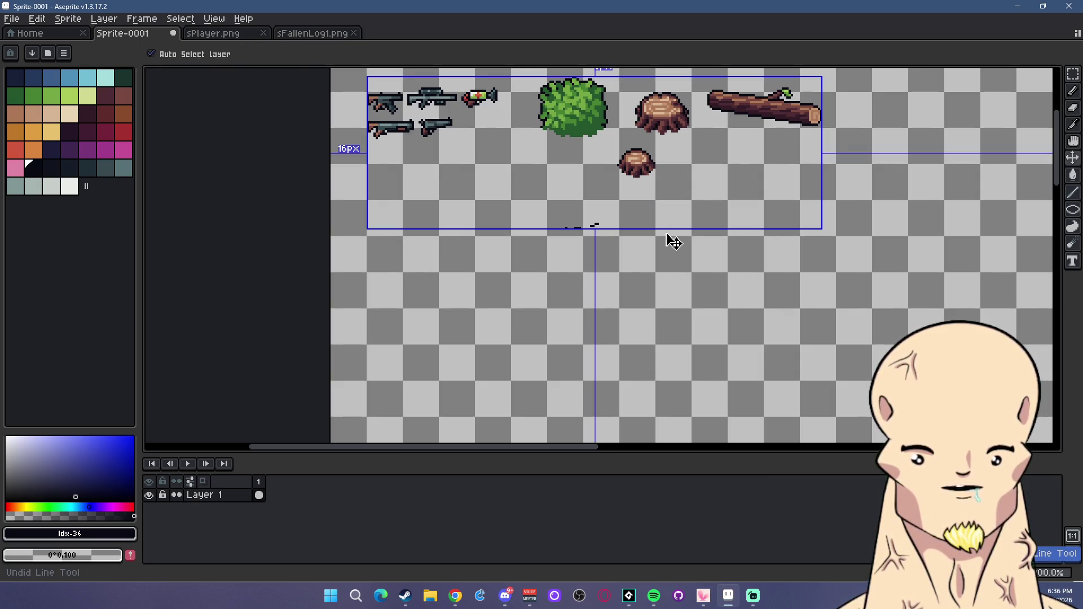
{"action": "scroll", "coordinate": [496, 242], "scroll_direction": "left", "scroll_amount": 1}
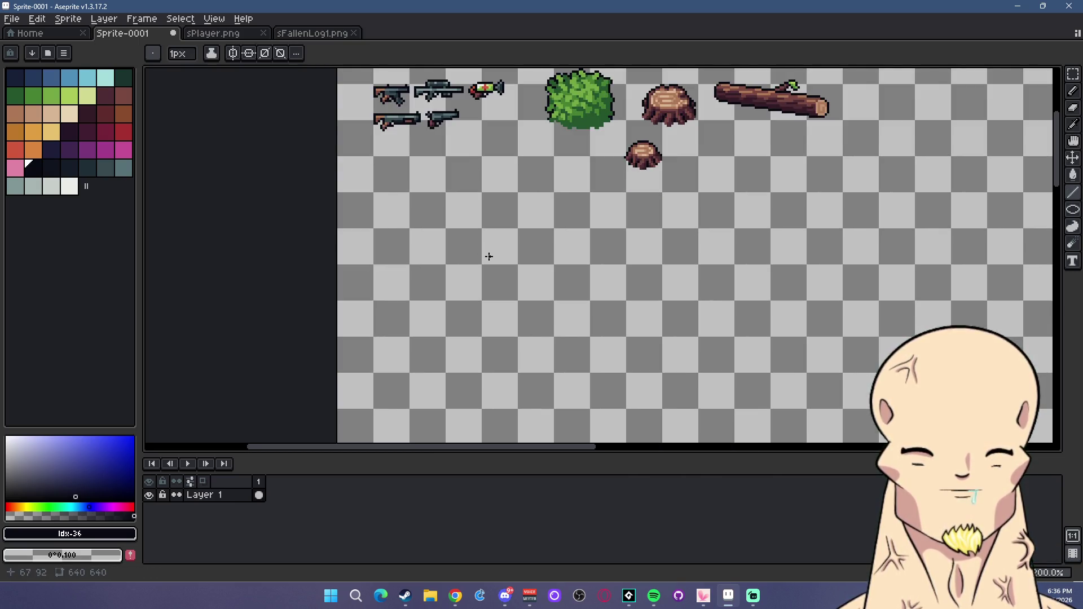
{"action": "scroll", "coordinate": [552, 216], "scroll_direction": "down", "scroll_amount": 2}
{"action": "scroll", "coordinate": [665, 266], "scroll_direction": "up", "scroll_amount": 2}
{"action": "scroll", "coordinate": [629, 169], "scroll_direction": "up", "scroll_amount": 1}
{"action": "scroll", "coordinate": [625, 181], "scroll_direction": "up", "scroll_amount": 1}
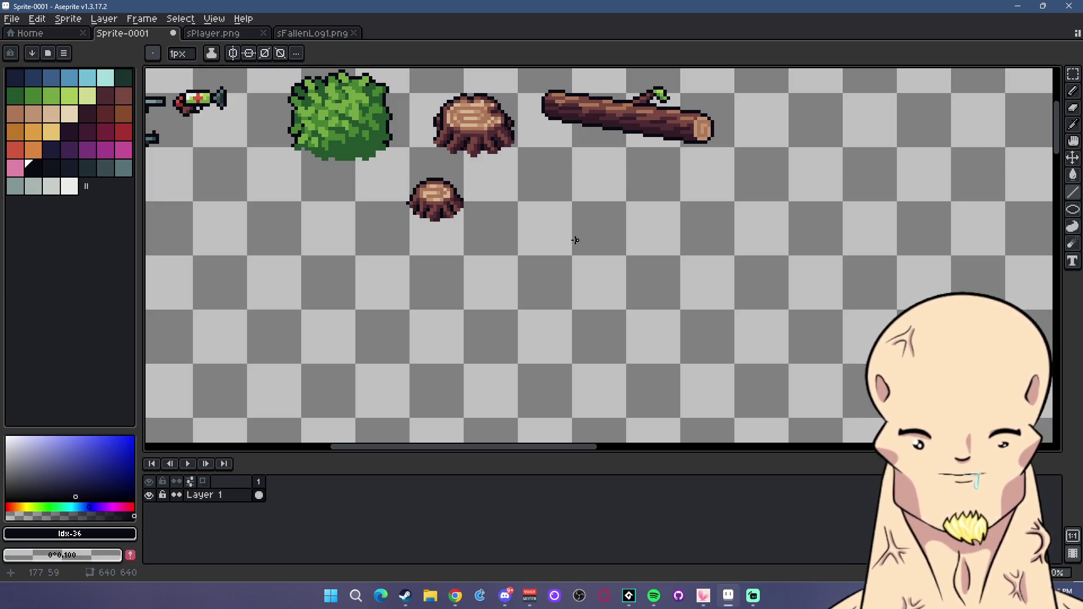
Draw the couch's rectangular outline below the small stump with the Rectangle tool.
{"action": "left_click_drag", "start_coordinate": [1072, 210], "coordinate": [1022, 210]}
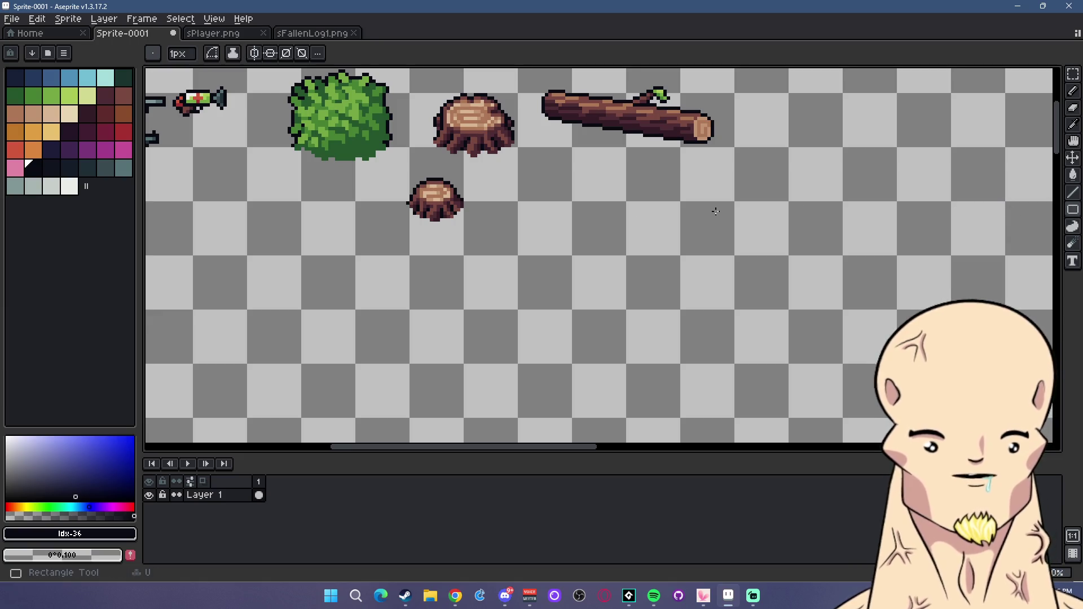
{"action": "left_click_drag", "start_coordinate": [537, 230], "coordinate": [694, 318]}
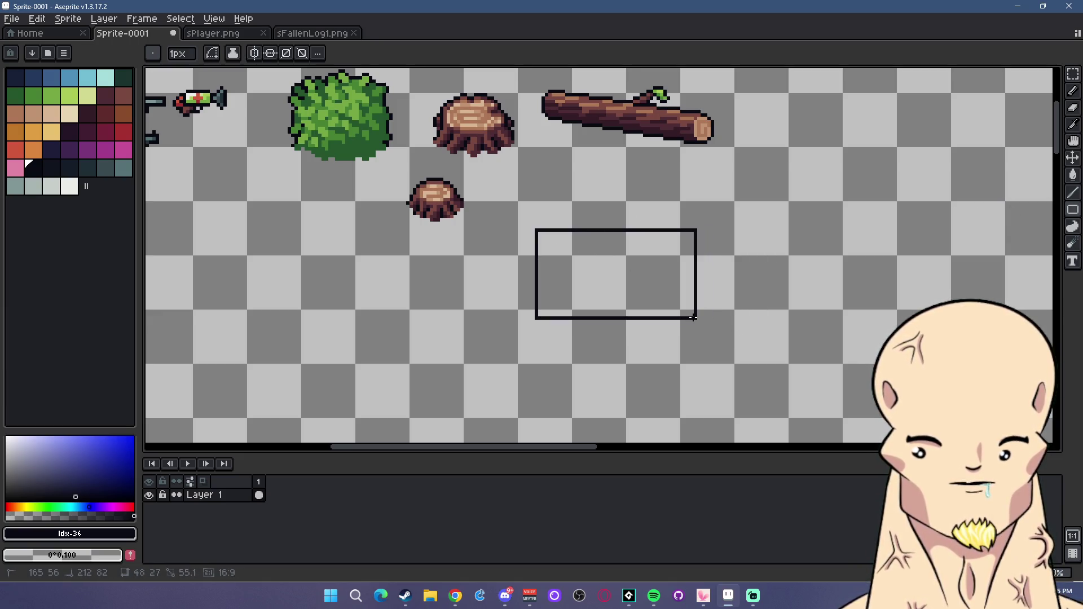
{"action": "scroll", "coordinate": [615, 294], "scroll_direction": "down", "scroll_amount": 1}
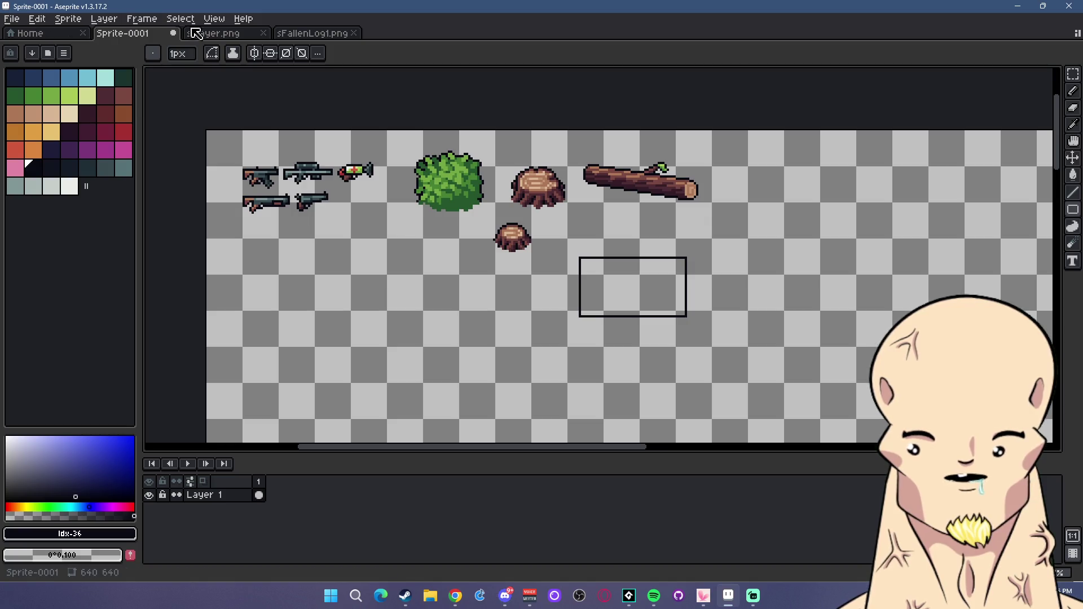
Copy the first mushroom frame from sPlayer.png and paste it beside the rectangle for scale.
{"action": "left_click", "coordinate": [182, 34]}
{"action": "left_click", "coordinate": [1072, 74]}
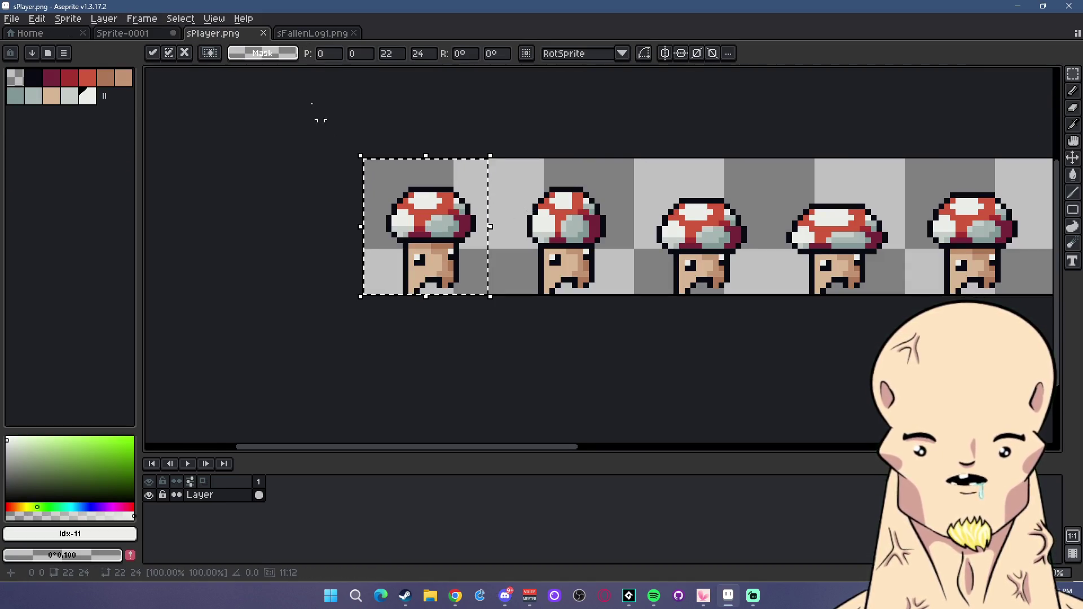
{"action": "left_click", "coordinate": [313, 33]}
{"action": "key", "text": "ctrl+v"}
{"action": "key", "text": "Escape"}
{"action": "left_click", "coordinate": [123, 32]}
{"action": "key", "text": "ctrl+v"}
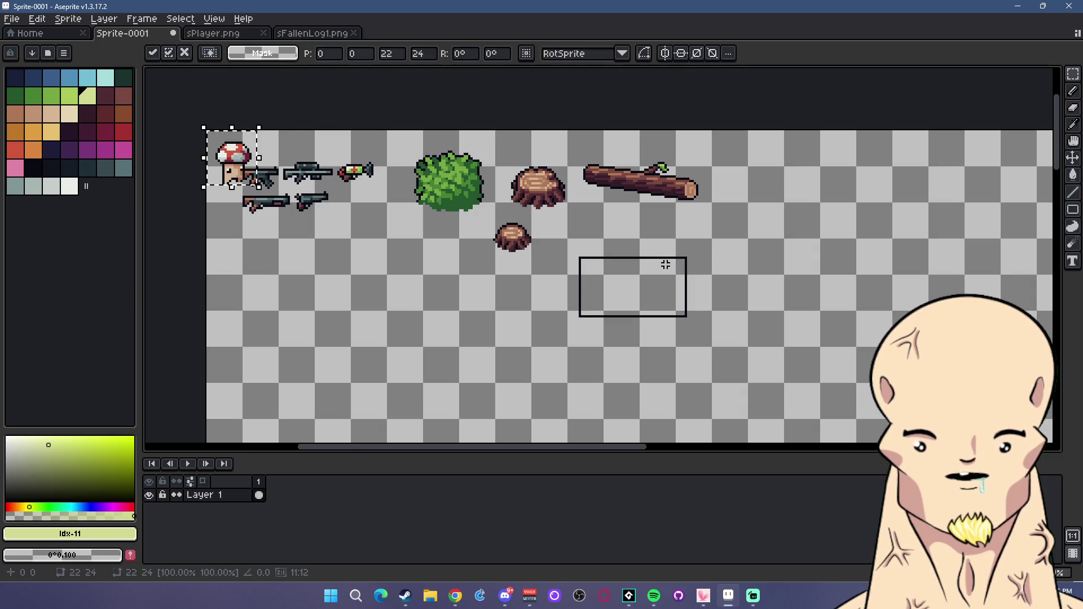
{"action": "left_click_drag", "start_coordinate": [232, 161], "coordinate": [740, 282]}
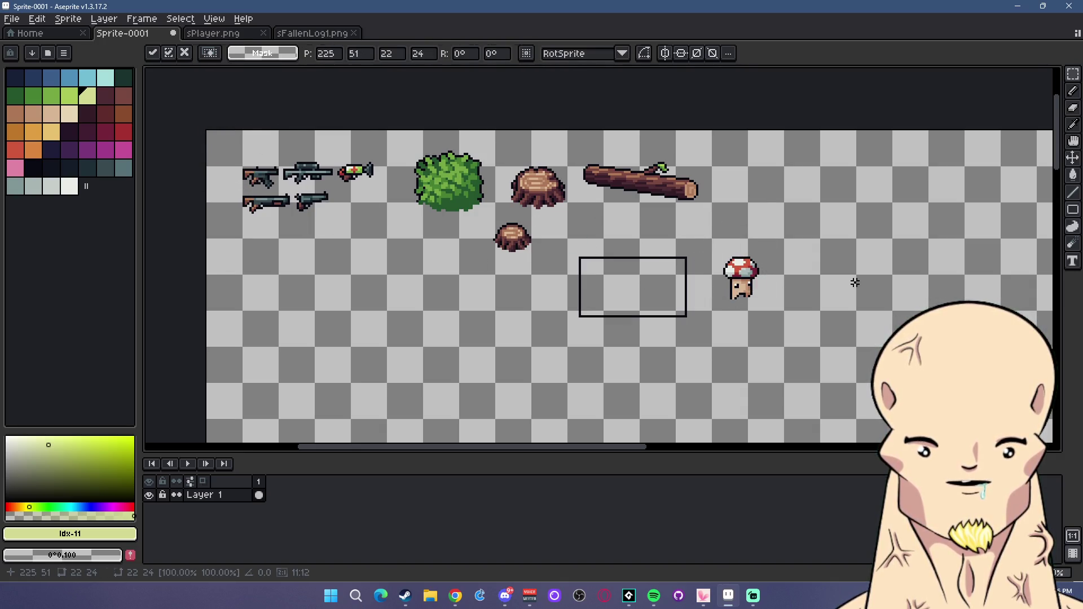
{"action": "left_click", "coordinate": [853, 283]}
{"action": "scroll", "coordinate": [670, 294], "scroll_direction": "up", "scroll_amount": 2}
{"action": "left_click_drag", "start_coordinate": [624, 152], "coordinate": [785, 307]}
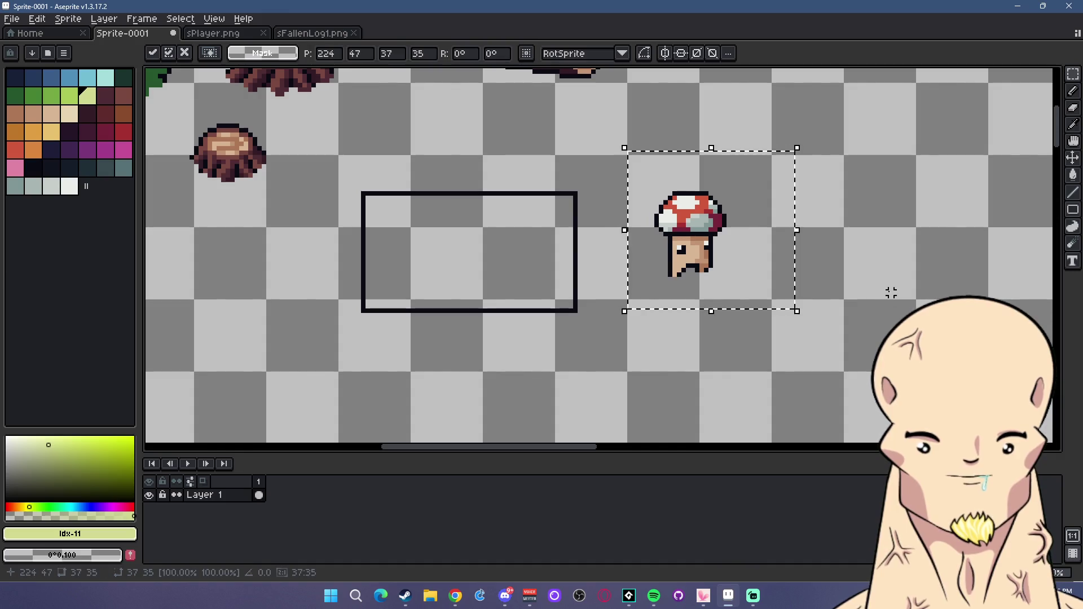
{"action": "key", "text": "Right"}
{"action": "key", "text": "Right"}
{"action": "key", "text": "Right"}
{"action": "key", "text": "Up"}
{"action": "key", "text": "Up"}
{"action": "key", "text": "Up"}
In the rectangle's black, draw a seat line and the left armrest's lines.
{"action": "key", "text": "i"}
{"action": "scroll", "coordinate": [578, 241], "scroll_direction": "up", "scroll_amount": 1}
{"action": "scroll", "coordinate": [621, 225], "scroll_direction": "left", "scroll_amount": 2}
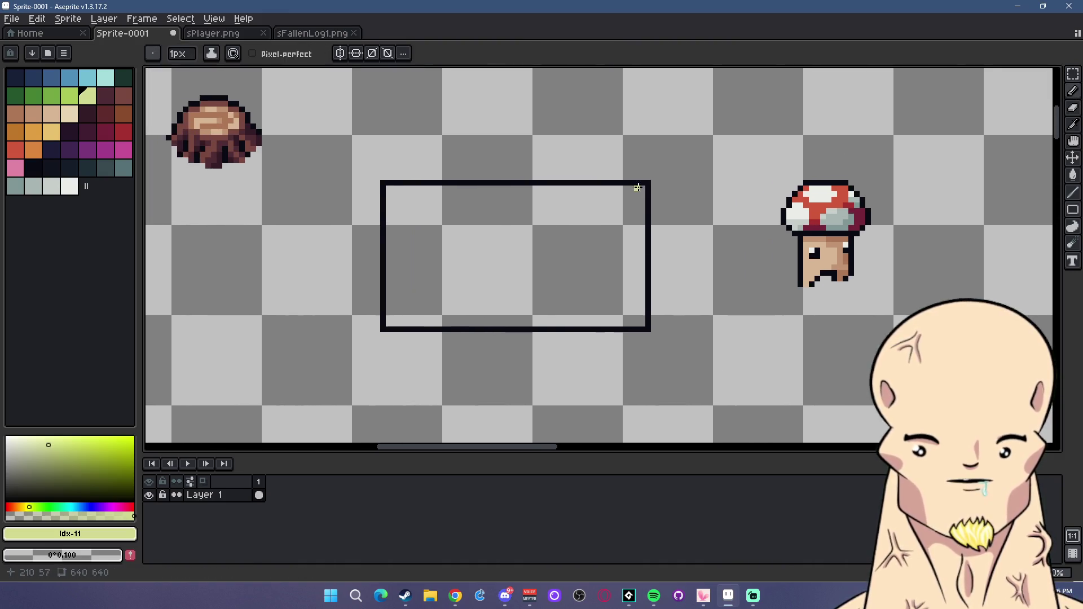
{"action": "left_click", "coordinate": [636, 176]}
{"action": "left_click", "coordinate": [1073, 192]}
{"action": "left_click_drag", "start_coordinate": [386, 295], "coordinate": [646, 299]}
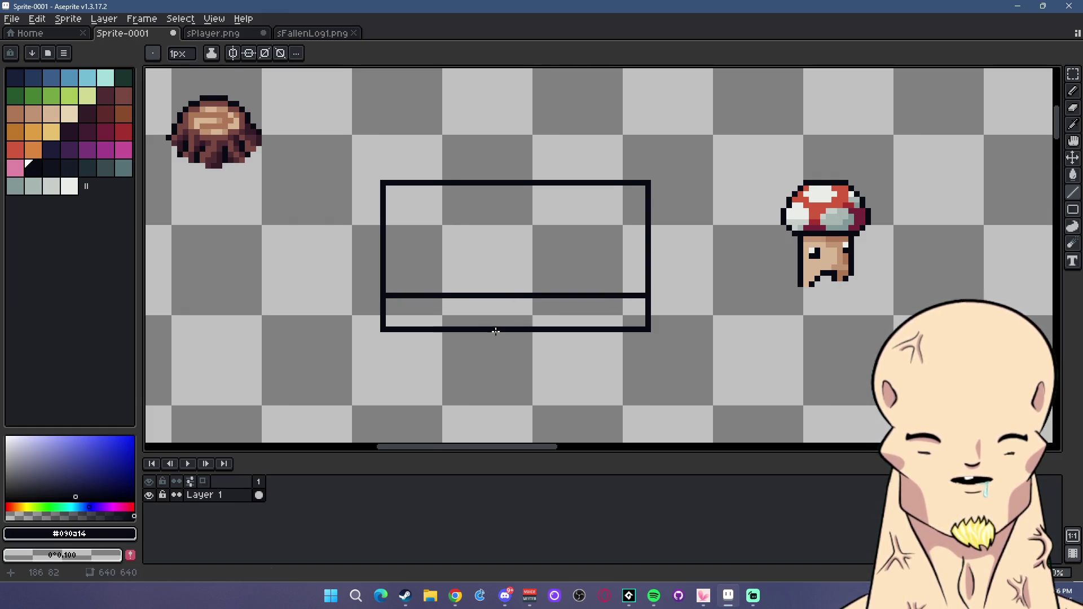
{"action": "scroll", "coordinate": [506, 330], "scroll_direction": "up", "scroll_amount": 1}
{"action": "scroll", "coordinate": [286, 300], "scroll_direction": "up", "scroll_amount": 1}
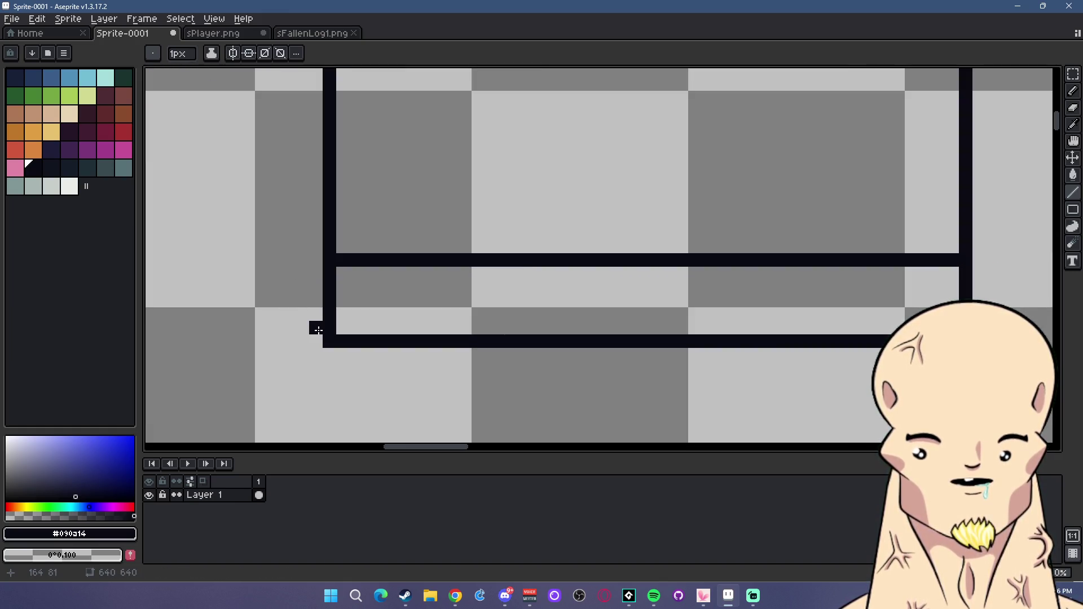
{"action": "left_click_drag", "start_coordinate": [302, 342], "coordinate": [302, 116]}
{"action": "left_click_drag", "start_coordinate": [392, 171], "coordinate": [398, 288]}
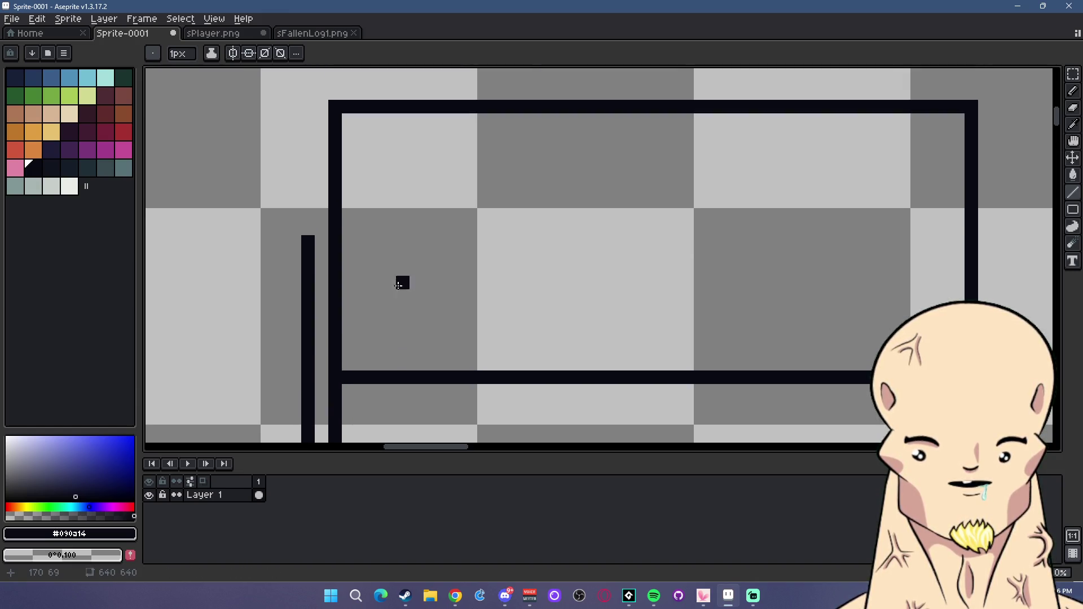
{"action": "mouse_move", "coordinate": [307, 226]}
{"action": "left_mouse_down"}
{"action": "mouse_move", "coordinate": [308, 159]}
{"action": "mouse_move", "coordinate": [338, 159]}
{"action": "left_mouse_up"}
{"action": "scroll", "coordinate": [355, 311], "scroll_direction": "down", "scroll_amount": 3}
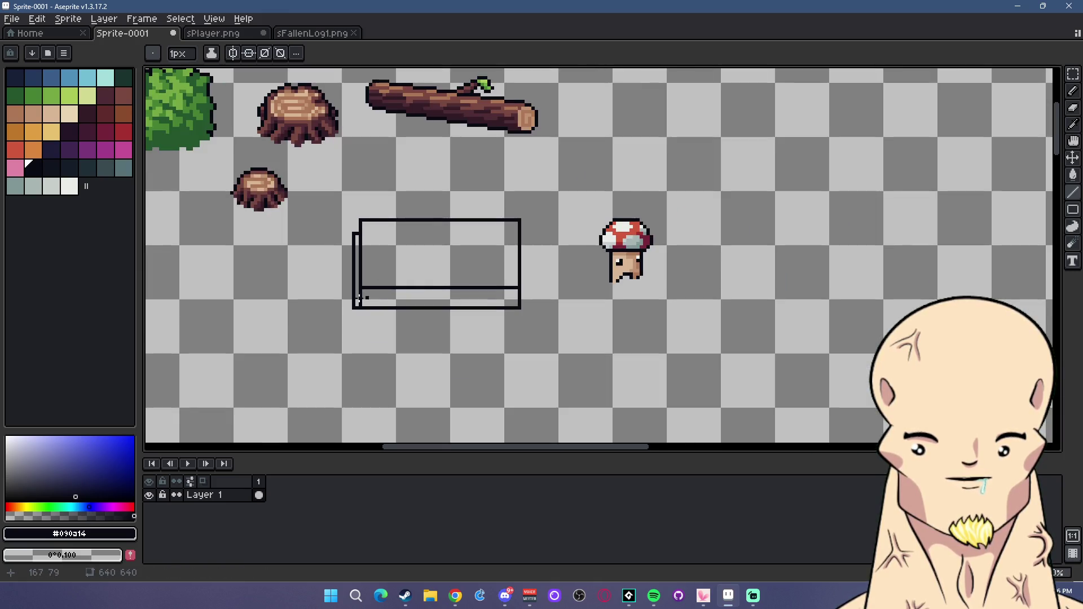
{"action": "scroll", "coordinate": [367, 320], "scroll_direction": "up", "scroll_amount": 2}
{"action": "scroll", "coordinate": [366, 320], "scroll_direction": "up", "scroll_amount": 1}
{"action": "scroll", "coordinate": [385, 309], "scroll_direction": "down", "scroll_amount": 1}
{"action": "scroll", "coordinate": [370, 275], "scroll_direction": "up", "scroll_amount": 1}
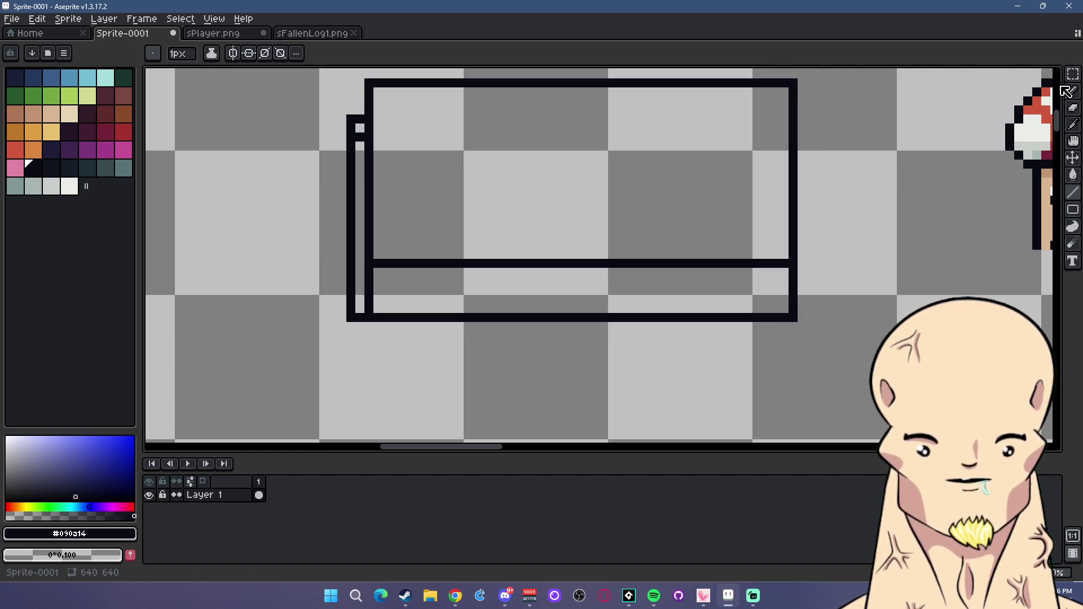
Add single pixels with the pencil to close the top of the left arm.
{"action": "left_click", "coordinate": [1072, 90]}
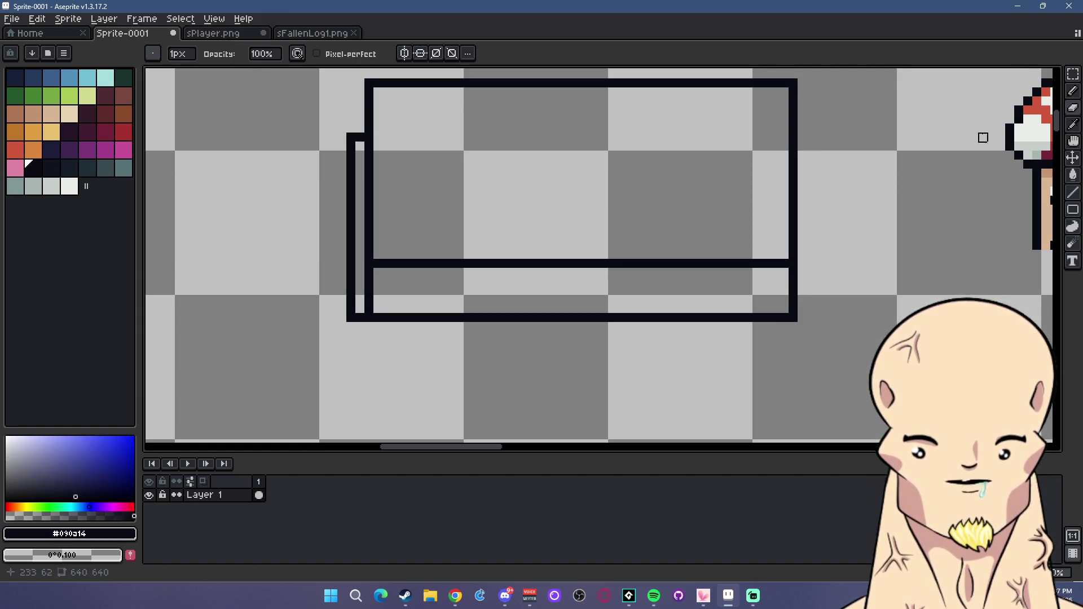
{"action": "left_click", "coordinate": [1073, 91]}
{"action": "left_click", "coordinate": [361, 292]}
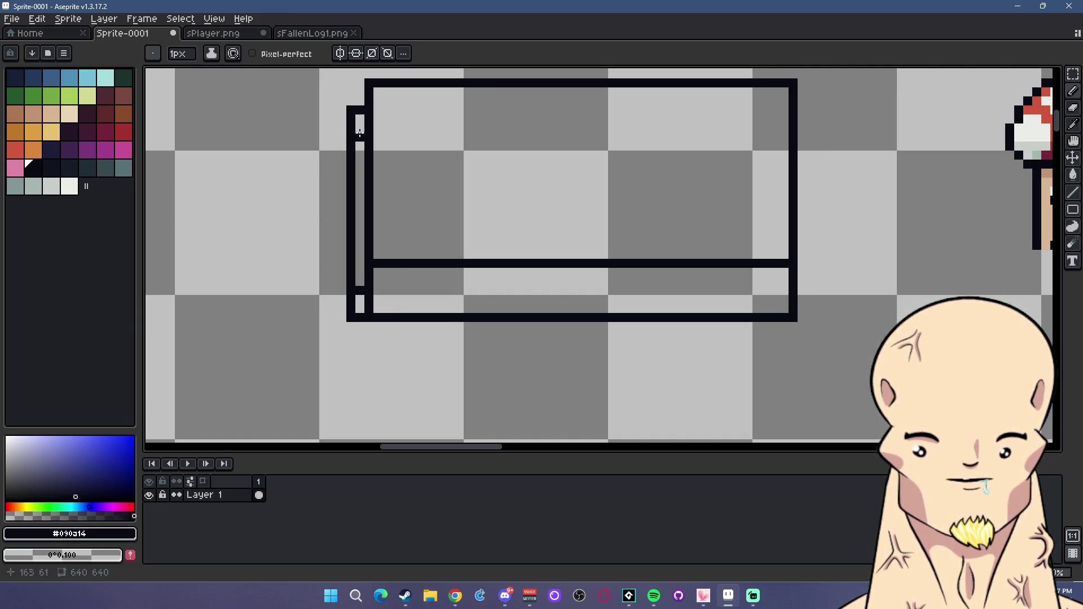
{"action": "key", "text": "b"}
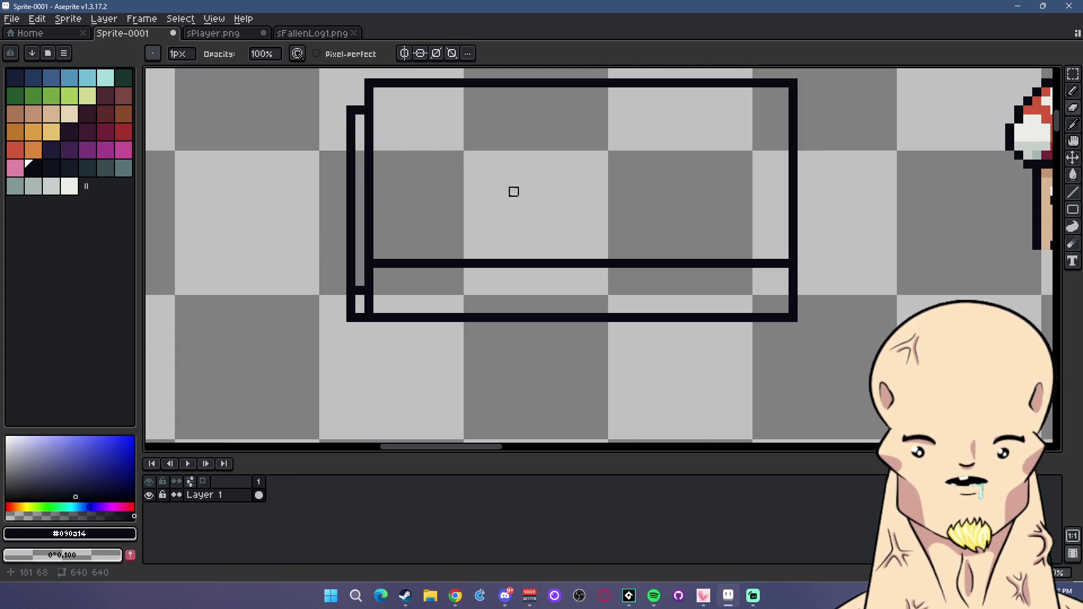
{"action": "scroll", "coordinate": [505, 192], "scroll_direction": "down", "scroll_amount": 3}
{"action": "scroll", "coordinate": [559, 194], "scroll_direction": "up", "scroll_amount": 1}
{"action": "scroll", "coordinate": [534, 215], "scroll_direction": "up", "scroll_amount": 1}
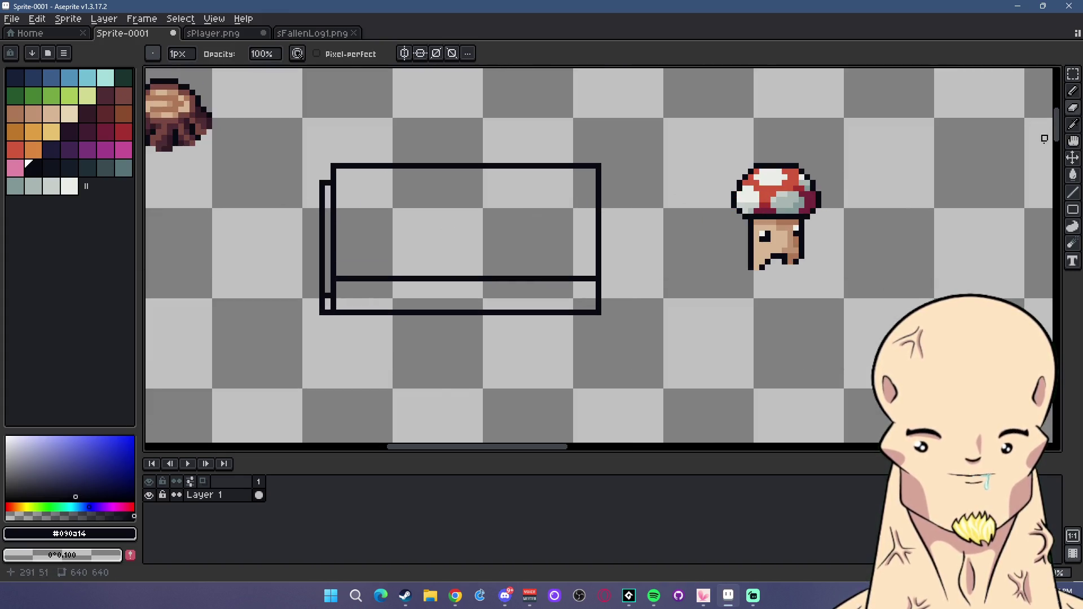
Extend the couch's bottom line rightward and start outlining the right arm.
{"action": "key", "text": "l"}
{"action": "scroll", "coordinate": [602, 310], "scroll_direction": "up", "scroll_amount": 1}
{"action": "left_click_drag", "start_coordinate": [608, 311], "coordinate": [612, 312]}
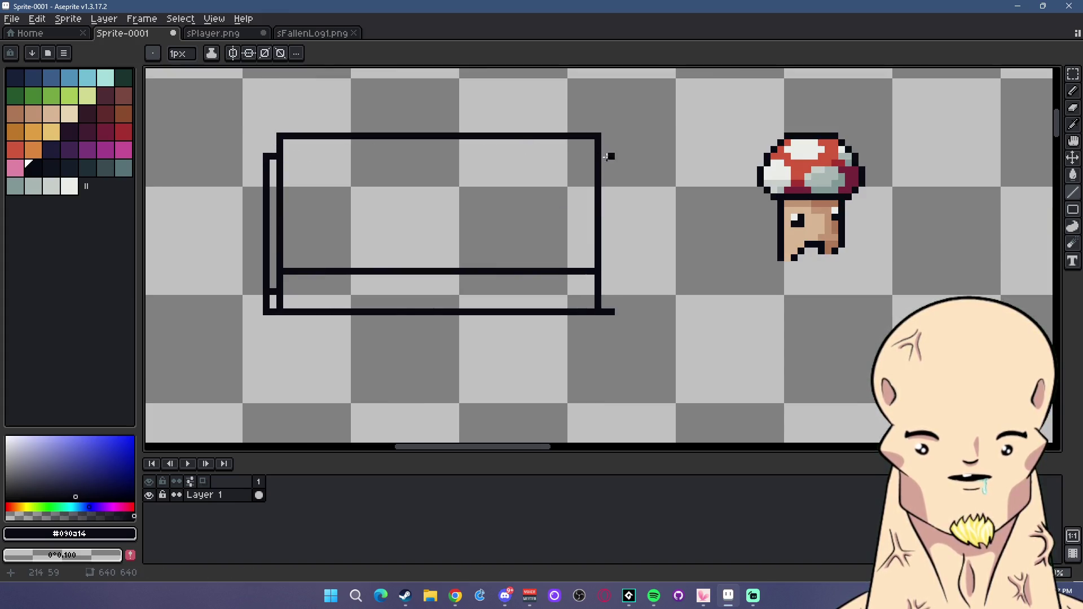
{"action": "mouse_move", "coordinate": [605, 157]}
{"action": "left_mouse_down"}
{"action": "mouse_move", "coordinate": [615, 156]}
{"action": "mouse_move", "coordinate": [609, 310]}
{"action": "left_mouse_up"}
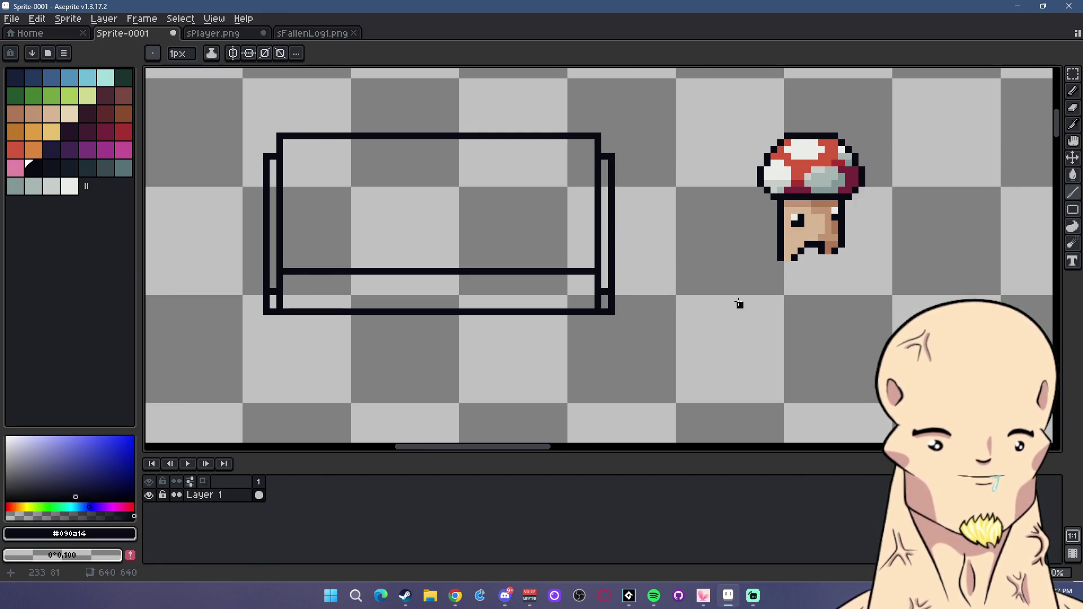
{"action": "scroll", "coordinate": [500, 261], "scroll_direction": "down", "scroll_amount": 2}
{"action": "scroll", "coordinate": [495, 259], "scroll_direction": "up", "scroll_amount": 1}
{"action": "scroll", "coordinate": [564, 243], "scroll_direction": "up", "scroll_amount": 1}
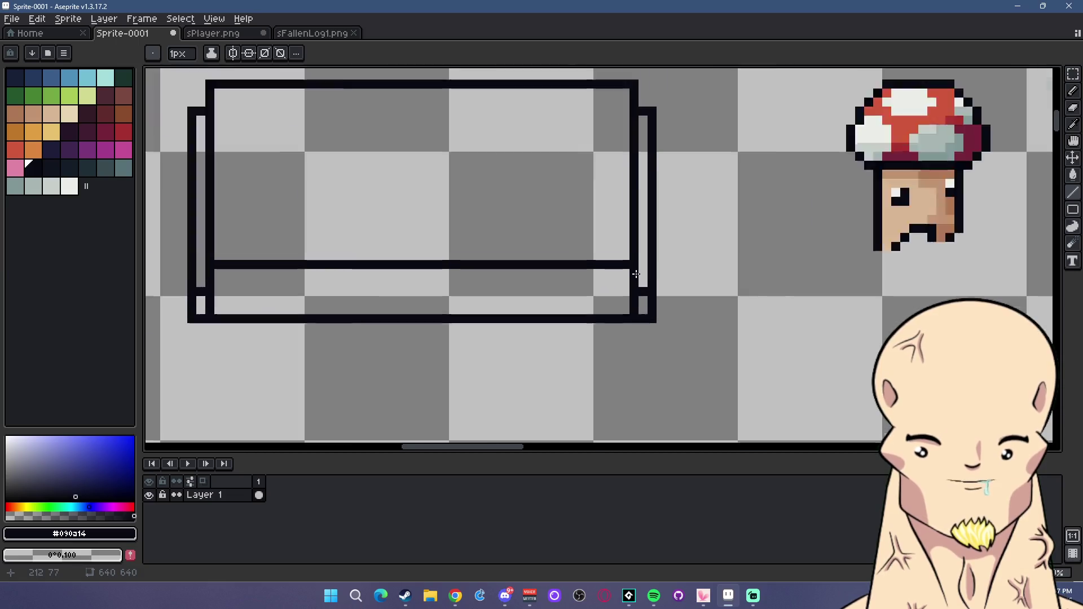
{"action": "scroll", "coordinate": [608, 230], "scroll_direction": "down", "scroll_amount": 1}
{"action": "scroll", "coordinate": [614, 247], "scroll_direction": "up", "scroll_amount": 1}
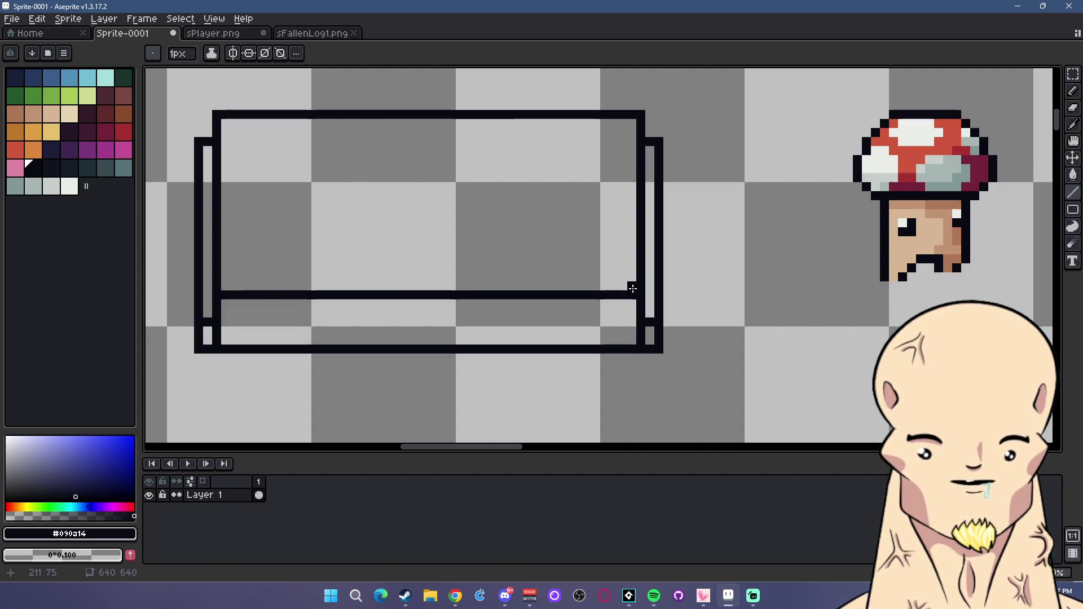
{"action": "scroll", "coordinate": [632, 289], "scroll_direction": "down", "scroll_amount": 1}
{"action": "scroll", "coordinate": [636, 278], "scroll_direction": "down", "scroll_amount": 3}
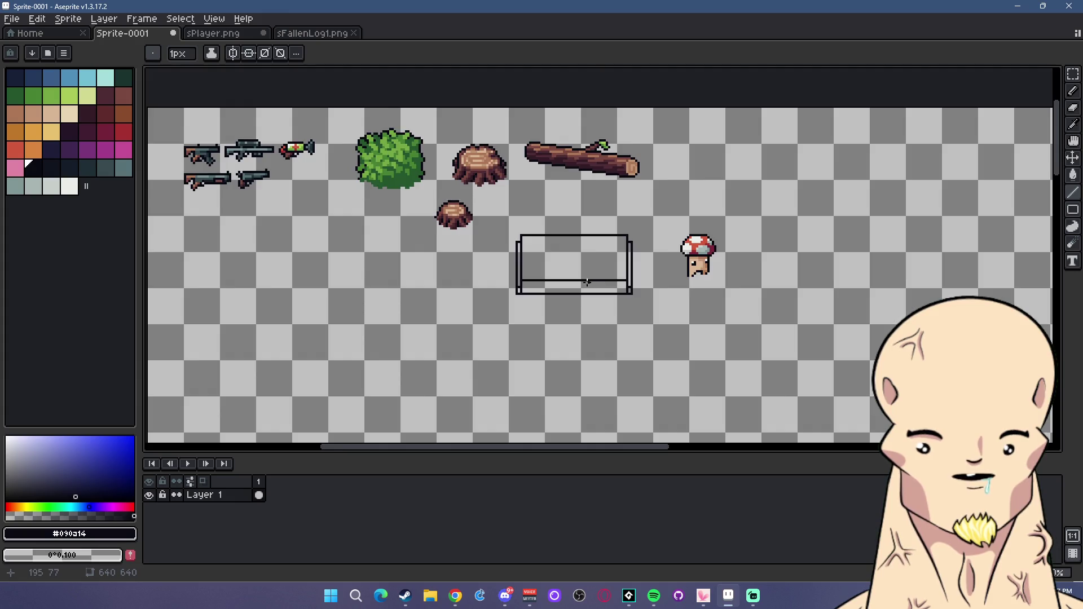
{"action": "scroll", "coordinate": [589, 282], "scroll_direction": "up", "scroll_amount": 3}
{"action": "scroll", "coordinate": [540, 270], "scroll_direction": "up", "scroll_amount": 1}
Draw diagonal back edges from the seat and the top, joined by the cushion's top edge.
{"action": "left_click_drag", "start_coordinate": [479, 268], "coordinate": [487, 260]}
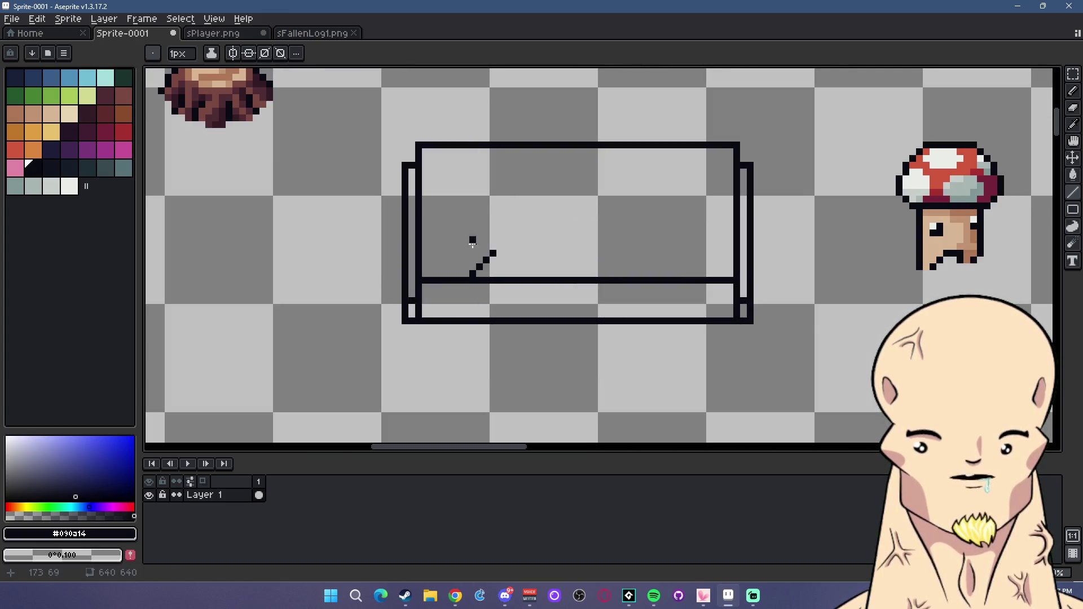
{"action": "left_click_drag", "start_coordinate": [480, 127], "coordinate": [502, 131]}
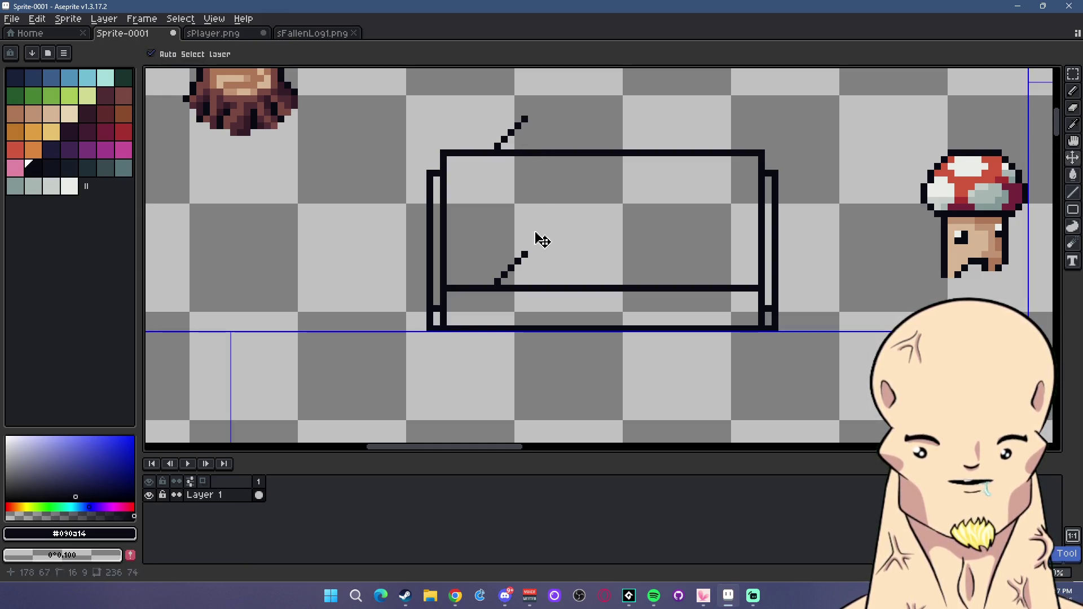
{"action": "left_click_drag", "start_coordinate": [523, 254], "coordinate": [613, 253]}
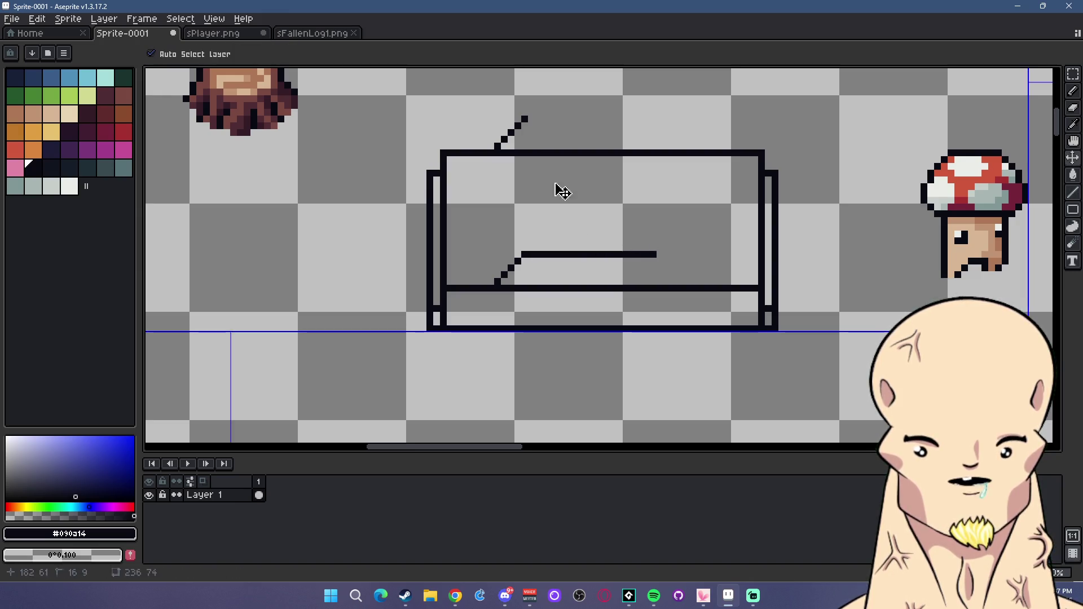
{"action": "key", "text": "ctrl+z"}
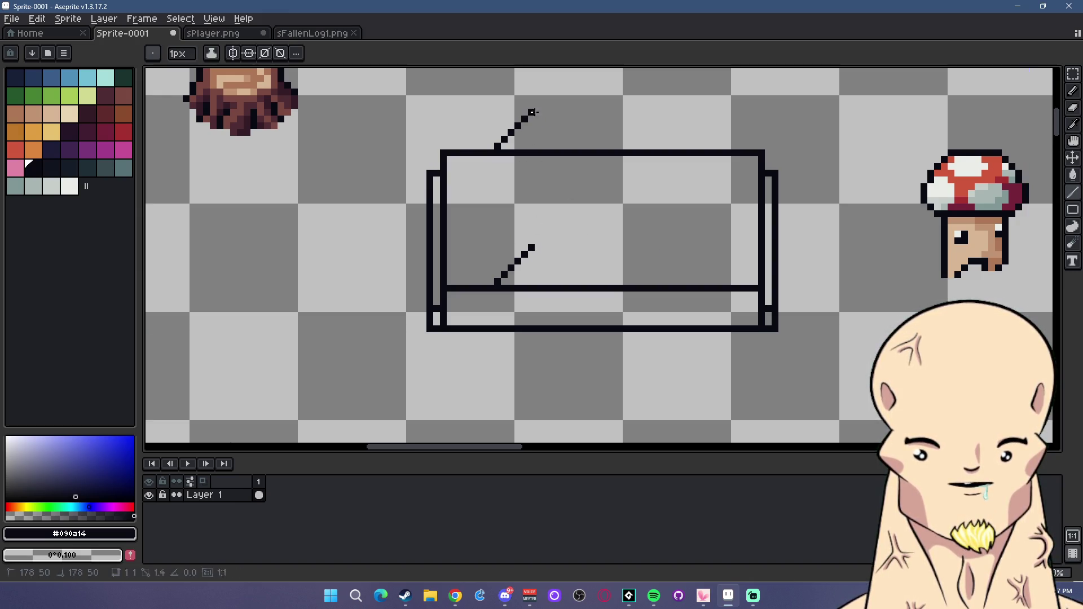
{"action": "left_click_drag", "start_coordinate": [531, 112], "coordinate": [615, 113]}
{"action": "mouse_move", "coordinate": [531, 117]}
{"action": "left_mouse_down"}
{"action": "mouse_move", "coordinate": [531, 250]}
{"action": "mouse_move", "coordinate": [659, 247]}
{"action": "left_mouse_up"}
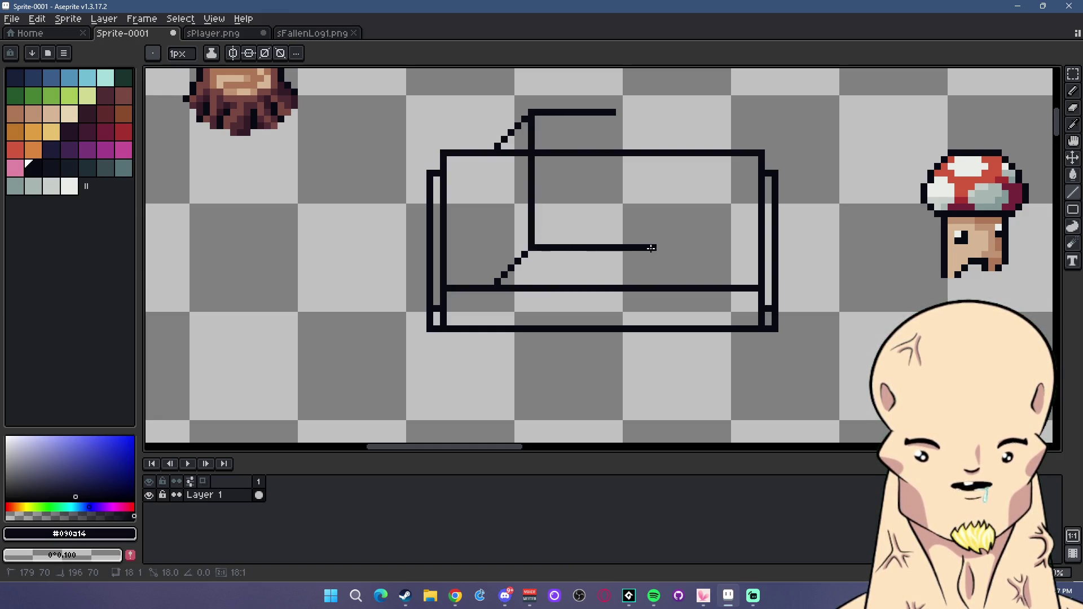
{"action": "left_click_drag", "start_coordinate": [617, 112], "coordinate": [629, 113]}
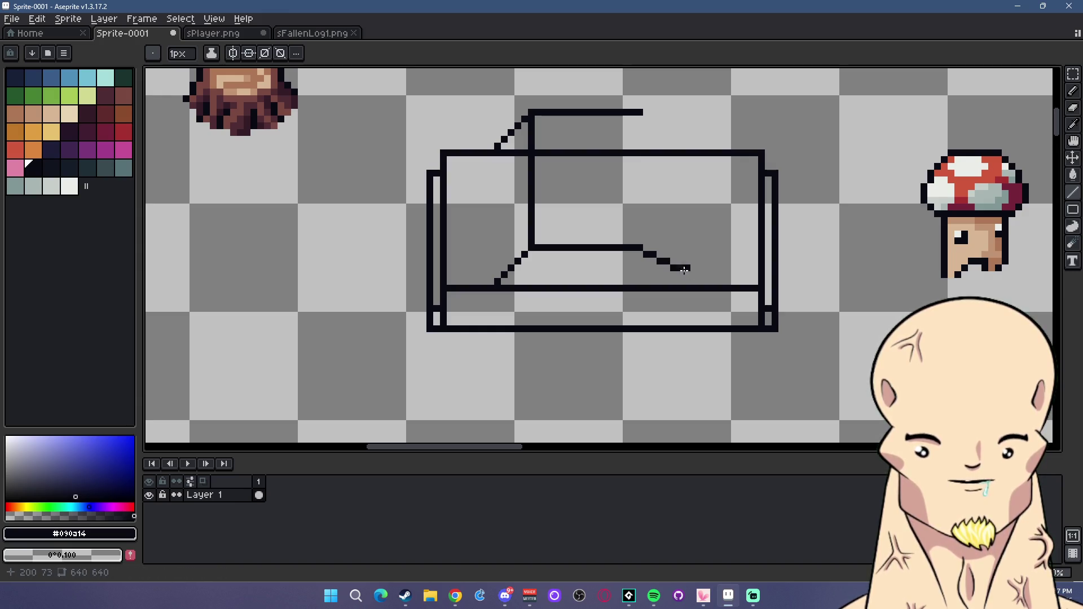
{"action": "scroll", "coordinate": [707, 281], "scroll_direction": "down", "scroll_amount": 3}
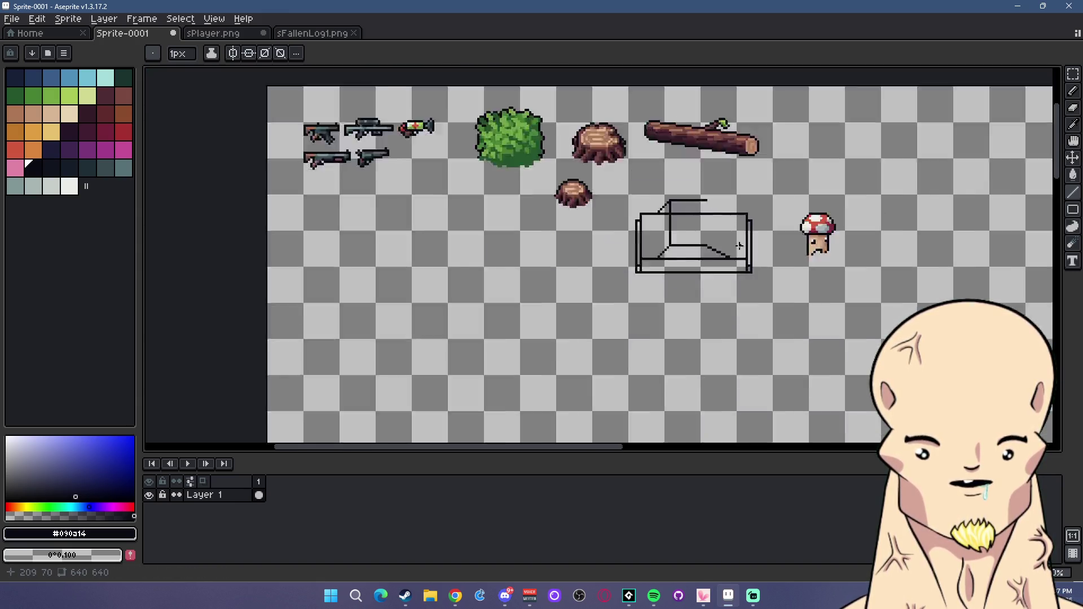
{"action": "scroll", "coordinate": [707, 281], "scroll_direction": "down", "scroll_amount": 2}
{"action": "scroll", "coordinate": [693, 182], "scroll_direction": "up", "scroll_amount": 5}
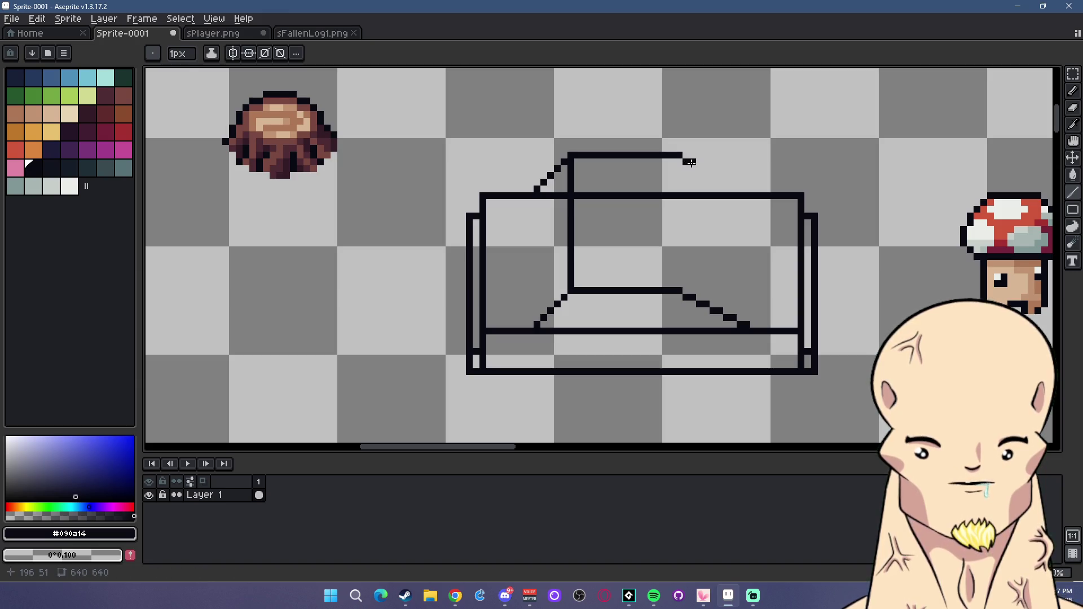
Slope the cushion's top-right edge down and add vertical lines closing the inner box's right side.
{"action": "left_click_drag", "start_coordinate": [705, 168], "coordinate": [719, 177]}
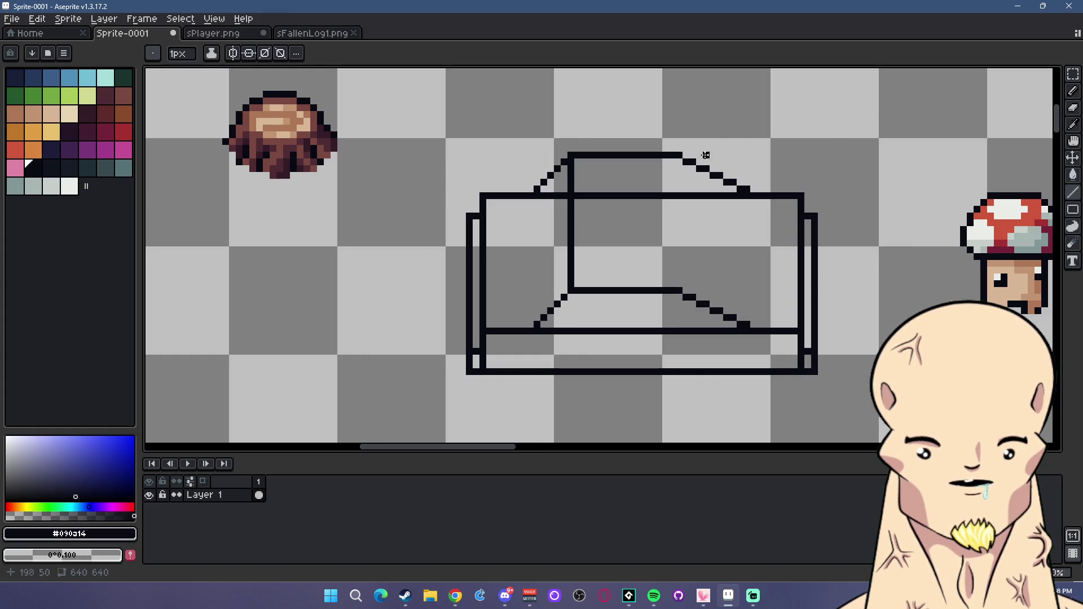
{"action": "left_click_drag", "start_coordinate": [681, 161], "coordinate": [681, 289]}
{"action": "scroll", "coordinate": [681, 289], "scroll_direction": "down", "scroll_amount": 1}
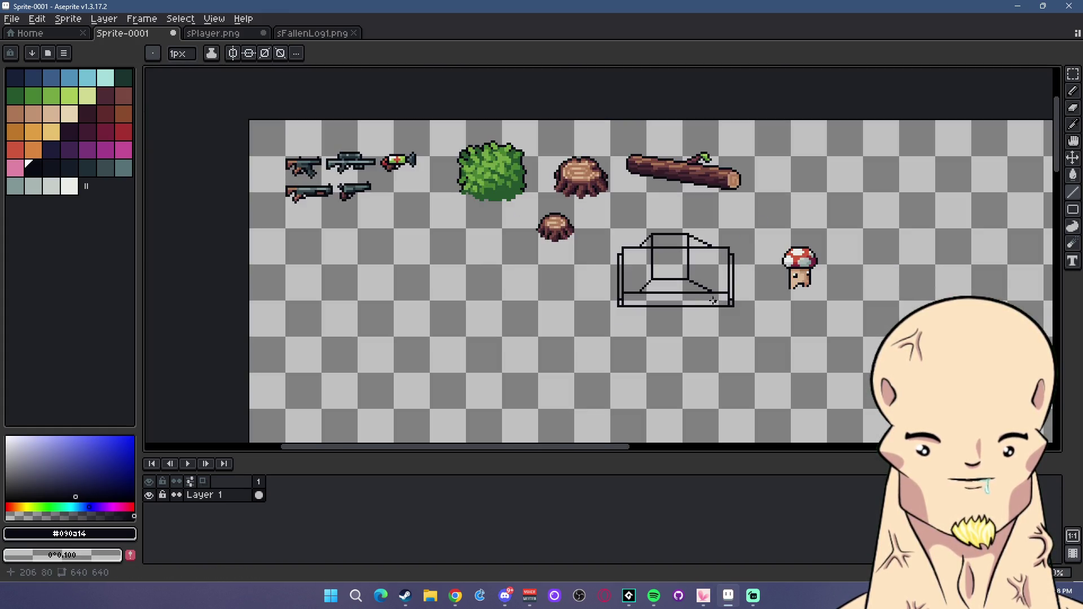
{"action": "scroll", "coordinate": [709, 290], "scroll_direction": "down", "scroll_amount": 1}
{"action": "scroll", "coordinate": [709, 290], "scroll_direction": "up", "scroll_amount": 1}
{"action": "scroll", "coordinate": [713, 226], "scroll_direction": "up", "scroll_amount": 1}
{"action": "left_click_drag", "start_coordinate": [708, 200], "coordinate": [707, 321]}
{"action": "scroll", "coordinate": [708, 322], "scroll_direction": "down", "scroll_amount": 5}
{"action": "scroll", "coordinate": [696, 285], "scroll_direction": "up", "scroll_amount": 5}
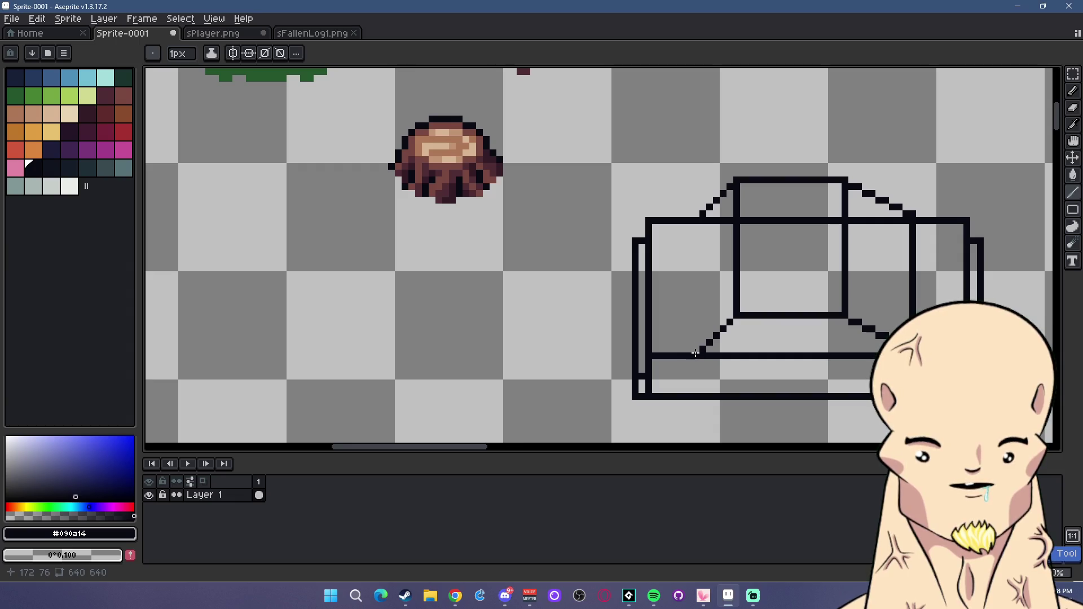
{"action": "left_click_drag", "start_coordinate": [699, 348], "coordinate": [703, 258]}
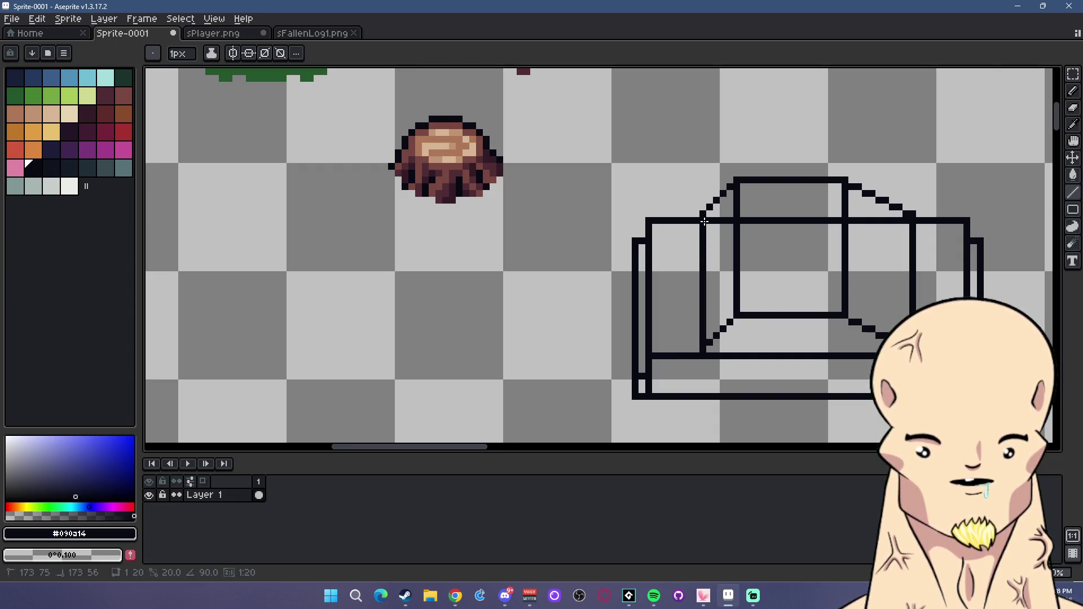
{"action": "scroll", "coordinate": [777, 303], "scroll_direction": "down", "scroll_amount": 5}
{"action": "scroll", "coordinate": [771, 300], "scroll_direction": "up", "scroll_amount": 5}
{"action": "scroll", "coordinate": [750, 295], "scroll_direction": "up", "scroll_amount": 1}
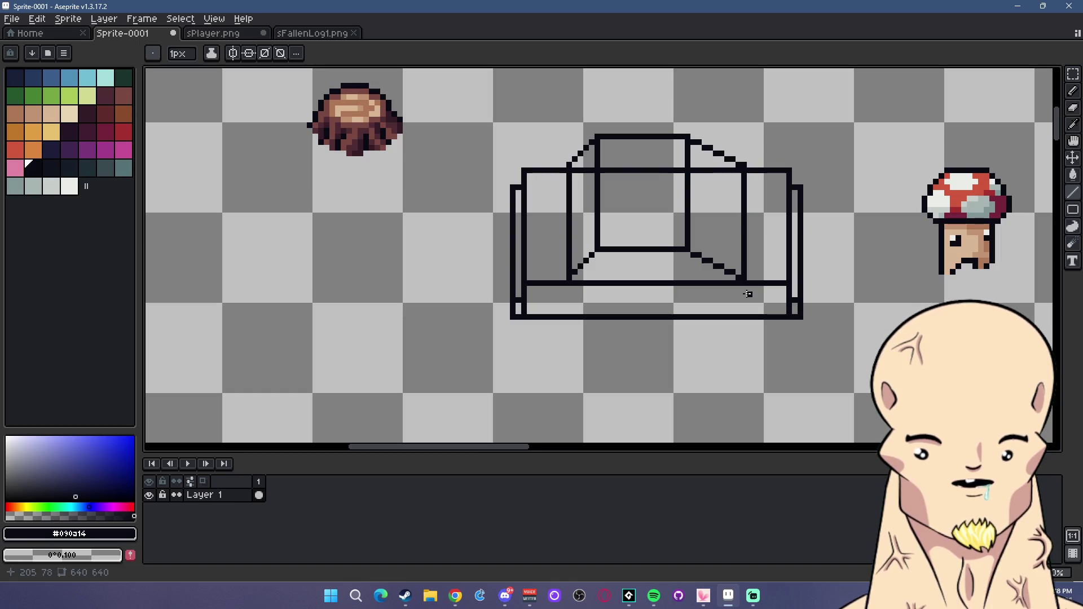
{"action": "scroll", "coordinate": [718, 300], "scroll_direction": "down", "scroll_amount": 1}
{"action": "scroll", "coordinate": [587, 289], "scroll_direction": "down", "scroll_amount": 3}
{"action": "scroll", "coordinate": [576, 288], "scroll_direction": "up", "scroll_amount": 4}
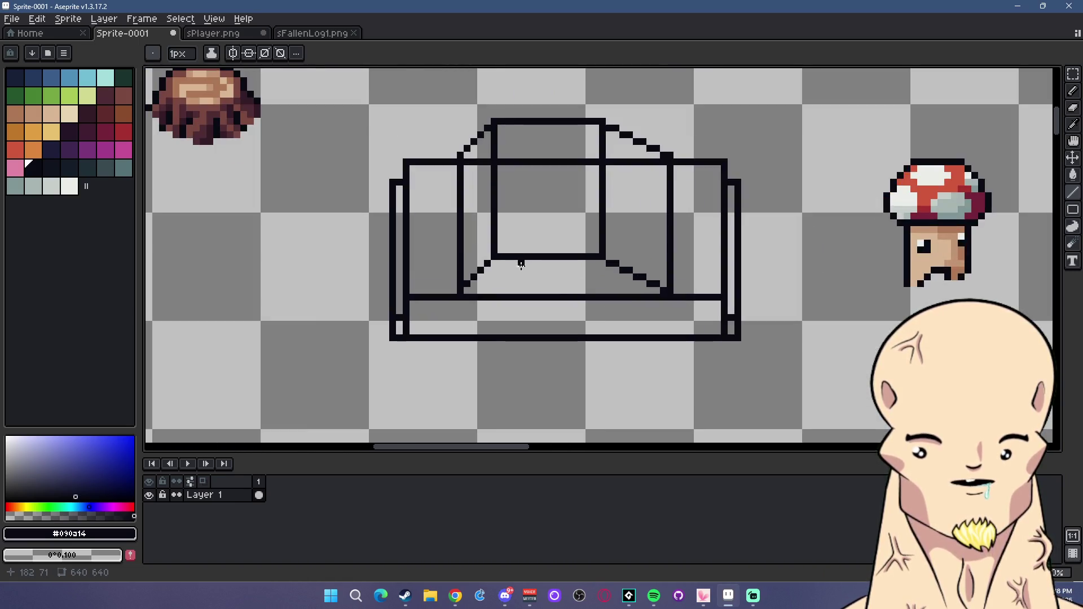
{"action": "scroll", "coordinate": [565, 289], "scroll_direction": "down", "scroll_amount": 6}
{"action": "scroll", "coordinate": [556, 291], "scroll_direction": "up", "scroll_amount": 7}
Undo the misplaced vertical line and redraw it one pixel further left.
{"action": "key", "text": "ctrl"}
{"action": "key", "text": "ctrl+z"}
{"action": "left_click_drag", "start_coordinate": [541, 300], "coordinate": [542, 164]}
{"action": "scroll", "coordinate": [638, 243], "scroll_direction": "down", "scroll_amount": 2}
{"action": "scroll", "coordinate": [677, 251], "scroll_direction": "down", "scroll_amount": 1}
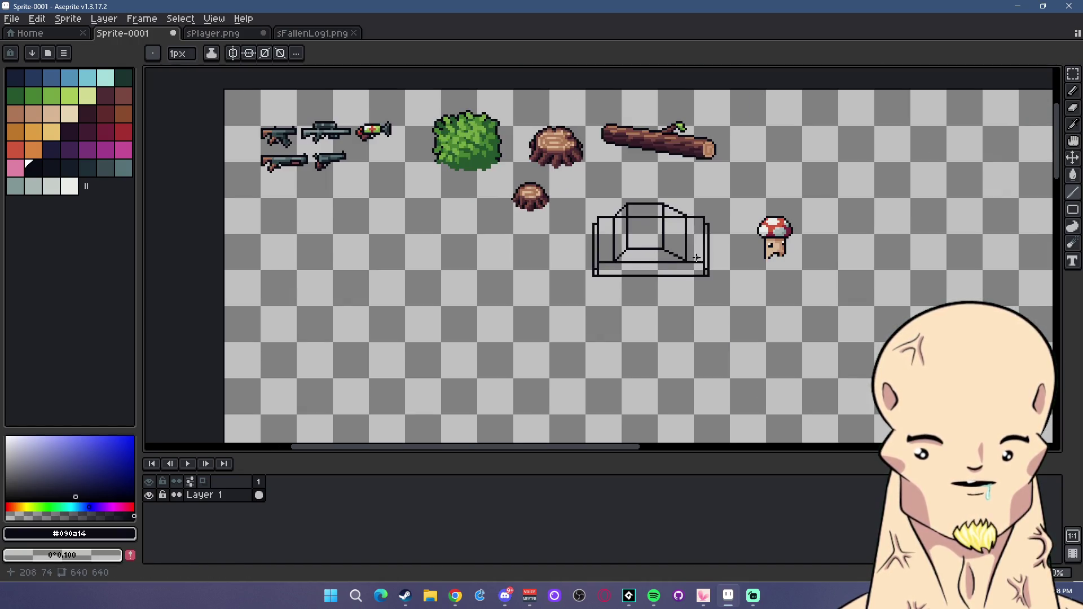
{"action": "scroll", "coordinate": [643, 264], "scroll_direction": "down", "scroll_amount": 1}
{"action": "scroll", "coordinate": [631, 255], "scroll_direction": "up", "scroll_amount": 4}
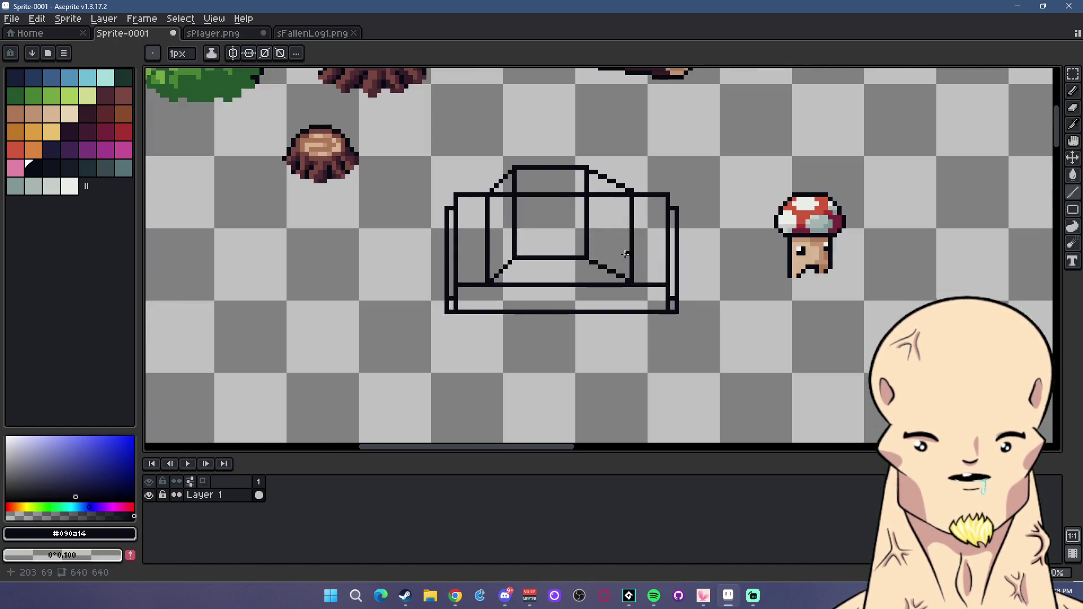
{"action": "scroll", "coordinate": [616, 266], "scroll_direction": "up", "scroll_amount": 1}
{"action": "scroll", "coordinate": [609, 237], "scroll_direction": "up", "scroll_amount": 1}
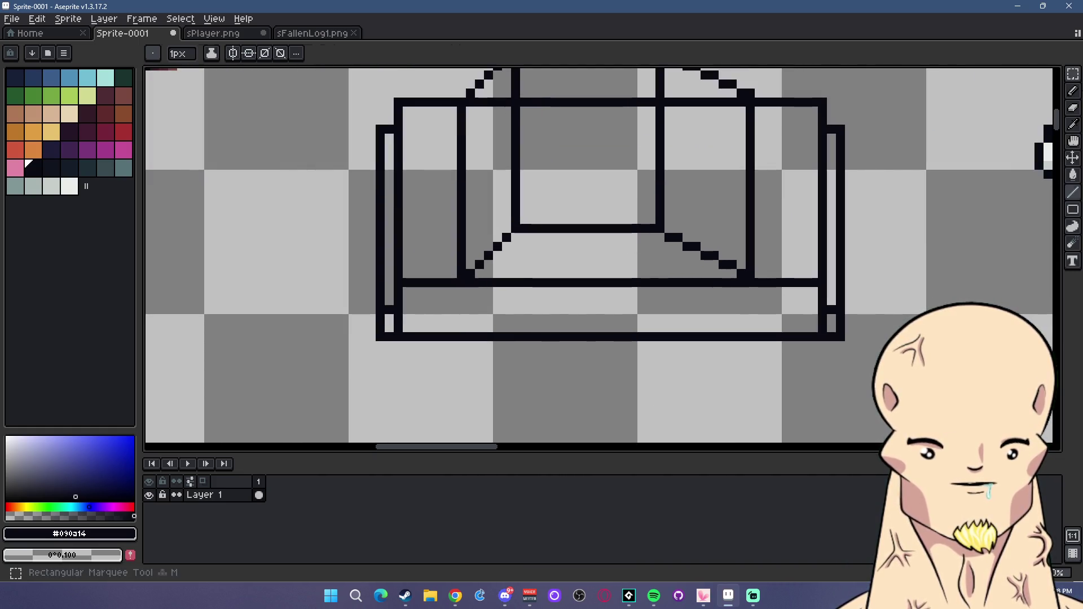
Delete the middle of the seat line and the inner back line segments using Magic Wand selections.
{"action": "key", "text": "w"}
{"action": "left_click", "coordinate": [468, 280]}
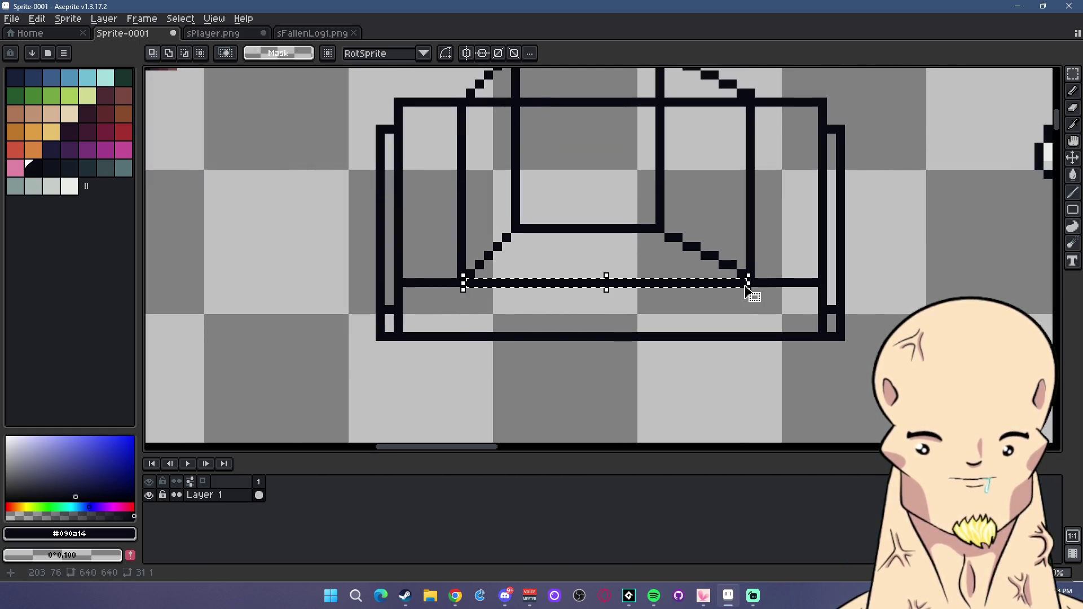
{"action": "key", "text": "Delete"}
{"action": "scroll", "coordinate": [603, 163], "scroll_direction": "down", "scroll_amount": 1}
{"action": "scroll", "coordinate": [603, 163], "scroll_direction": "up", "scroll_amount": 1}
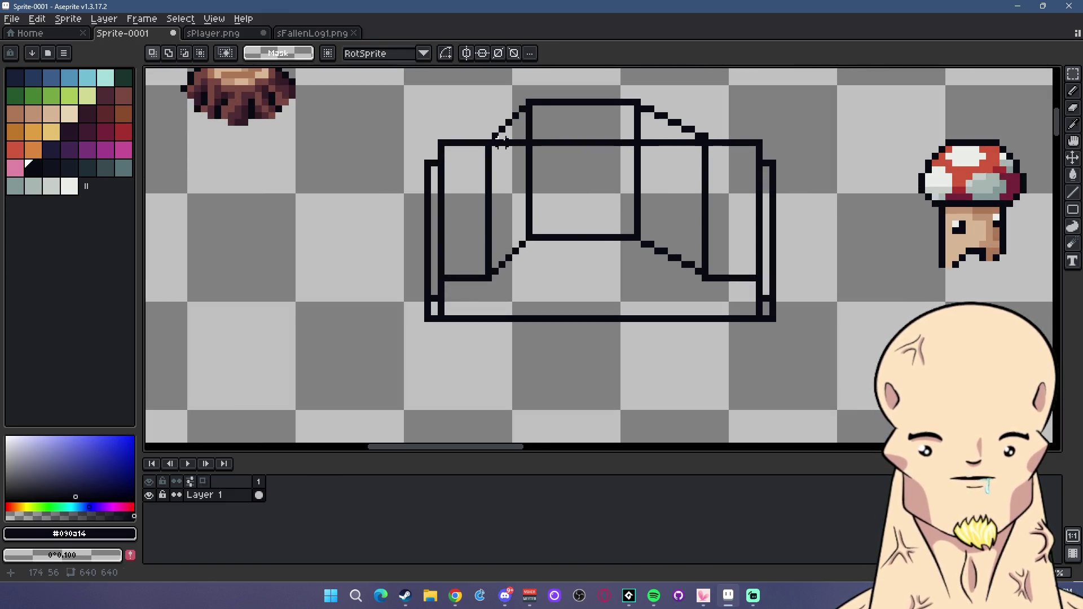
{"action": "key", "text": "Delete"}
{"action": "mouse_move", "coordinate": [530, 137]}
{"action": "left_mouse_down"}
{"action": "mouse_move", "coordinate": [705, 148]}
{"action": "mouse_move", "coordinate": [723, 238]}
{"action": "left_mouse_up"}
{"action": "key", "text": "Delete"}
{"action": "scroll", "coordinate": [705, 163], "scroll_direction": "down", "scroll_amount": 2}
{"action": "scroll", "coordinate": [705, 164], "scroll_direction": "up", "scroll_amount": 1}
{"action": "key", "text": "l"}
{"action": "key", "text": "ctrl+z"}
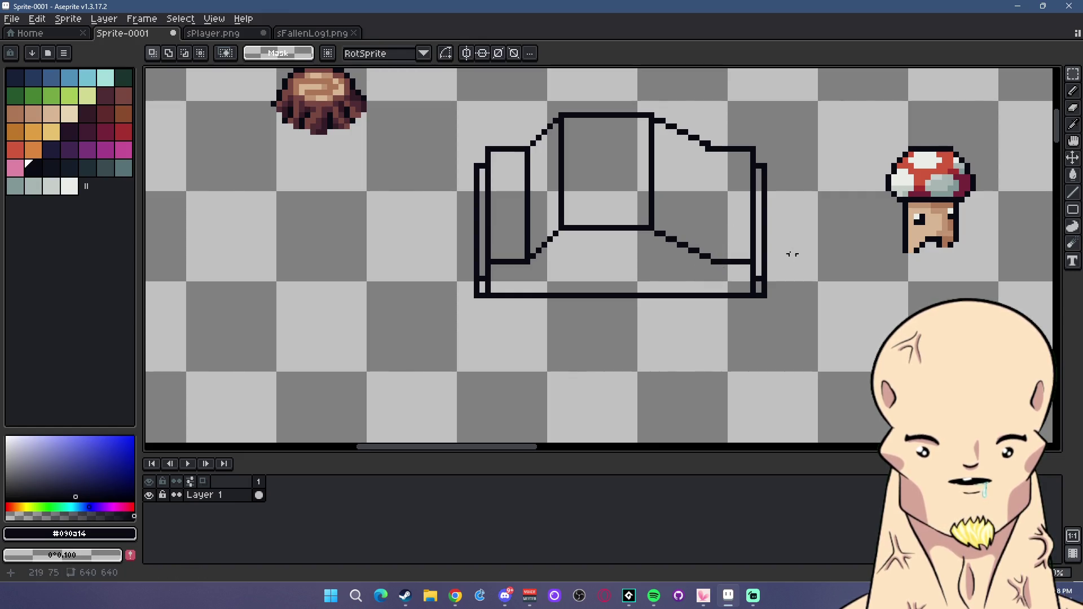
{"action": "scroll", "coordinate": [724, 188], "scroll_direction": "down", "scroll_amount": 3}
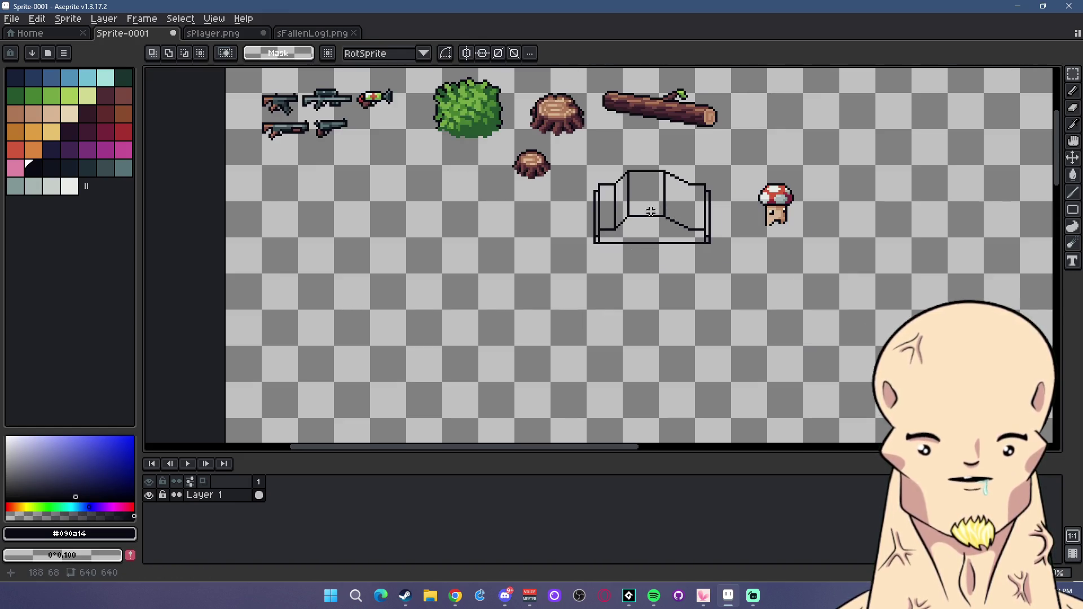
{"action": "scroll", "coordinate": [643, 207], "scroll_direction": "up", "scroll_amount": 2}
{"action": "scroll", "coordinate": [671, 221], "scroll_direction": "up", "scroll_amount": 1}
Shift the couch's right end right and stretch a narrow column to close the line gaps.
{"action": "left_click_drag", "start_coordinate": [662, 133], "coordinate": [649, 110]}
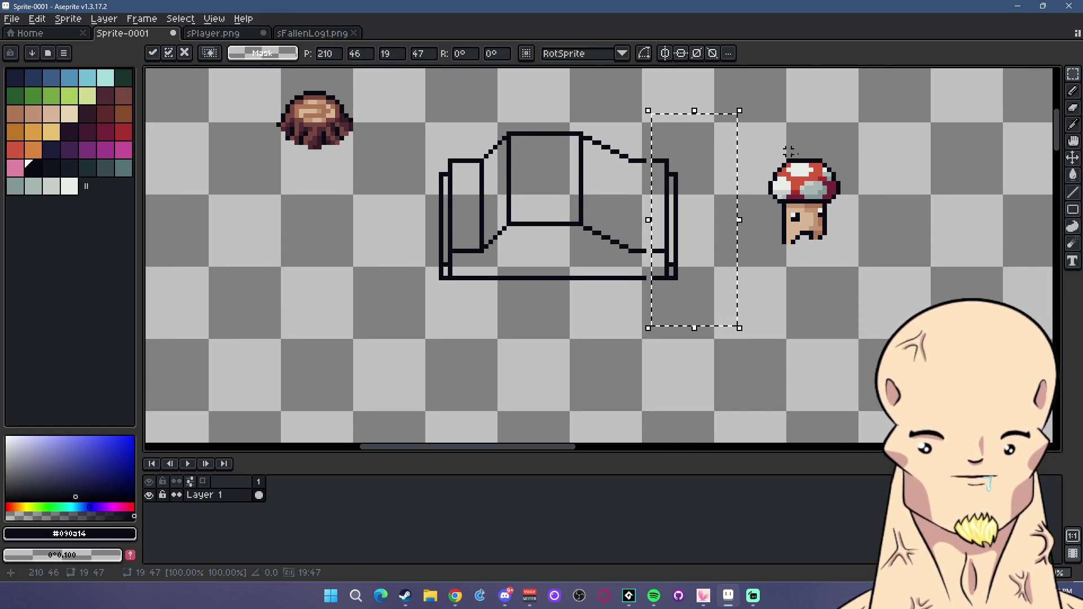
{"action": "key", "text": "Right"}
{"action": "key", "text": "Right"}
{"action": "key", "text": "Right"}
{"action": "left_click", "coordinate": [631, 165]}
{"action": "left_click_drag", "start_coordinate": [639, 162], "coordinate": [656, 298]}
{"action": "left_click_drag", "start_coordinate": [654, 229], "coordinate": [694, 230]}
{"action": "left_click", "coordinate": [648, 250]}
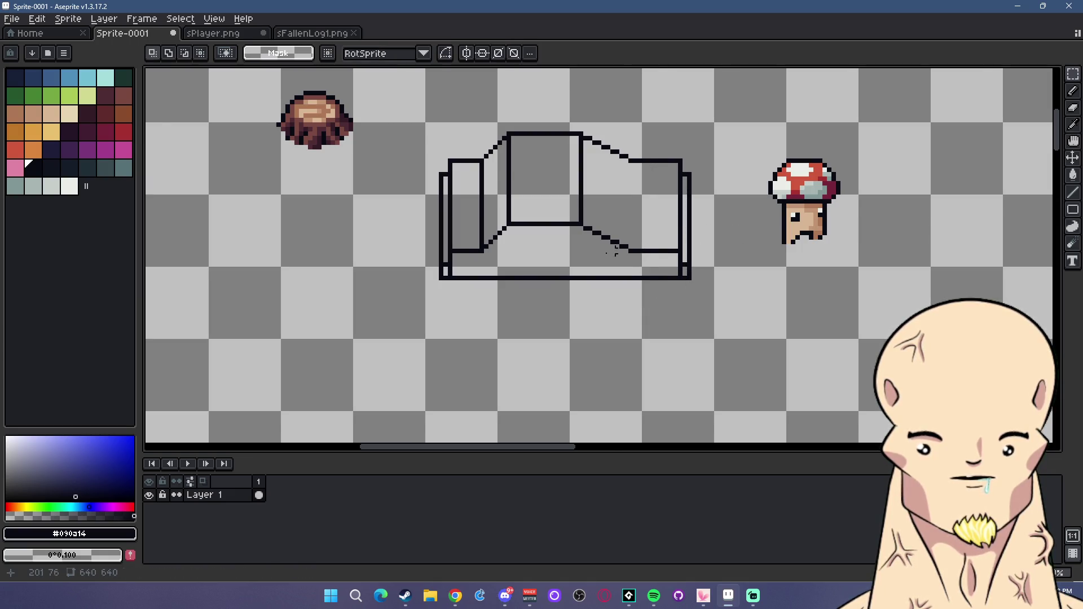
{"action": "scroll", "coordinate": [544, 235], "scroll_direction": "down", "scroll_amount": 1}
{"action": "scroll", "coordinate": [503, 210], "scroll_direction": "up", "scroll_amount": 2}
{"action": "scroll", "coordinate": [542, 151], "scroll_direction": "up", "scroll_amount": 1}
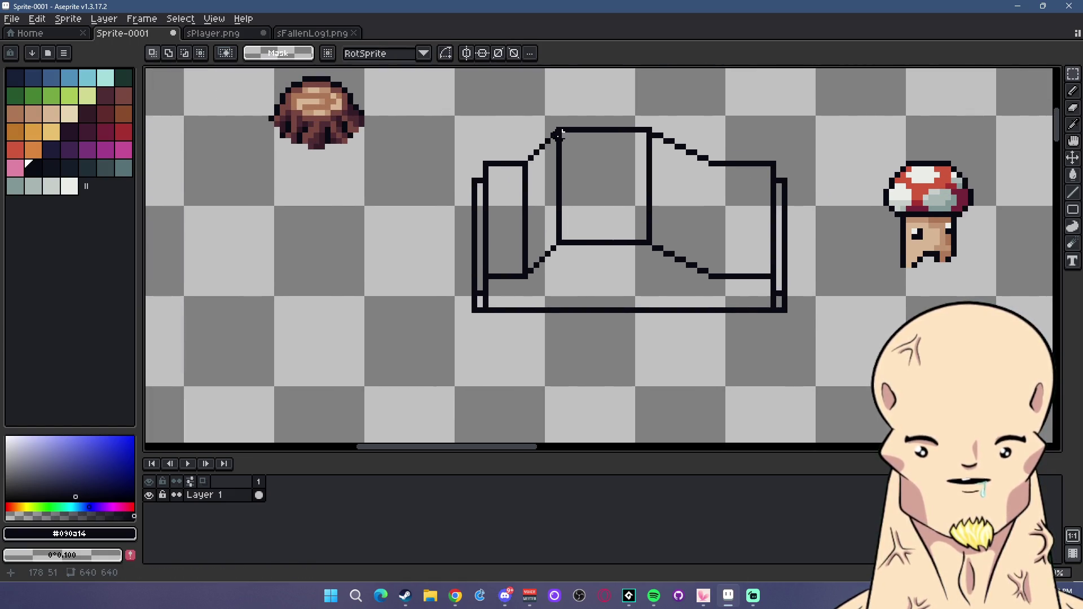
Remove the inner box's leftover vertical lines and take up the Eraser for stray pixels.
{"action": "key", "text": "ctrl+z"}
{"action": "mouse_move", "coordinate": [558, 196]}
{"action": "left_mouse_down"}
{"action": "mouse_move", "coordinate": [625, 197]}
{"action": "mouse_move", "coordinate": [599, 297]}
{"action": "left_mouse_up"}
{"action": "scroll", "coordinate": [625, 198], "scroll_direction": "up", "scroll_amount": 1}
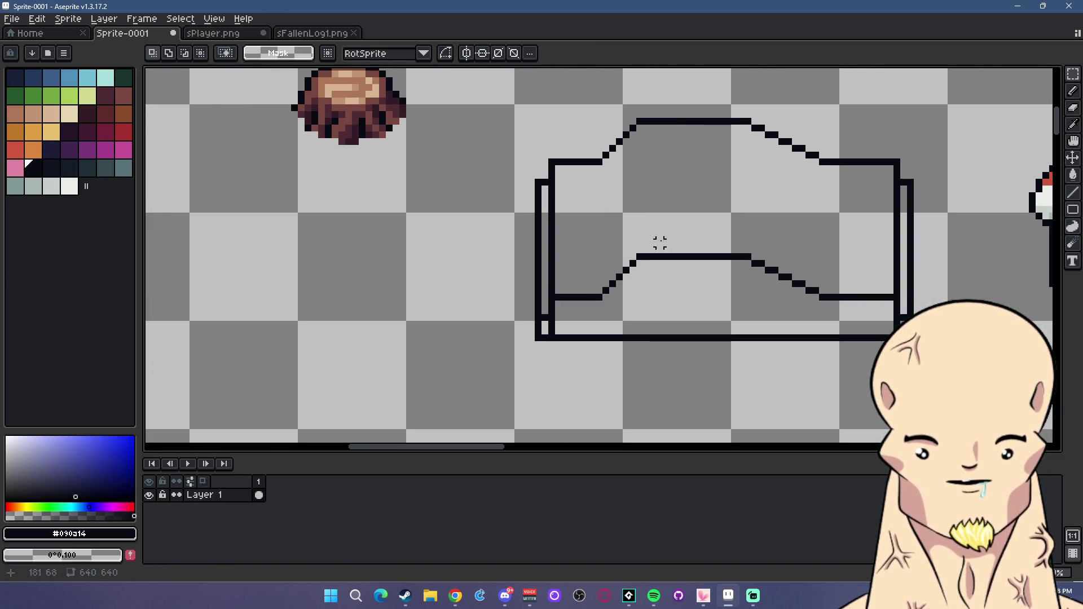
{"action": "scroll", "coordinate": [677, 237], "scroll_direction": "down", "scroll_amount": 2}
{"action": "scroll", "coordinate": [624, 210], "scroll_direction": "up", "scroll_amount": 1}
{"action": "scroll", "coordinate": [624, 210], "scroll_direction": "up", "scroll_amount": 1}
{"action": "left_click", "coordinate": [1076, 115]}
{"action": "scroll", "coordinate": [907, 179], "scroll_direction": "right", "scroll_amount": 1}
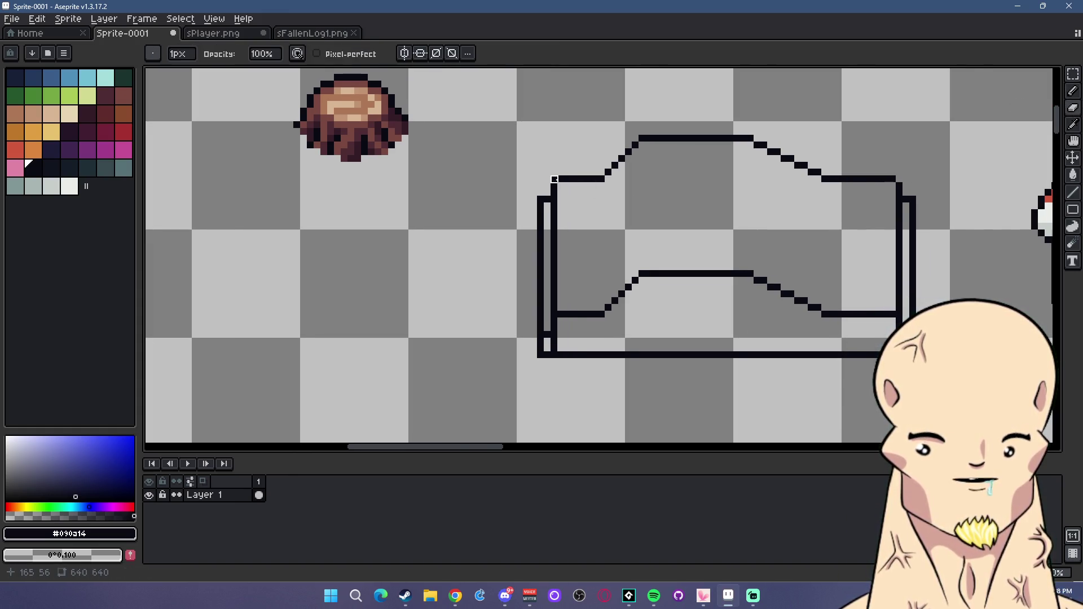
{"action": "scroll", "coordinate": [747, 307], "scroll_direction": "down", "scroll_amount": 1}
{"action": "scroll", "coordinate": [747, 307], "scroll_direction": "down", "scroll_amount": 2}
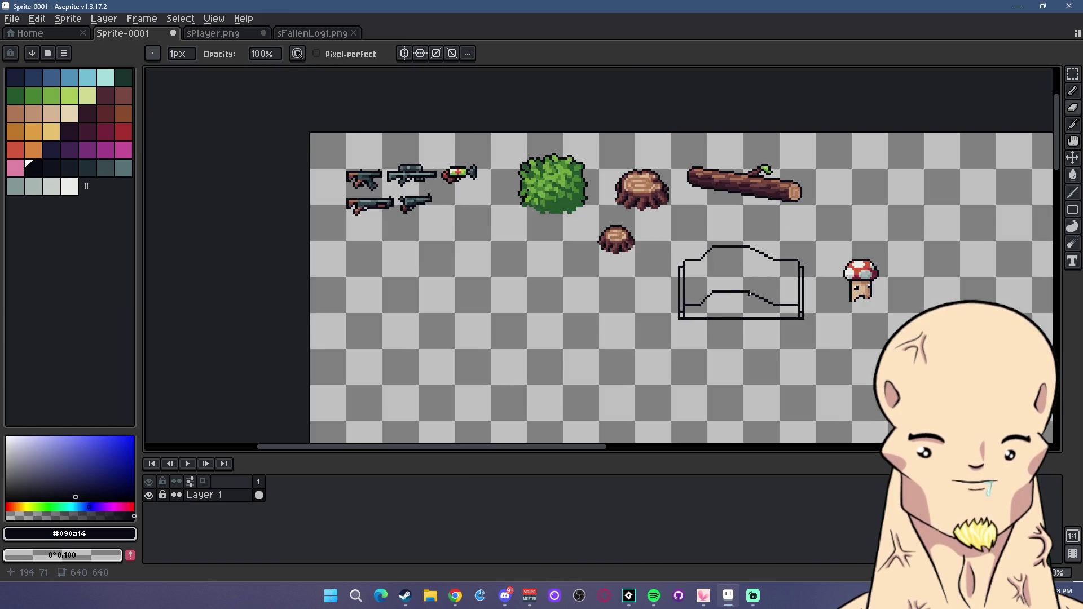
{"action": "scroll", "coordinate": [750, 299], "scroll_direction": "up", "scroll_amount": 1}
{"action": "scroll", "coordinate": [752, 285], "scroll_direction": "up", "scroll_amount": 2}
{"action": "scroll", "coordinate": [688, 220], "scroll_direction": "up", "scroll_amount": 1}
Block in the couch's back cushion as a solid filled rectangle in light cyan.
{"action": "left_click_drag", "start_coordinate": [769, 244], "coordinate": [710, 227]}
{"action": "left_click", "coordinate": [1073, 192]}
{"action": "scroll", "coordinate": [637, 223], "scroll_direction": "up", "scroll_amount": 1}
{"action": "scroll", "coordinate": [594, 227], "scroll_direction": "down", "scroll_amount": 1}
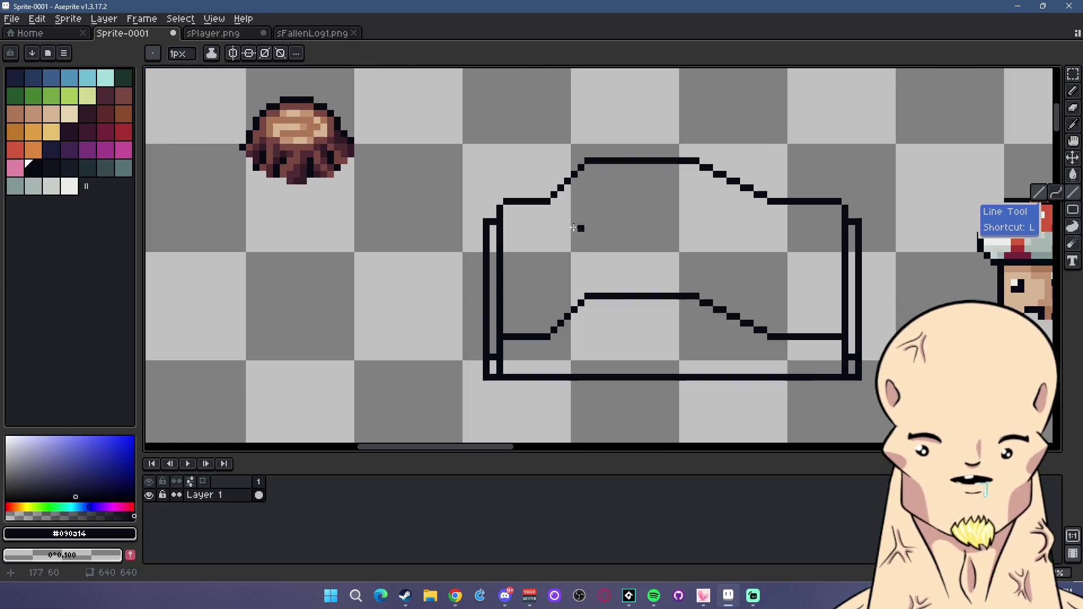
{"action": "left_click", "coordinate": [87, 77]}
{"action": "left_click", "coordinate": [1072, 209]}
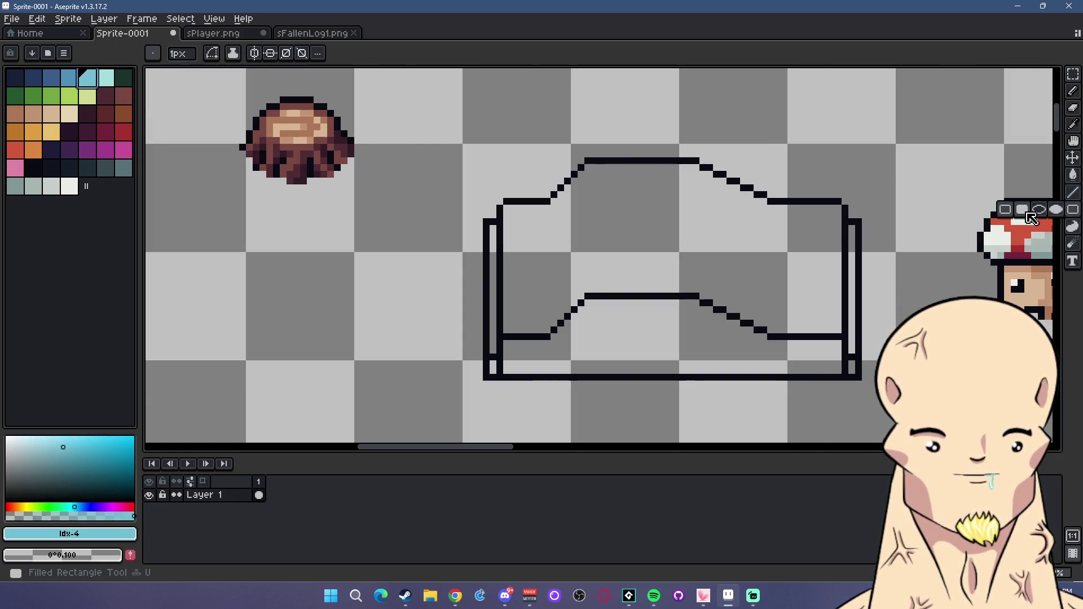
{"action": "left_click", "coordinate": [1023, 210]}
{"action": "left_click_drag", "start_coordinate": [586, 163], "coordinate": [699, 293]}
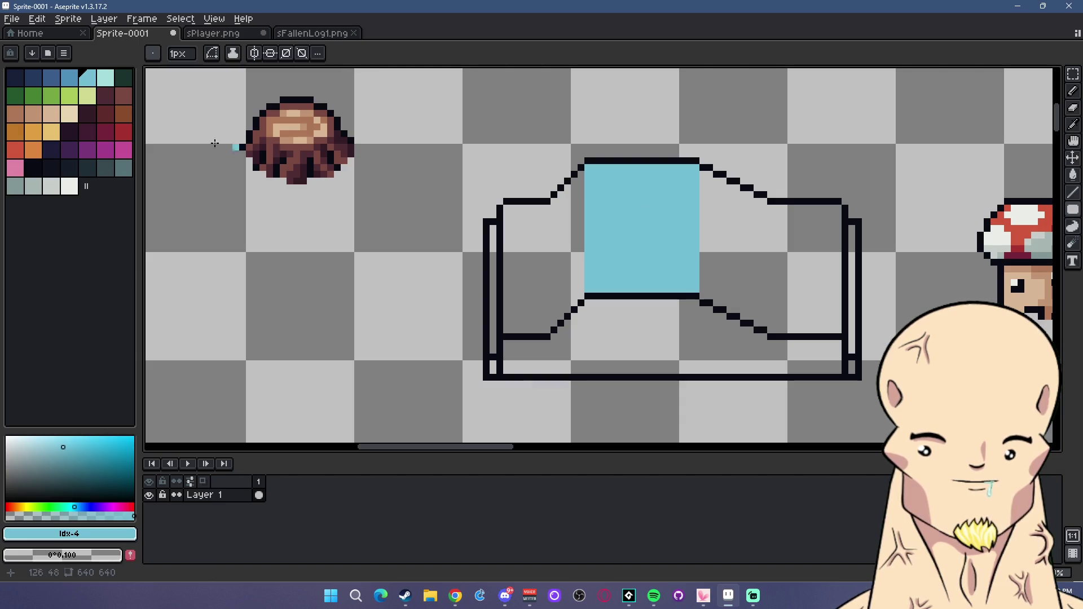
{"action": "left_click", "coordinate": [106, 77]}
{"action": "left_click_drag", "start_coordinate": [586, 167], "coordinate": [699, 292]}
{"action": "left_click", "coordinate": [87, 77]}
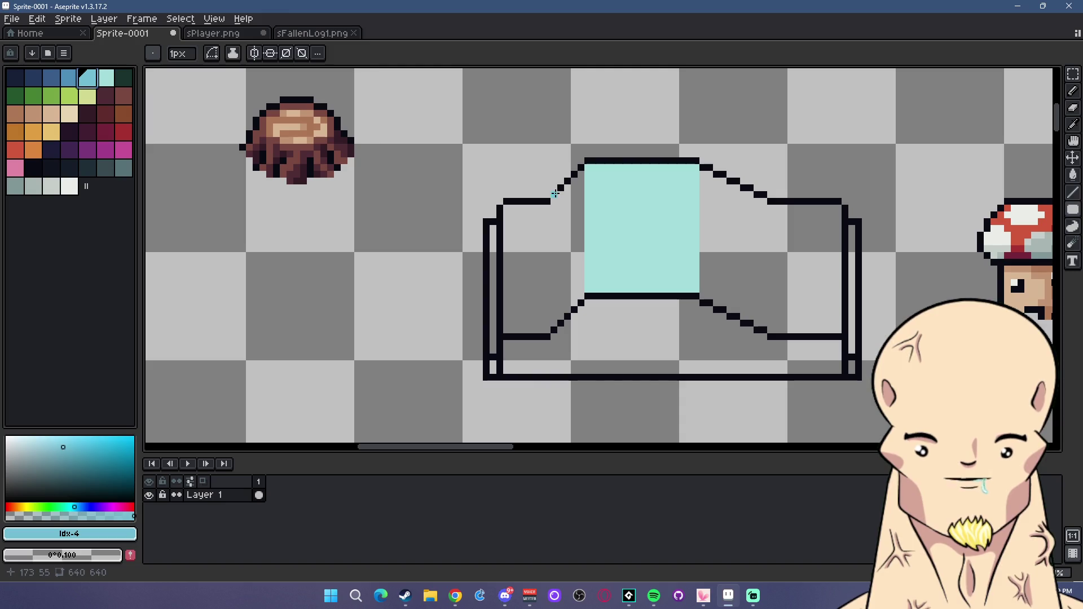
Bucket-fill the back cushion panel with bright red.
{"action": "left_click", "coordinate": [124, 131]}
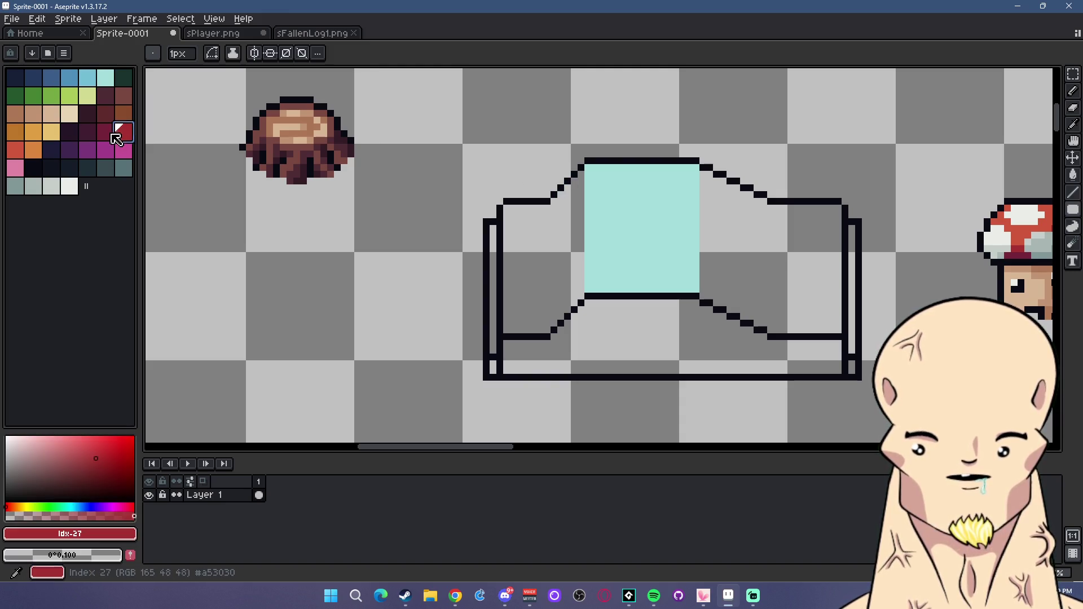
{"action": "left_click", "coordinate": [21, 154]}
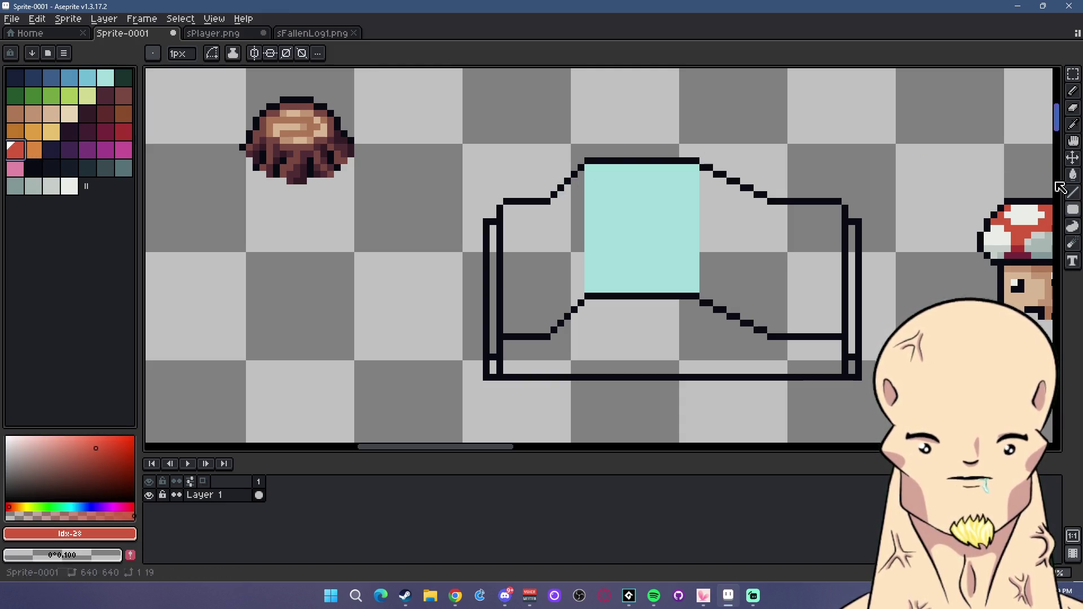
{"action": "left_click", "coordinate": [1072, 175]}
{"action": "left_click", "coordinate": [653, 222]}
Draw solid red filled-rectangle cushions on the couch's right and left sides.
{"action": "left_click", "coordinate": [1073, 210]}
{"action": "left_click_drag", "start_coordinate": [840, 207], "coordinate": [768, 331]}
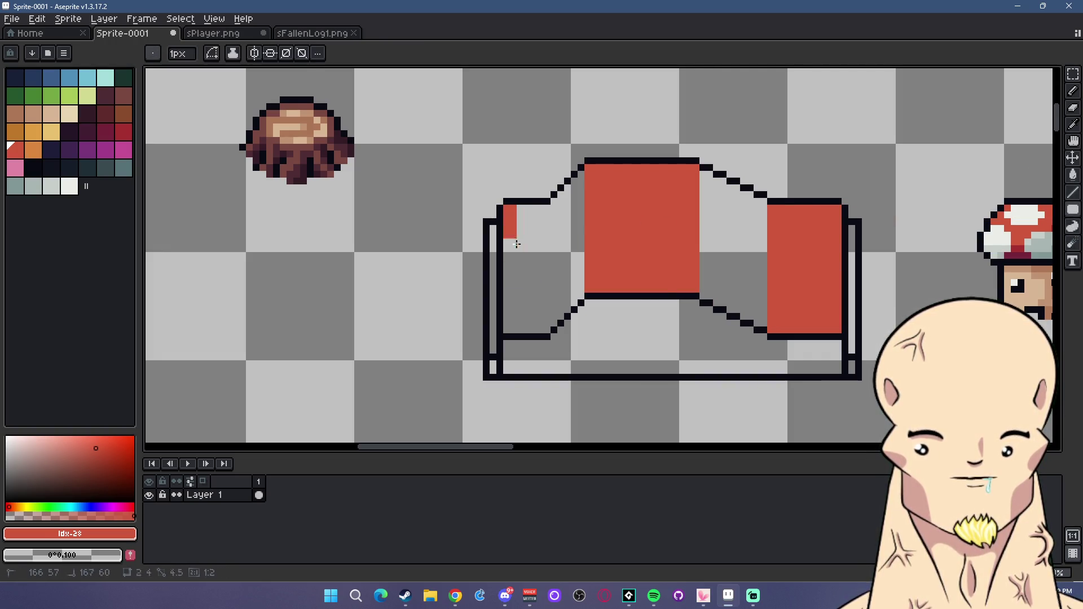
{"action": "left_click_drag", "start_coordinate": [511, 230], "coordinate": [549, 331]}
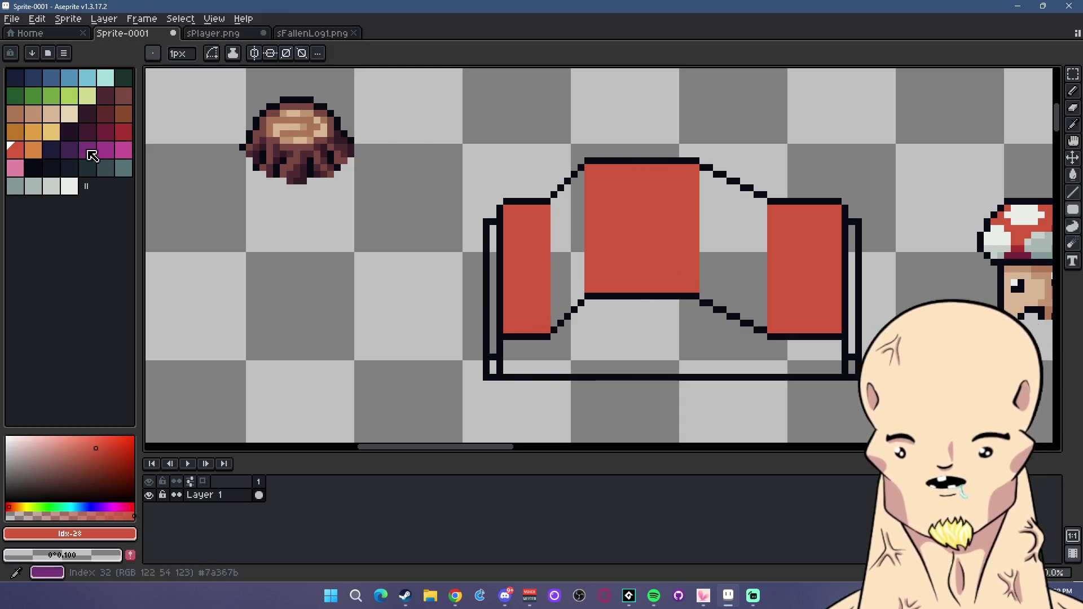
Shade the couch's left diagonal edge with a dark crimson line.
{"action": "left_click", "coordinate": [123, 132]}
{"action": "key", "text": "l"}
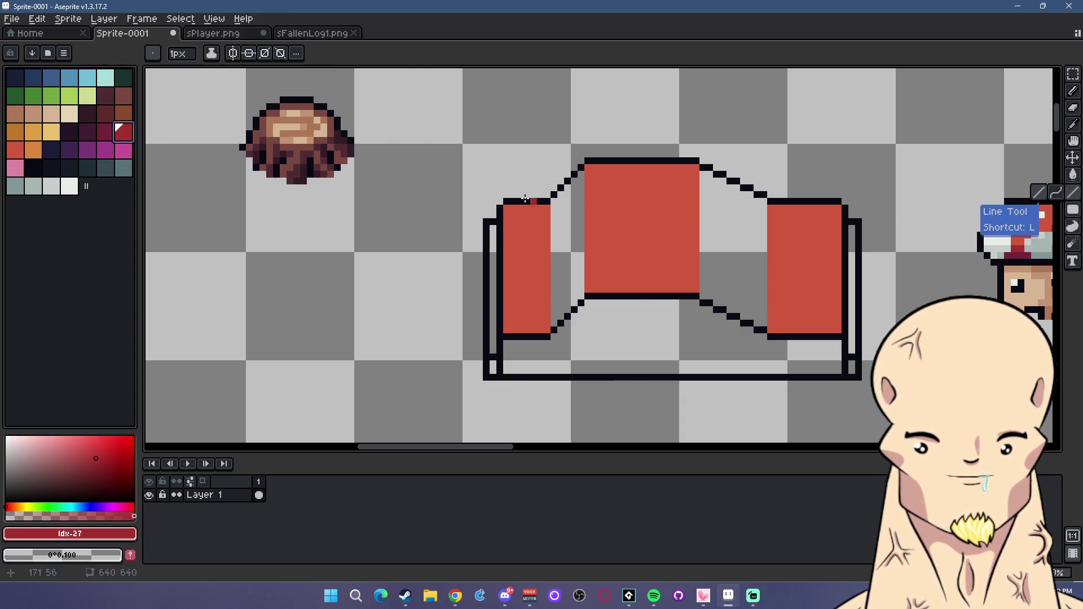
{"action": "left_click", "coordinate": [105, 132]}
{"action": "left_click", "coordinate": [554, 198]}
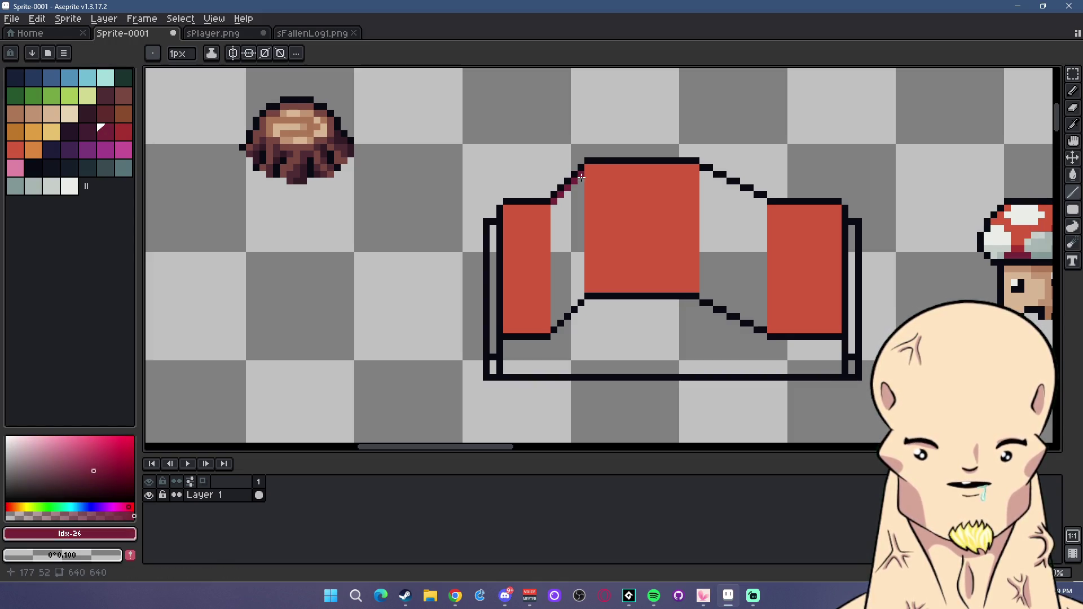
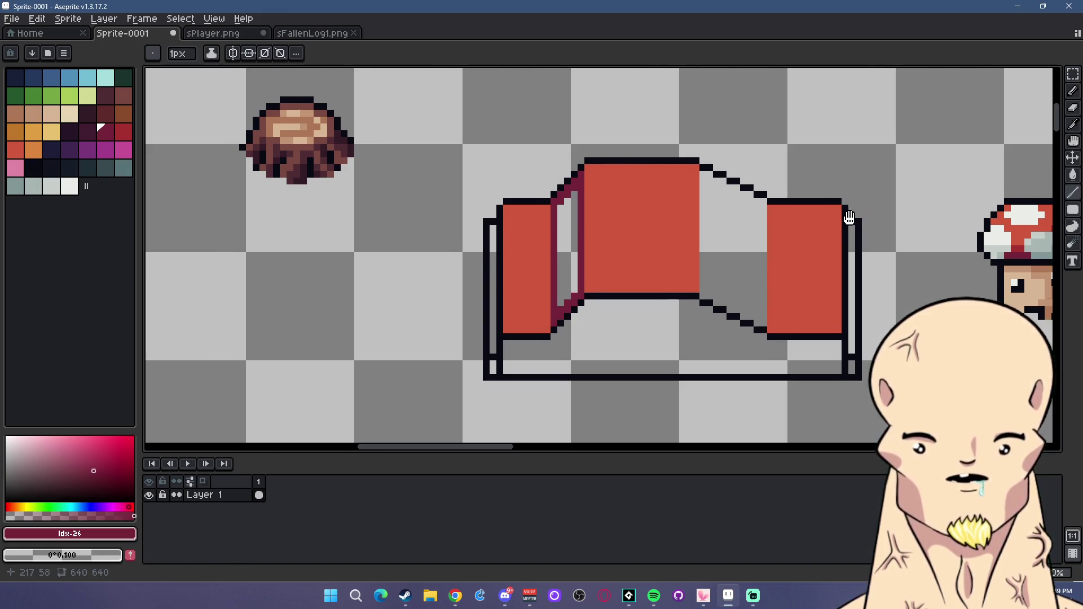
Outline the right opening's upper and lower diagonal edges in dark red.
{"action": "scroll", "coordinate": [854, 217], "scroll_direction": "right", "scroll_amount": 2}
{"action": "scroll", "coordinate": [601, 185], "scroll_direction": "up", "scroll_amount": 1}
{"action": "left_click", "coordinate": [123, 131]}
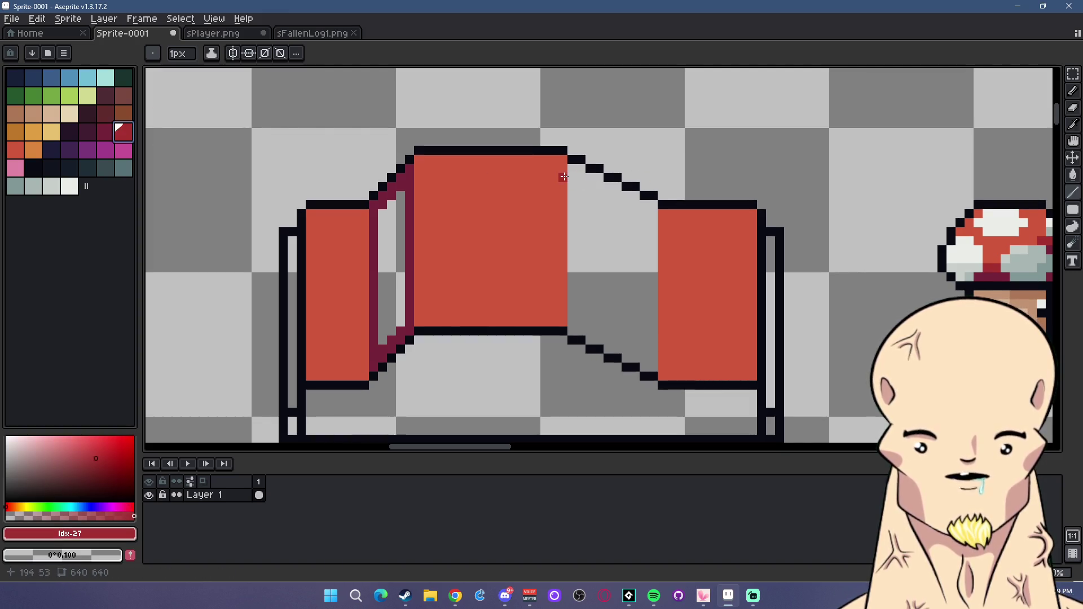
{"action": "left_click_drag", "start_coordinate": [563, 177], "coordinate": [654, 208]}
{"action": "left_click_drag", "start_coordinate": [647, 369], "coordinate": [572, 323]}
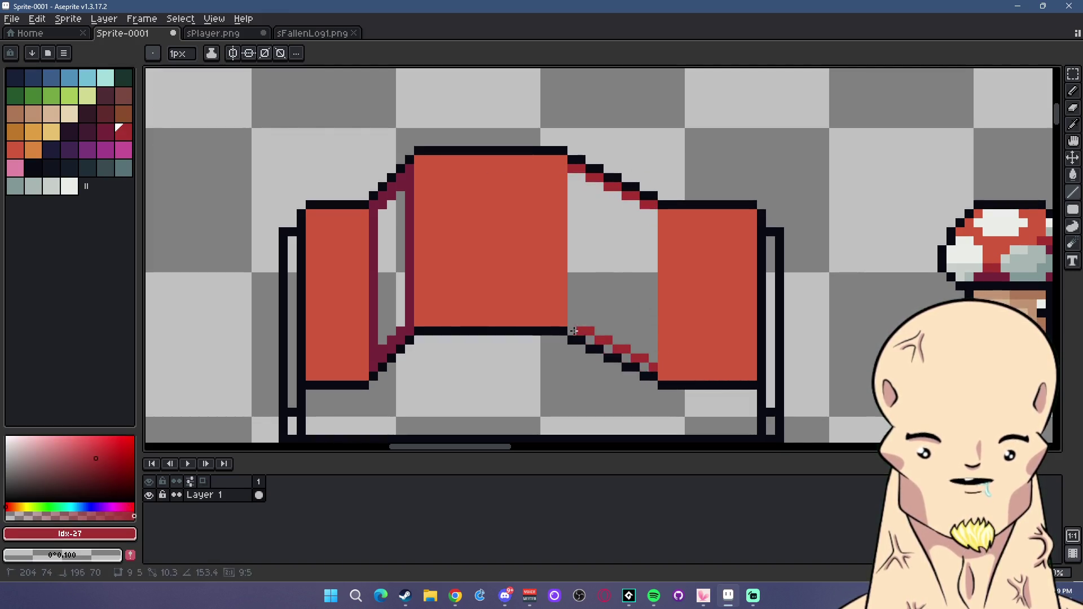
{"action": "mouse_move", "coordinate": [650, 212]}
{"action": "left_mouse_down"}
{"action": "mouse_move", "coordinate": [572, 176]}
{"action": "mouse_move", "coordinate": [576, 319]}
{"action": "left_mouse_up"}
{"action": "left_click_drag", "start_coordinate": [653, 350], "coordinate": [654, 217]}
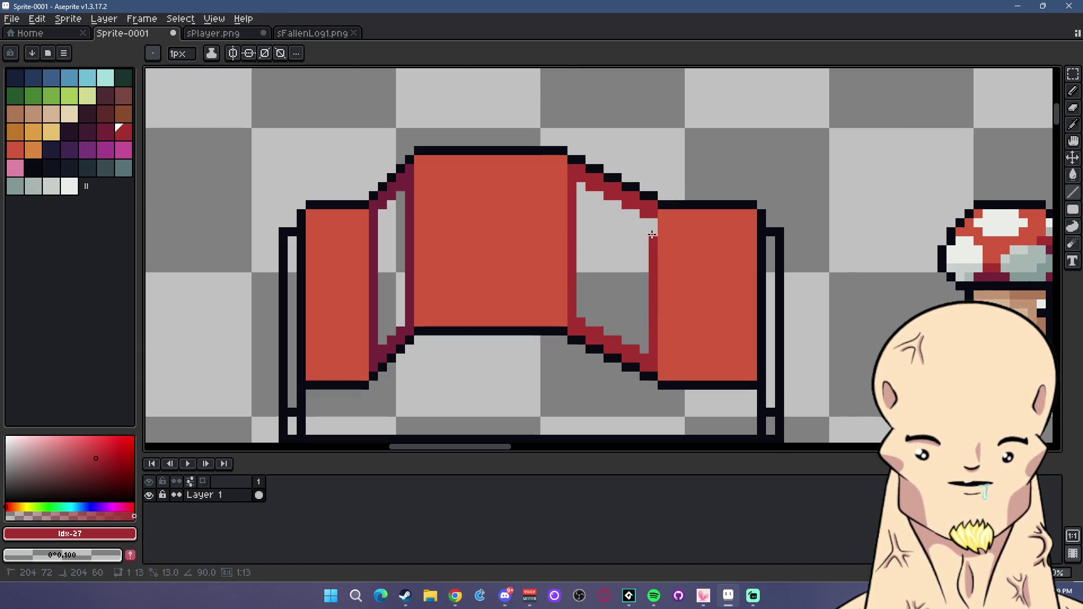
{"action": "scroll", "coordinate": [643, 260], "scroll_direction": "down", "scroll_amount": 2}
{"action": "scroll", "coordinate": [642, 260], "scroll_direction": "up", "scroll_amount": 1}
Draw a near-black vertical line along the right gap and undo one misplaced stroke.
{"action": "left_click", "coordinate": [50, 167]}
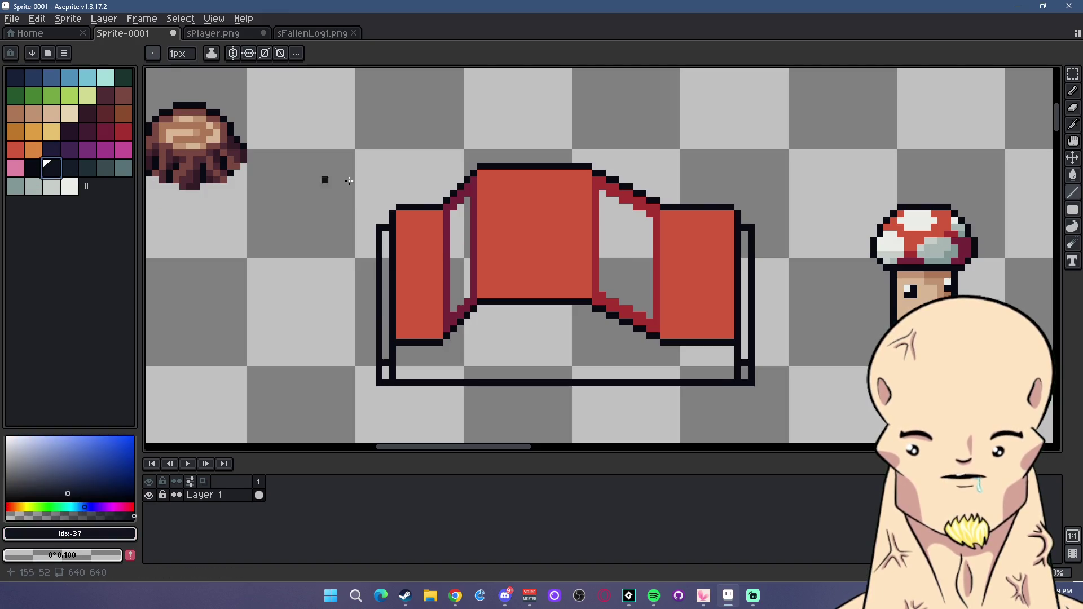
{"action": "left_click_drag", "start_coordinate": [605, 194], "coordinate": [611, 290]}
{"action": "scroll", "coordinate": [637, 290], "scroll_direction": "down", "scroll_amount": 3}
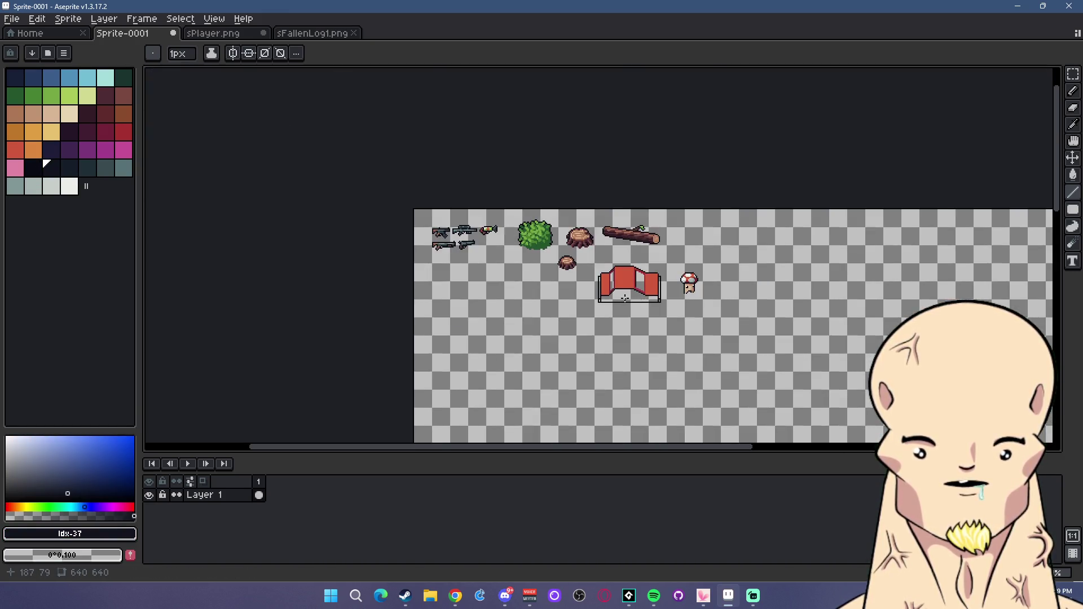
{"action": "scroll", "coordinate": [649, 297], "scroll_direction": "up", "scroll_amount": 2}
{"action": "scroll", "coordinate": [672, 296], "scroll_direction": "up", "scroll_amount": 1}
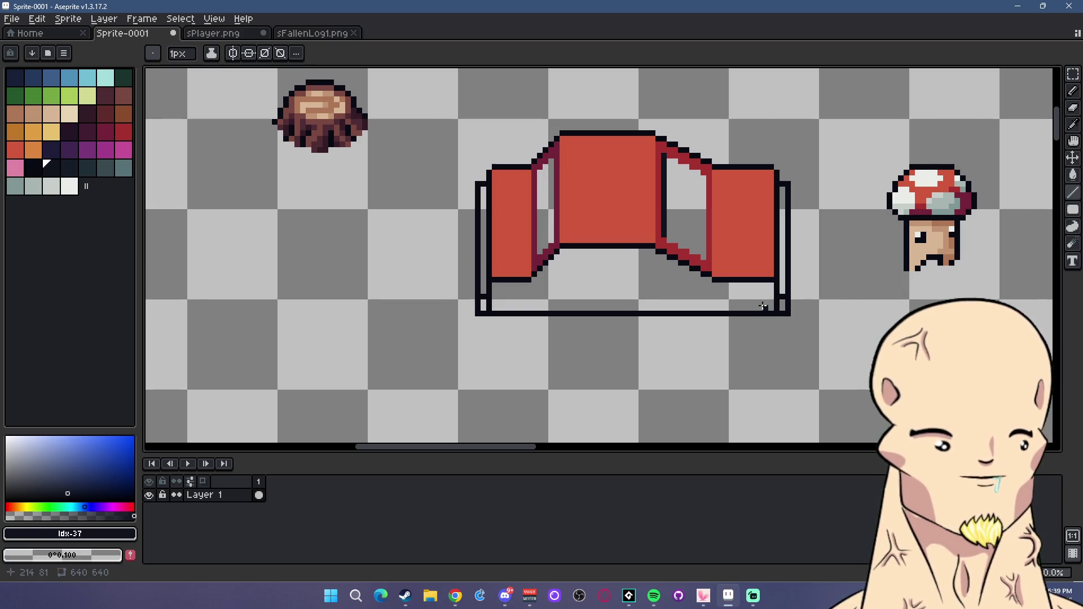
{"action": "scroll", "coordinate": [719, 295], "scroll_direction": "up", "scroll_amount": 3}
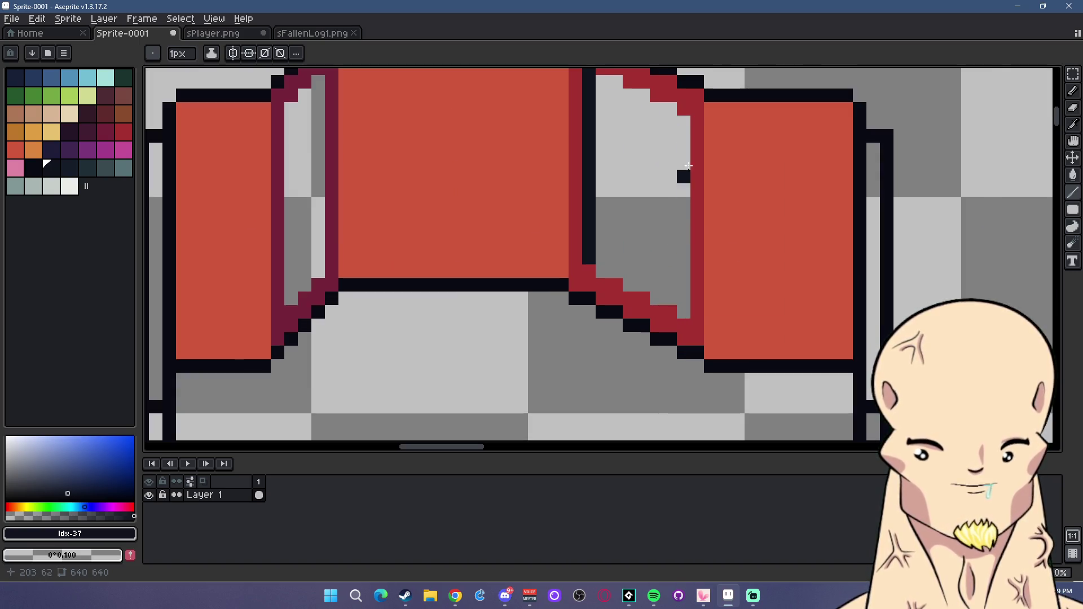
{"action": "mouse_move", "coordinate": [684, 122]}
{"action": "left_mouse_down"}
{"action": "mouse_move", "coordinate": [679, 308]}
{"action": "mouse_move", "coordinate": [697, 108]}
{"action": "left_mouse_up"}
{"action": "key", "text": "ctrl+z"}
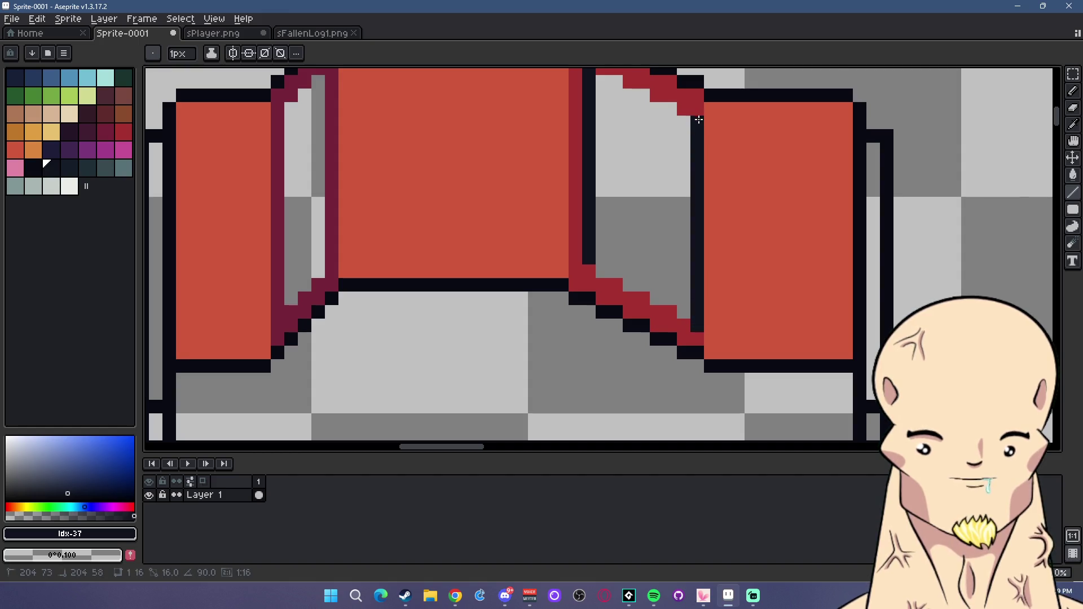
{"action": "scroll", "coordinate": [718, 235], "scroll_direction": "down", "scroll_amount": 3}
{"action": "scroll", "coordinate": [723, 247], "scroll_direction": "down", "scroll_amount": 2}
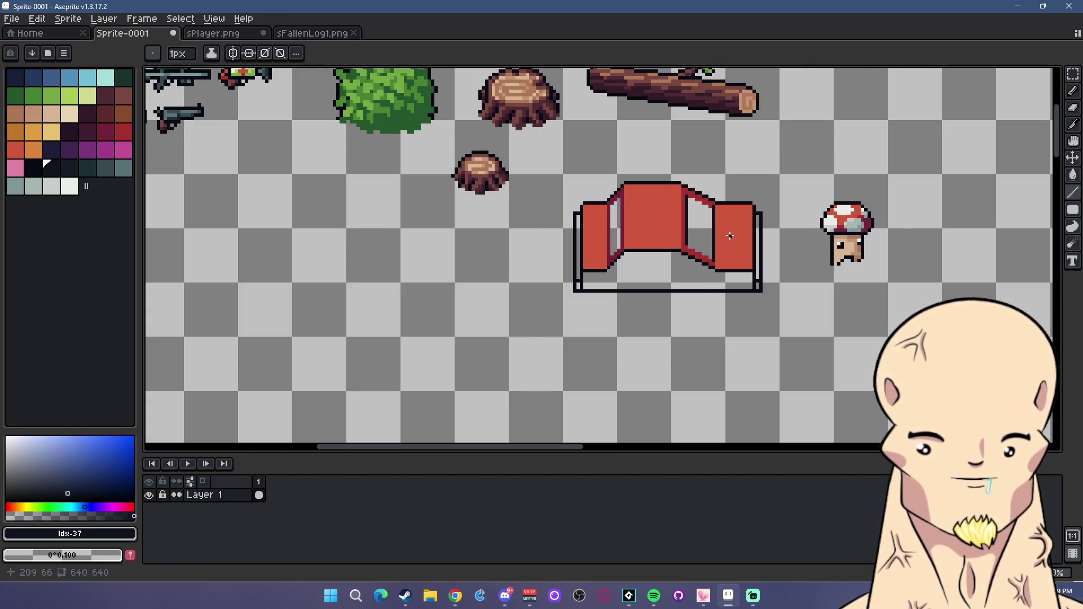
{"action": "scroll", "coordinate": [716, 226], "scroll_direction": "up", "scroll_amount": 3}
{"action": "scroll", "coordinate": [757, 225], "scroll_direction": "down", "scroll_amount": 1}
{"action": "scroll", "coordinate": [759, 232], "scroll_direction": "down", "scroll_amount": 1}
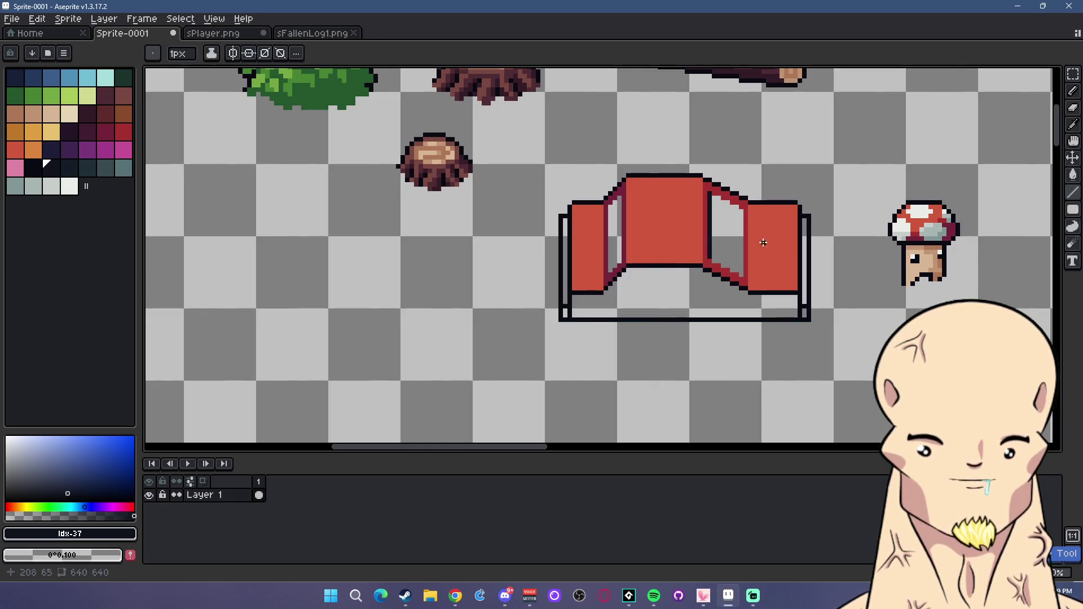
{"action": "scroll", "coordinate": [760, 239], "scroll_direction": "down", "scroll_amount": 2}
{"action": "scroll", "coordinate": [760, 239], "scroll_direction": "up", "scroll_amount": 2}
{"action": "scroll", "coordinate": [705, 254], "scroll_direction": "up", "scroll_amount": 1}
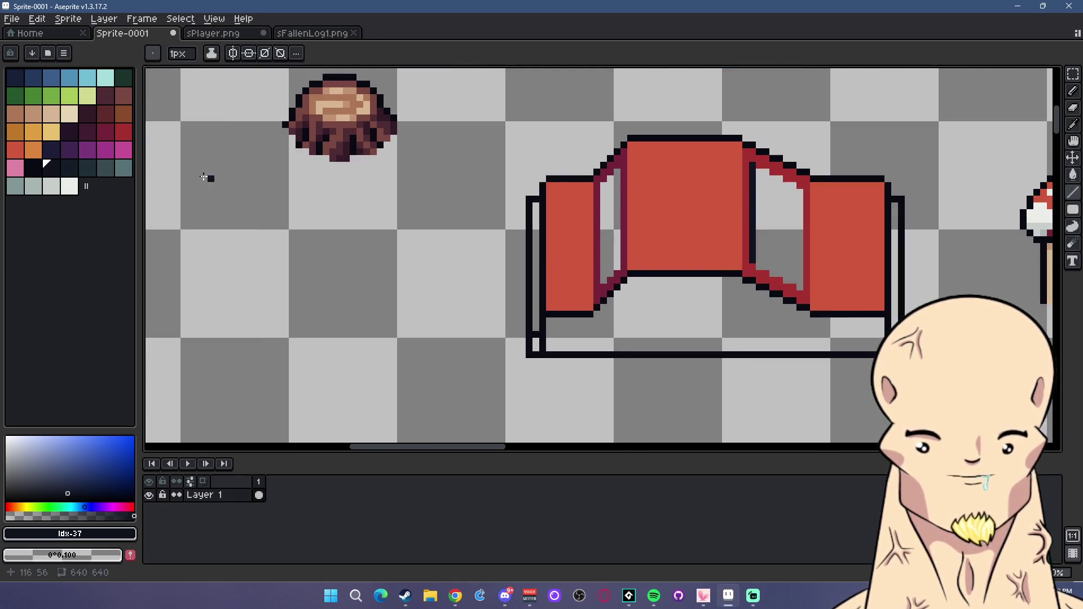
Bucket-fill the left and right openings with pale cyan.
{"action": "left_click", "coordinate": [107, 80]}
{"action": "key", "text": "g"}
{"action": "left_click", "coordinate": [779, 231]}
{"action": "left_click", "coordinate": [609, 226]}
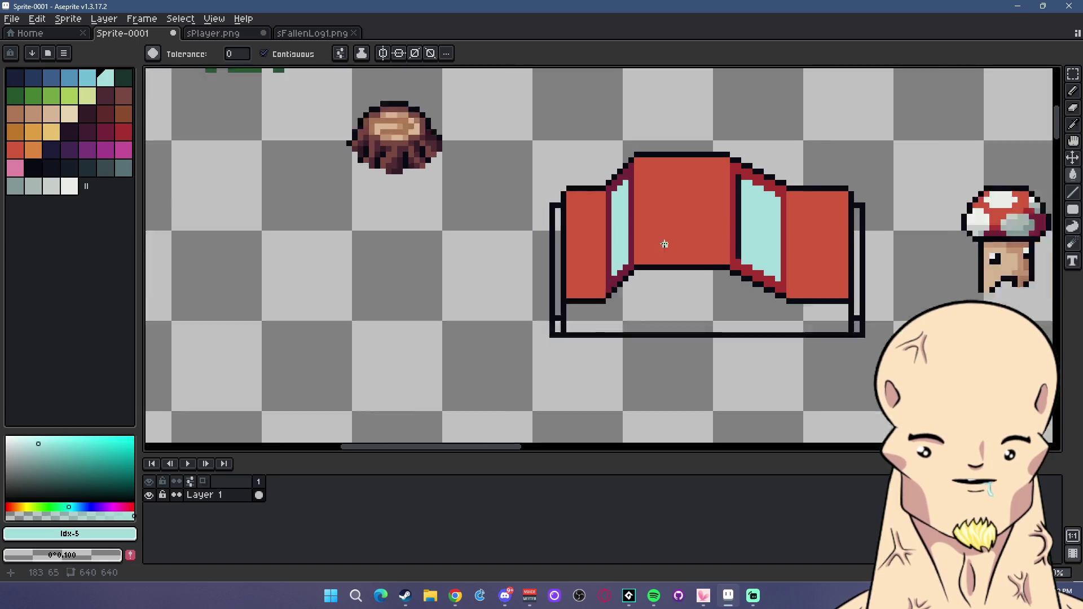
{"action": "scroll", "coordinate": [855, 254], "scroll_direction": "up", "scroll_amount": 1}
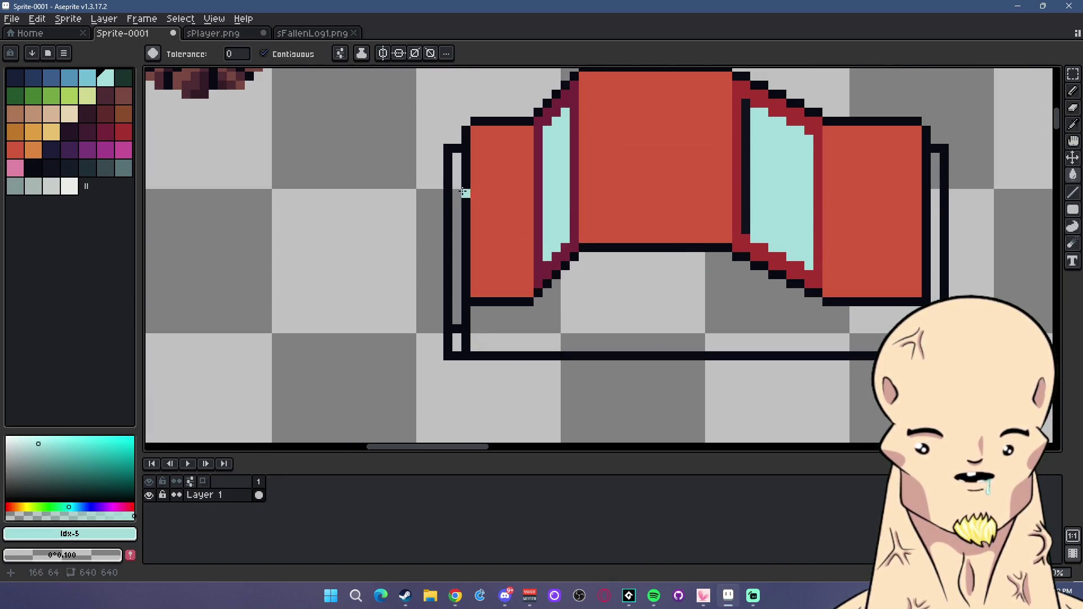
Fill the dark band beside the window with medium red sampled from the sprite.
{"action": "left_click", "coordinate": [105, 131]}
{"action": "scroll", "coordinate": [715, 255], "scroll_direction": "up", "scroll_amount": 1}
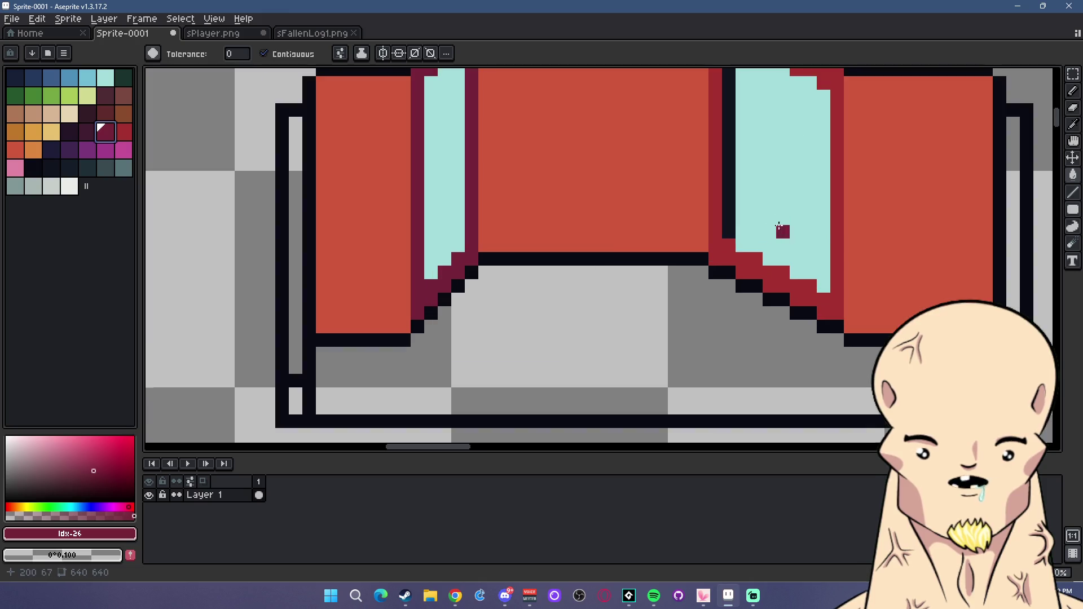
{"action": "scroll", "coordinate": [553, 248], "scroll_direction": "down", "scroll_amount": 1}
{"action": "left_click", "coordinate": [666, 250], "text": "alt"}
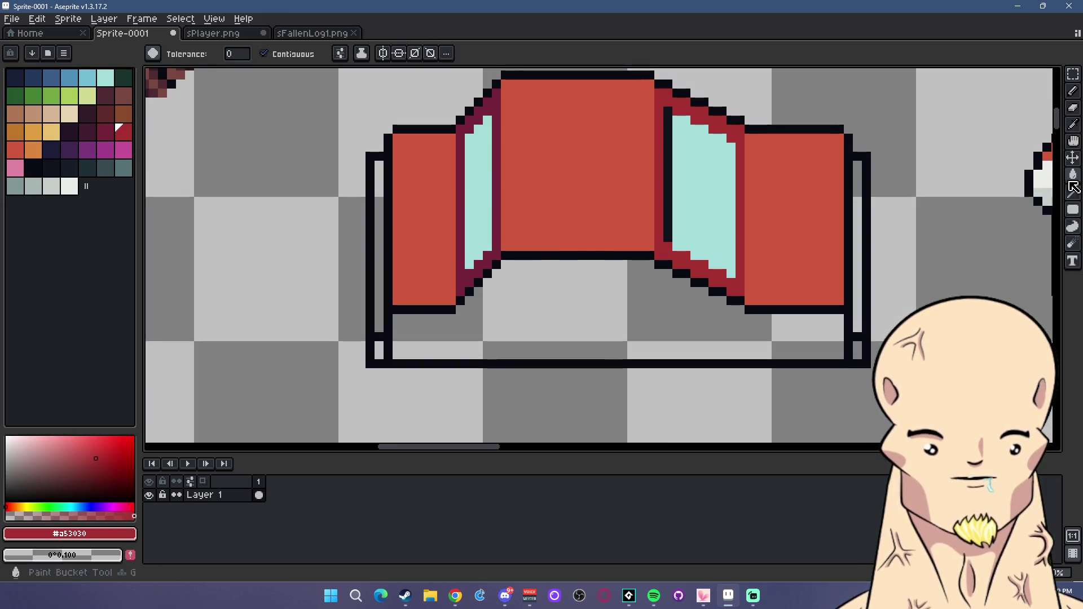
{"action": "left_click", "coordinate": [497, 217]}
Draw a maroon line along the lower frame and fill the lower body maroon.
{"action": "left_click", "coordinate": [106, 131]}
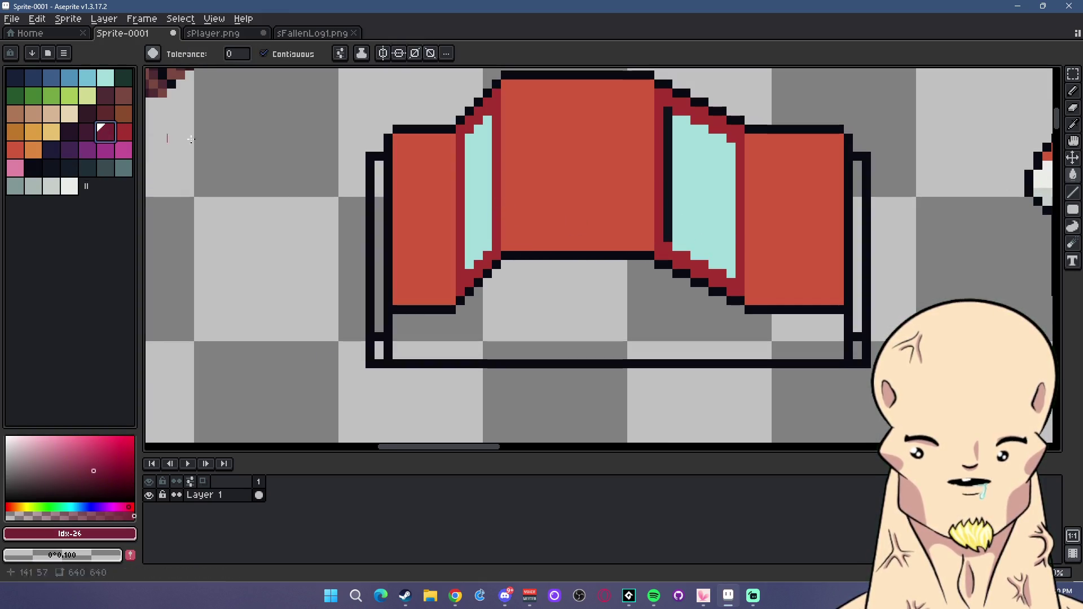
{"action": "key", "text": "l"}
{"action": "mouse_move", "coordinate": [397, 309]}
{"action": "left_mouse_down"}
{"action": "mouse_move", "coordinate": [397, 356]}
{"action": "mouse_move", "coordinate": [841, 351]}
{"action": "mouse_move", "coordinate": [841, 318]}
{"action": "mouse_move", "coordinate": [727, 300]}
{"action": "left_mouse_up"}
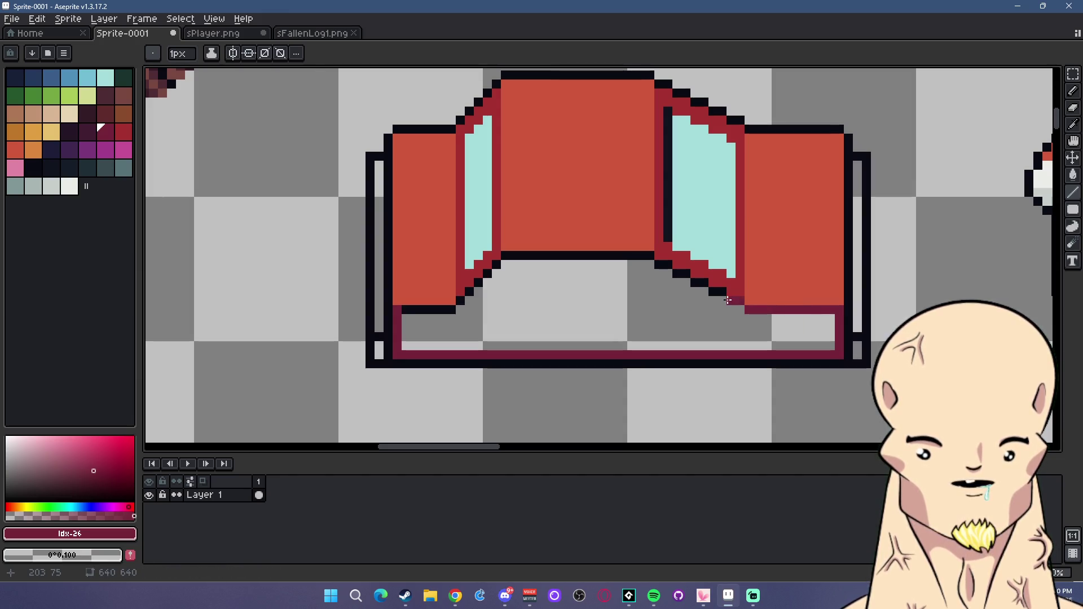
{"action": "left_click", "coordinate": [1073, 174]}
{"action": "left_click", "coordinate": [568, 310]}
Recolour the black edges under the windows and cover stray right-window pixels with pale cyan.
{"action": "left_click", "coordinate": [1073, 90]}
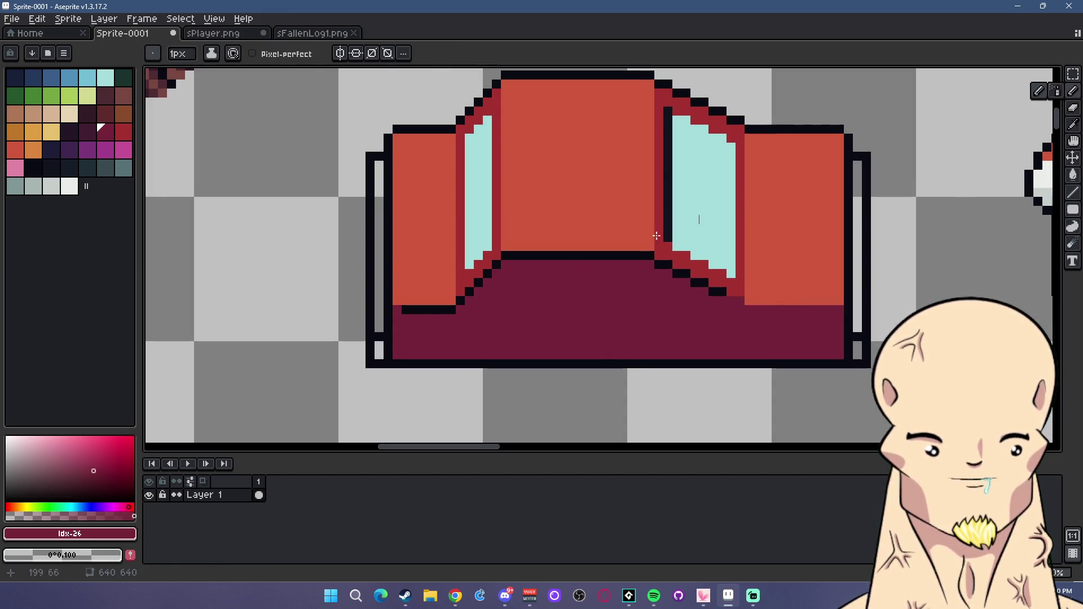
{"action": "left_click_drag", "start_coordinate": [406, 309], "coordinate": [460, 300]}
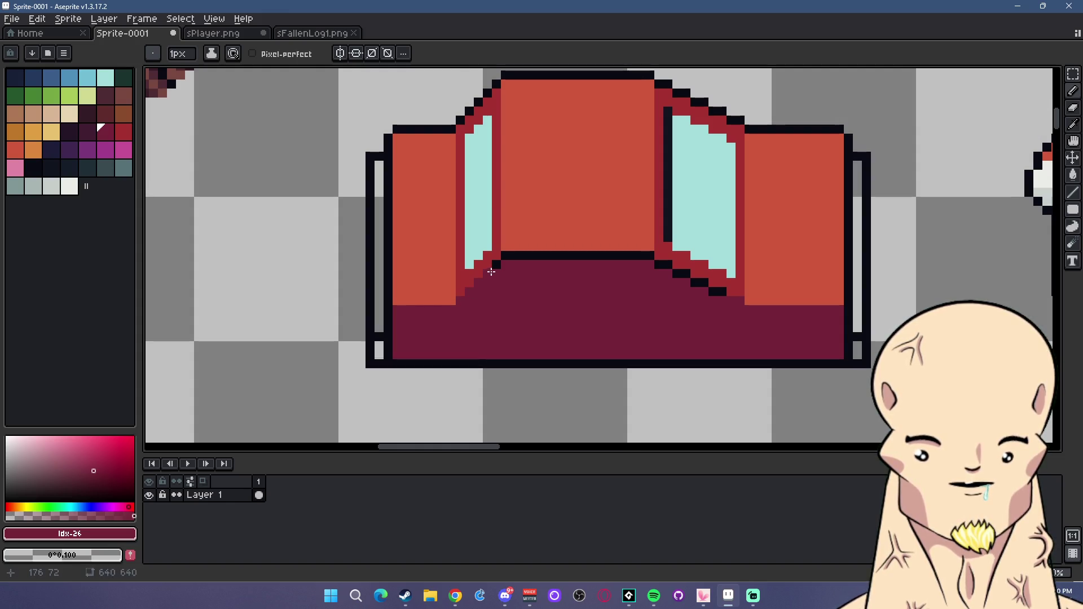
{"action": "left_click_drag", "start_coordinate": [509, 255], "coordinate": [641, 253]}
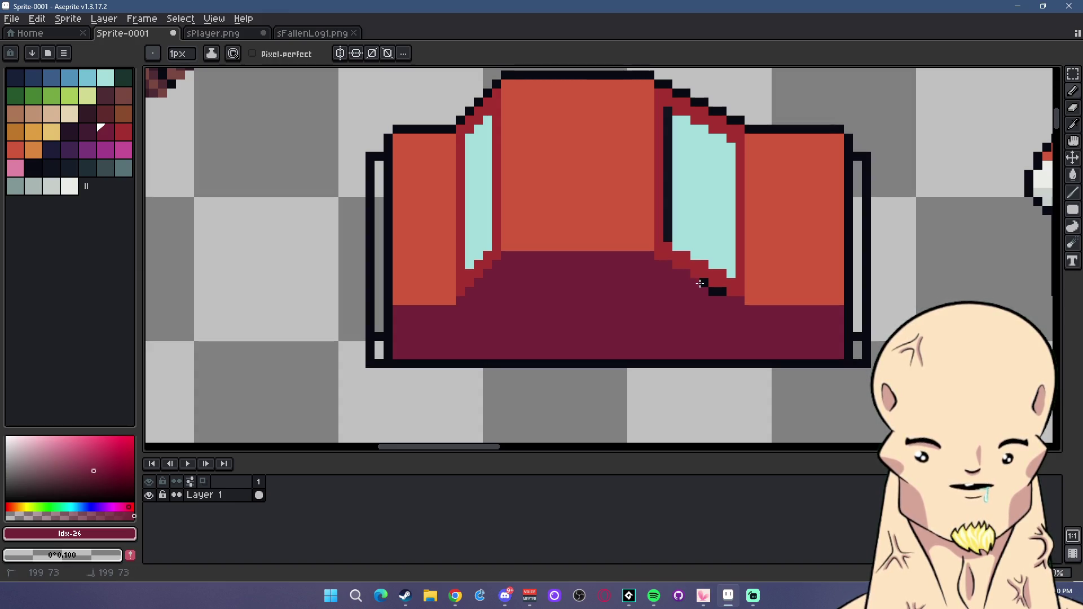
{"action": "left_click", "coordinate": [709, 184], "text": "alt"}
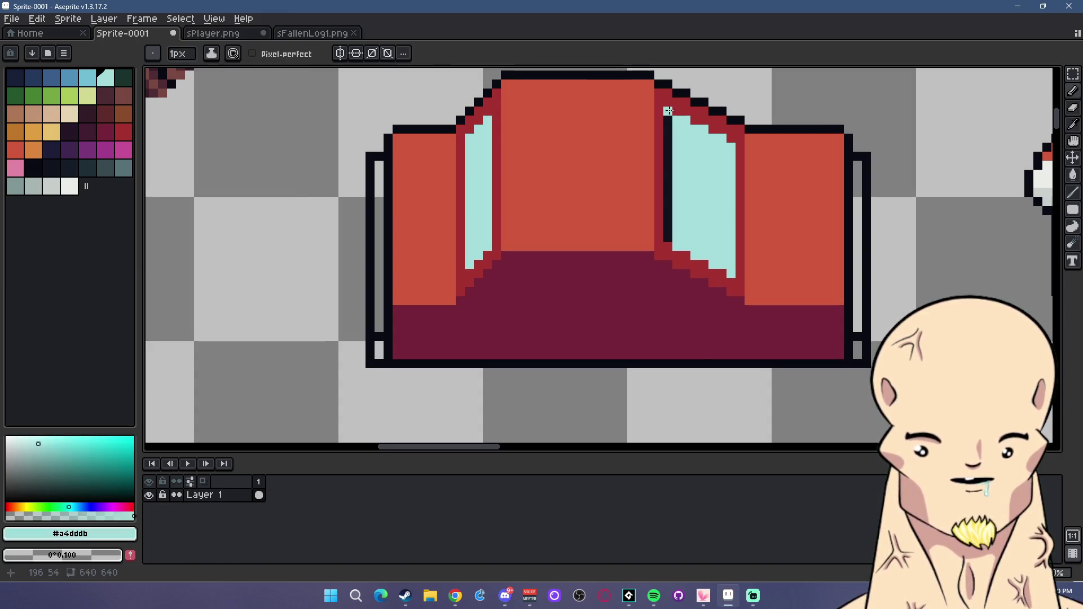
{"action": "left_click_drag", "start_coordinate": [673, 205], "coordinate": [668, 238]}
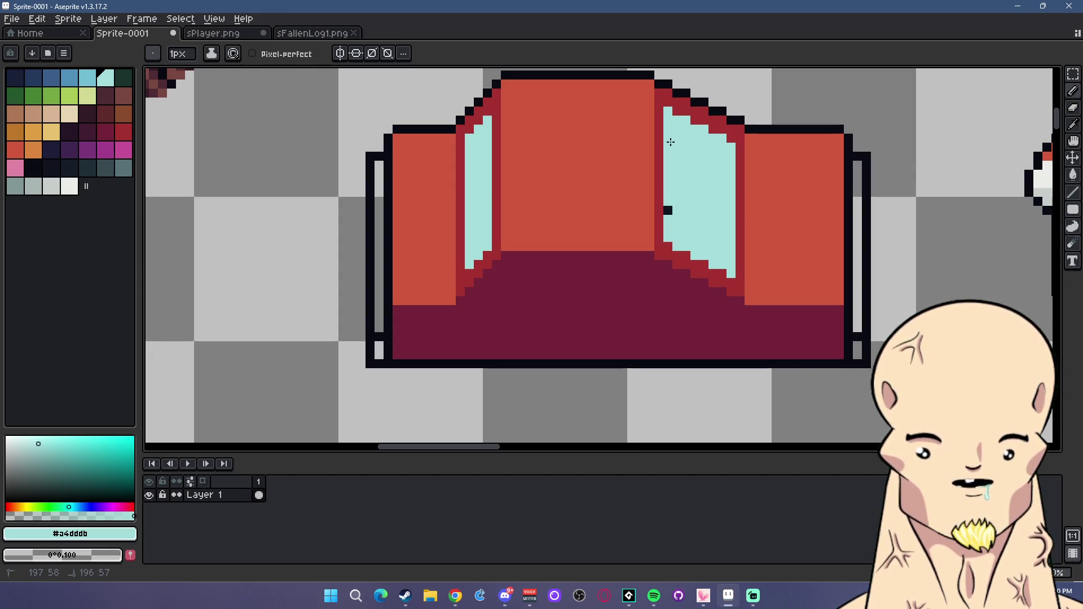
{"action": "scroll", "coordinate": [688, 214], "scroll_direction": "down", "scroll_amount": 1}
{"action": "scroll", "coordinate": [701, 204], "scroll_direction": "down", "scroll_amount": 5}
{"action": "scroll", "coordinate": [701, 204], "scroll_direction": "up", "scroll_amount": 4}
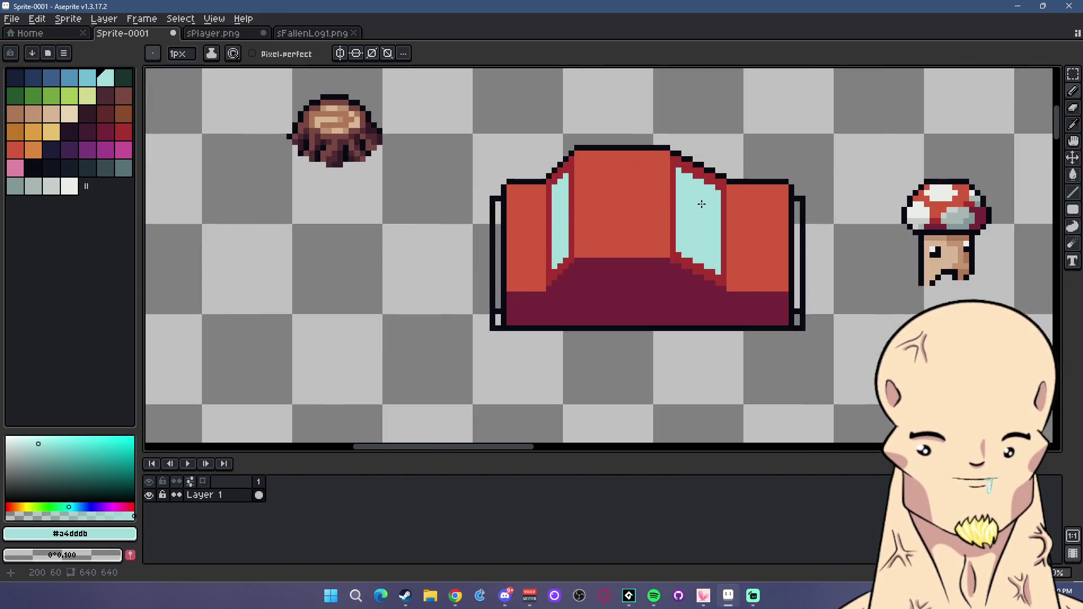
{"action": "scroll", "coordinate": [700, 204], "scroll_direction": "up", "scroll_amount": 1}
{"action": "left_click", "coordinate": [1072, 74]}
Raise the strip across the sprite's bottom by one pixel.
{"action": "mouse_move", "coordinate": [876, 363]}
{"action": "left_mouse_down"}
{"action": "mouse_move", "coordinate": [525, 347]}
{"action": "mouse_move", "coordinate": [395, 308]}
{"action": "left_mouse_up"}
{"action": "key", "text": "Up"}
{"action": "key", "text": "ctrl+d"}
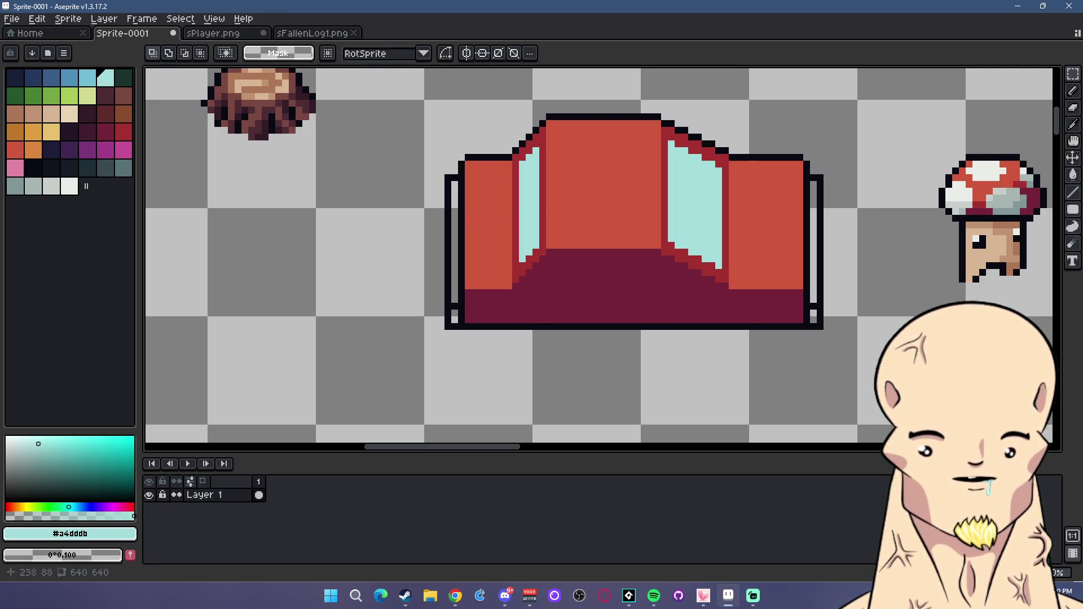
{"action": "scroll", "coordinate": [698, 346], "scroll_direction": "down", "scroll_amount": 4}
{"action": "scroll", "coordinate": [567, 304], "scroll_direction": "up", "scroll_amount": 4}
Delete the top pixel of both the left and right arms.
{"action": "left_click_drag", "start_coordinate": [432, 181], "coordinate": [486, 214]}
{"action": "key", "text": "Delete"}
{"action": "left_click_drag", "start_coordinate": [873, 179], "coordinate": [845, 206]}
{"action": "key", "text": "Delete"}
{"action": "key", "text": "ctrl+d"}
{"action": "scroll", "coordinate": [930, 165], "scroll_direction": "down", "scroll_amount": 2}
{"action": "scroll", "coordinate": [930, 164], "scroll_direction": "up", "scroll_amount": 1}
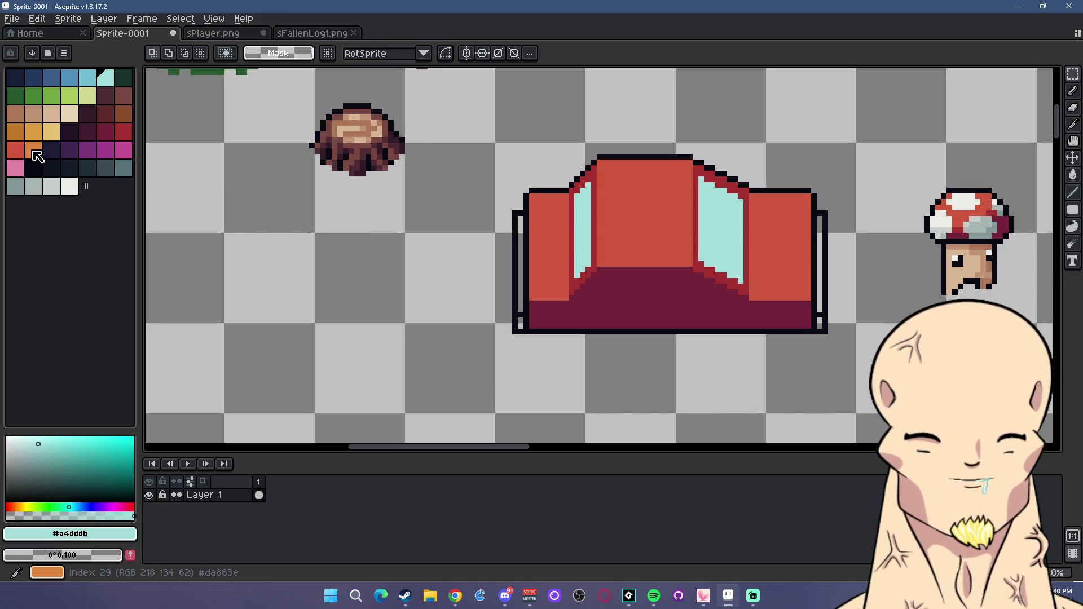
Add darker grey pixels at the right edge and the bottom-left and bottom-right corners.
{"action": "left_click", "coordinate": [33, 186]}
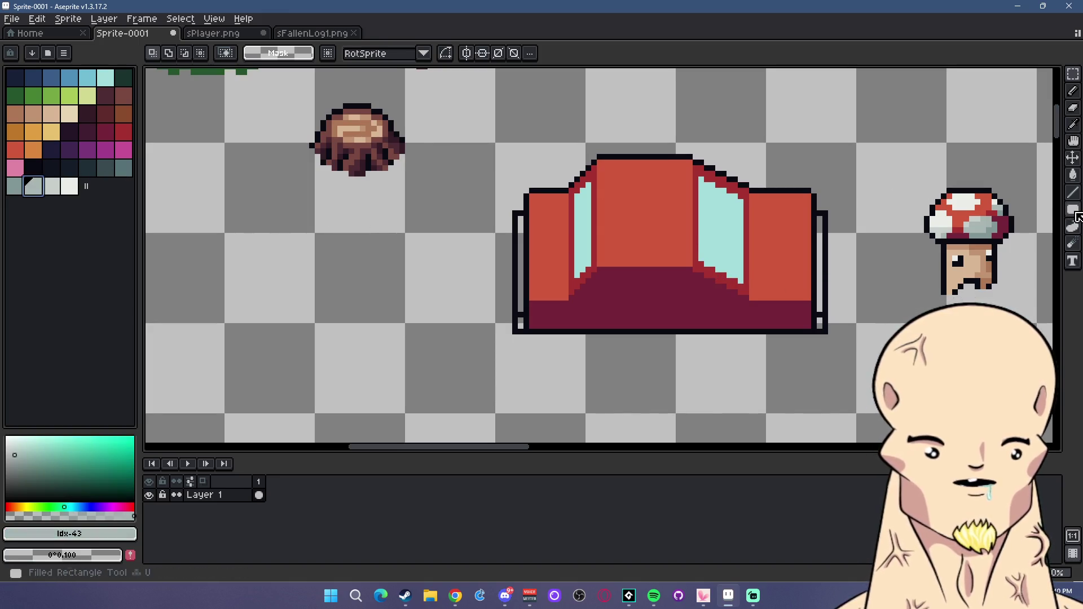
{"action": "left_click", "coordinate": [1073, 175]}
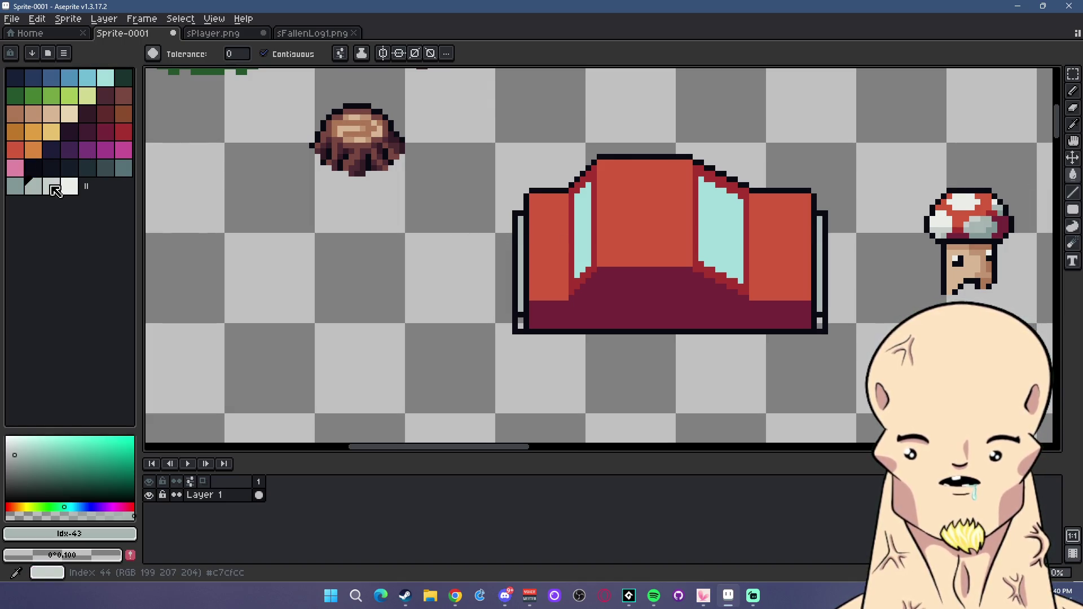
{"action": "left_click", "coordinate": [15, 186]}
{"action": "left_click", "coordinate": [1073, 192]}
{"action": "scroll", "coordinate": [808, 320], "scroll_direction": "up", "scroll_amount": 2}
{"action": "left_click", "coordinate": [816, 319]}
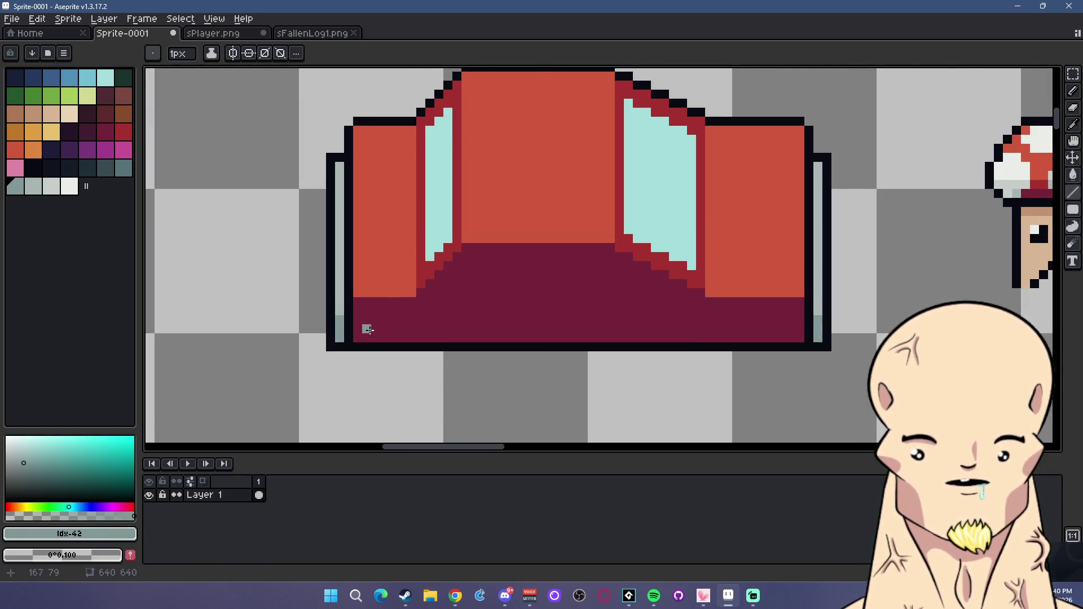
{"action": "scroll", "coordinate": [356, 326], "scroll_direction": "down", "scroll_amount": 3}
{"action": "scroll", "coordinate": [361, 326], "scroll_direction": "up", "scroll_amount": 5}
{"action": "left_click", "coordinate": [382, 303]}
{"action": "left_click_drag", "start_coordinate": [382, 303], "coordinate": [395, 330]}
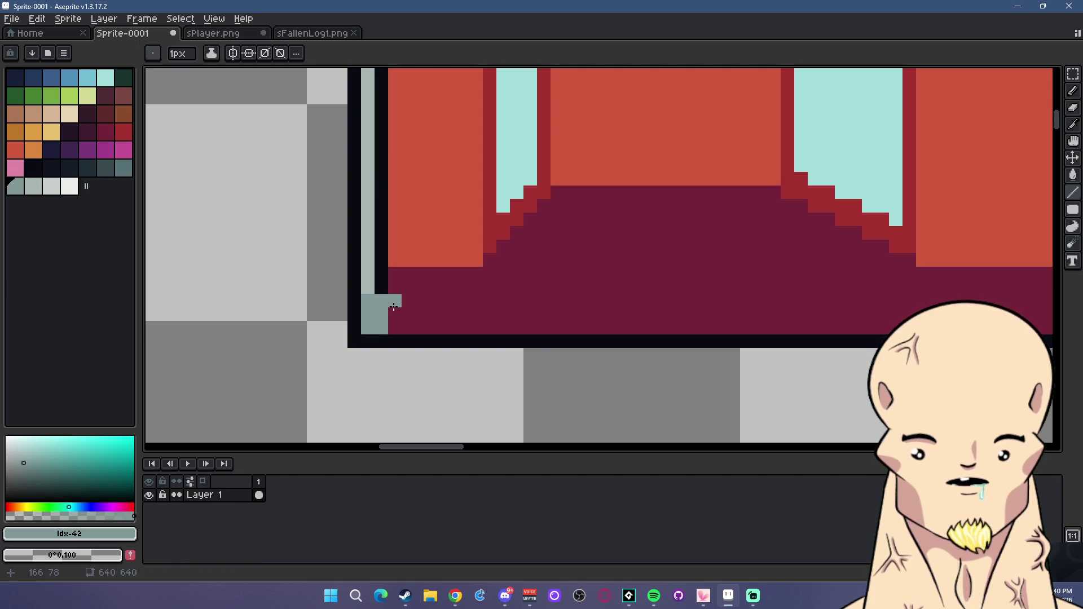
{"action": "scroll", "coordinate": [592, 265], "scroll_direction": "down", "scroll_amount": 3}
{"action": "scroll", "coordinate": [652, 264], "scroll_direction": "up", "scroll_amount": 2}
{"action": "left_click_drag", "start_coordinate": [639, 267], "coordinate": [633, 271]}
Darken the inner edge at the car's bottom left with dark navy.
{"action": "left_click", "coordinate": [632, 277]}
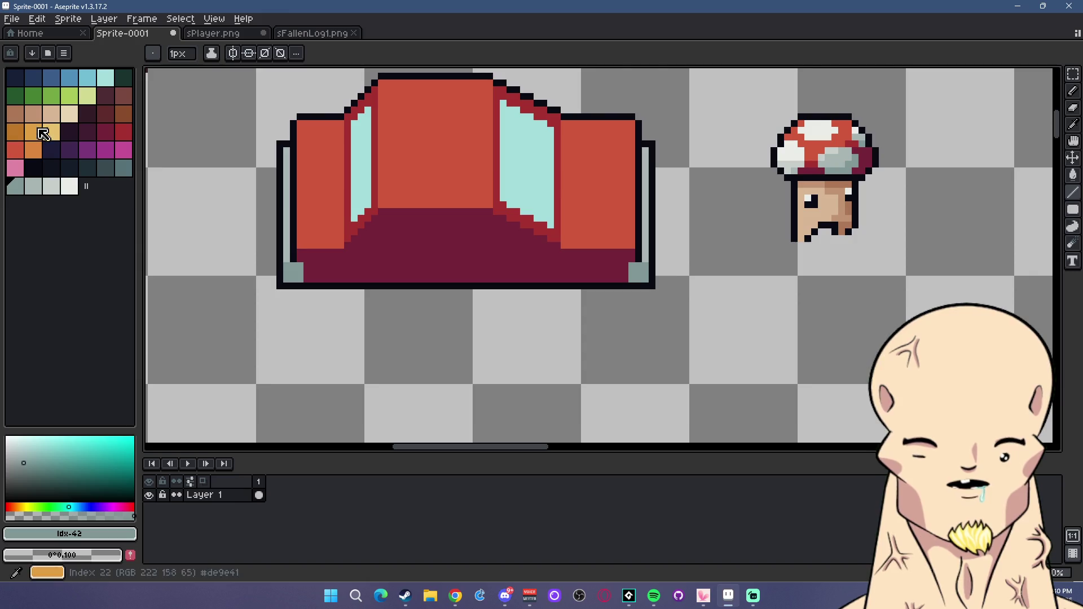
{"action": "left_click", "coordinate": [33, 168]}
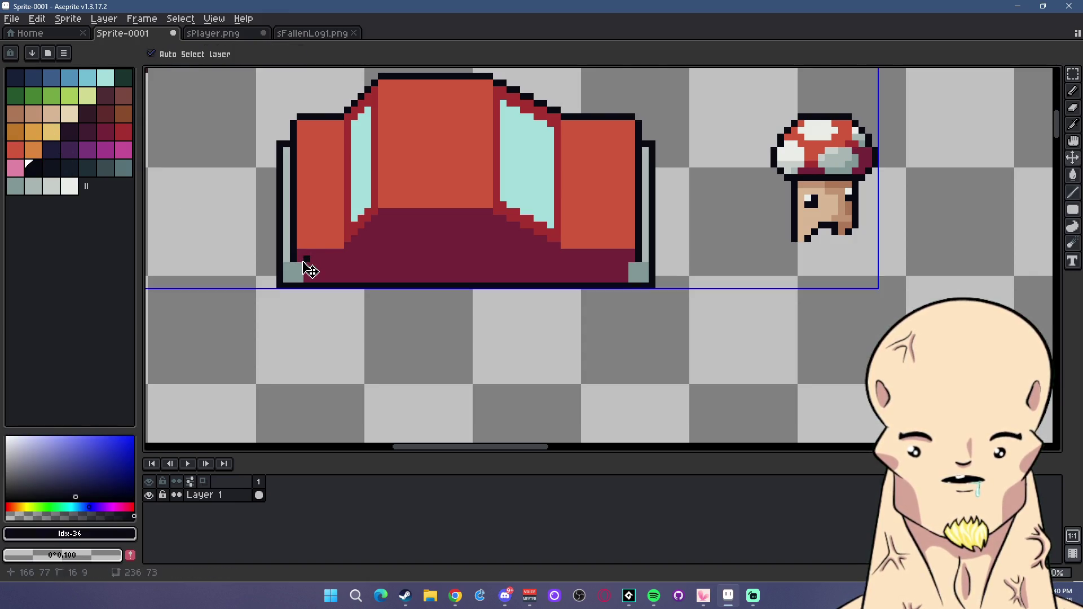
{"action": "left_click_drag", "start_coordinate": [308, 265], "coordinate": [308, 280]}
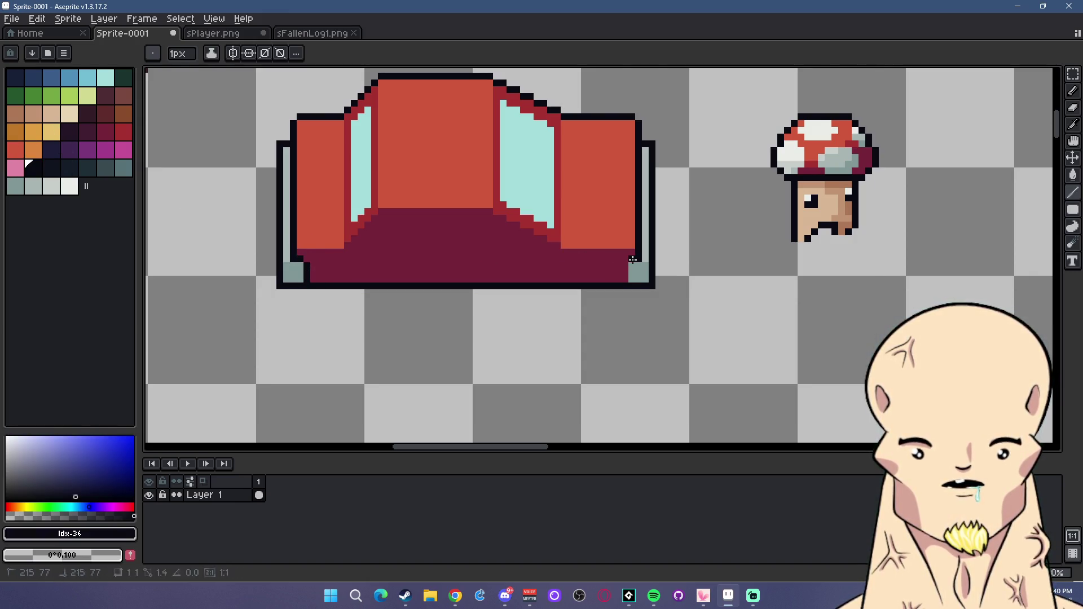
{"action": "scroll", "coordinate": [533, 271], "scroll_direction": "down", "scroll_amount": 3}
{"action": "scroll", "coordinate": [502, 260], "scroll_direction": "down", "scroll_amount": 2}
{"action": "scroll", "coordinate": [564, 254], "scroll_direction": "up", "scroll_amount": 4}
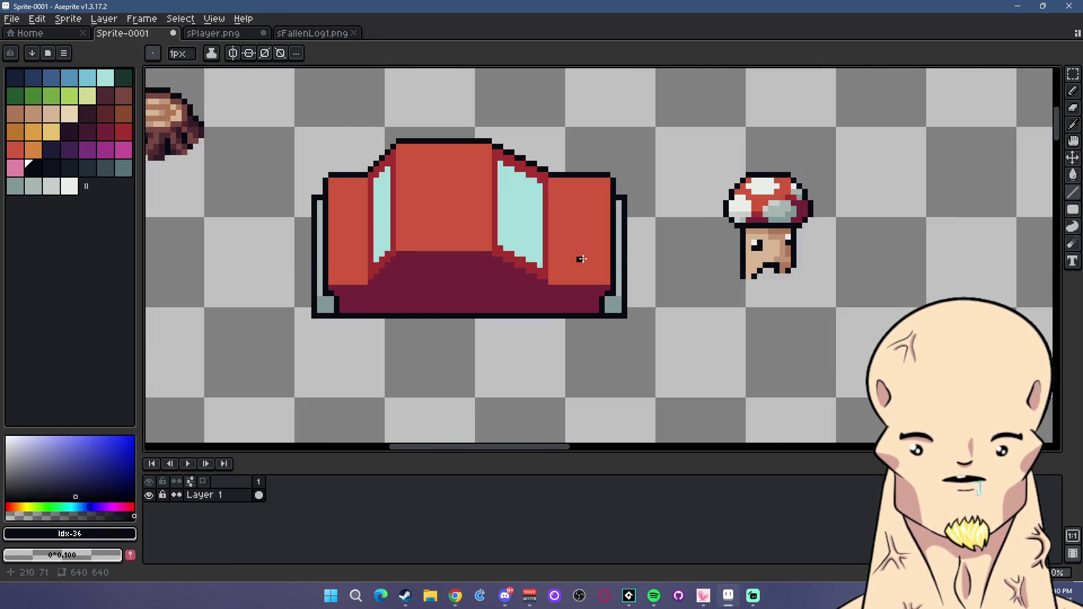
{"action": "scroll", "coordinate": [564, 252], "scroll_direction": "up", "scroll_amount": 1}
Paint light grey highlight lines down the car's left and right edges.
{"action": "left_click", "coordinate": [33, 186]}
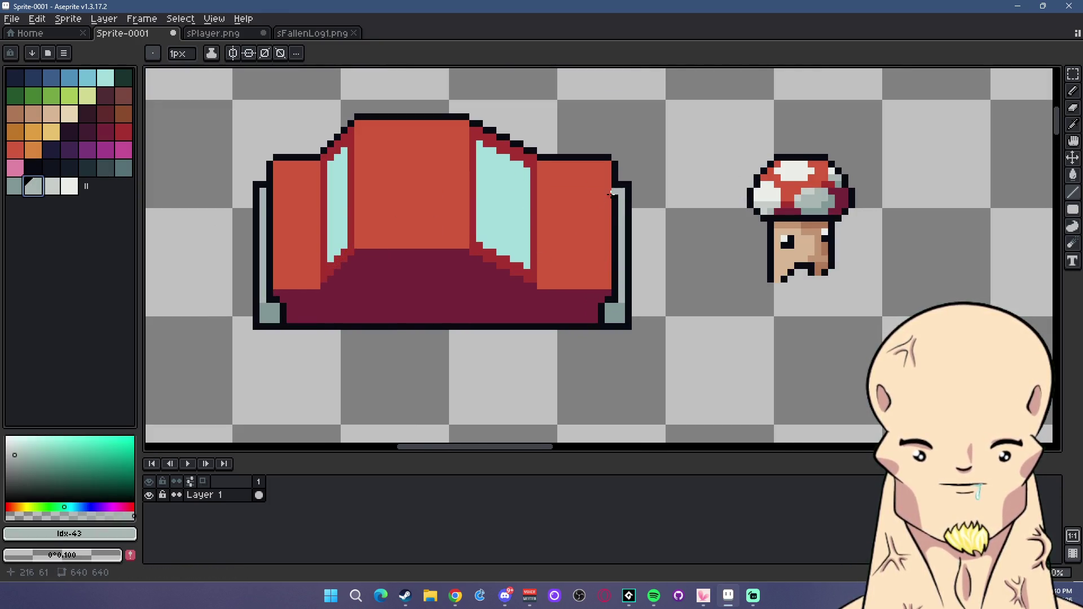
{"action": "left_click", "coordinate": [52, 186]}
{"action": "left_click_drag", "start_coordinate": [263, 195], "coordinate": [262, 288]}
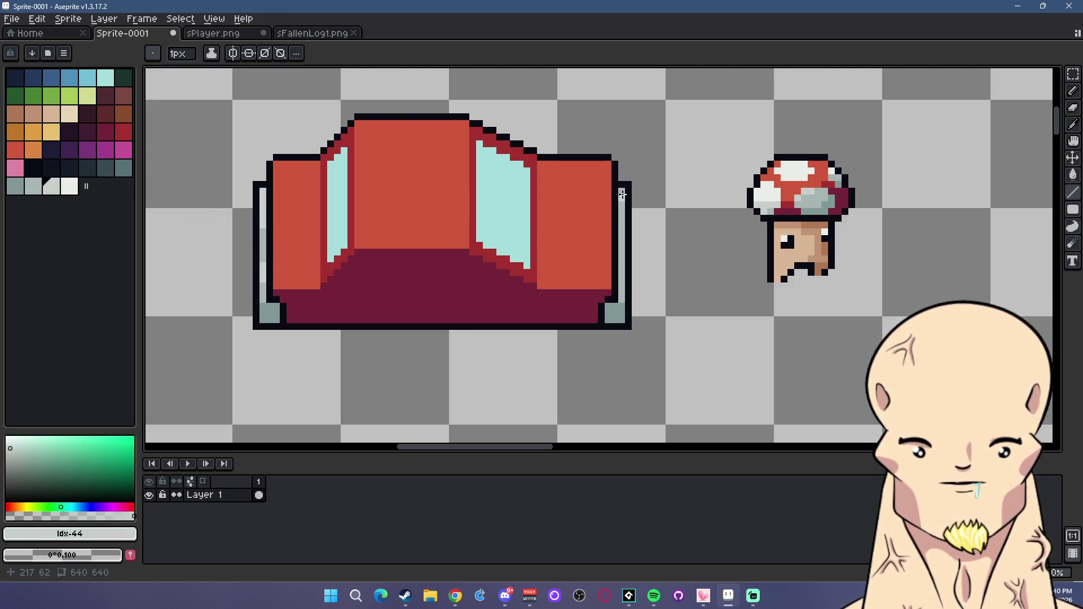
{"action": "left_click_drag", "start_coordinate": [622, 194], "coordinate": [622, 294]}
{"action": "scroll", "coordinate": [620, 294], "scroll_direction": "down", "scroll_amount": 1}
{"action": "scroll", "coordinate": [621, 293], "scroll_direction": "up", "scroll_amount": 1}
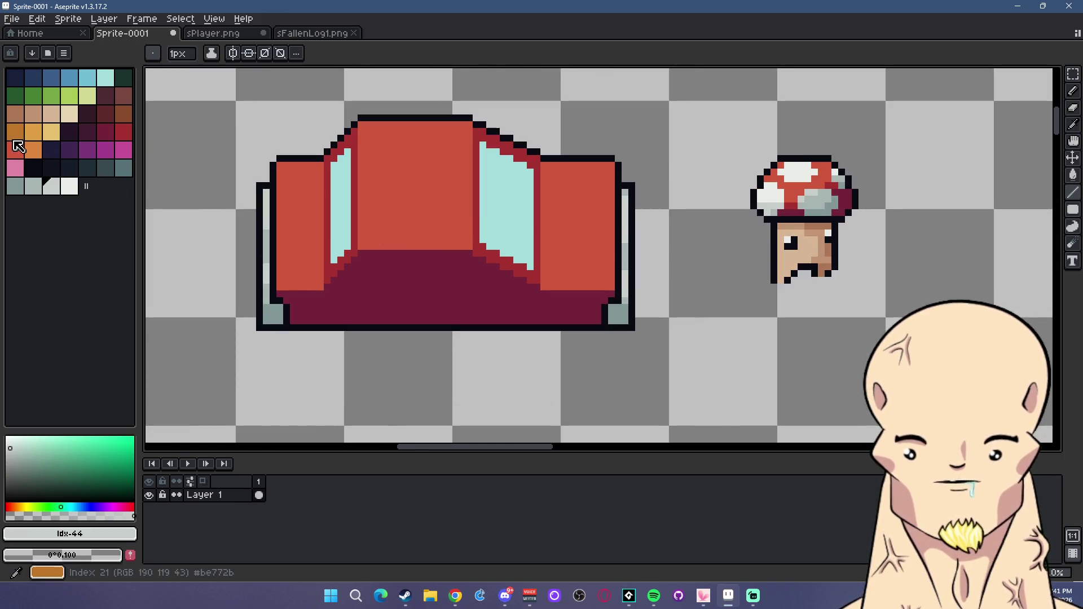
Draw orange highlight lines along the central panel's top and left edges and the right panel's top.
{"action": "left_click", "coordinate": [34, 150]}
{"action": "scroll", "coordinate": [371, 128], "scroll_direction": "up", "scroll_amount": 1}
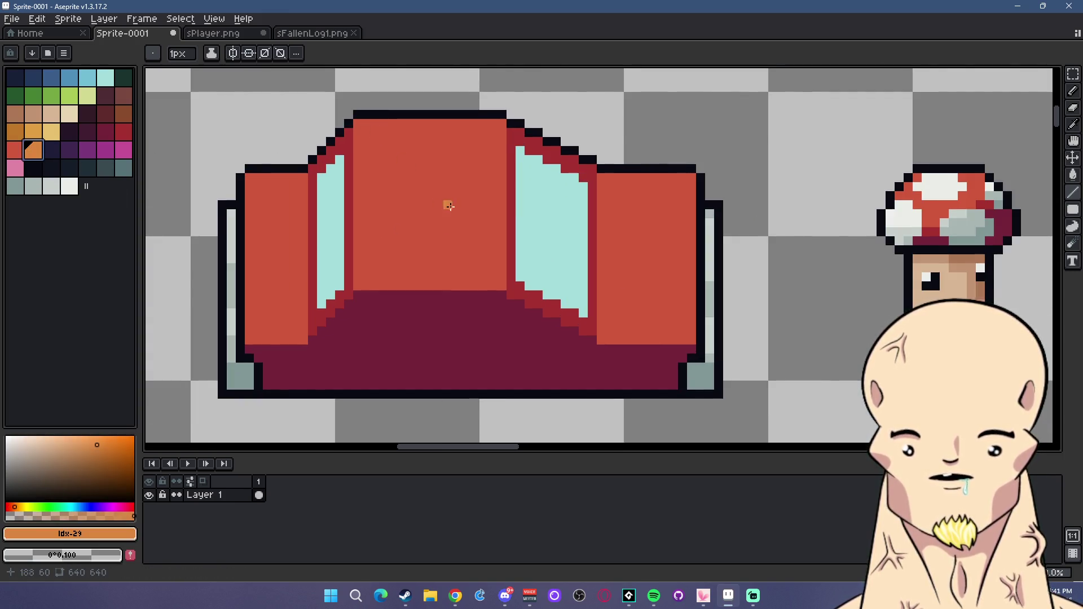
{"action": "scroll", "coordinate": [448, 205], "scroll_direction": "left", "scroll_amount": 3}
{"action": "key", "text": "l"}
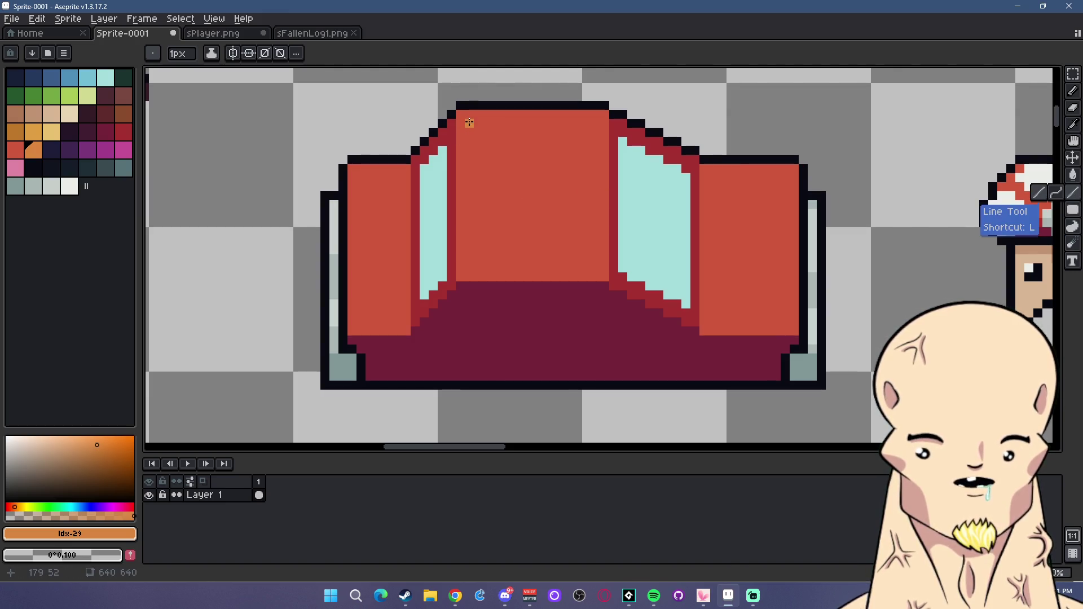
{"action": "left_click_drag", "start_coordinate": [469, 123], "coordinate": [598, 124]}
{"action": "left_click_drag", "start_coordinate": [468, 124], "coordinate": [471, 263]}
{"action": "scroll", "coordinate": [542, 248], "scroll_direction": "down", "scroll_amount": 3}
{"action": "scroll", "coordinate": [646, 219], "scroll_direction": "up", "scroll_amount": 3}
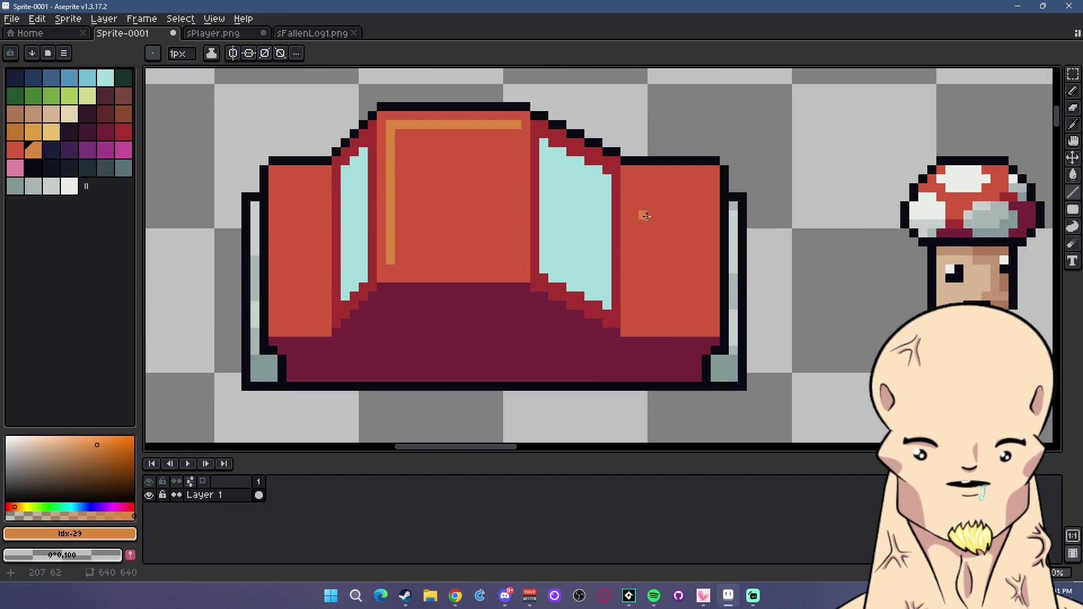
{"action": "left_click_drag", "start_coordinate": [643, 204], "coordinate": [714, 207]}
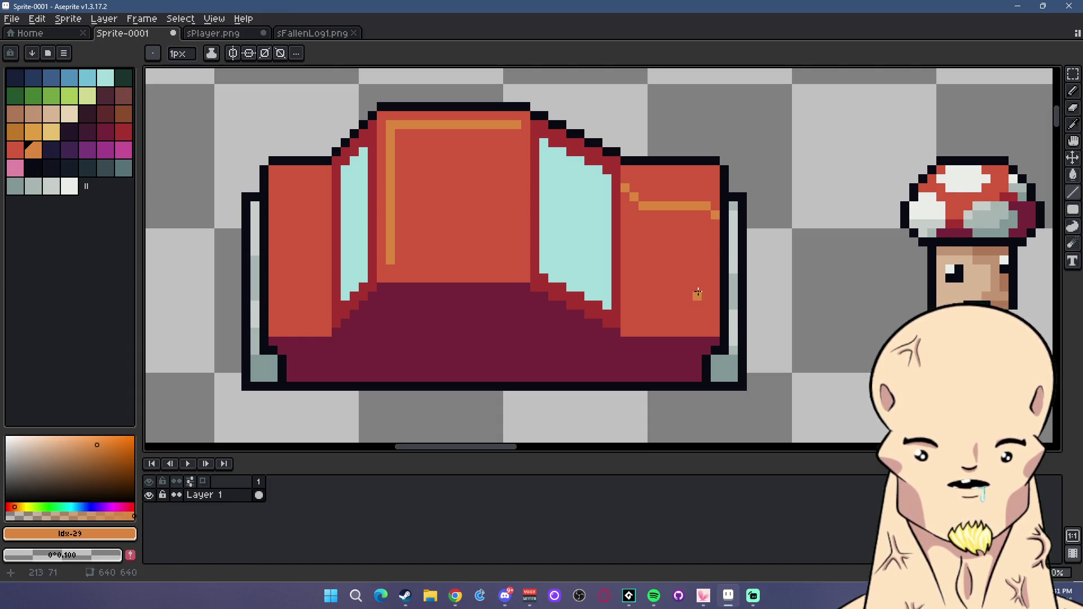
Draw a dark red shading line across the right panel.
{"action": "left_click", "coordinate": [124, 132]}
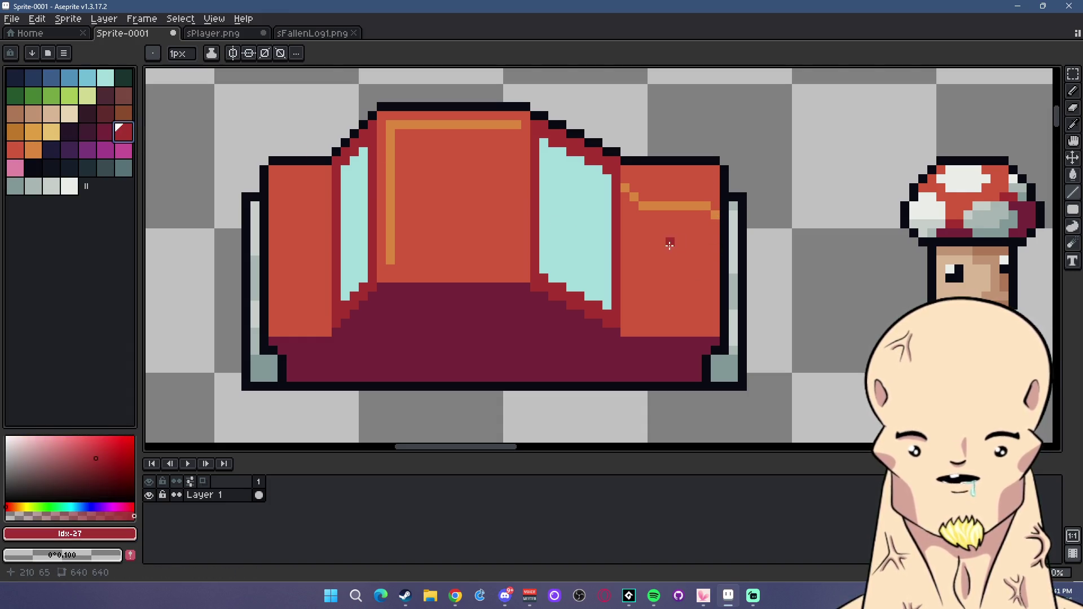
{"action": "left_click", "coordinate": [627, 311]}
{"action": "left_click_drag", "start_coordinate": [644, 297], "coordinate": [706, 295]}
{"action": "scroll", "coordinate": [708, 294], "scroll_direction": "down", "scroll_amount": 6}
{"action": "scroll", "coordinate": [708, 293], "scroll_direction": "up", "scroll_amount": 4}
{"action": "scroll", "coordinate": [708, 294], "scroll_direction": "up", "scroll_amount": 1}
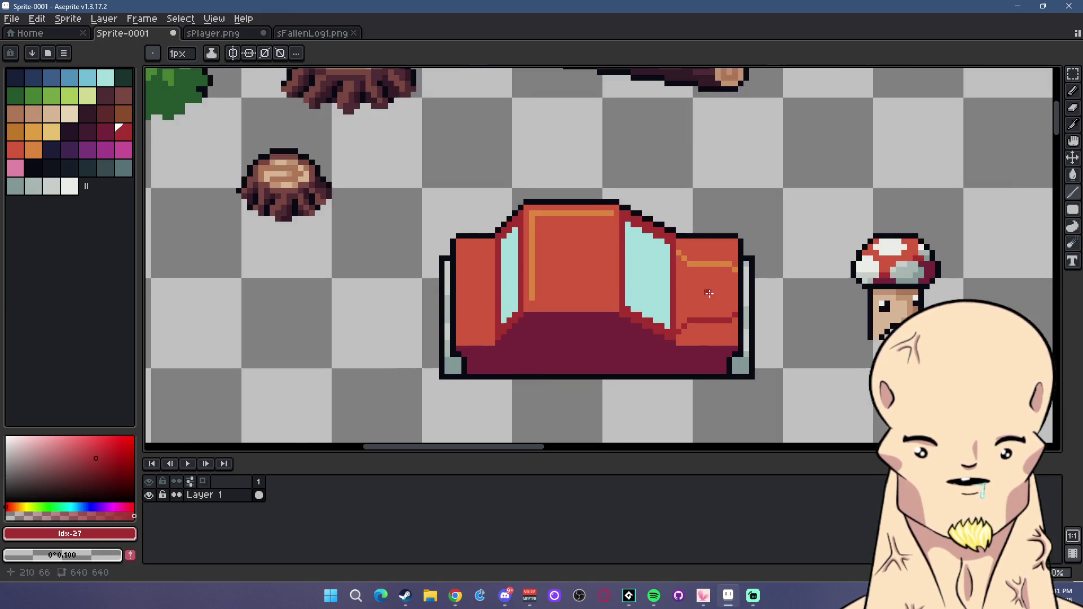
{"action": "scroll", "coordinate": [712, 294], "scroll_direction": "up", "scroll_amount": 1}
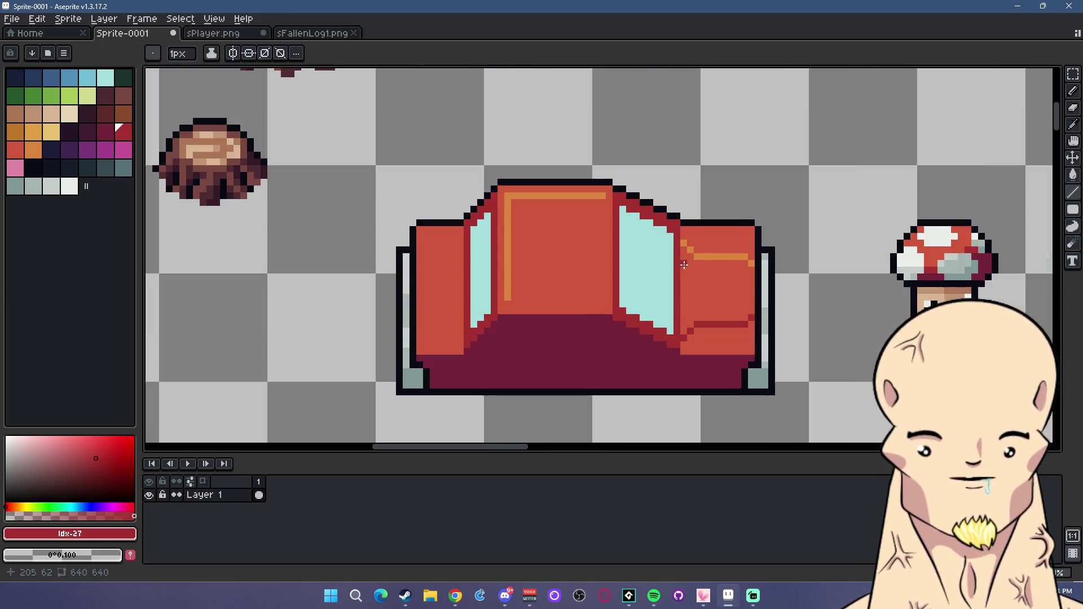
{"action": "scroll", "coordinate": [704, 255], "scroll_direction": "up", "scroll_amount": 1}
Draw an orange highlight line along the left panel.
{"action": "left_click", "coordinate": [703, 254], "text": "alt"}
{"action": "scroll", "coordinate": [648, 141], "scroll_direction": "down", "scroll_amount": 2}
{"action": "scroll", "coordinate": [521, 156], "scroll_direction": "up", "scroll_amount": 2}
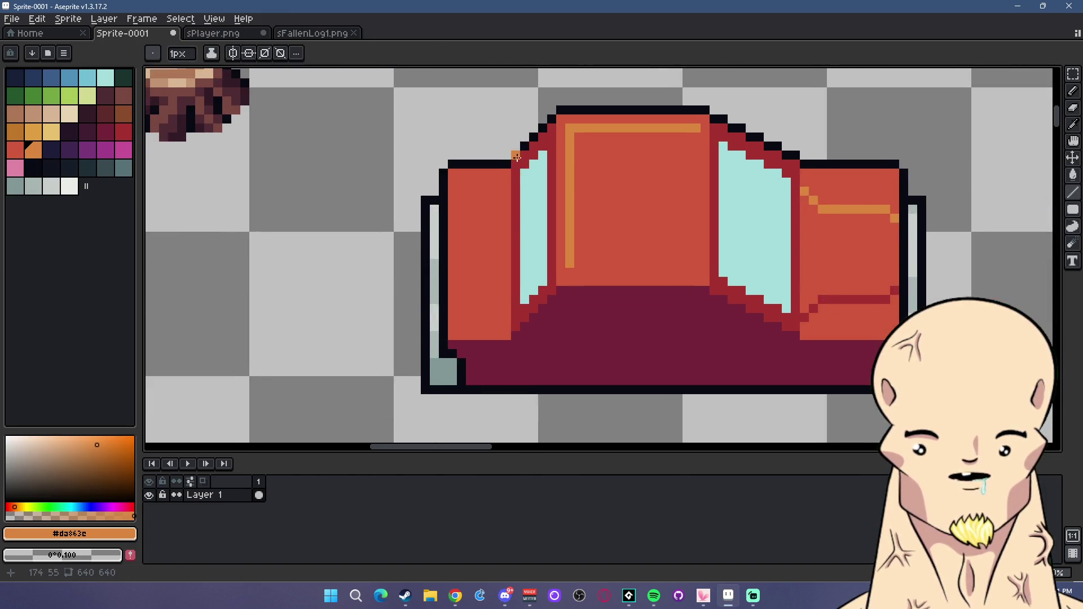
{"action": "mouse_move", "coordinate": [506, 172]}
{"action": "left_mouse_down"}
{"action": "mouse_move", "coordinate": [483, 174]}
{"action": "mouse_move", "coordinate": [453, 333]}
{"action": "mouse_move", "coordinate": [510, 334]}
{"action": "left_mouse_up"}
Add a dark red line along the right panel's bottom and an orange highlight along its top edge.
{"action": "left_click", "coordinate": [841, 299], "text": "alt"}
{"action": "scroll", "coordinate": [510, 334], "scroll_direction": "down", "scroll_amount": 3}
{"action": "scroll", "coordinate": [667, 333], "scroll_direction": "up", "scroll_amount": 2}
{"action": "left_click_drag", "start_coordinate": [663, 333], "coordinate": [729, 333]}
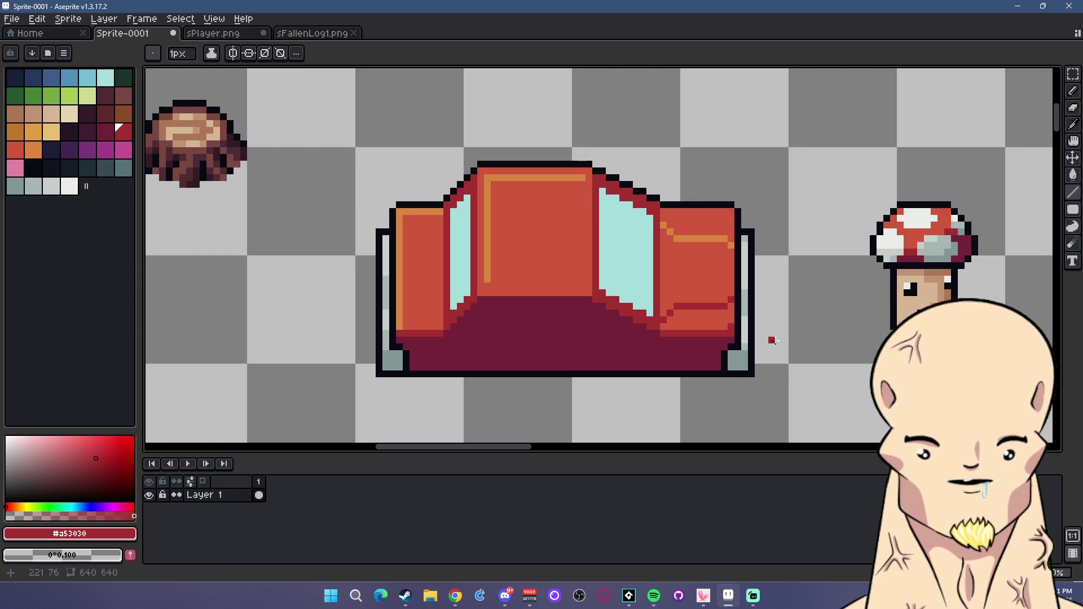
{"action": "left_click", "coordinate": [732, 218], "text": "alt"}
{"action": "left_click_drag", "start_coordinate": [726, 213], "coordinate": [661, 212]}
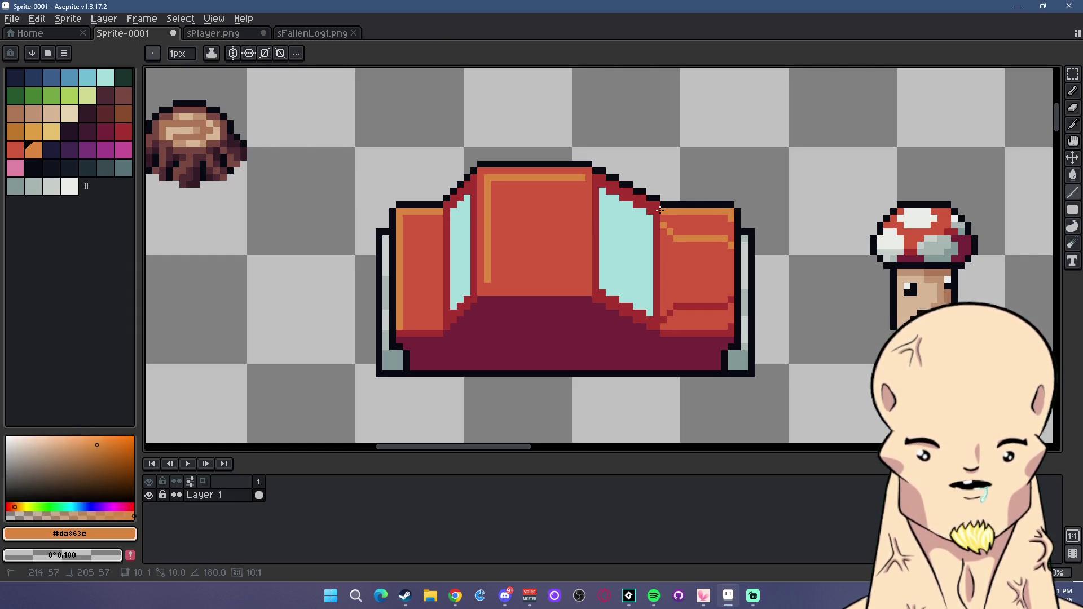
{"action": "scroll", "coordinate": [733, 282], "scroll_direction": "down", "scroll_amount": 3}
{"action": "scroll", "coordinate": [743, 282], "scroll_direction": "up", "scroll_amount": 1}
{"action": "scroll", "coordinate": [744, 282], "scroll_direction": "up", "scroll_amount": 1}
{"action": "scroll", "coordinate": [744, 282], "scroll_direction": "up", "scroll_amount": 1}
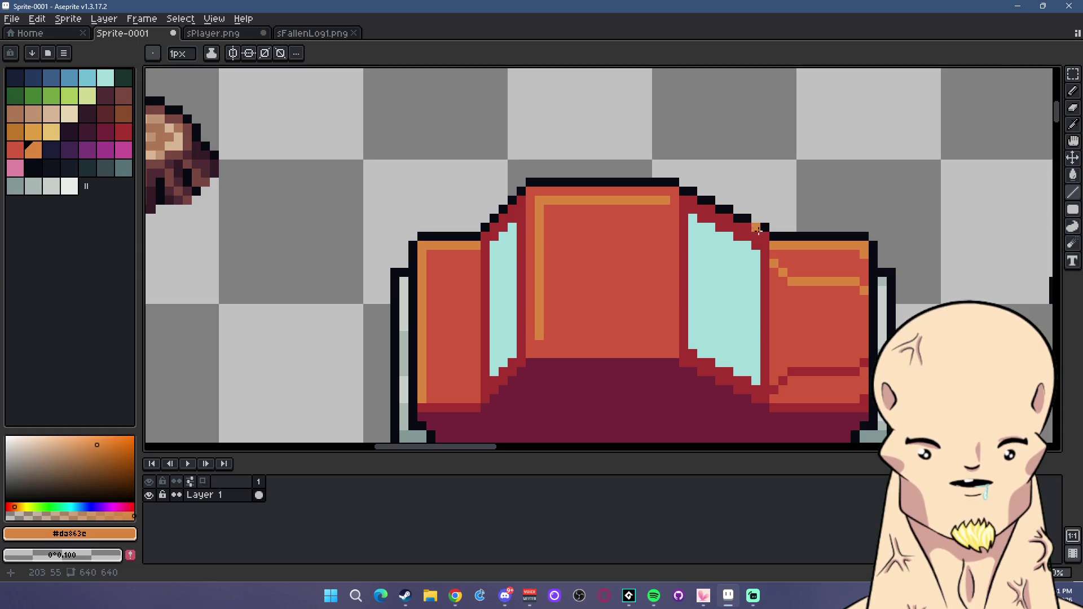
Sample the car's main red and maroon body colours from the canvas.
{"action": "left_click", "coordinate": [780, 244], "text": "alt"}
{"action": "scroll", "coordinate": [683, 199], "scroll_direction": "down", "scroll_amount": 2}
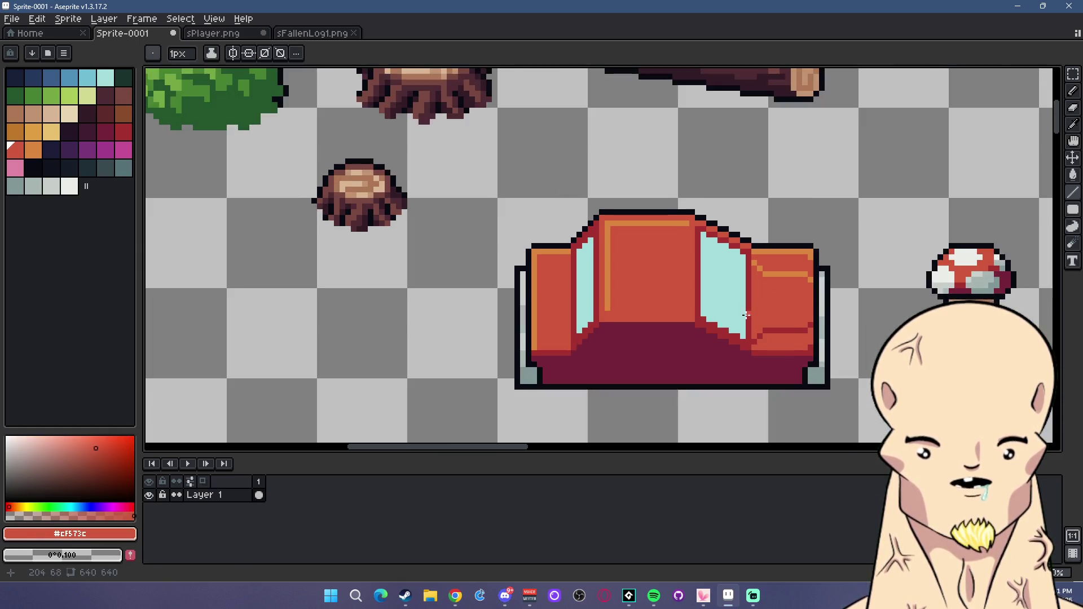
{"action": "scroll", "coordinate": [688, 237], "scroll_direction": "up", "scroll_amount": 1}
{"action": "scroll", "coordinate": [694, 271], "scroll_direction": "up", "scroll_amount": 1}
{"action": "scroll", "coordinate": [702, 310], "scroll_direction": "down", "scroll_amount": 1}
{"action": "scroll", "coordinate": [702, 311], "scroll_direction": "up", "scroll_amount": 1}
{"action": "left_click", "coordinate": [701, 310], "text": "alt"}
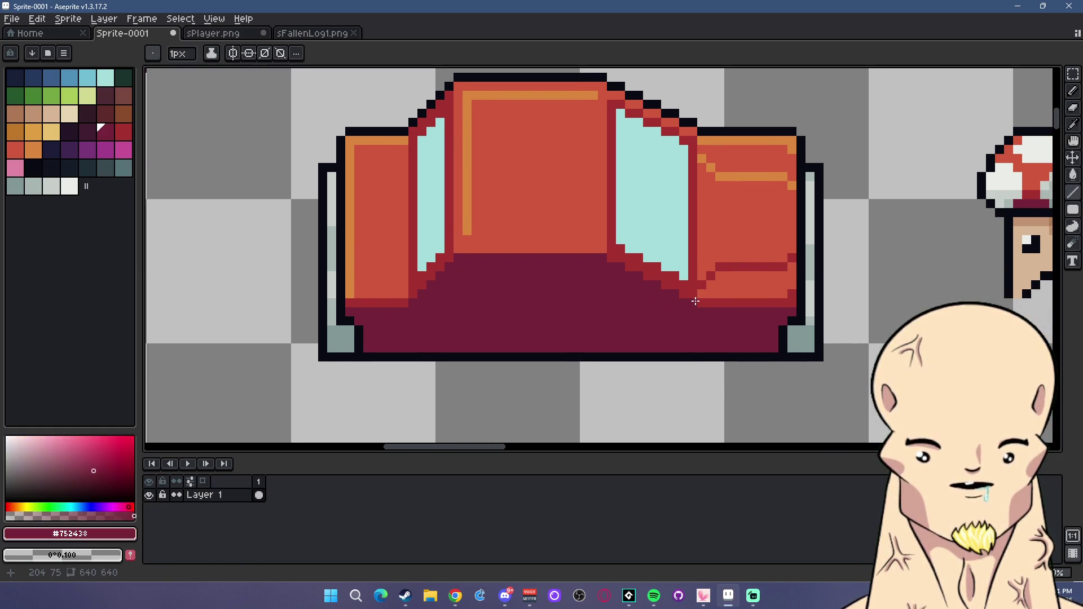
{"action": "scroll", "coordinate": [676, 274], "scroll_direction": "down", "scroll_amount": 2}
{"action": "scroll", "coordinate": [578, 257], "scroll_direction": "up", "scroll_amount": 1}
{"action": "left_click", "coordinate": [670, 155], "text": "alt"}
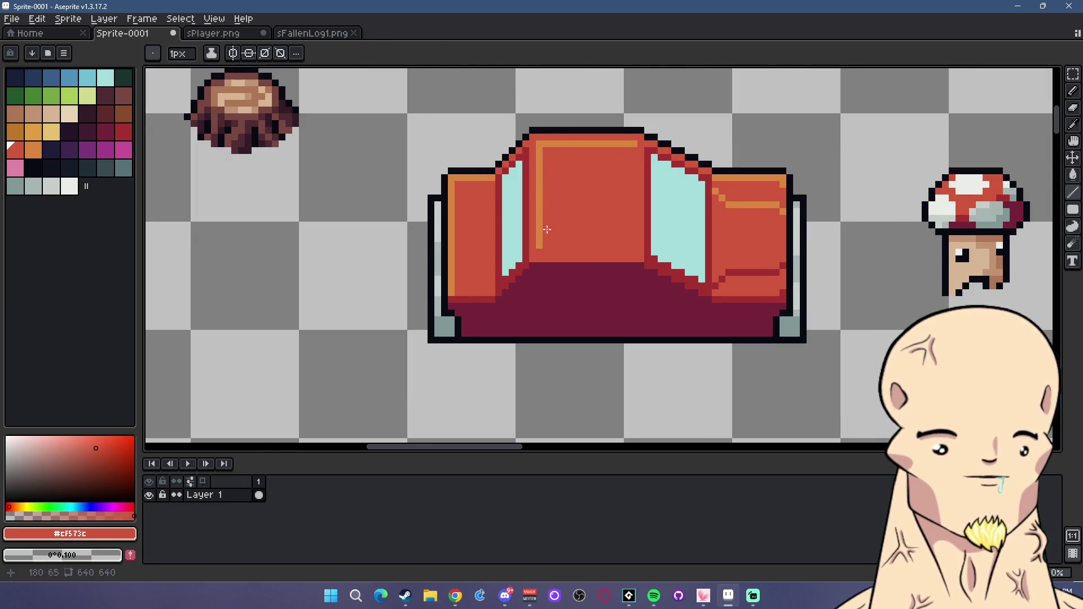
{"action": "scroll", "coordinate": [531, 237], "scroll_direction": "down", "scroll_amount": 2}
{"action": "scroll", "coordinate": [531, 238], "scroll_direction": "up", "scroll_amount": 1}
{"action": "scroll", "coordinate": [524, 237], "scroll_direction": "up", "scroll_amount": 1}
Outline the panel's bottom and right edges in dark red, then undo the stroke.
{"action": "left_click", "coordinate": [519, 238], "text": "alt"}
{"action": "left_click", "coordinate": [527, 240], "text": "alt"}
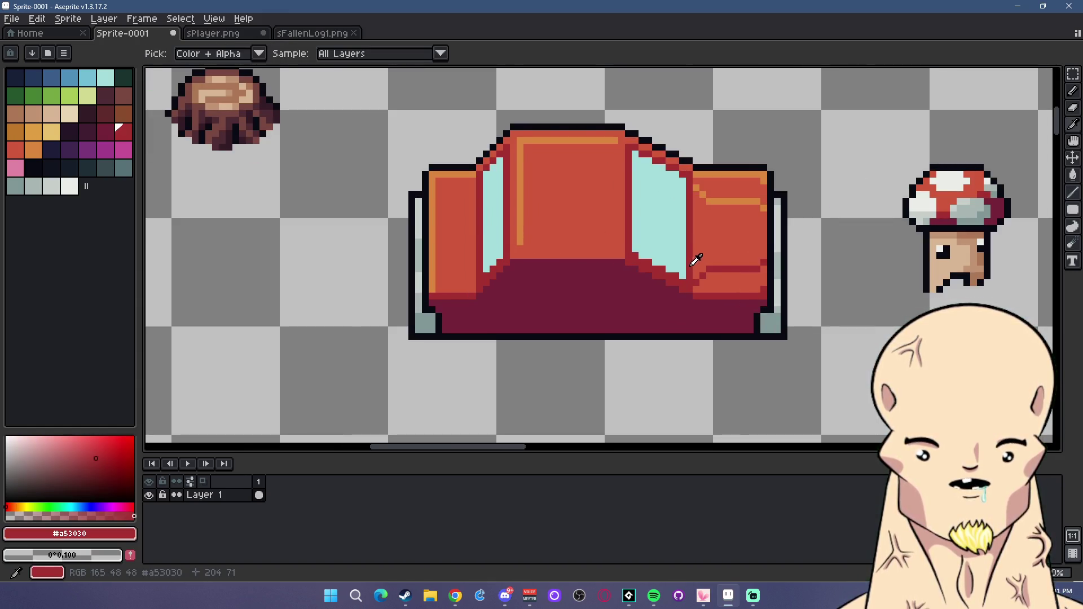
{"action": "mouse_move", "coordinate": [521, 247]}
{"action": "left_mouse_down"}
{"action": "mouse_move", "coordinate": [612, 247]}
{"action": "mouse_move", "coordinate": [612, 144]}
{"action": "left_mouse_up"}
{"action": "scroll", "coordinate": [624, 214], "scroll_direction": "down", "scroll_amount": 1}
{"action": "scroll", "coordinate": [625, 214], "scroll_direction": "down", "scroll_amount": 1}
{"action": "scroll", "coordinate": [624, 214], "scroll_direction": "up", "scroll_amount": 1}
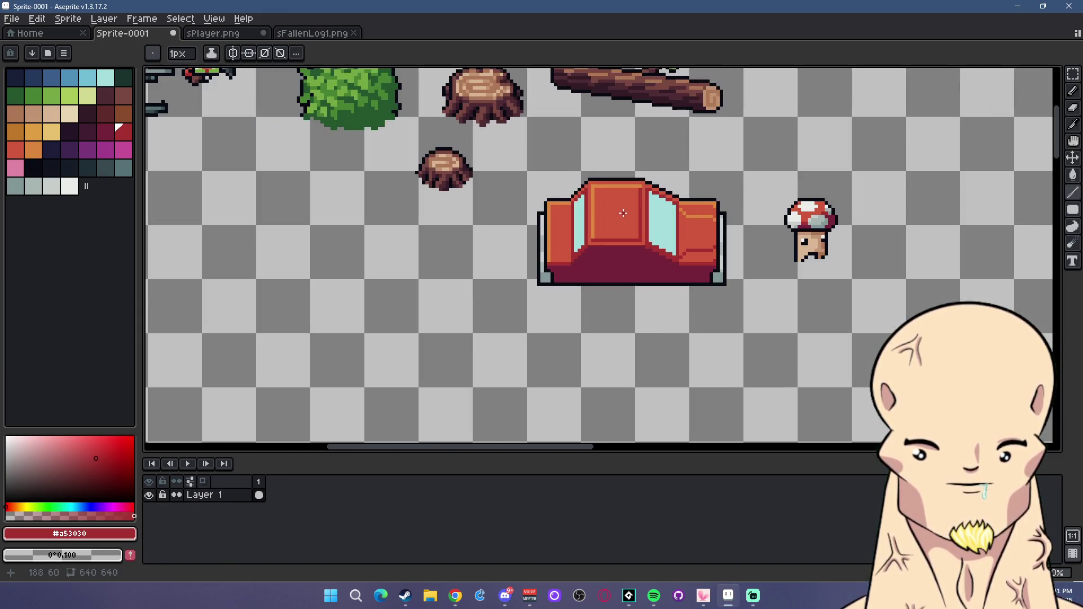
{"action": "scroll", "coordinate": [626, 214], "scroll_direction": "up", "scroll_amount": 1}
{"action": "scroll", "coordinate": [627, 213], "scroll_direction": "up", "scroll_amount": 1}
{"action": "key", "text": "ctrl+z"}
{"action": "key", "text": "ctrl+z"}
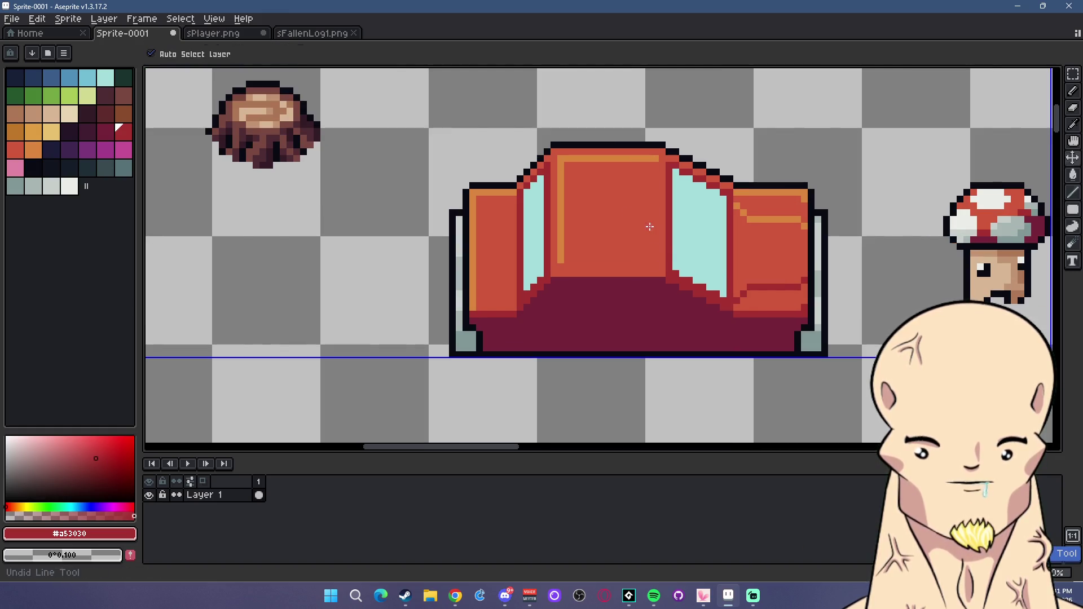
Choose black and place a black detail pixel on the car's lower body.
{"action": "left_click", "coordinate": [559, 264], "text": "alt"}
{"action": "scroll", "coordinate": [559, 264], "scroll_direction": "down", "scroll_amount": 2}
{"action": "scroll", "coordinate": [559, 263], "scroll_direction": "up", "scroll_amount": 1}
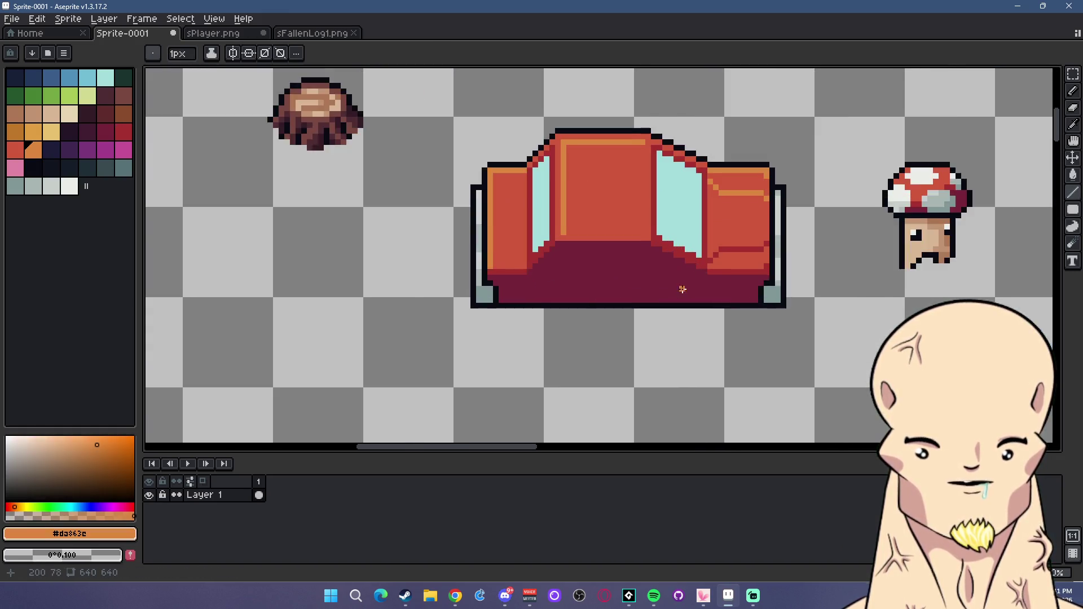
{"action": "scroll", "coordinate": [713, 249], "scroll_direction": "up", "scroll_amount": 1}
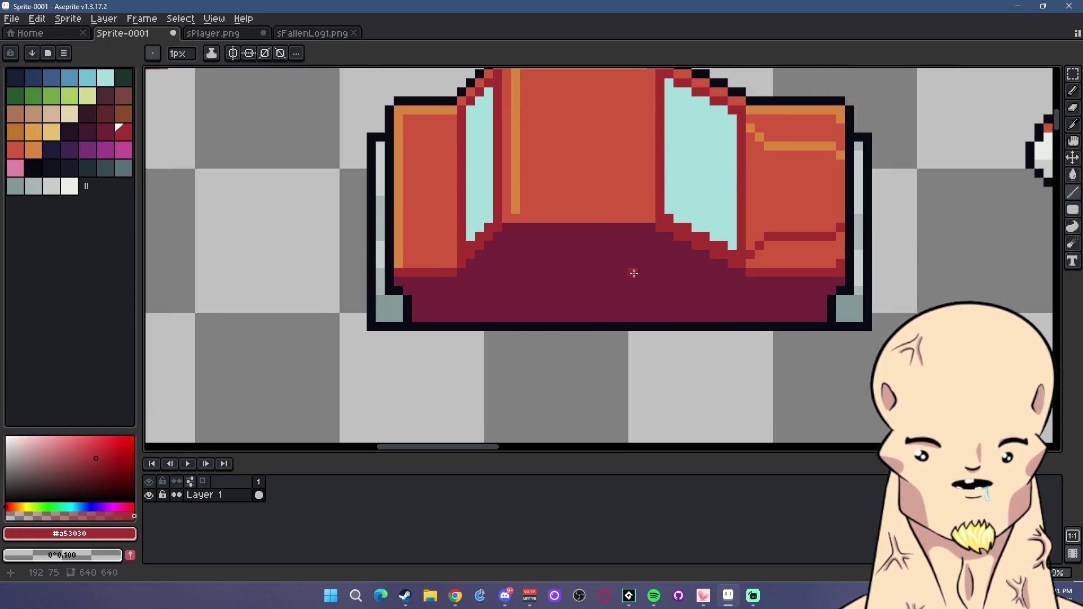
{"action": "scroll", "coordinate": [695, 267], "scroll_direction": "down", "scroll_amount": 2}
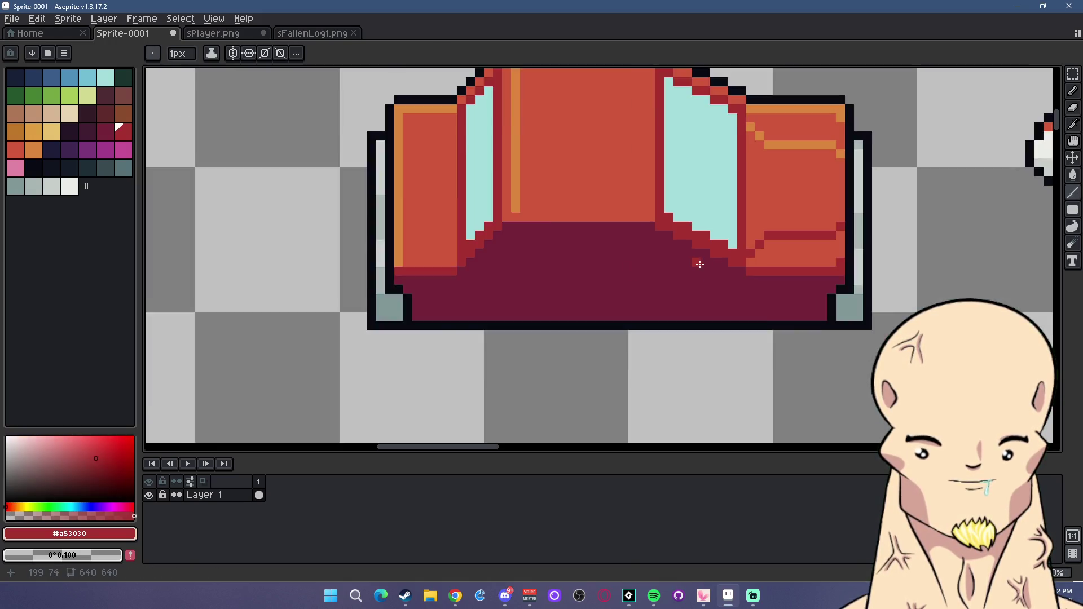
{"action": "left_click", "coordinate": [29, 167]}
{"action": "scroll", "coordinate": [703, 260], "scroll_direction": "up", "scroll_amount": 2}
{"action": "left_click", "coordinate": [700, 263]}
{"action": "scroll", "coordinate": [703, 259], "scroll_direction": "up", "scroll_amount": 1}
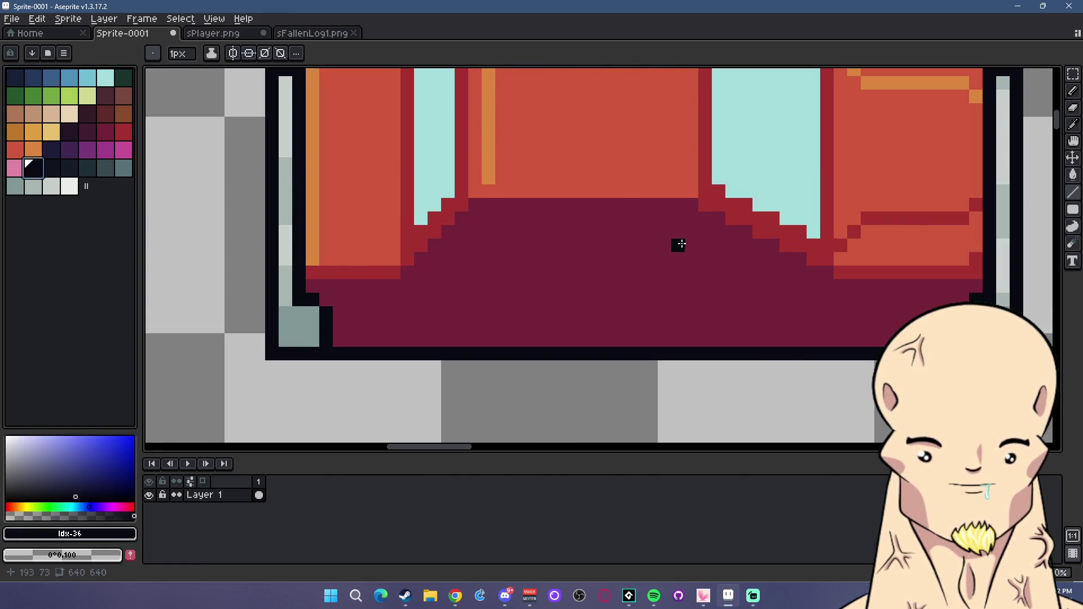
Remove the stray black pixel and draw a cyan line across the lower body, filling the shape cyan.
{"action": "key", "text": "ctrl+z"}
{"action": "left_click", "coordinate": [764, 161], "text": "alt"}
{"action": "left_click", "coordinate": [682, 225]}
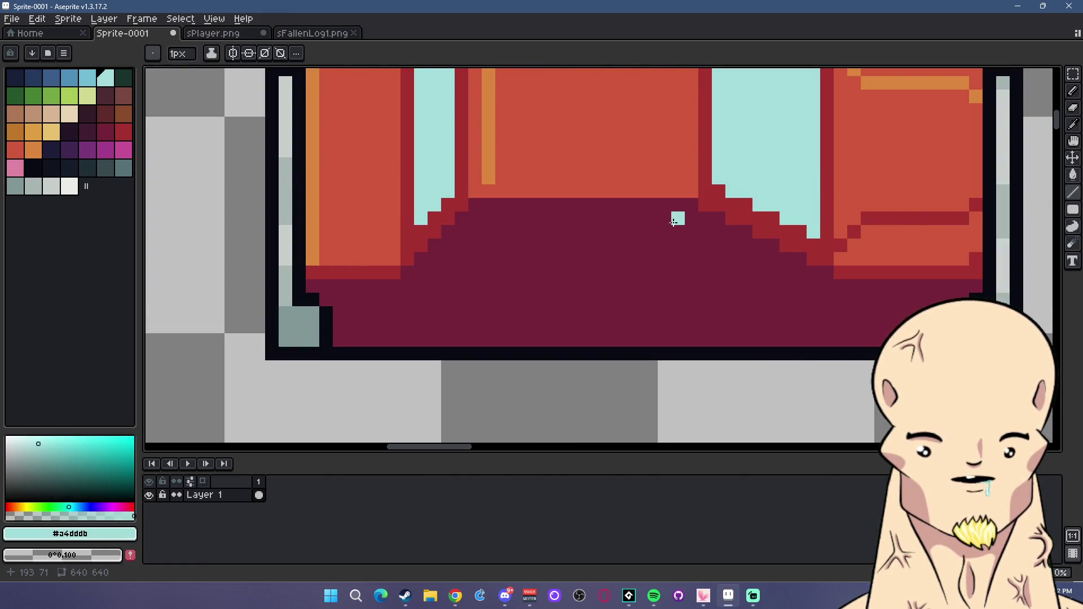
{"action": "key", "text": "ctrl+z"}
{"action": "mouse_move", "coordinate": [679, 219]}
{"action": "left_mouse_down"}
{"action": "mouse_move", "coordinate": [628, 219]}
{"action": "mouse_move", "coordinate": [610, 273]}
{"action": "mouse_move", "coordinate": [759, 265]}
{"action": "mouse_move", "coordinate": [703, 242]}
{"action": "mouse_move", "coordinate": [649, 259]}
{"action": "mouse_move", "coordinate": [635, 233]}
{"action": "mouse_move", "coordinate": [621, 232]}
{"action": "mouse_move", "coordinate": [658, 267]}
{"action": "mouse_move", "coordinate": [574, 287]}
{"action": "left_mouse_up"}
{"action": "left_click", "coordinate": [624, 251], "text": "alt"}
Paint over the maroon block and pixels so the left lower window is solid cyan.
{"action": "left_click", "coordinate": [663, 245]}
{"action": "left_click", "coordinate": [651, 248], "text": "alt"}
{"action": "scroll", "coordinate": [637, 259], "scroll_direction": "down", "scroll_amount": 2}
{"action": "scroll", "coordinate": [685, 279], "scroll_direction": "down", "scroll_amount": 1}
{"action": "scroll", "coordinate": [658, 270], "scroll_direction": "up", "scroll_amount": 3}
{"action": "left_click", "coordinate": [588, 279]}
{"action": "left_click_drag", "start_coordinate": [612, 251], "coordinate": [652, 257]}
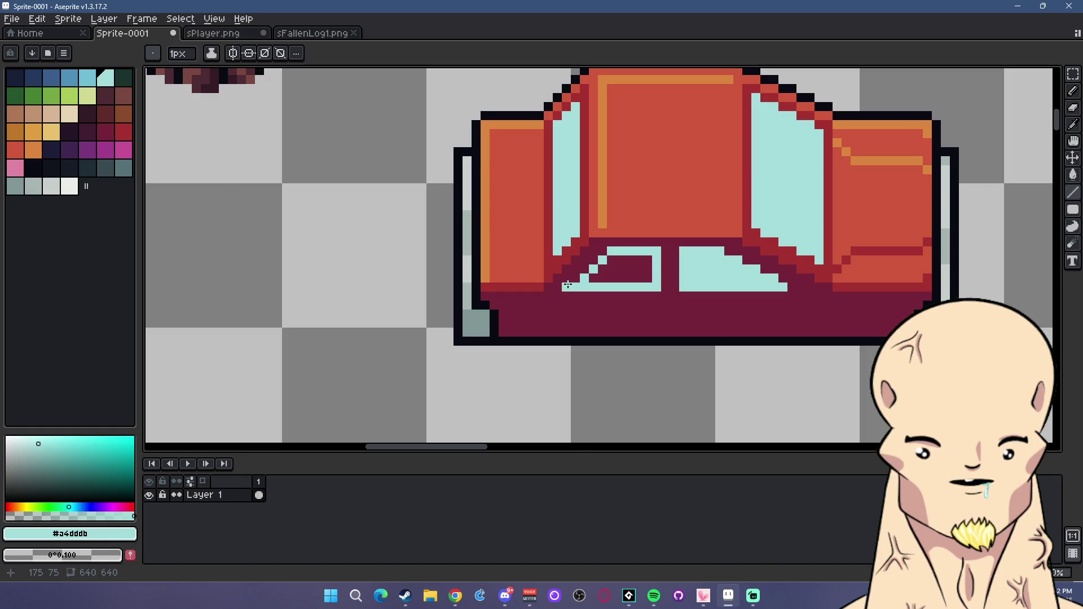
{"action": "mouse_move", "coordinate": [601, 255]}
{"action": "left_mouse_down"}
{"action": "mouse_move", "coordinate": [643, 282]}
{"action": "mouse_move", "coordinate": [651, 261]}
{"action": "left_mouse_up"}
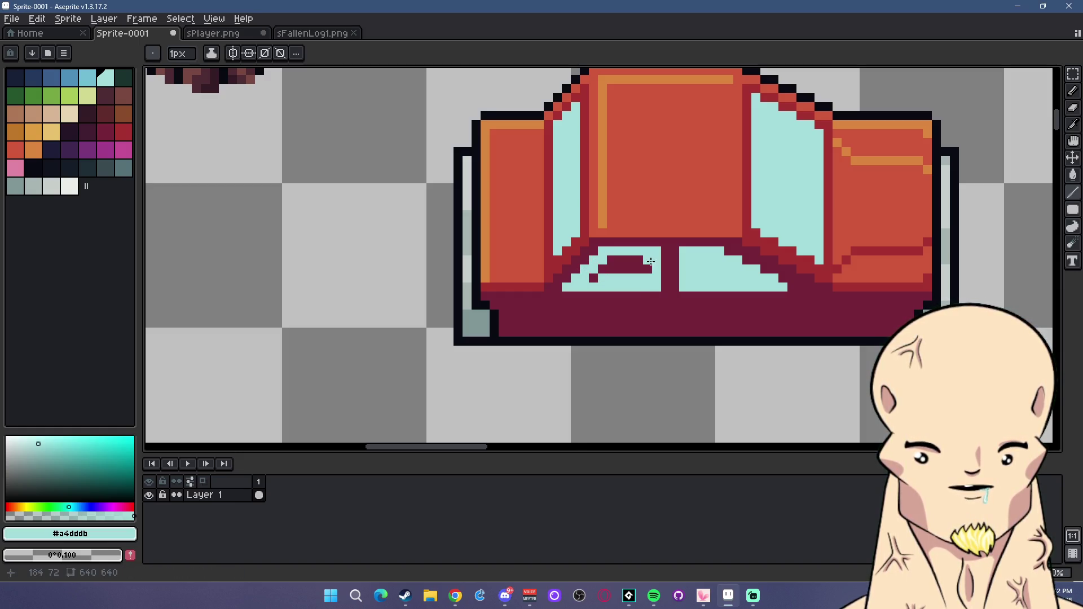
{"action": "left_click", "coordinate": [611, 259]}
{"action": "left_click", "coordinate": [602, 268]}
{"action": "left_click", "coordinate": [594, 277]}
{"action": "left_click", "coordinate": [638, 259]}
Widen the left pane in pale cyan and draw a maroon divider down between the panes.
{"action": "scroll", "coordinate": [671, 271], "scroll_direction": "down", "scroll_amount": 2}
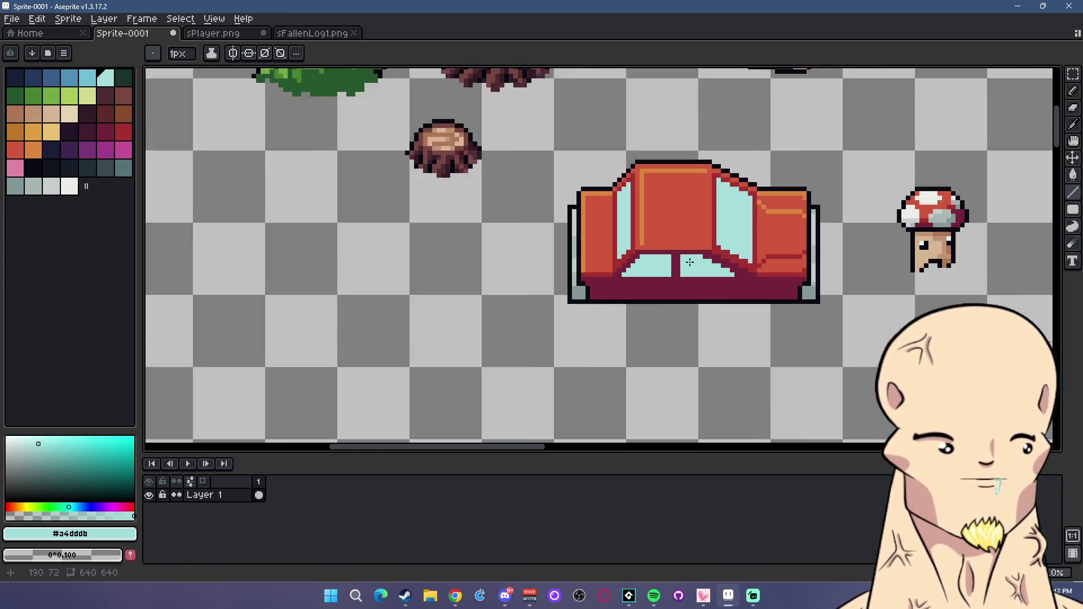
{"action": "scroll", "coordinate": [726, 256], "scroll_direction": "down", "scroll_amount": 2}
{"action": "scroll", "coordinate": [705, 260], "scroll_direction": "up", "scroll_amount": 2}
{"action": "scroll", "coordinate": [696, 265], "scroll_direction": "up", "scroll_amount": 2}
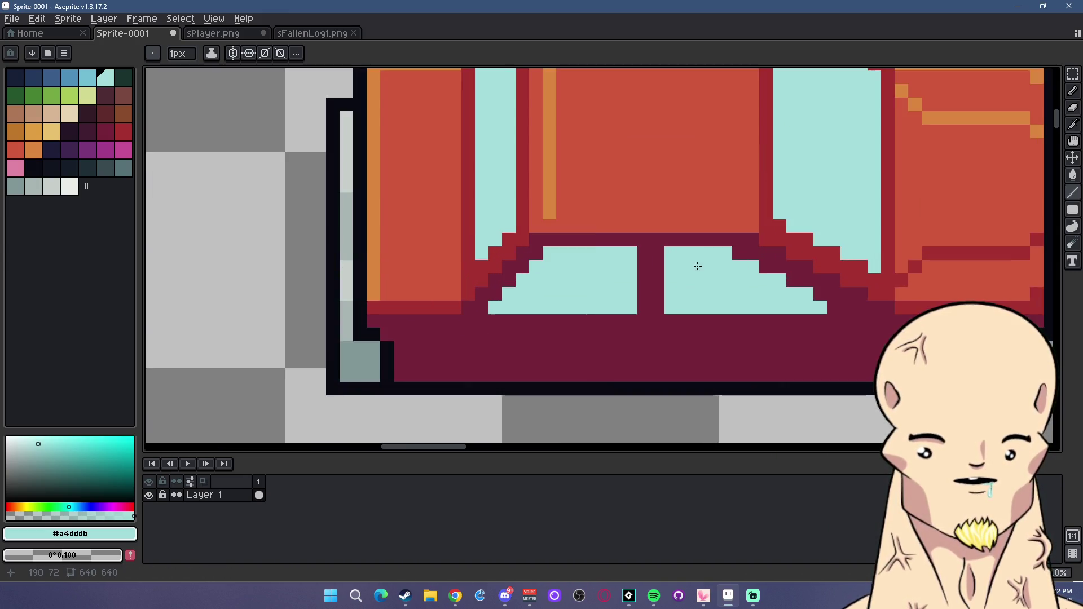
{"action": "left_click", "coordinate": [655, 251], "text": "alt"}
{"action": "left_click", "coordinate": [671, 306]}
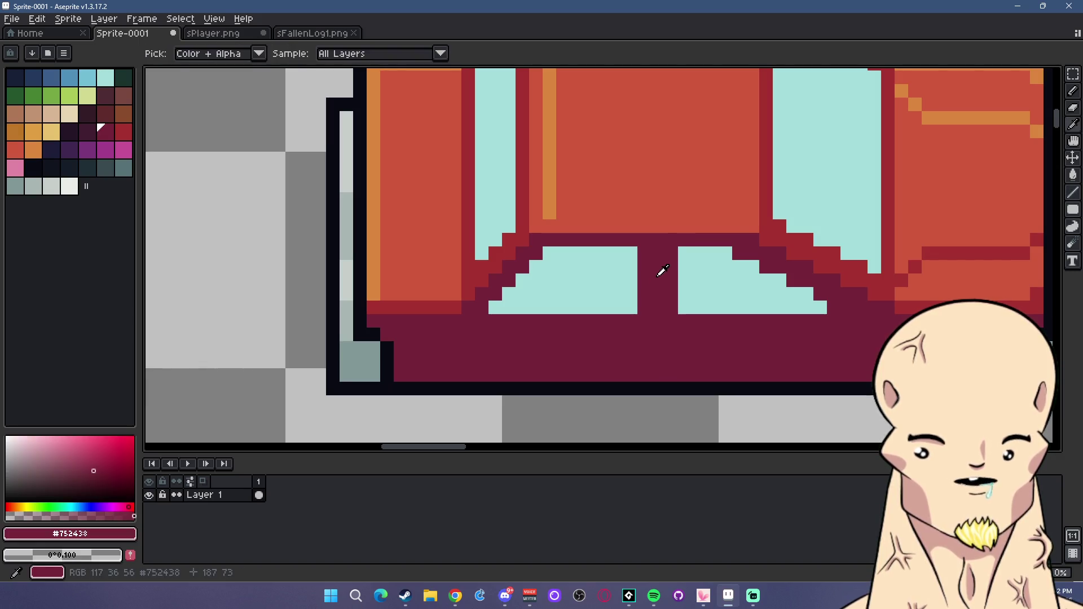
{"action": "left_click", "coordinate": [629, 268], "text": "alt"}
{"action": "left_click_drag", "start_coordinate": [644, 253], "coordinate": [644, 309]}
{"action": "left_click", "coordinate": [576, 237], "text": "alt"}
{"action": "left_click_drag", "start_coordinate": [563, 253], "coordinate": [563, 308]}
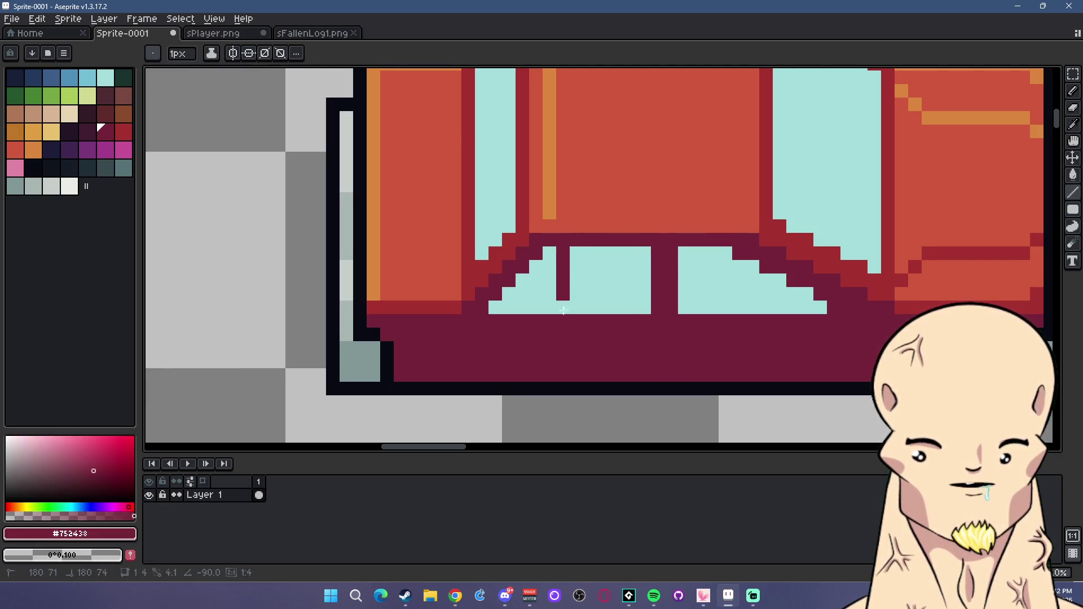
Select a blue palette swatch for shading the windows.
{"action": "scroll", "coordinate": [671, 330], "scroll_direction": "down", "scroll_amount": 4}
{"action": "scroll", "coordinate": [671, 333], "scroll_direction": "up", "scroll_amount": 3}
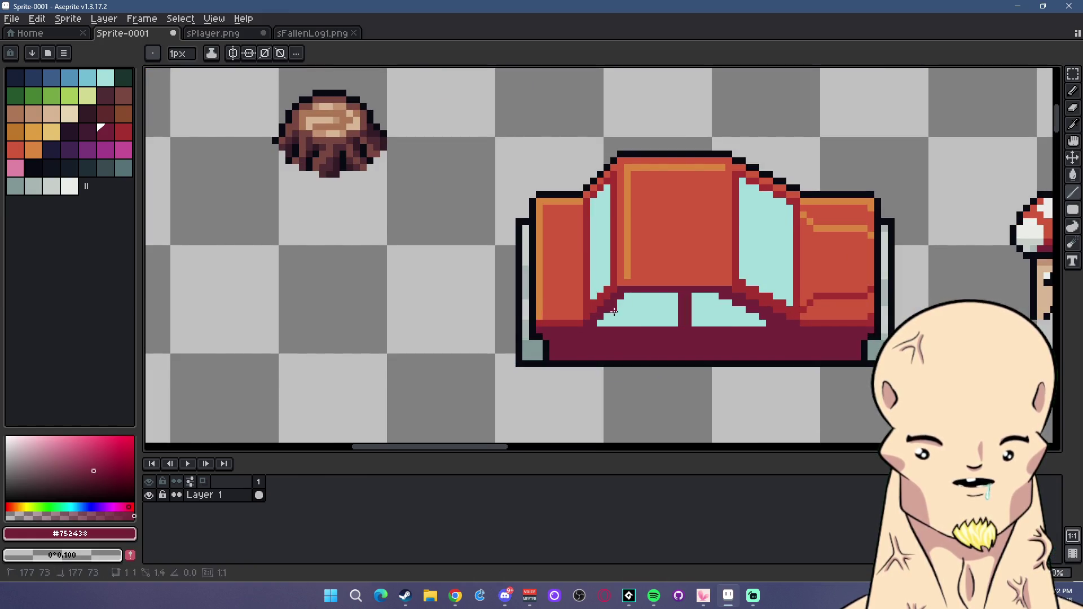
{"action": "scroll", "coordinate": [624, 321], "scroll_direction": "down", "scroll_amount": 1}
{"action": "scroll", "coordinate": [714, 338], "scroll_direction": "down", "scroll_amount": 1}
{"action": "scroll", "coordinate": [716, 337], "scroll_direction": "down", "scroll_amount": 1}
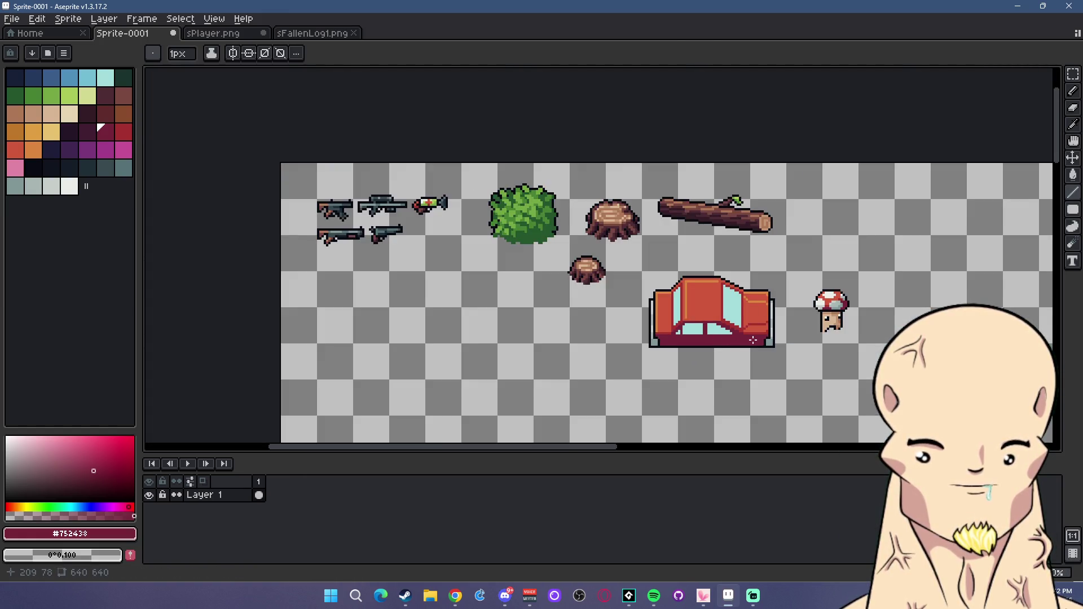
{"action": "scroll", "coordinate": [753, 340], "scroll_direction": "up", "scroll_amount": 2}
{"action": "scroll", "coordinate": [716, 336], "scroll_direction": "up", "scroll_amount": 2}
{"action": "left_click", "coordinate": [69, 78]}
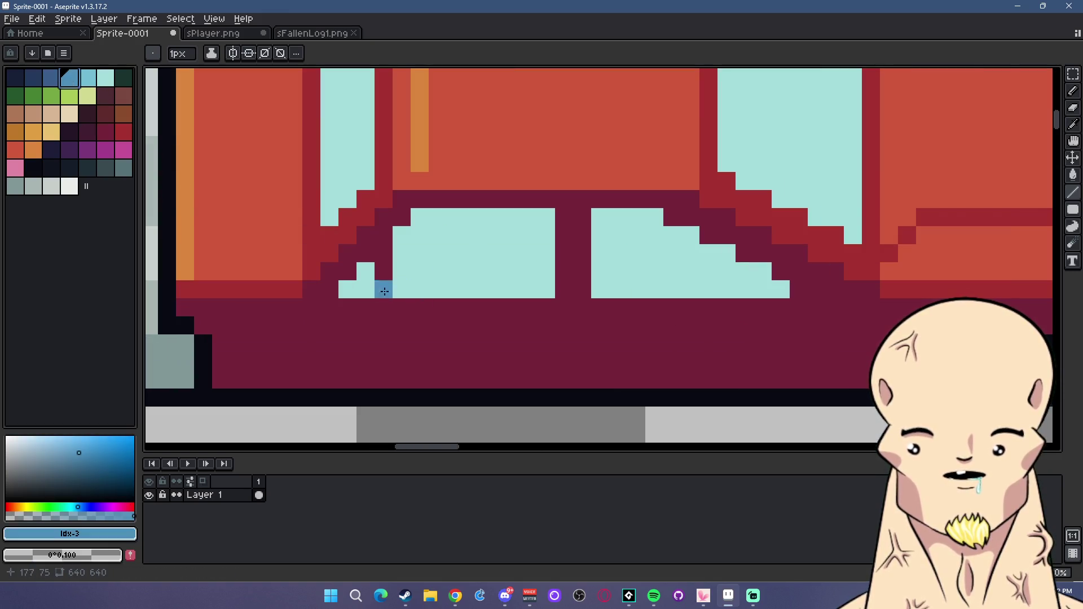
Shade the lower window's bottom row in a lighter blue.
{"action": "left_click", "coordinate": [87, 77]}
{"action": "left_click_drag", "start_coordinate": [347, 289], "coordinate": [789, 289]}
{"action": "scroll", "coordinate": [825, 224], "scroll_direction": "down", "scroll_amount": 2}
{"action": "scroll", "coordinate": [825, 224], "scroll_direction": "down", "scroll_amount": 1}
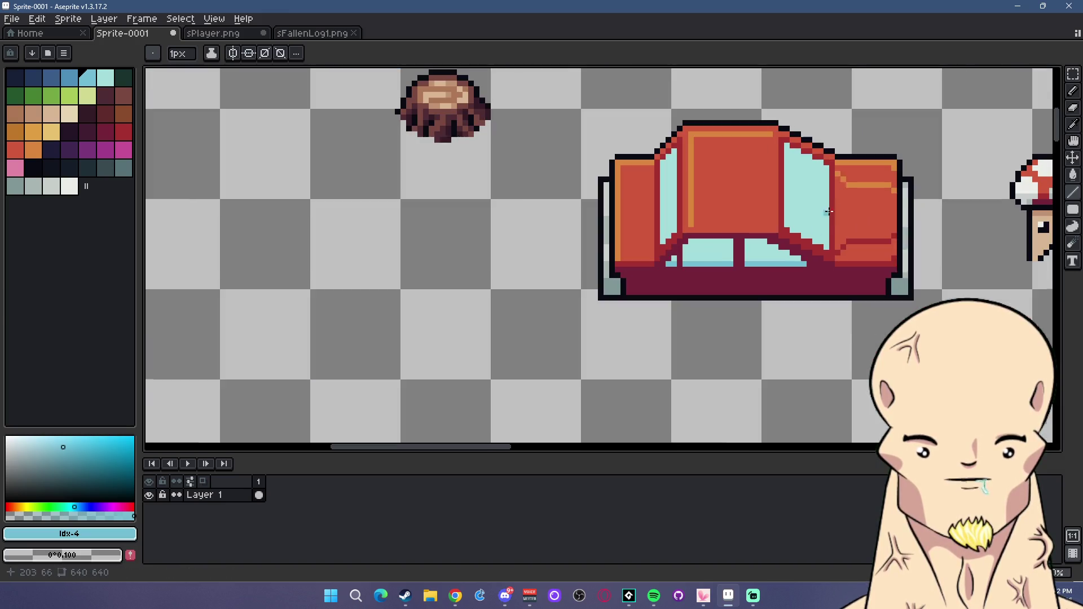
{"action": "scroll", "coordinate": [800, 159], "scroll_direction": "up", "scroll_amount": 3}
{"action": "mouse_move", "coordinate": [812, 167]}
{"action": "left_mouse_down"}
{"action": "mouse_move", "coordinate": [784, 166]}
{"action": "mouse_move", "coordinate": [791, 341]}
{"action": "left_mouse_up"}
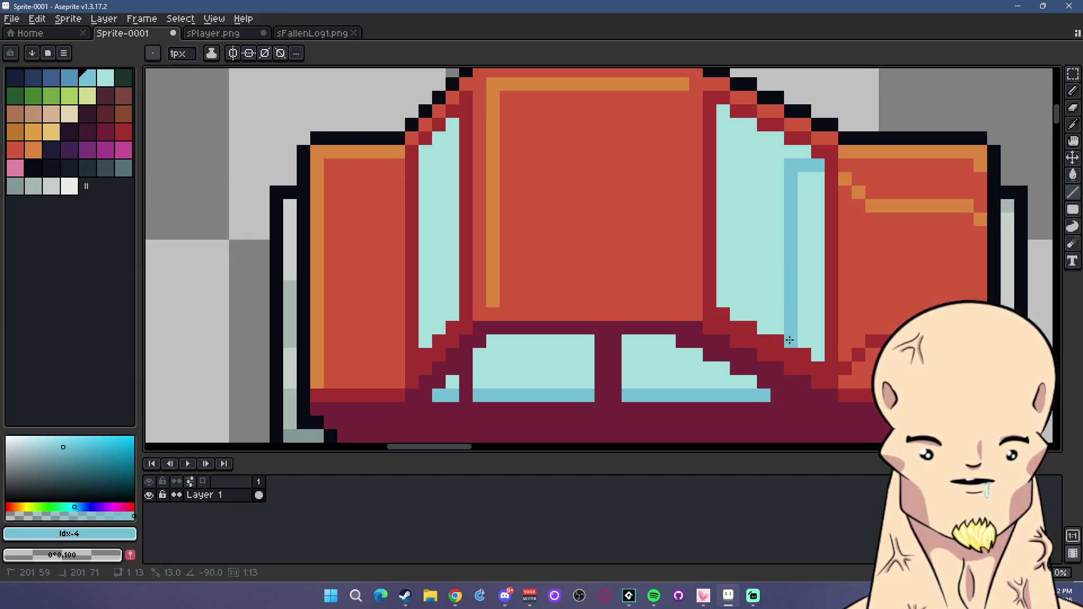
Draw two vertical blue shading lines down the side window and extend the shading.
{"action": "key", "text": "g"}
{"action": "scroll", "coordinate": [727, 266], "scroll_direction": "down", "scroll_amount": 3}
{"action": "scroll", "coordinate": [727, 266], "scroll_direction": "up", "scroll_amount": 2}
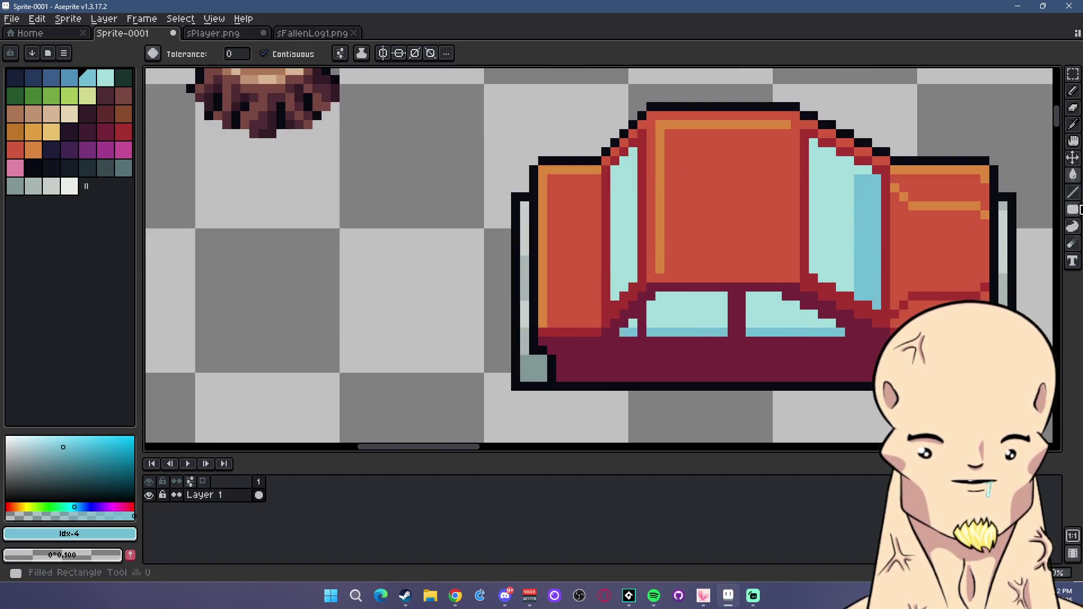
{"action": "key", "text": "l"}
{"action": "left_click_drag", "start_coordinate": [615, 171], "coordinate": [615, 296]}
{"action": "left_click_drag", "start_coordinate": [624, 168], "coordinate": [624, 285]}
{"action": "scroll", "coordinate": [688, 288], "scroll_direction": "down", "scroll_amount": 3}
{"action": "scroll", "coordinate": [734, 291], "scroll_direction": "up", "scroll_amount": 1}
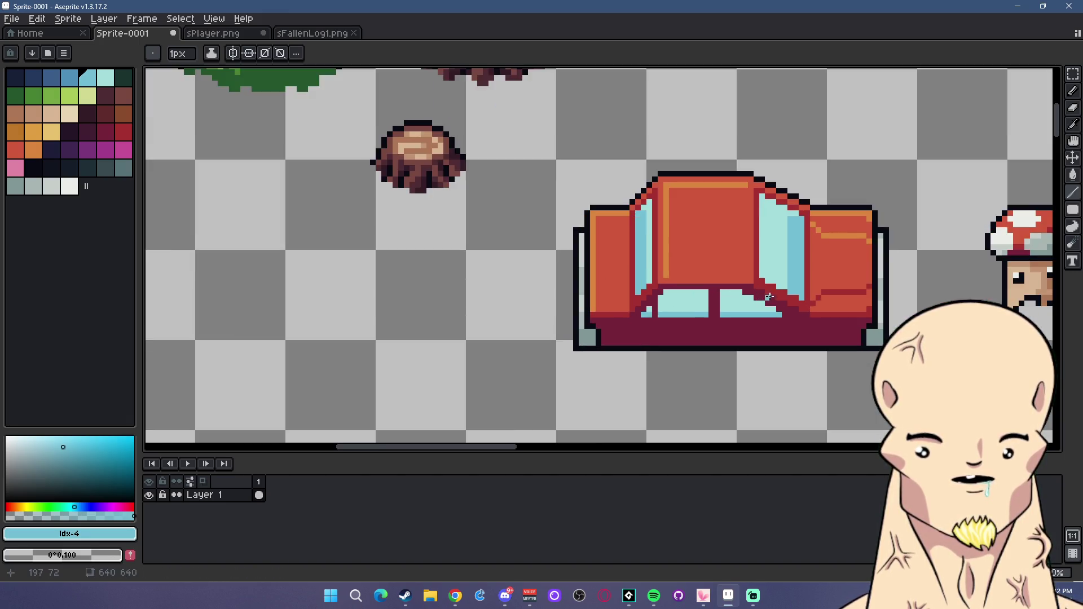
{"action": "scroll", "coordinate": [785, 285], "scroll_direction": "up", "scroll_amount": 1}
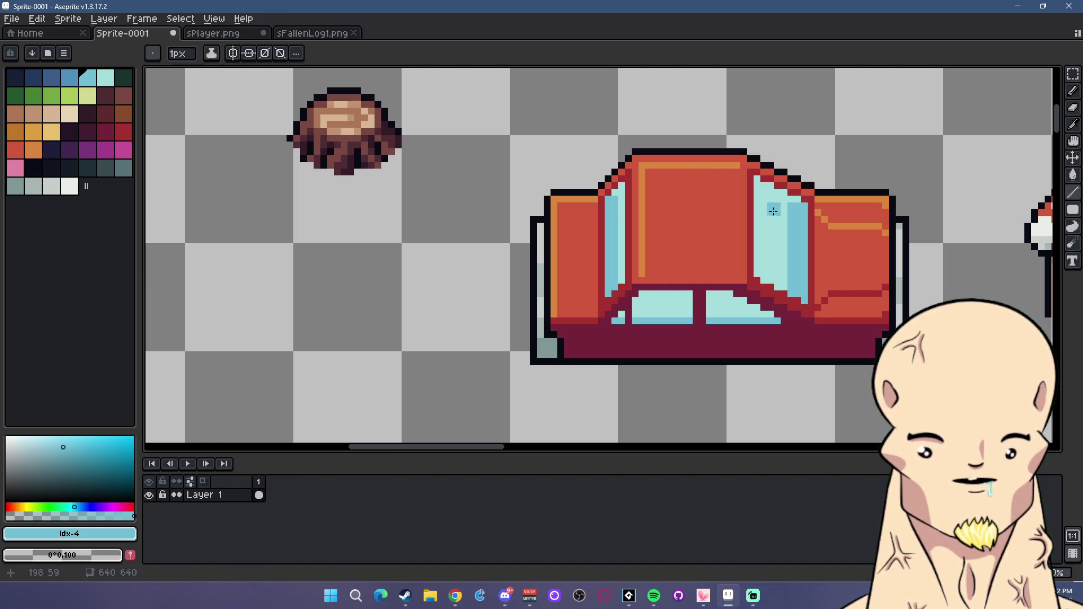
{"action": "left_click_drag", "start_coordinate": [773, 231], "coordinate": [782, 239]}
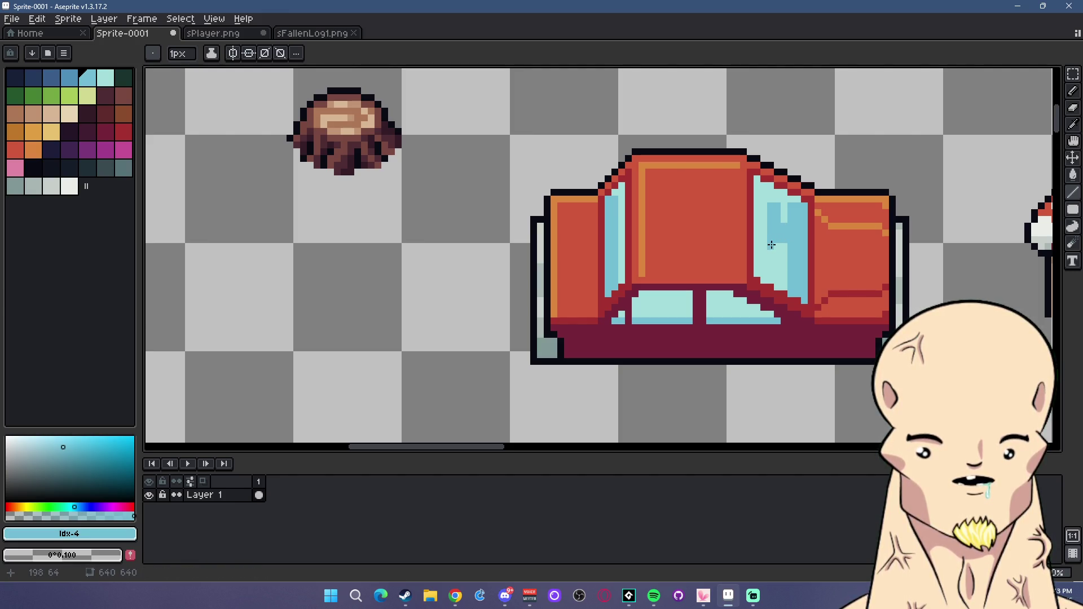
Undo the last line and shade the edges of the right and left side windows blue.
{"action": "scroll", "coordinate": [791, 274], "scroll_direction": "down", "scroll_amount": 4}
{"action": "scroll", "coordinate": [788, 272], "scroll_direction": "up", "scroll_amount": 1}
{"action": "scroll", "coordinate": [786, 271], "scroll_direction": "up", "scroll_amount": 1}
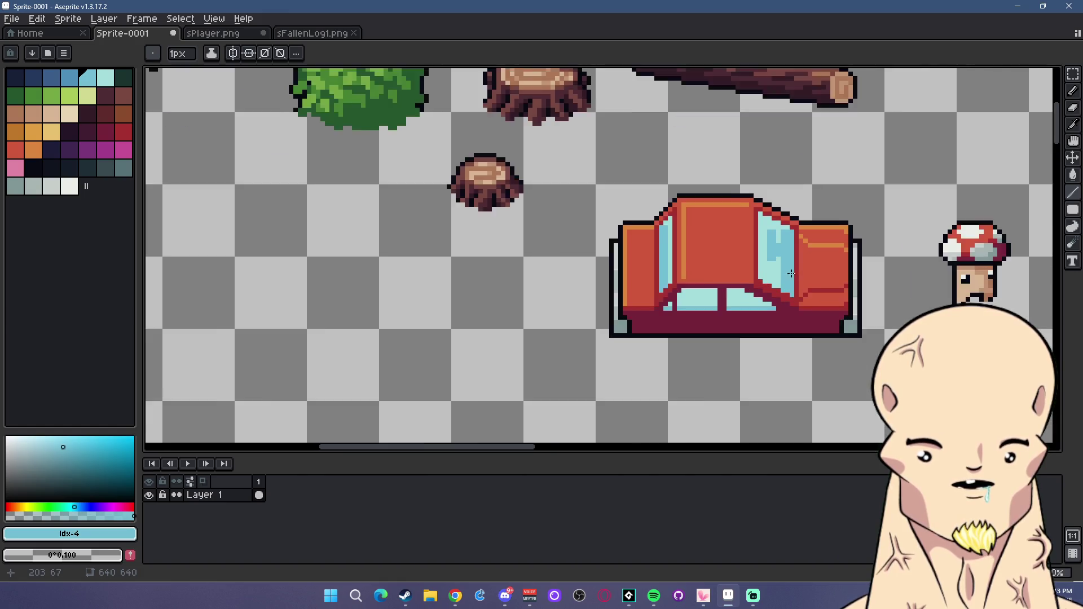
{"action": "scroll", "coordinate": [784, 270], "scroll_direction": "up", "scroll_amount": 2}
{"action": "scroll", "coordinate": [784, 269], "scroll_direction": "down", "scroll_amount": 4}
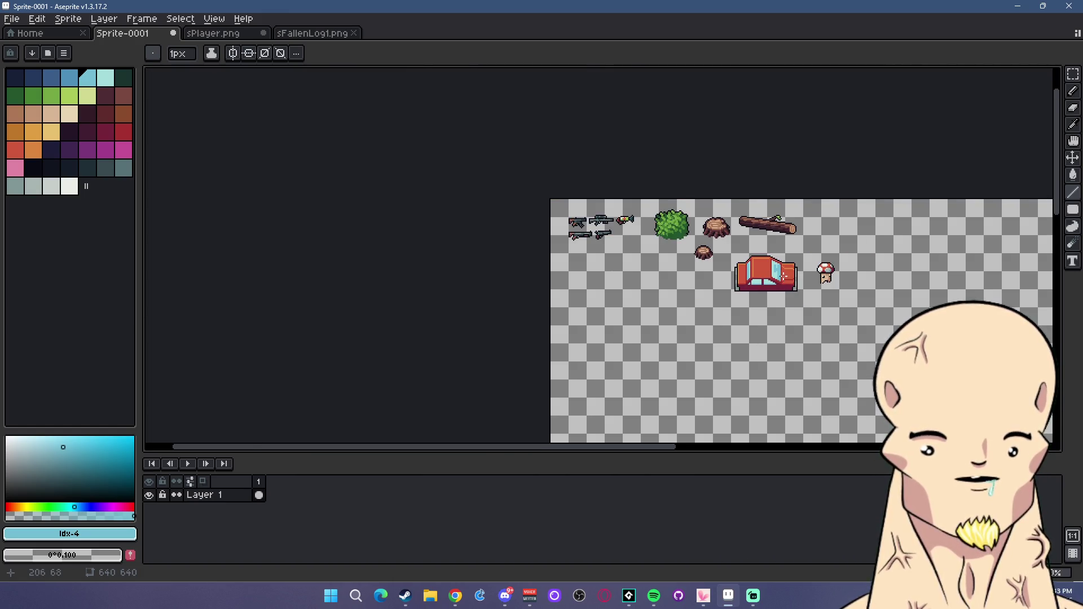
{"action": "scroll", "coordinate": [784, 277], "scroll_direction": "up", "scroll_amount": 4}
{"action": "key", "text": "ctrl+z"}
{"action": "key", "text": "ctrl+z"}
{"action": "key", "text": "ctrl+z"}
{"action": "key", "text": "ctrl+z"}
{"action": "key", "text": "ctrl+z"}
{"action": "key", "text": "ctrl+z"}
{"action": "mouse_move", "coordinate": [778, 212]}
{"action": "left_mouse_down"}
{"action": "mouse_move", "coordinate": [777, 310]}
{"action": "mouse_move", "coordinate": [773, 204]}
{"action": "left_mouse_up"}
{"action": "mouse_move", "coordinate": [589, 206]}
{"action": "left_mouse_down"}
{"action": "mouse_move", "coordinate": [589, 305]}
{"action": "mouse_move", "coordinate": [590, 199]}
{"action": "left_mouse_up"}
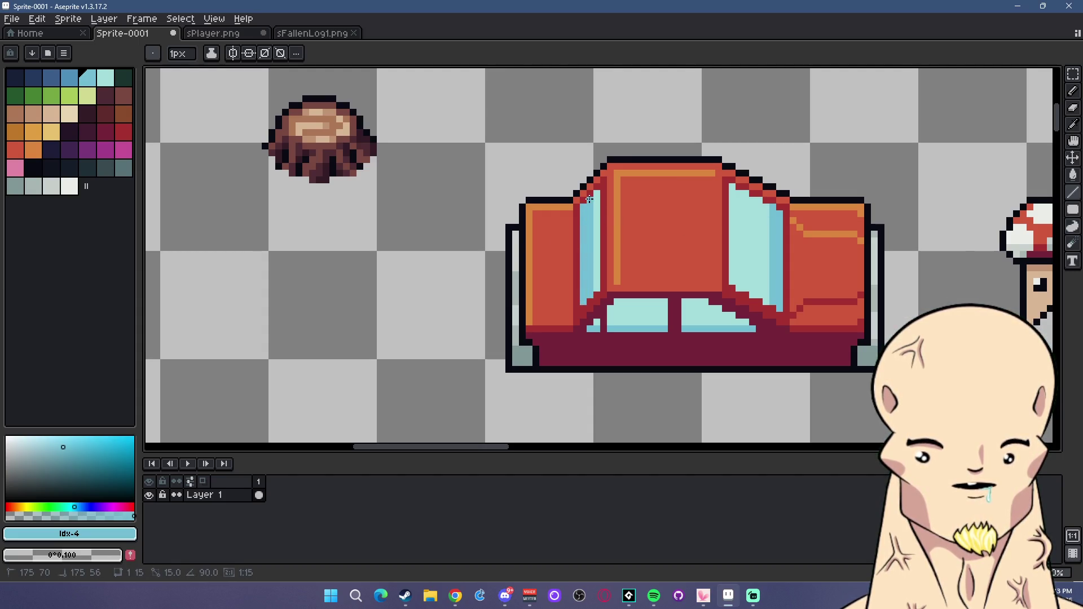
{"action": "scroll", "coordinate": [663, 269], "scroll_direction": "down", "scroll_amount": 2}
{"action": "scroll", "coordinate": [677, 307], "scroll_direction": "up", "scroll_amount": 1}
{"action": "scroll", "coordinate": [677, 310], "scroll_direction": "up", "scroll_amount": 1}
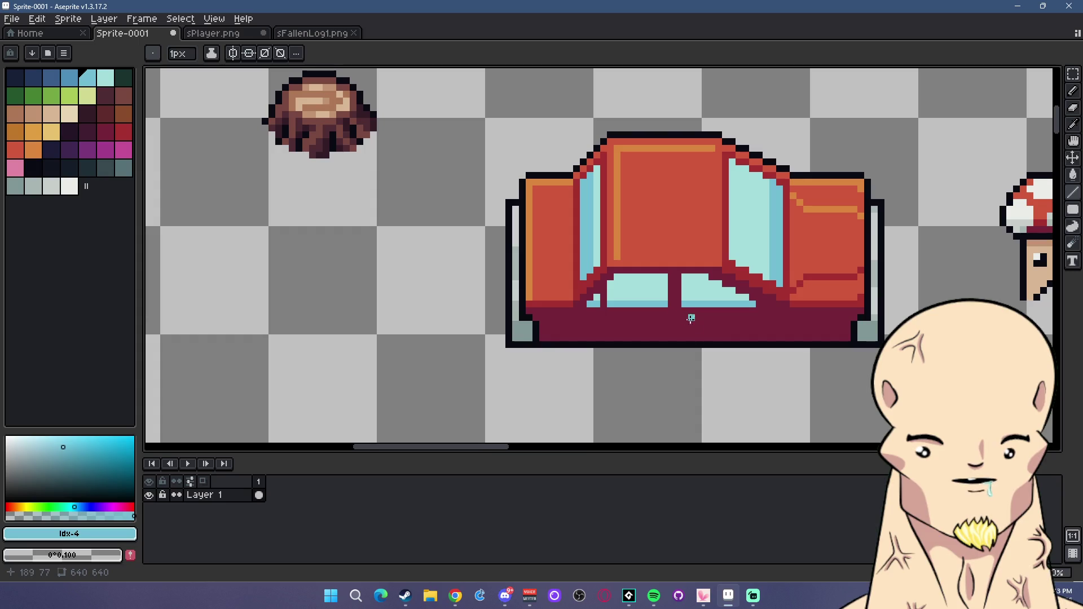
{"action": "scroll", "coordinate": [678, 316], "scroll_direction": "up", "scroll_amount": 1}
{"action": "scroll", "coordinate": [677, 316], "scroll_direction": "up", "scroll_amount": 1}
Draw a white diagonal glare line on the right window and fill the glare area white.
{"action": "left_click", "coordinate": [69, 186]}
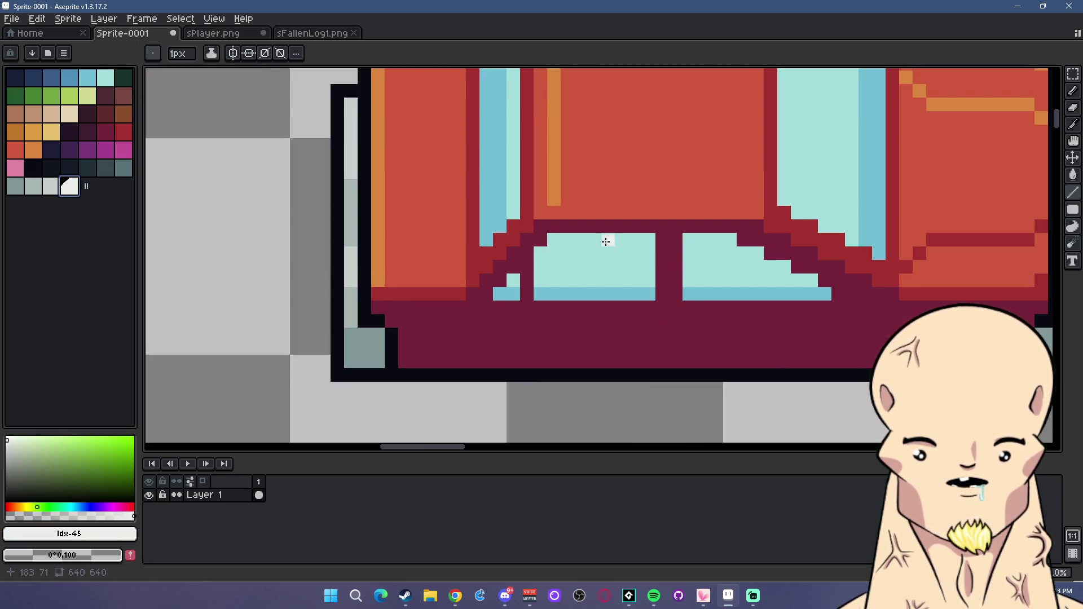
{"action": "scroll", "coordinate": [698, 148], "scroll_direction": "down", "scroll_amount": 2}
{"action": "scroll", "coordinate": [626, 180], "scroll_direction": "up", "scroll_amount": 1}
{"action": "mouse_move", "coordinate": [635, 171]}
{"action": "left_mouse_down"}
{"action": "mouse_move", "coordinate": [590, 216]}
{"action": "mouse_move", "coordinate": [590, 252]}
{"action": "mouse_move", "coordinate": [629, 260]}
{"action": "mouse_move", "coordinate": [617, 272]}
{"action": "left_mouse_up"}
{"action": "key", "text": "g"}
{"action": "left_click", "coordinate": [613, 209]}
{"action": "scroll", "coordinate": [612, 209], "scroll_direction": "down", "scroll_amount": 4}
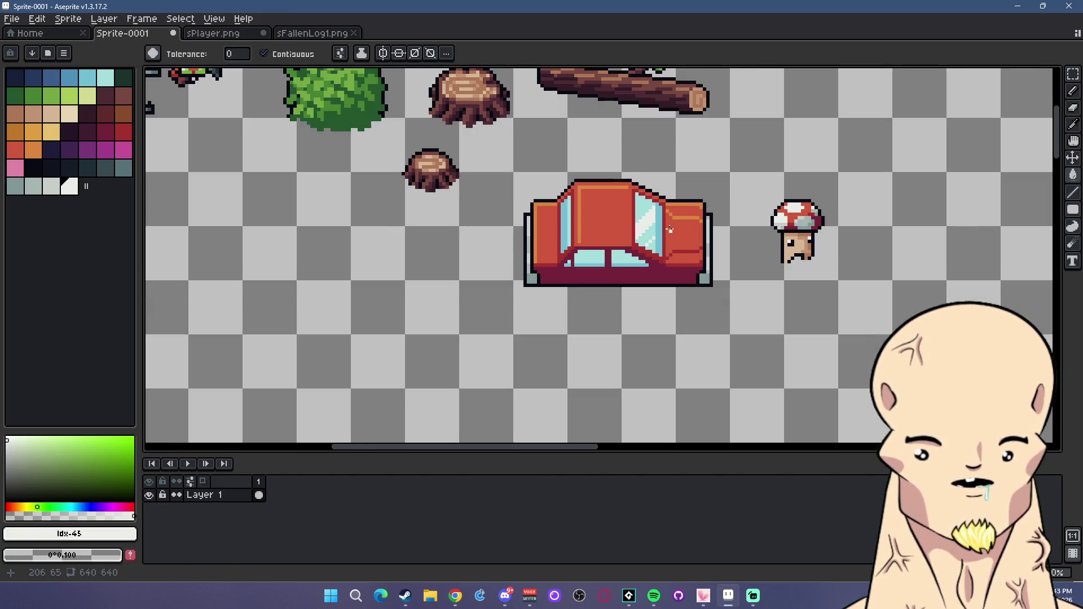
{"action": "scroll", "coordinate": [645, 205], "scroll_direction": "up", "scroll_amount": 6}
{"action": "key", "text": "l"}
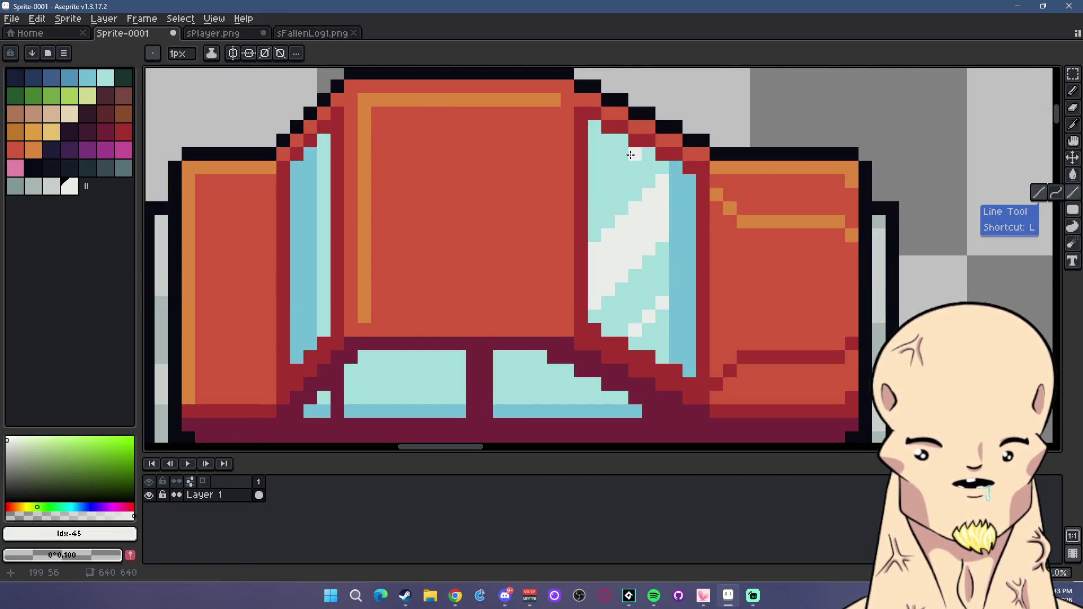
{"action": "scroll", "coordinate": [665, 214], "scroll_direction": "down", "scroll_amount": 1}
{"action": "scroll", "coordinate": [640, 254], "scroll_direction": "down", "scroll_amount": 3}
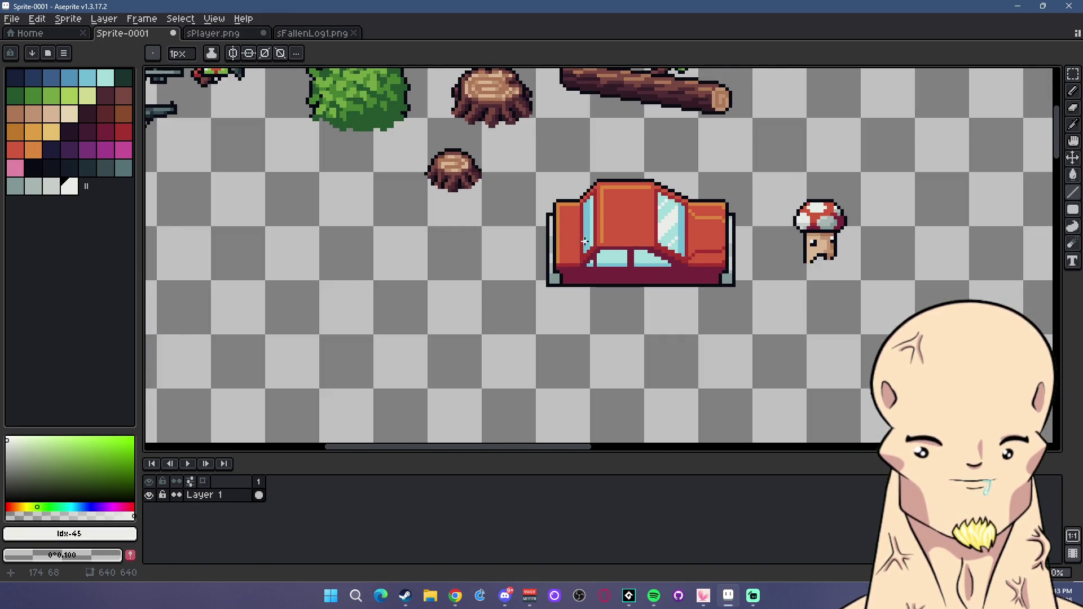
{"action": "scroll", "coordinate": [584, 242], "scroll_direction": "up", "scroll_amount": 3}
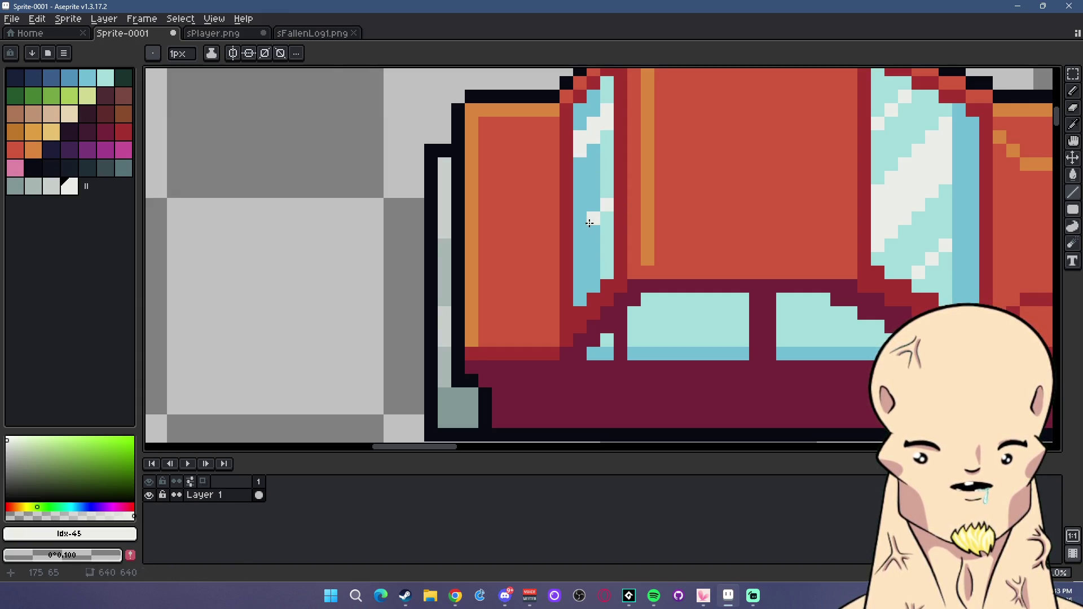
Fill the bottom strips of both lower window panes with a darker palette blue.
{"action": "scroll", "coordinate": [672, 285], "scroll_direction": "down", "scroll_amount": 3}
{"action": "scroll", "coordinate": [684, 302], "scroll_direction": "down", "scroll_amount": 3}
{"action": "scroll", "coordinate": [685, 294], "scroll_direction": "up", "scroll_amount": 1}
{"action": "scroll", "coordinate": [687, 286], "scroll_direction": "up", "scroll_amount": 5}
{"action": "scroll", "coordinate": [714, 199], "scroll_direction": "up", "scroll_amount": 1}
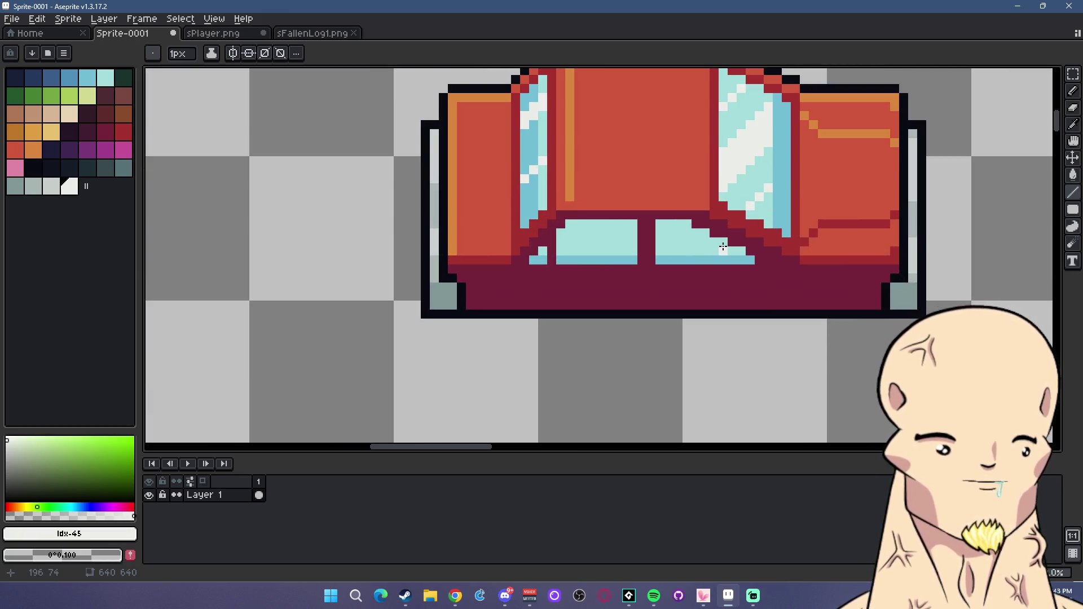
{"action": "scroll", "coordinate": [739, 240], "scroll_direction": "up", "scroll_amount": 1}
{"action": "scroll", "coordinate": [745, 162], "scroll_direction": "down", "scroll_amount": 1}
{"action": "left_click_drag", "start_coordinate": [745, 162], "coordinate": [648, 244]}
{"action": "scroll", "coordinate": [648, 245], "scroll_direction": "up", "scroll_amount": 1}
{"action": "left_click", "coordinate": [689, 245], "text": "alt"}
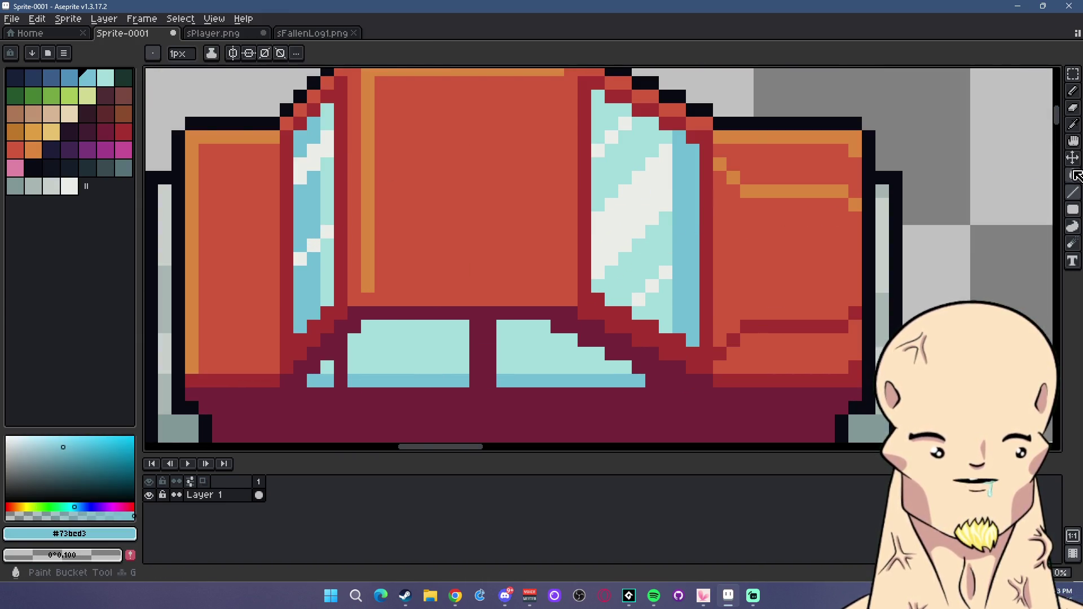
{"action": "key", "text": "g"}
{"action": "left_click", "coordinate": [69, 77]}
{"action": "left_click", "coordinate": [532, 380]}
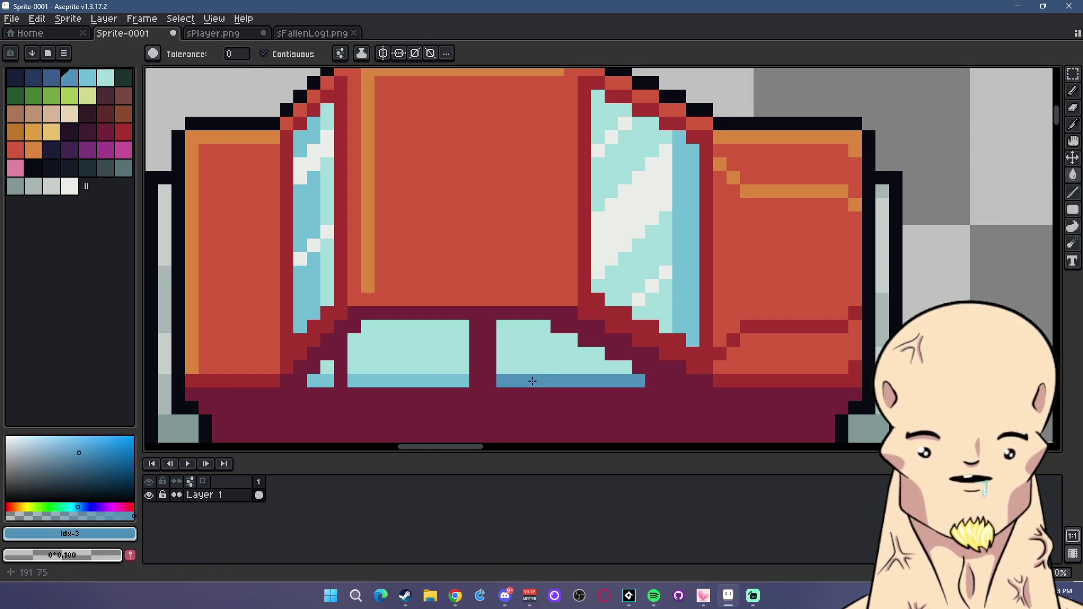
{"action": "left_click", "coordinate": [435, 381]}
Fill both lower window panes and the small pane with the lighter cyan-blue #73bcd3.
{"action": "left_click", "coordinate": [686, 254], "text": "alt"}
{"action": "left_click", "coordinate": [565, 347]}
{"action": "left_click", "coordinate": [407, 347]}
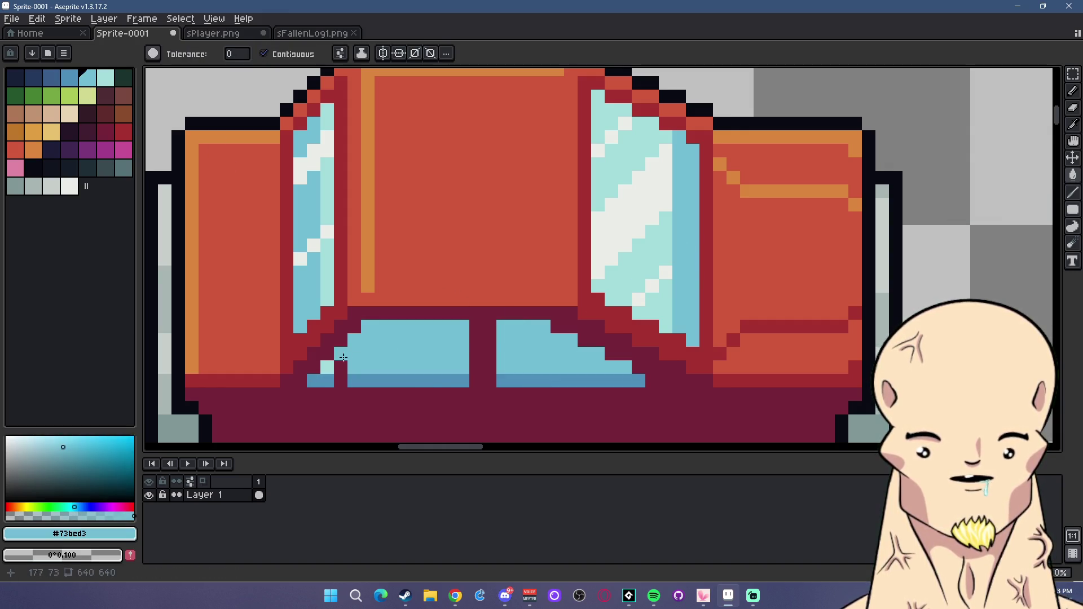
{"action": "left_click", "coordinate": [327, 367]}
{"action": "scroll", "coordinate": [566, 347], "scroll_direction": "down", "scroll_amount": 1}
{"action": "scroll", "coordinate": [566, 347], "scroll_direction": "down", "scroll_amount": 1}
{"action": "scroll", "coordinate": [566, 346], "scroll_direction": "down", "scroll_amount": 1}
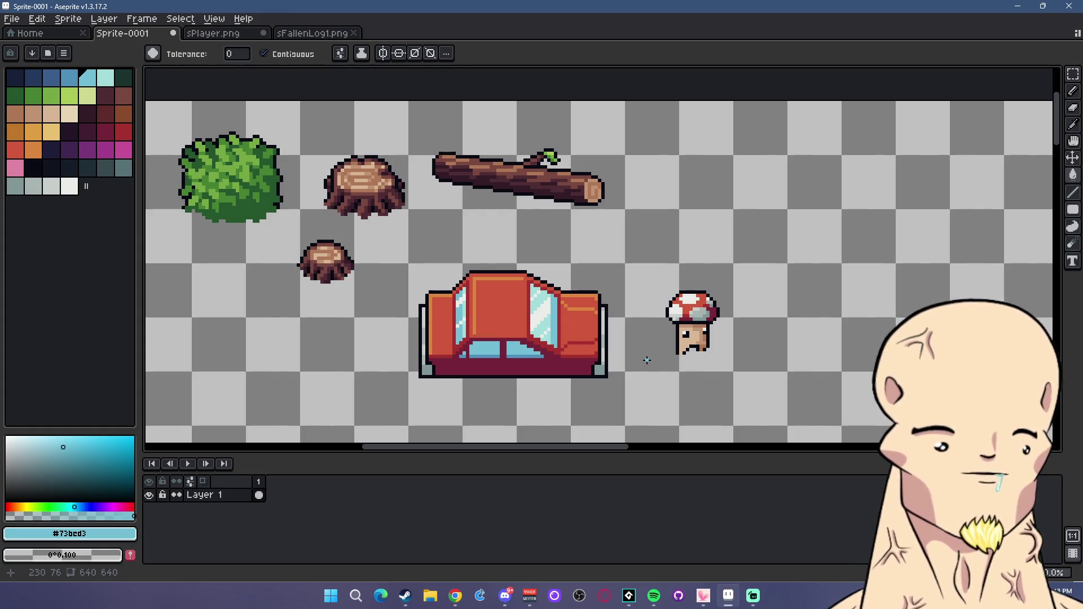
{"action": "scroll", "coordinate": [592, 249], "scroll_direction": "left", "scroll_amount": 3}
{"action": "scroll", "coordinate": [592, 249], "scroll_direction": "down", "scroll_amount": 1}
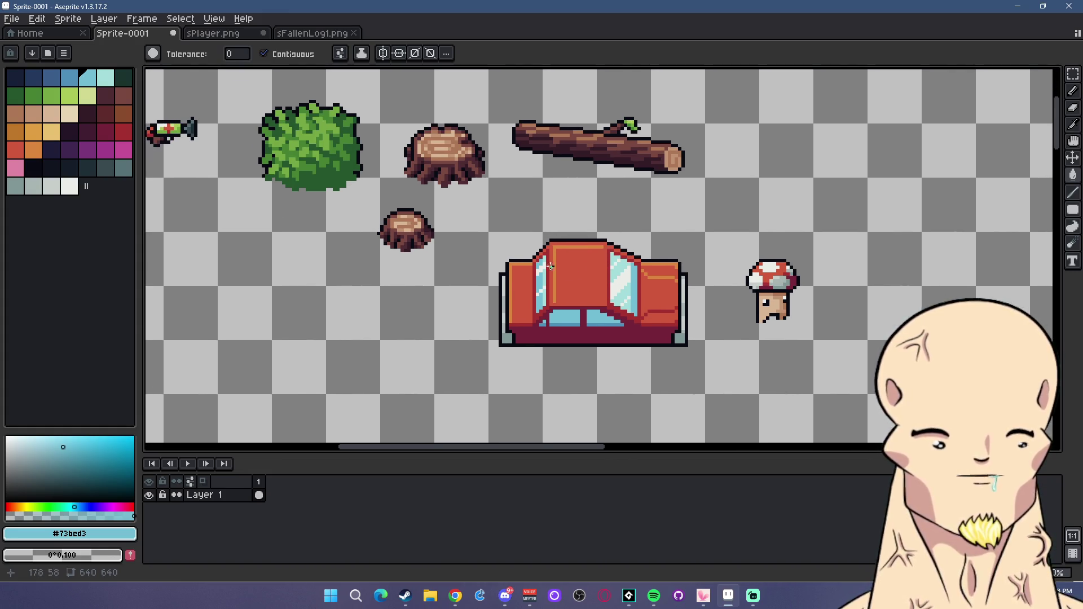
{"action": "scroll", "coordinate": [553, 268], "scroll_direction": "up", "scroll_amount": 1}
{"action": "scroll", "coordinate": [564, 270], "scroll_direction": "up", "scroll_amount": 1}
{"action": "scroll", "coordinate": [581, 277], "scroll_direction": "up", "scroll_amount": 2}
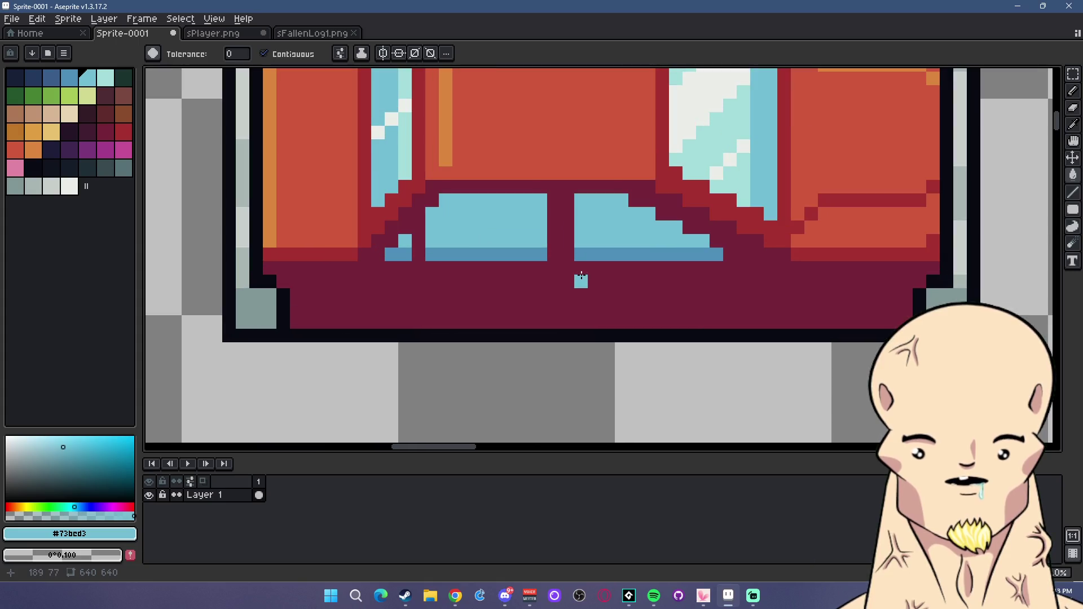
Draw a medium-red line under both lower windows, separating glass from the maroon body.
{"action": "left_click", "coordinate": [733, 208], "text": "alt"}
{"action": "key", "text": "l"}
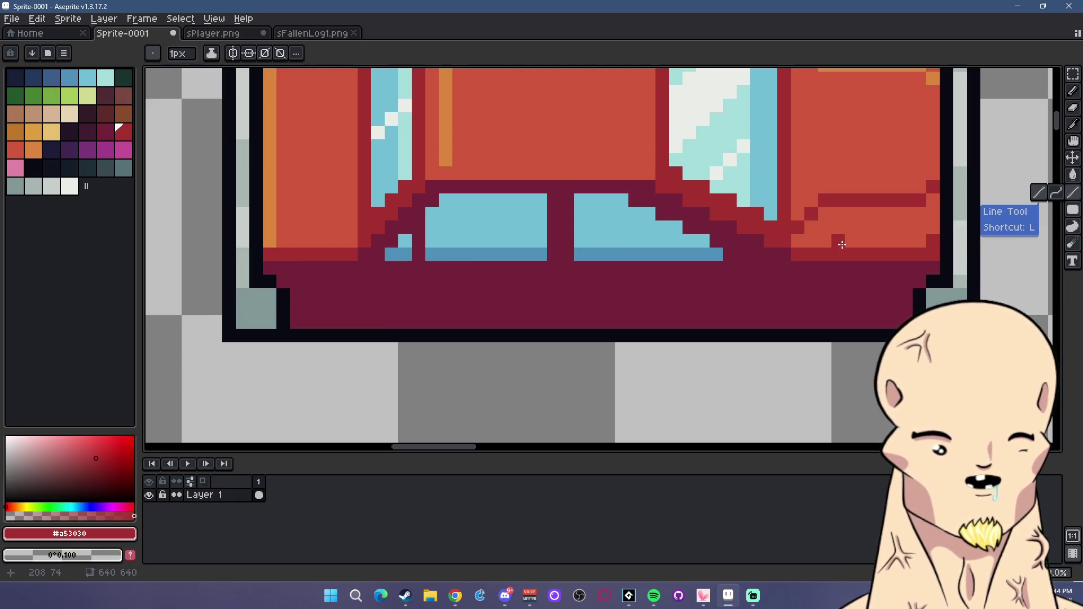
{"action": "left_click_drag", "start_coordinate": [582, 271], "coordinate": [399, 265]}
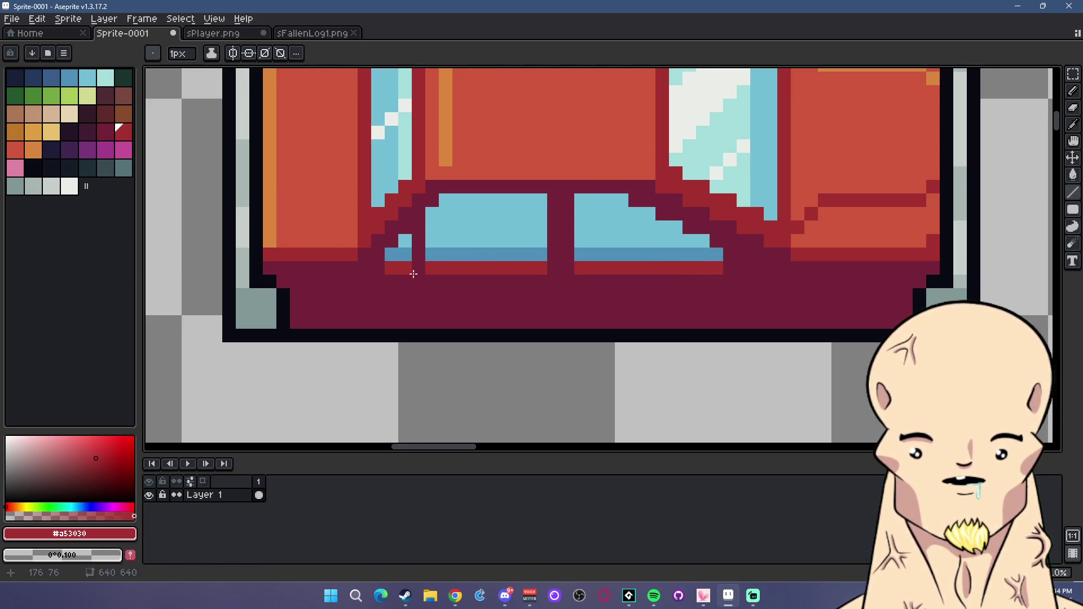
Select the grey-teal swatch (index 41) as the foreground colour.
{"action": "scroll", "coordinate": [509, 287], "scroll_direction": "down", "scroll_amount": 5}
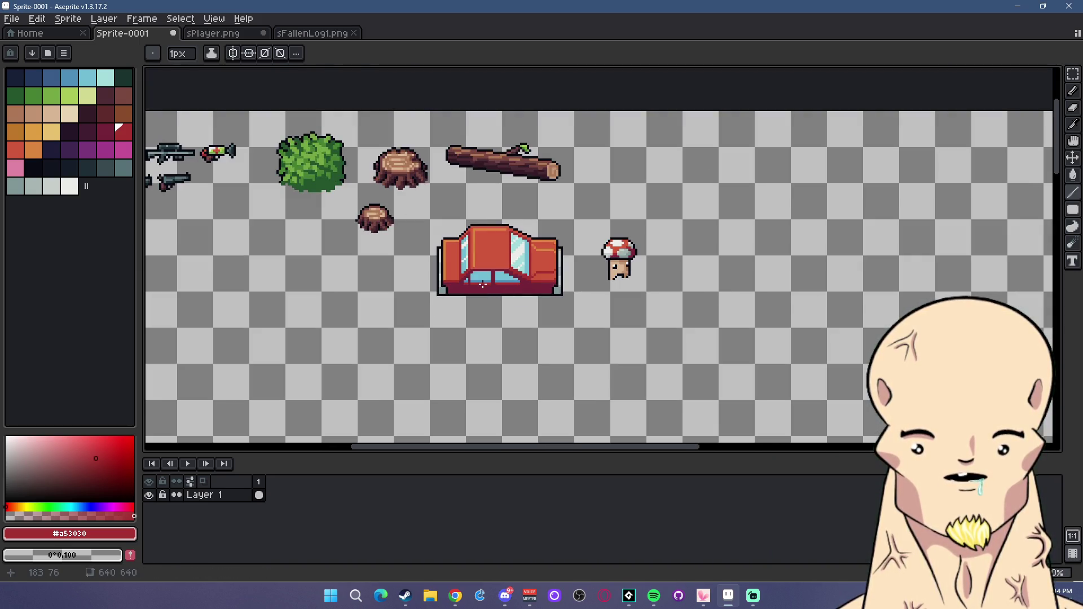
{"action": "scroll", "coordinate": [483, 284], "scroll_direction": "up", "scroll_amount": 1}
{"action": "scroll", "coordinate": [483, 284], "scroll_direction": "up", "scroll_amount": 1}
{"action": "scroll", "coordinate": [483, 284], "scroll_direction": "up", "scroll_amount": 2}
{"action": "scroll", "coordinate": [483, 284], "scroll_direction": "up", "scroll_amount": 1}
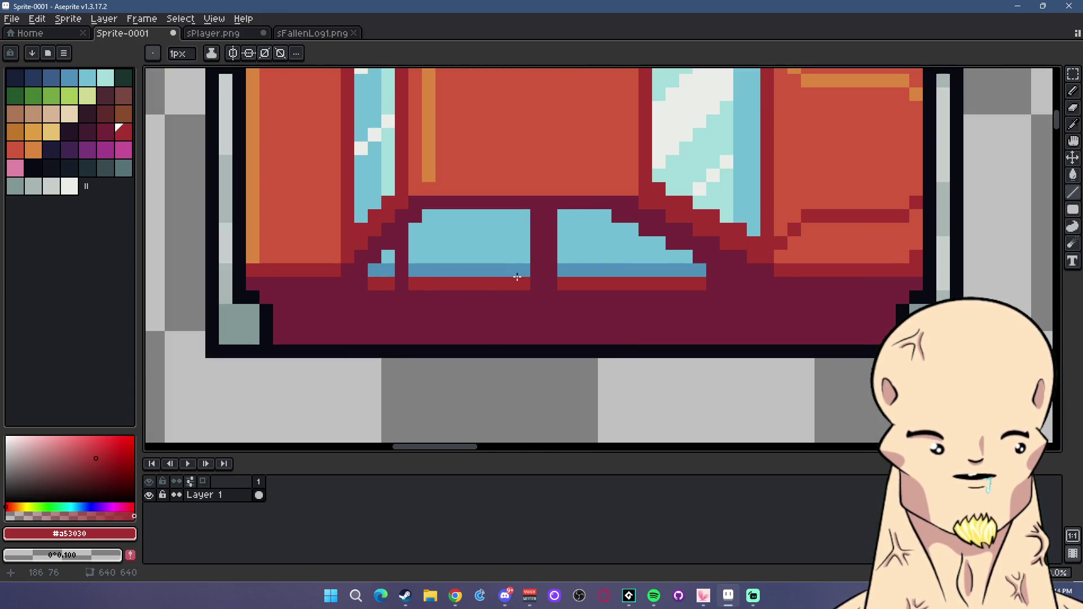
{"action": "scroll", "coordinate": [521, 275], "scroll_direction": "down", "scroll_amount": 2}
{"action": "scroll", "coordinate": [531, 282], "scroll_direction": "up", "scroll_amount": 2}
{"action": "left_click", "coordinate": [124, 168]}
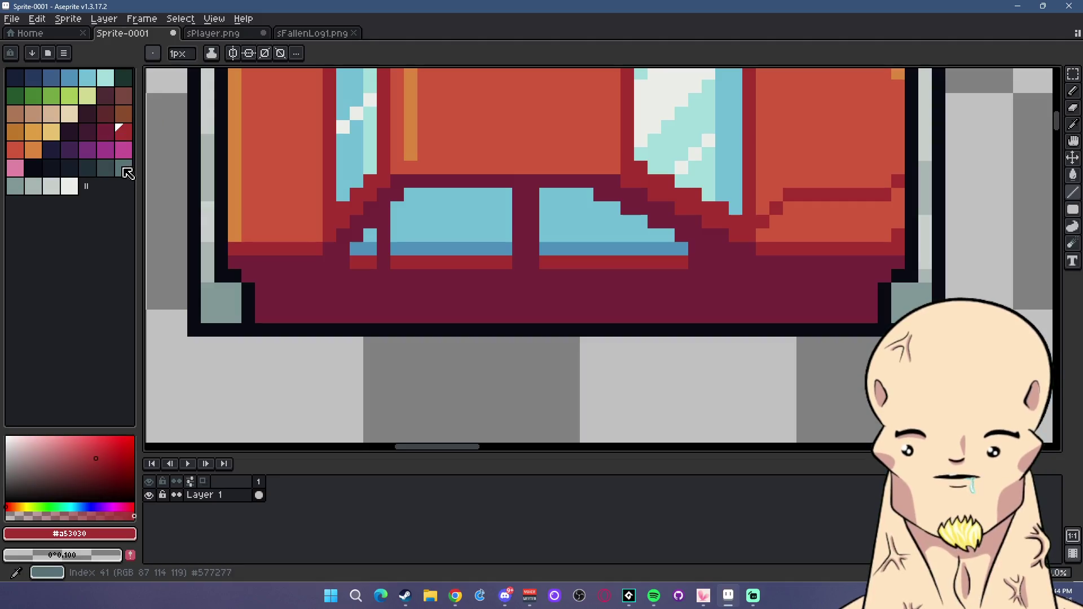
Draw a short grey-teal handle bar on the door beneath the window.
{"action": "left_click", "coordinate": [545, 289]}
{"action": "left_click_drag", "start_coordinate": [545, 289], "coordinate": [581, 287]}
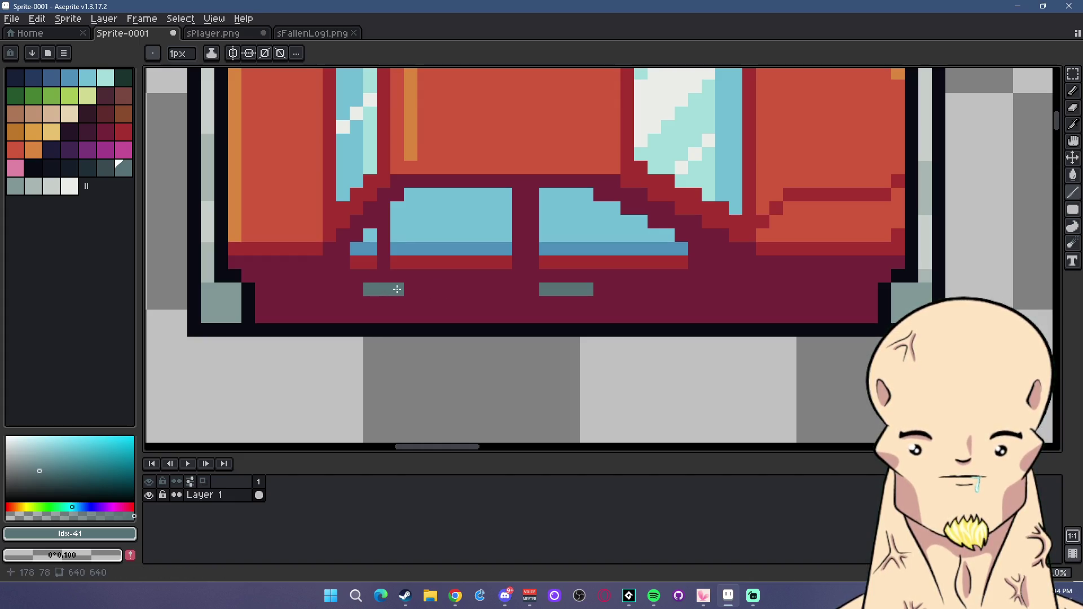
{"action": "scroll", "coordinate": [555, 291], "scroll_direction": "down", "scroll_amount": 6}
{"action": "scroll", "coordinate": [507, 291], "scroll_direction": "up", "scroll_amount": 2}
{"action": "scroll", "coordinate": [472, 289], "scroll_direction": "up", "scroll_amount": 2}
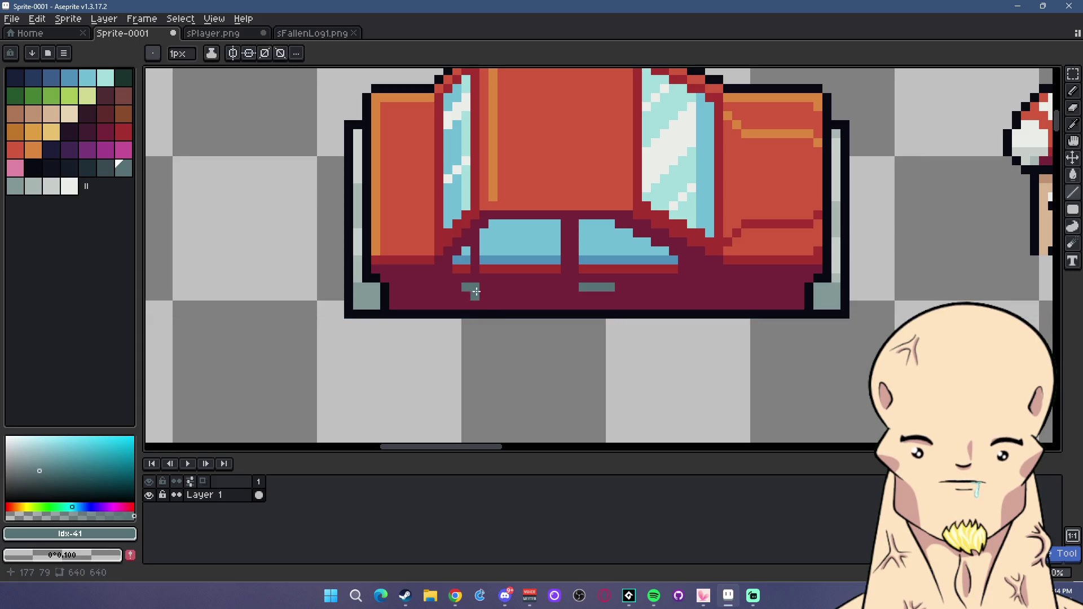
{"action": "scroll", "coordinate": [596, 294], "scroll_direction": "down", "scroll_amount": 5}
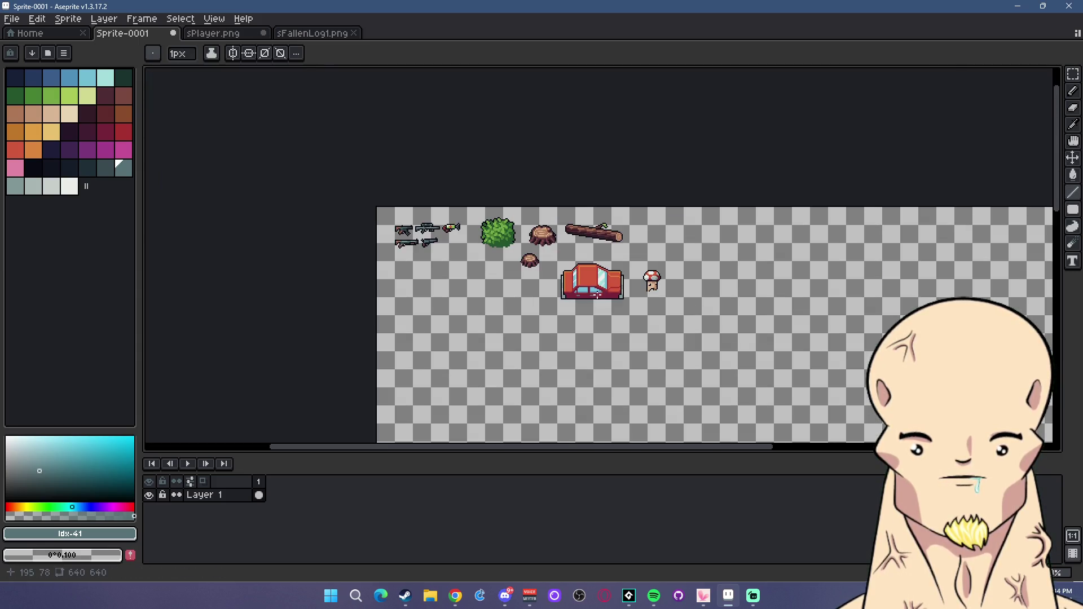
{"action": "scroll", "coordinate": [611, 293], "scroll_direction": "up", "scroll_amount": 2}
{"action": "scroll", "coordinate": [563, 298], "scroll_direction": "up", "scroll_amount": 3}
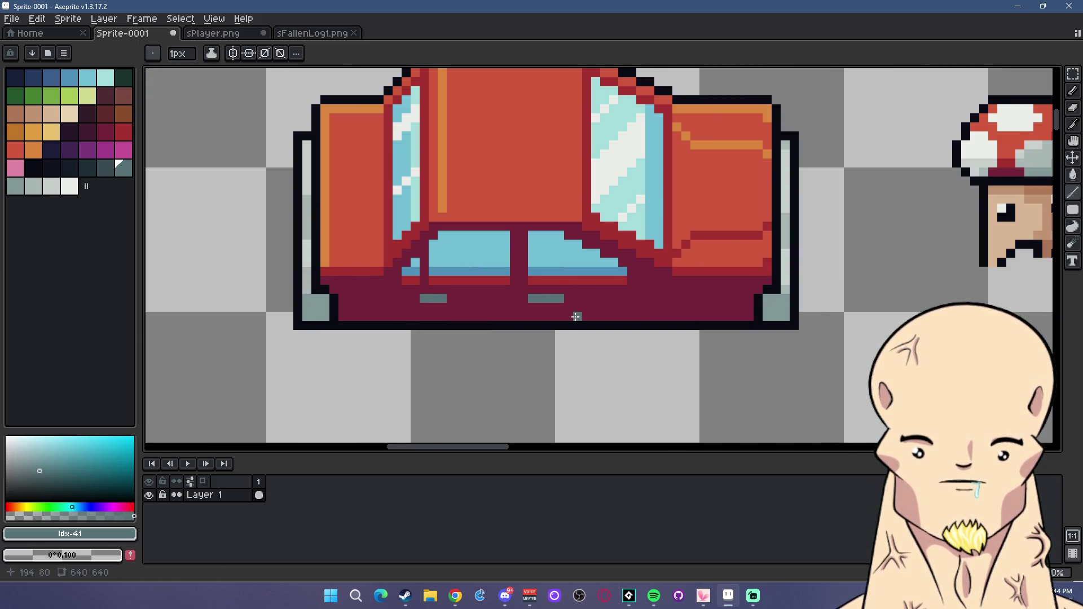
{"action": "scroll", "coordinate": [506, 311], "scroll_direction": "up", "scroll_amount": 1}
Shade the handles with one mid-grey pixel and a lighter-grey centre on the right handle.
{"action": "left_click", "coordinate": [550, 288], "text": "alt"}
{"action": "scroll", "coordinate": [542, 290], "scroll_direction": "down", "scroll_amount": 3}
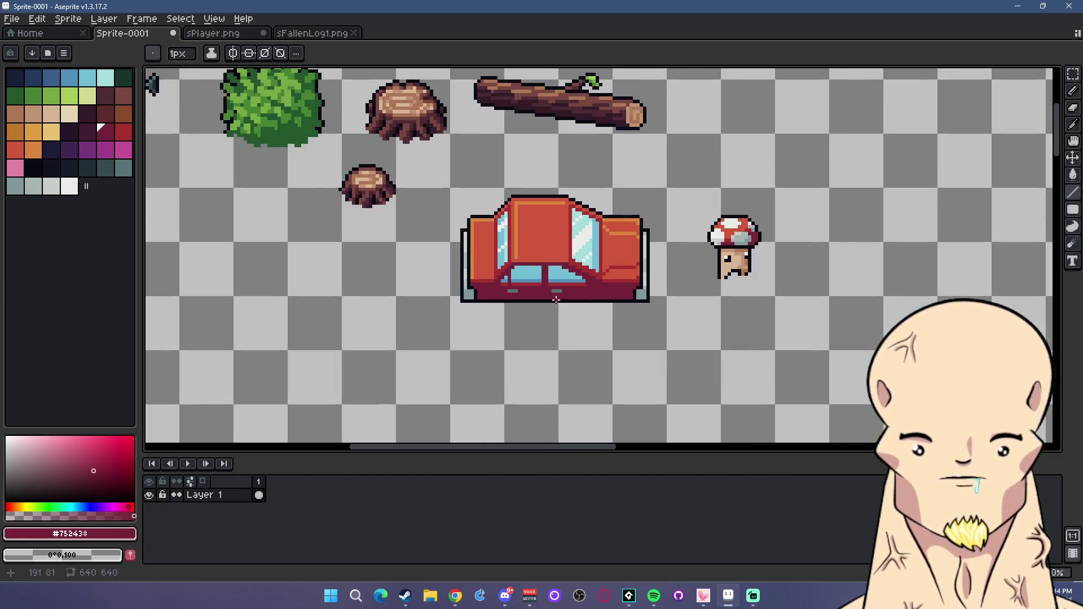
{"action": "scroll", "coordinate": [542, 290], "scroll_direction": "up", "scroll_amount": 3}
{"action": "left_click", "coordinate": [124, 168]}
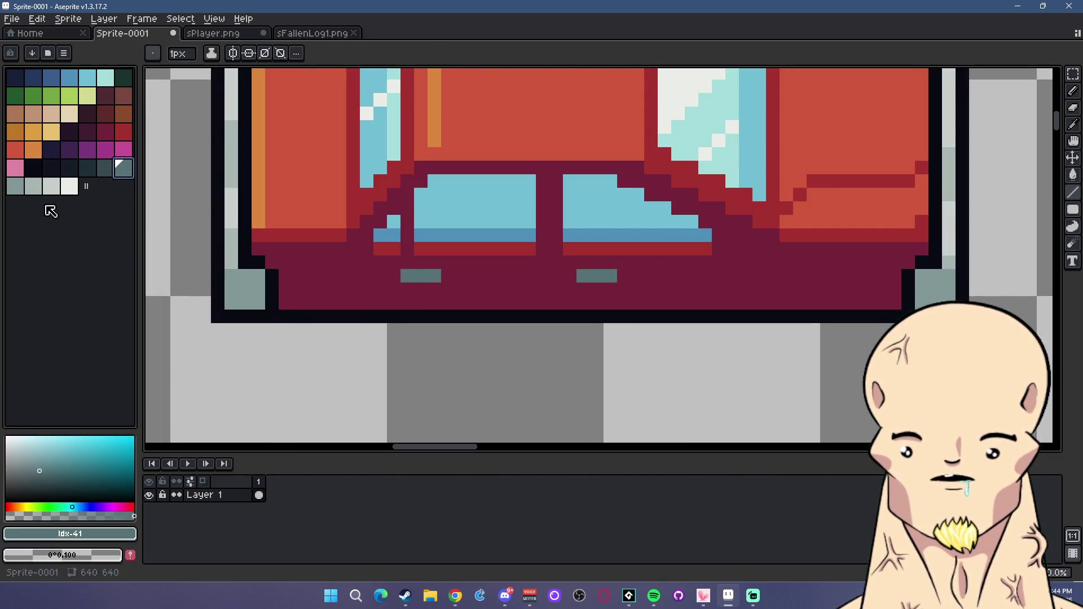
{"action": "left_click", "coordinate": [33, 186]}
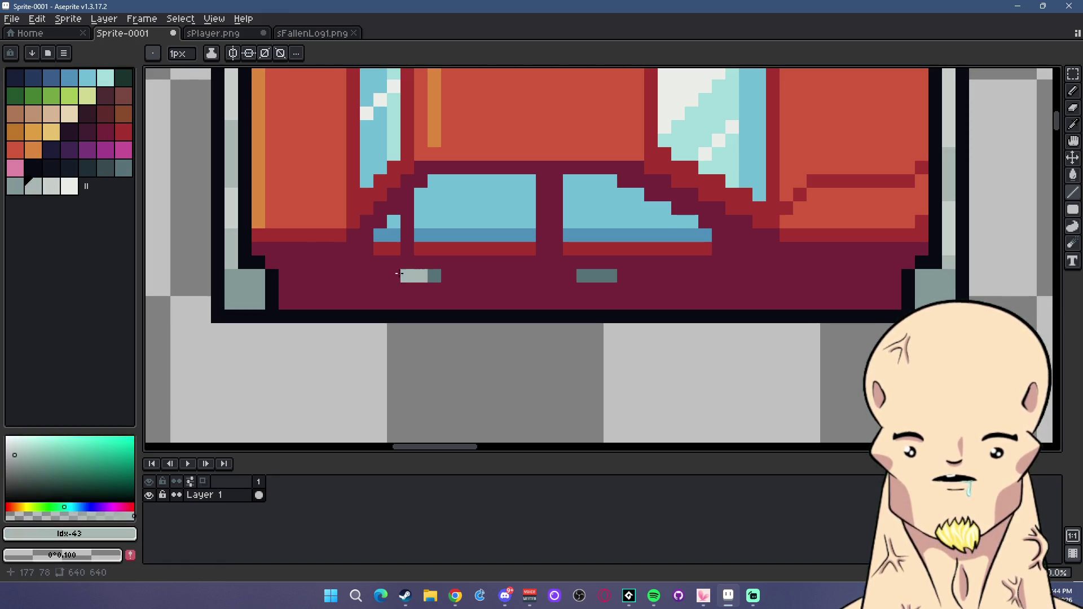
{"action": "left_click", "coordinate": [15, 186]}
{"action": "left_click", "coordinate": [423, 275]}
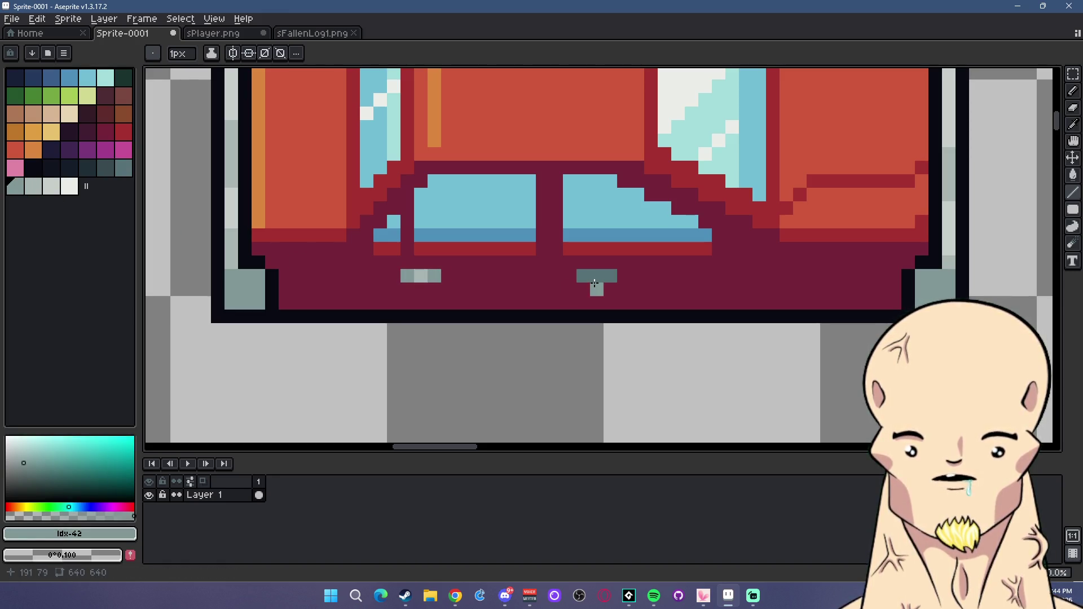
{"action": "left_click", "coordinate": [34, 186]}
{"action": "left_click", "coordinate": [596, 276]}
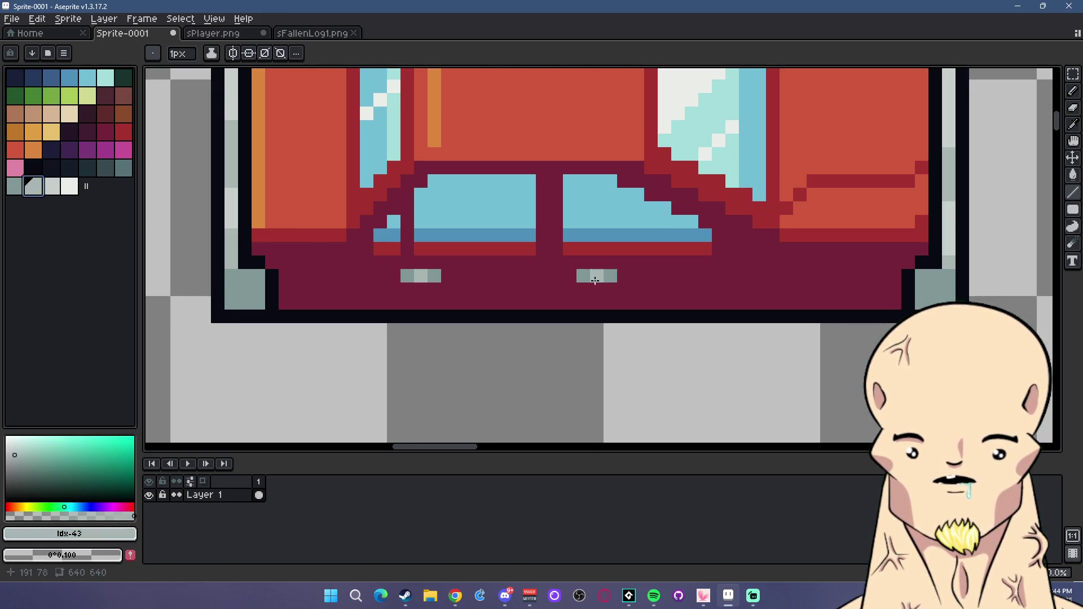
Select the dark purple palette colour for the door seams.
{"action": "scroll", "coordinate": [651, 248], "scroll_direction": "down", "scroll_amount": 5}
{"action": "scroll", "coordinate": [651, 247], "scroll_direction": "up", "scroll_amount": 2}
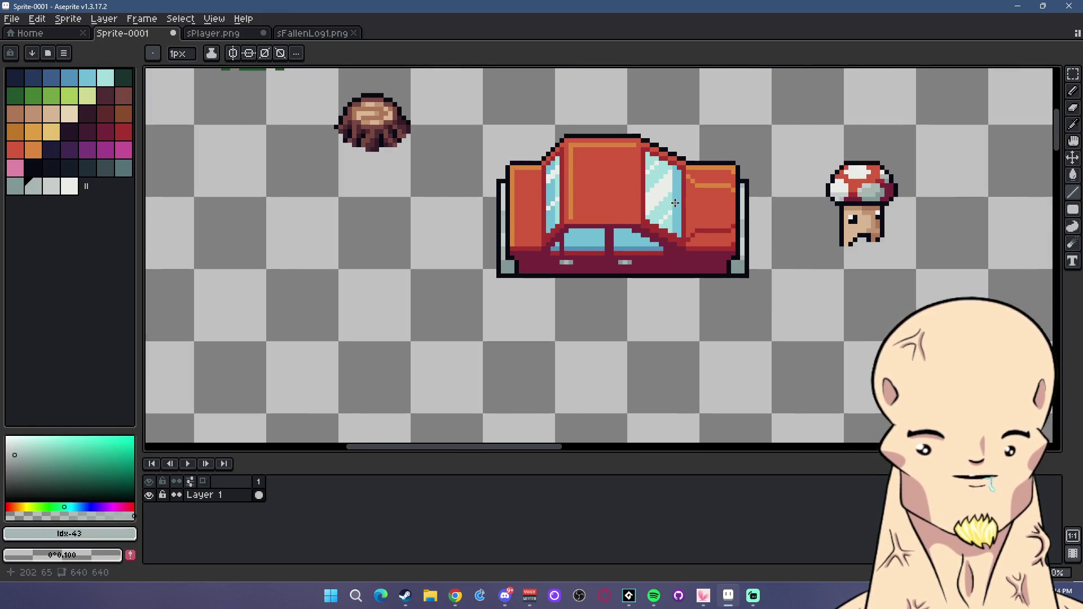
{"action": "scroll", "coordinate": [650, 246], "scroll_direction": "up", "scroll_amount": 1}
{"action": "scroll", "coordinate": [649, 247], "scroll_direction": "down", "scroll_amount": 1}
{"action": "scroll", "coordinate": [621, 316], "scroll_direction": "up", "scroll_amount": 3}
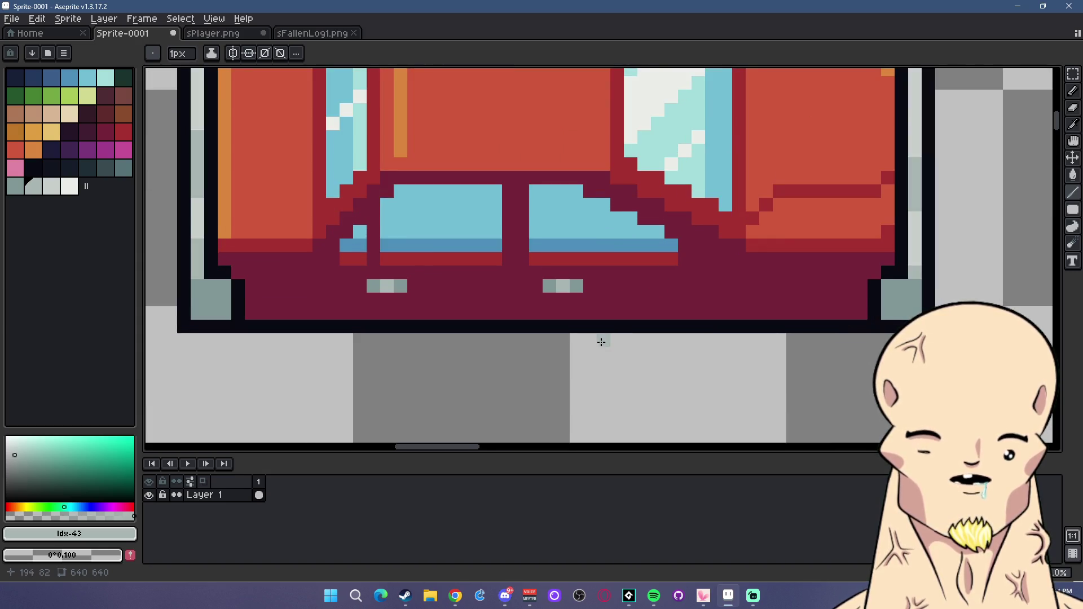
{"action": "scroll", "coordinate": [562, 264], "scroll_direction": "up", "scroll_amount": 1}
{"action": "key", "text": "alt"}
{"action": "scroll", "coordinate": [590, 205], "scroll_direction": "down", "scroll_amount": 3}
{"action": "scroll", "coordinate": [590, 204], "scroll_direction": "up", "scroll_amount": 2}
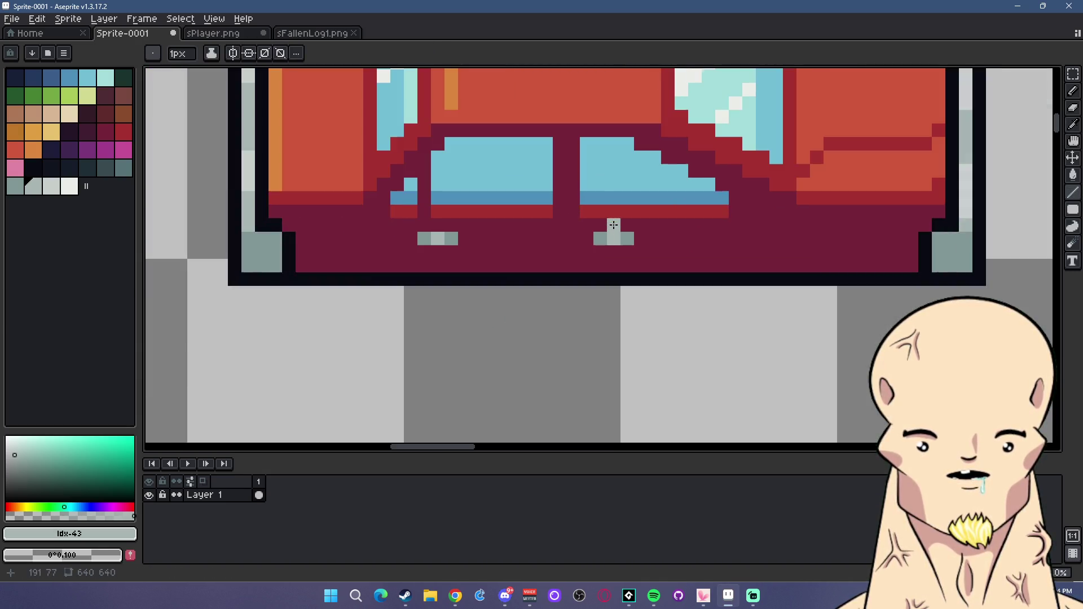
{"action": "left_click", "coordinate": [92, 135]}
Draw a dark purple vertical door seam down between the two windows.
{"action": "left_click", "coordinate": [92, 135]}
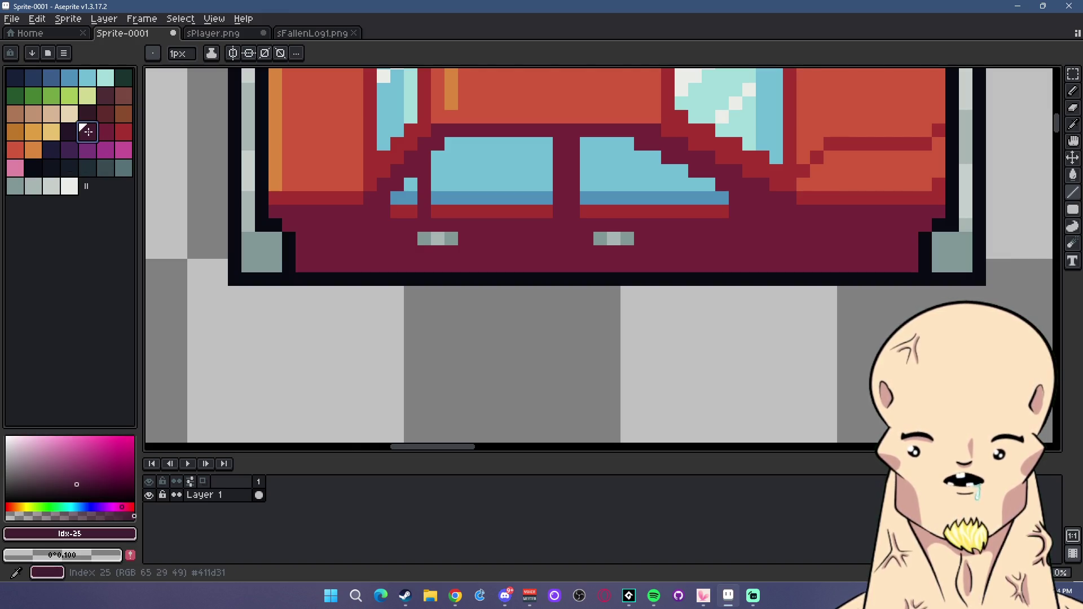
{"action": "left_click_drag", "start_coordinate": [572, 225], "coordinate": [574, 154]}
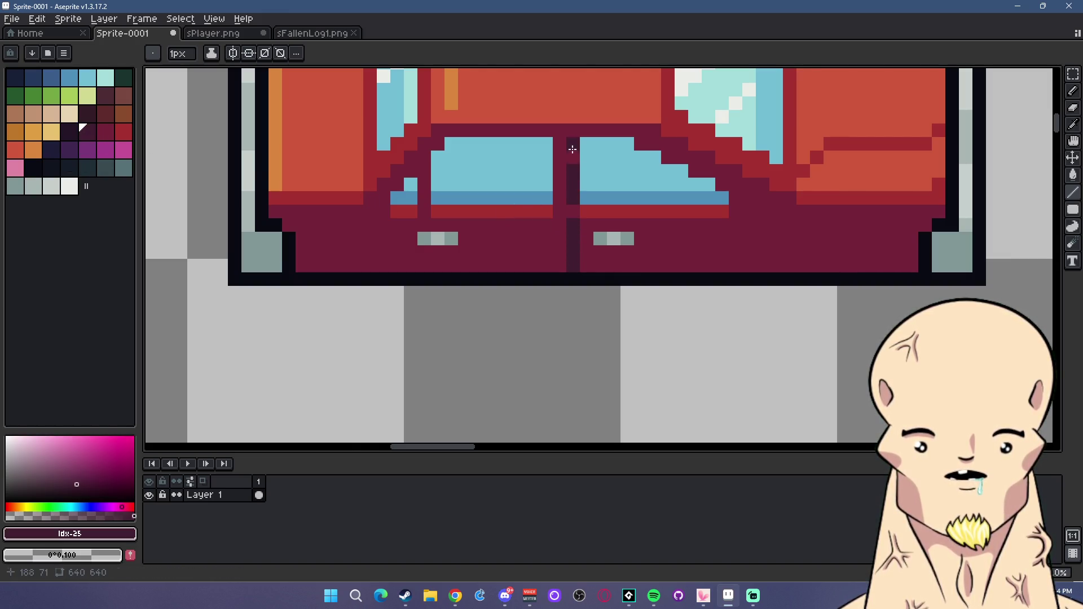
{"action": "scroll", "coordinate": [636, 272], "scroll_direction": "down", "scroll_amount": 5}
{"action": "scroll", "coordinate": [641, 254], "scroll_direction": "up", "scroll_amount": 5}
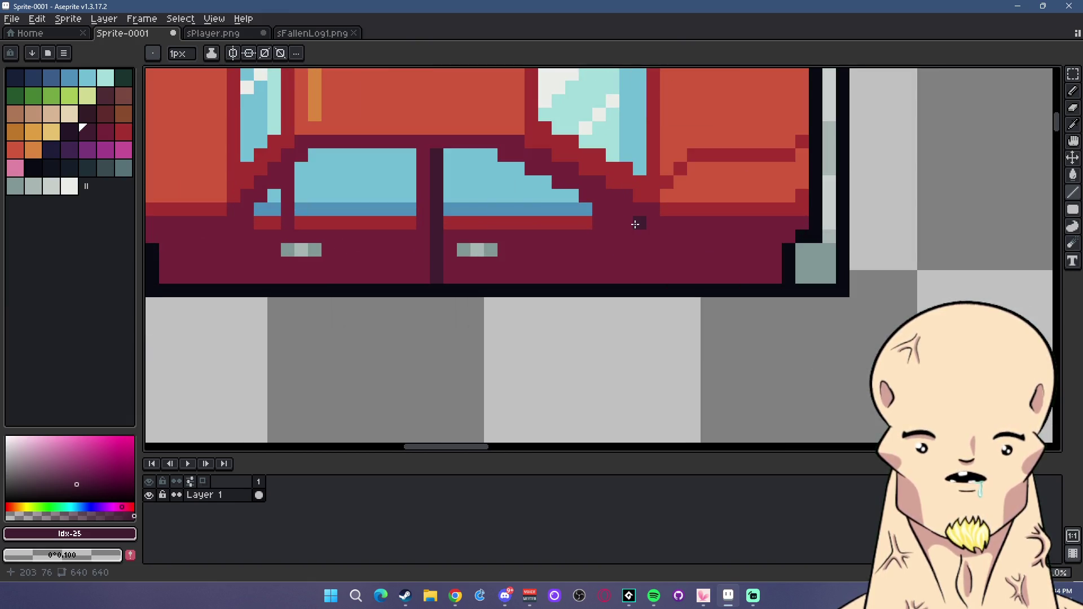
{"action": "scroll", "coordinate": [654, 235], "scroll_direction": "down", "scroll_amount": 5}
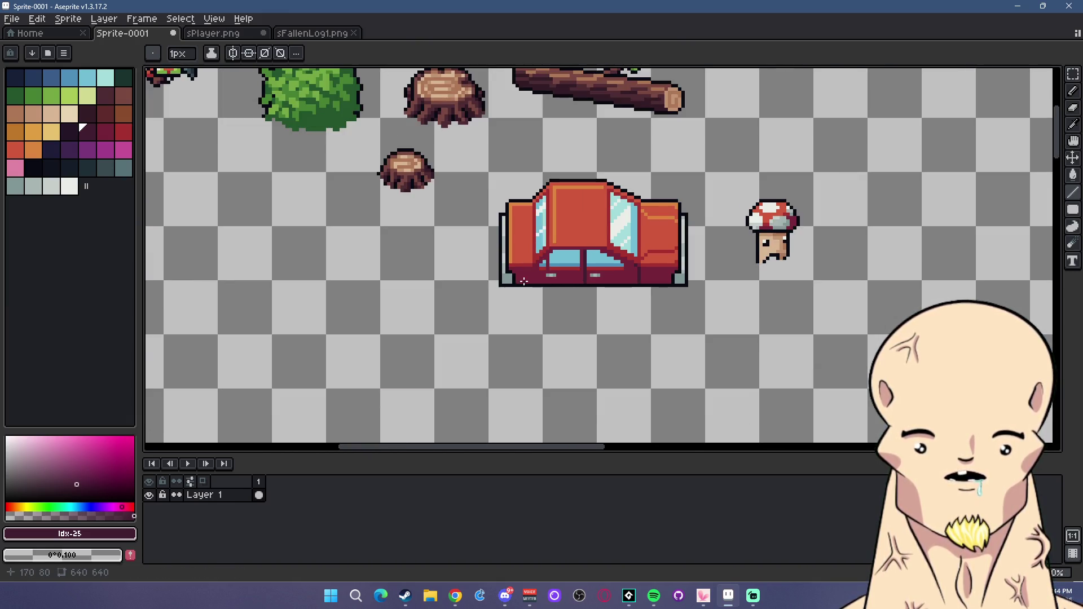
{"action": "scroll", "coordinate": [524, 279], "scroll_direction": "up", "scroll_amount": 1}
{"action": "scroll", "coordinate": [553, 255], "scroll_direction": "up", "scroll_amount": 4}
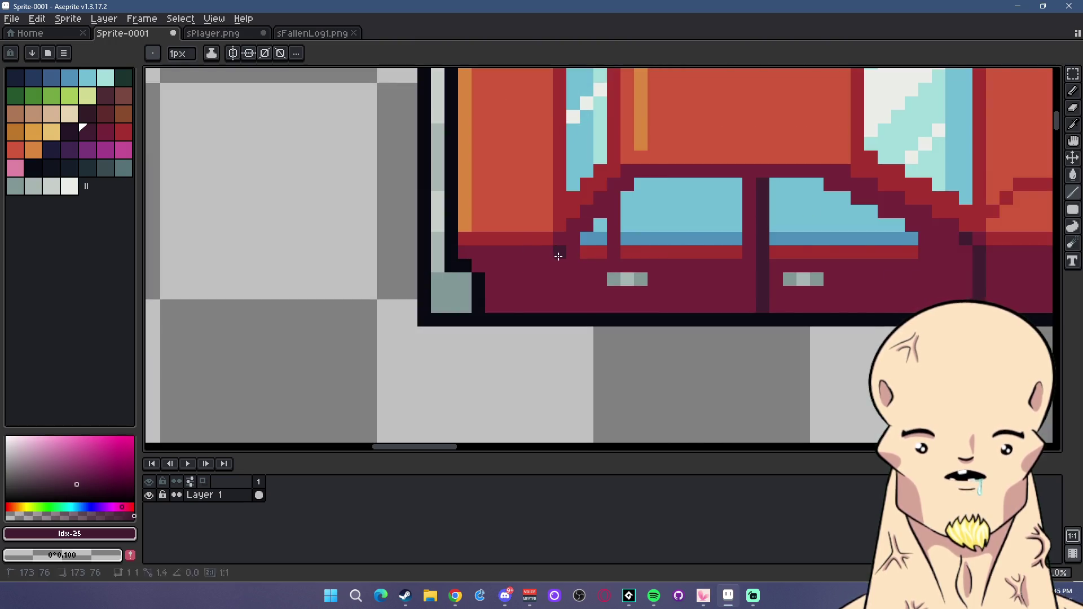
{"action": "scroll", "coordinate": [591, 305], "scroll_direction": "down", "scroll_amount": 3}
{"action": "scroll", "coordinate": [620, 327], "scroll_direction": "down", "scroll_amount": 3}
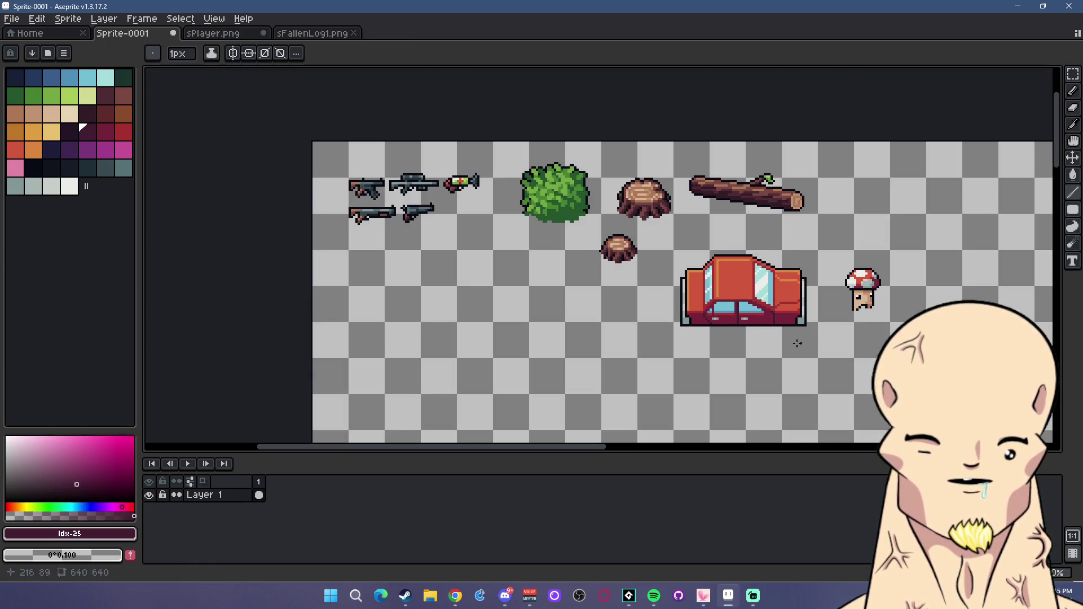
{"action": "scroll", "coordinate": [639, 342], "scroll_direction": "down", "scroll_amount": 2}
{"action": "scroll", "coordinate": [645, 330], "scroll_direction": "down", "scroll_amount": 2}
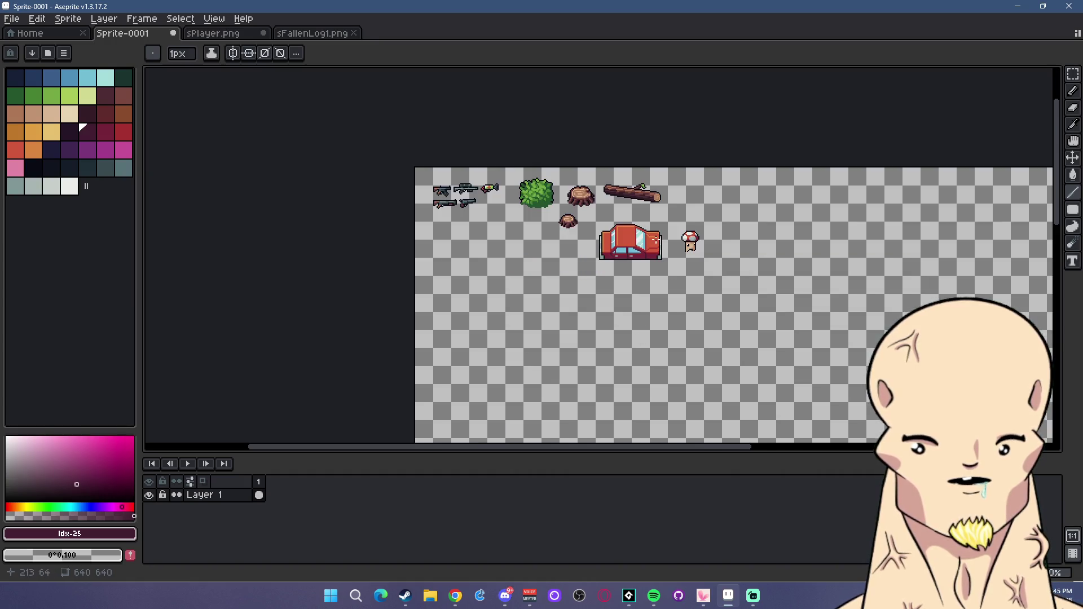
{"action": "scroll", "coordinate": [656, 240], "scroll_direction": "up", "scroll_amount": 3}
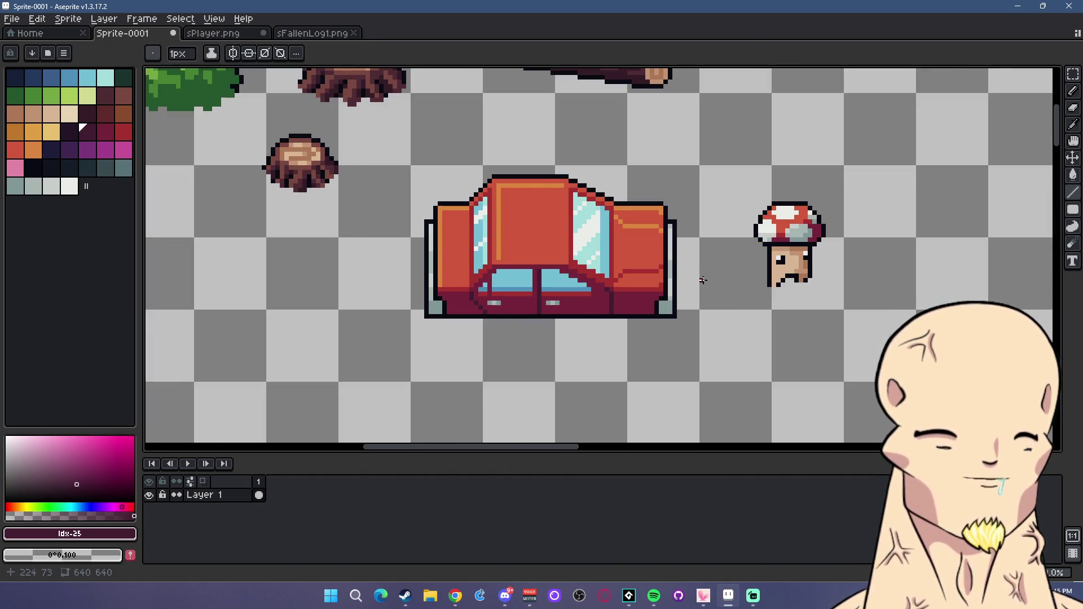
{"action": "scroll", "coordinate": [526, 290], "scroll_direction": "up", "scroll_amount": 1}
{"action": "scroll", "coordinate": [525, 290], "scroll_direction": "up", "scroll_amount": 2}
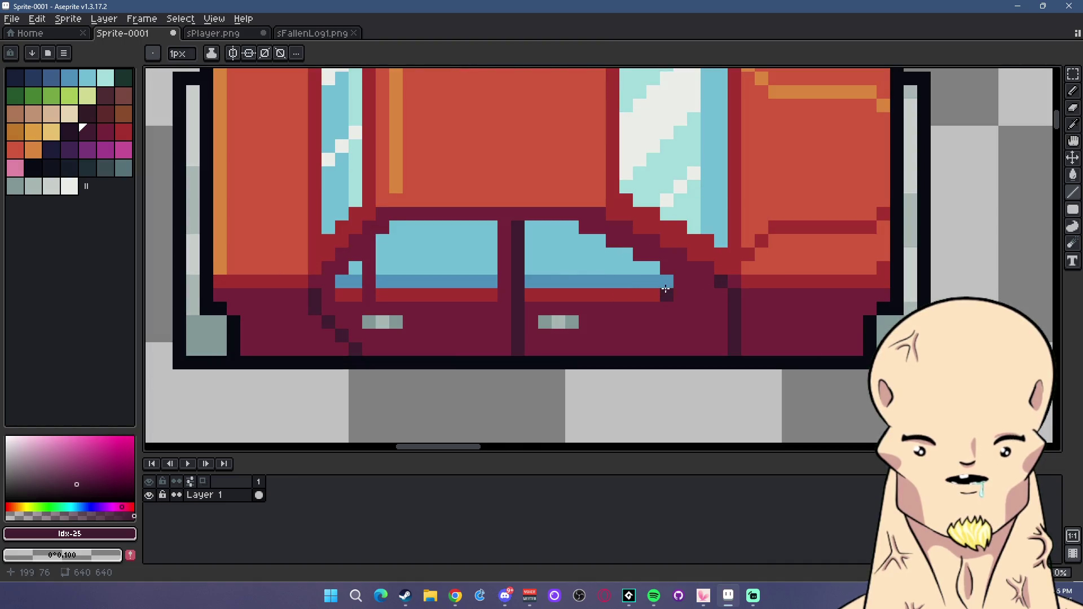
{"action": "scroll", "coordinate": [693, 286], "scroll_direction": "down", "scroll_amount": 1}
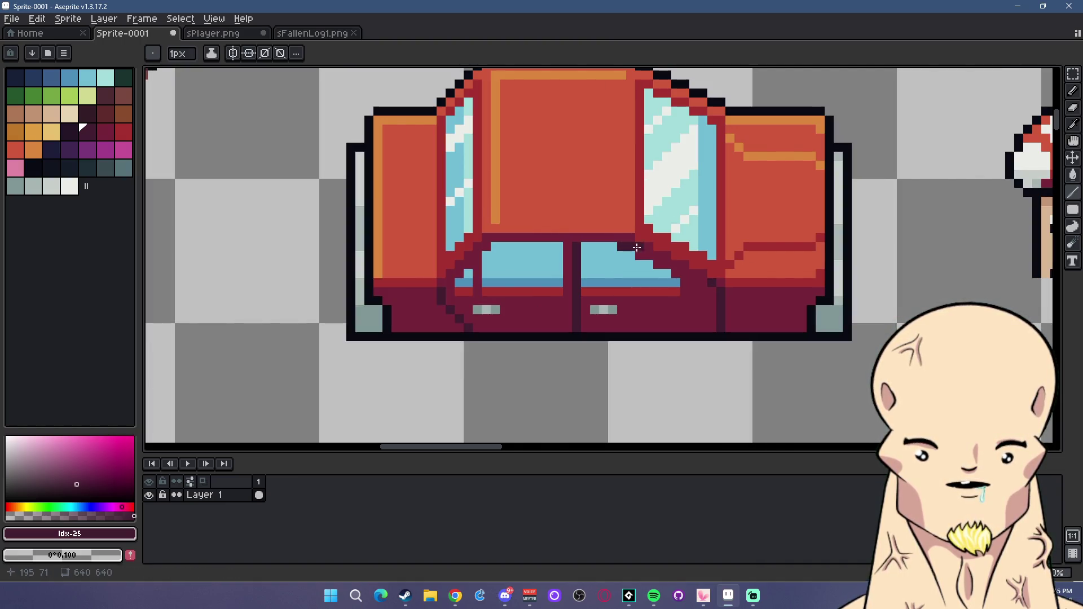
{"action": "scroll", "coordinate": [650, 253], "scroll_direction": "down", "scroll_amount": 2}
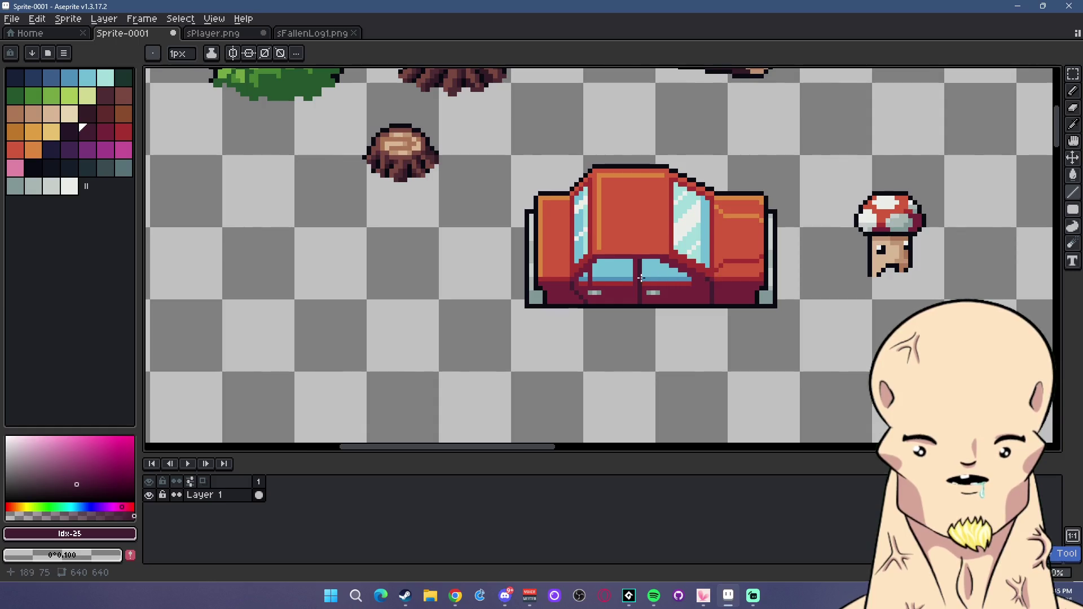
{"action": "scroll", "coordinate": [647, 298], "scroll_direction": "down", "scroll_amount": 1}
{"action": "scroll", "coordinate": [649, 302], "scroll_direction": "down", "scroll_amount": 1}
{"action": "scroll", "coordinate": [657, 304], "scroll_direction": "up", "scroll_amount": 2}
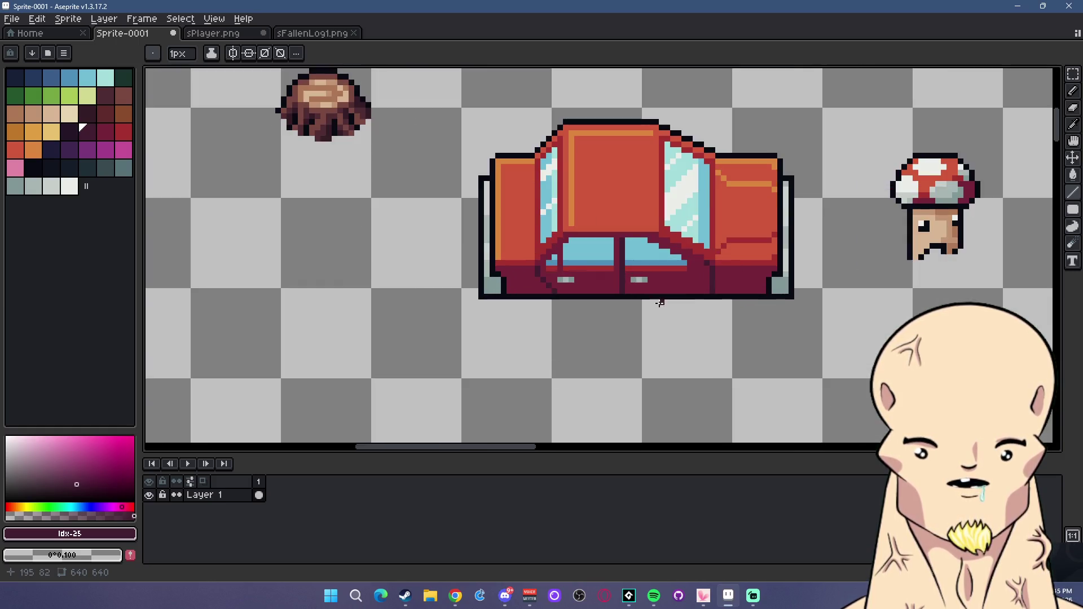
{"action": "scroll", "coordinate": [677, 294], "scroll_direction": "up", "scroll_amount": 3}
Add a lower-body seam pixel, cover a stray pixel with maroon, and undo a bad line.
{"action": "left_click", "coordinate": [666, 291]}
{"action": "left_click", "coordinate": [684, 283], "text": "alt"}
{"action": "left_click", "coordinate": [684, 272]}
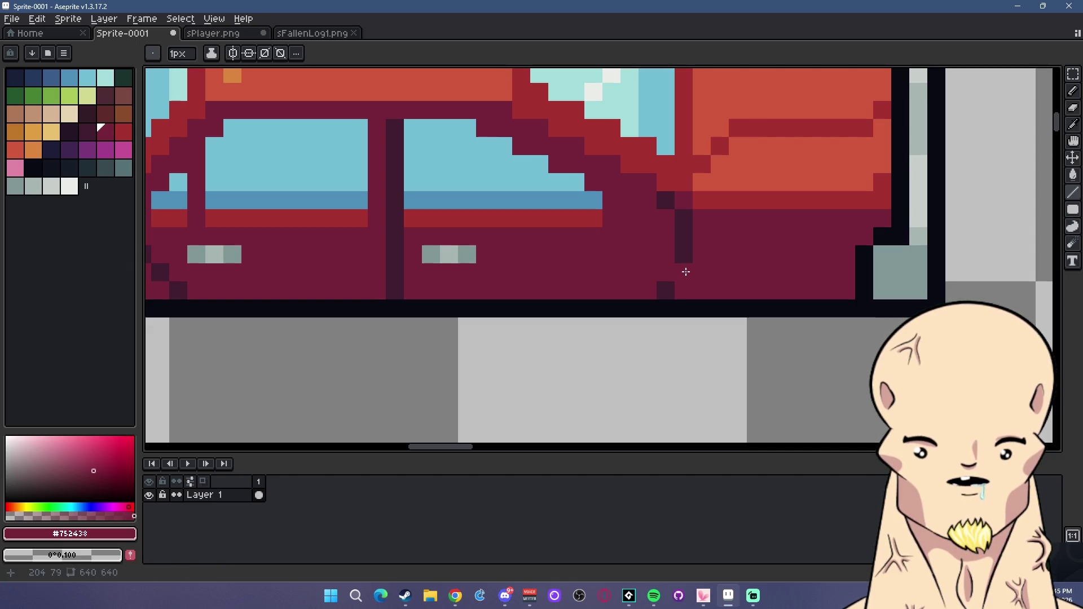
{"action": "scroll", "coordinate": [655, 293], "scroll_direction": "down", "scroll_amount": 5}
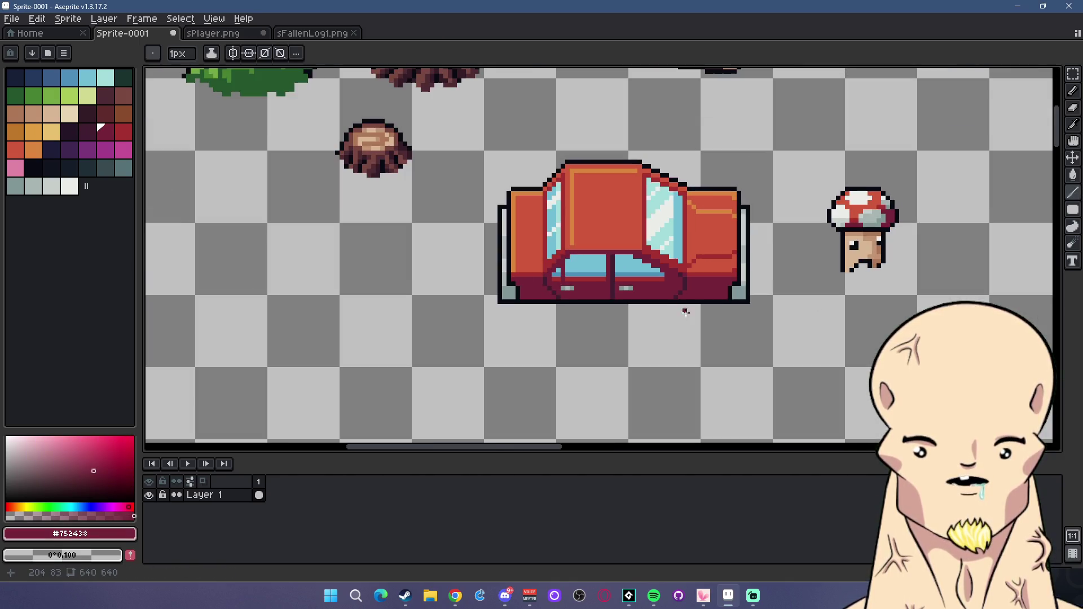
{"action": "scroll", "coordinate": [671, 336], "scroll_direction": "down", "scroll_amount": 2}
{"action": "scroll", "coordinate": [681, 340], "scroll_direction": "up", "scroll_amount": 2}
{"action": "key", "text": "ctrl+z"}
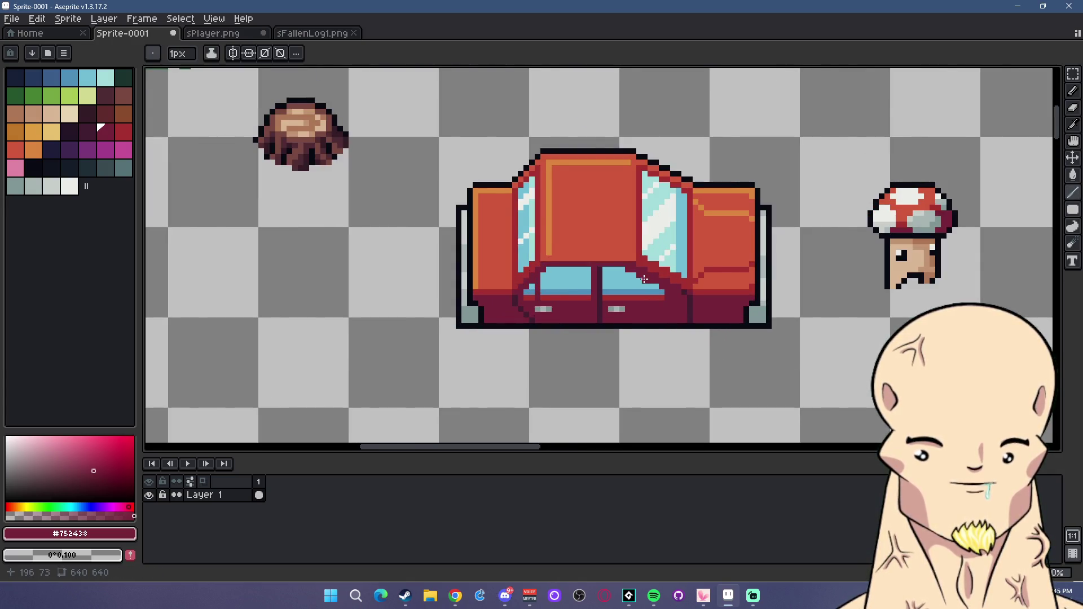
{"action": "scroll", "coordinate": [645, 279], "scroll_direction": "up", "scroll_amount": 1}
{"action": "scroll", "coordinate": [520, 255], "scroll_direction": "up", "scroll_amount": 1}
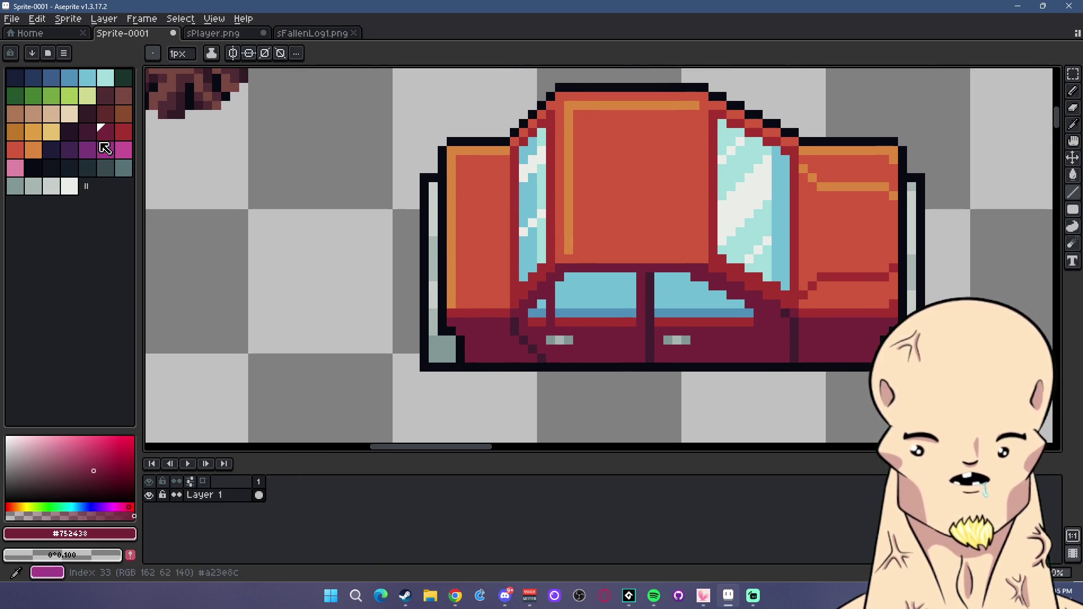
{"action": "scroll", "coordinate": [756, 235], "scroll_direction": "right", "scroll_amount": 3}
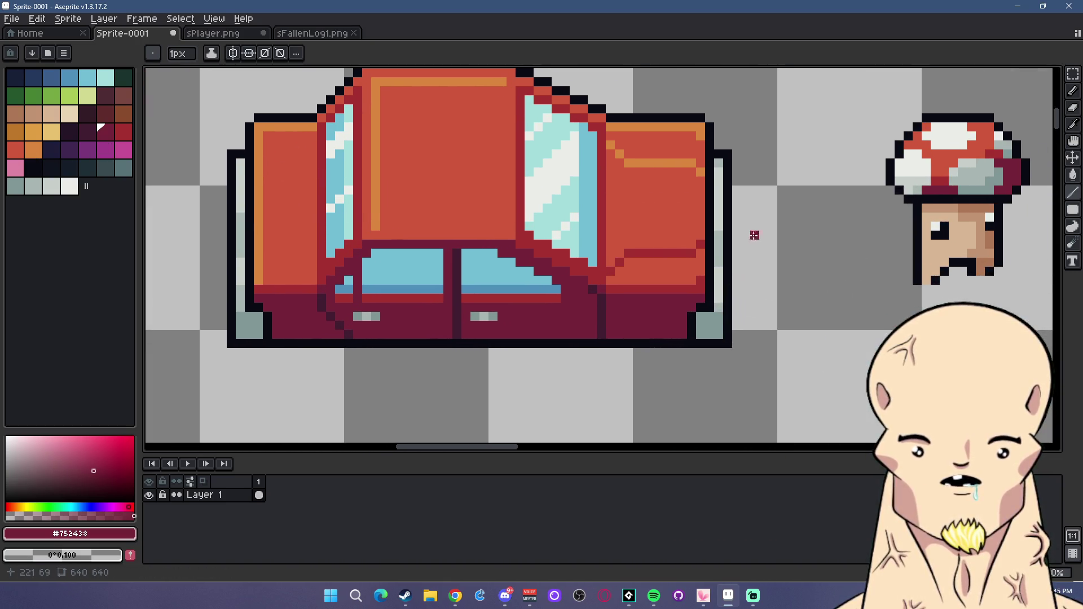
Dot the right-end corners in pale yellow (palette colour 23) with the Pencil.
{"action": "left_click", "coordinate": [51, 133]}
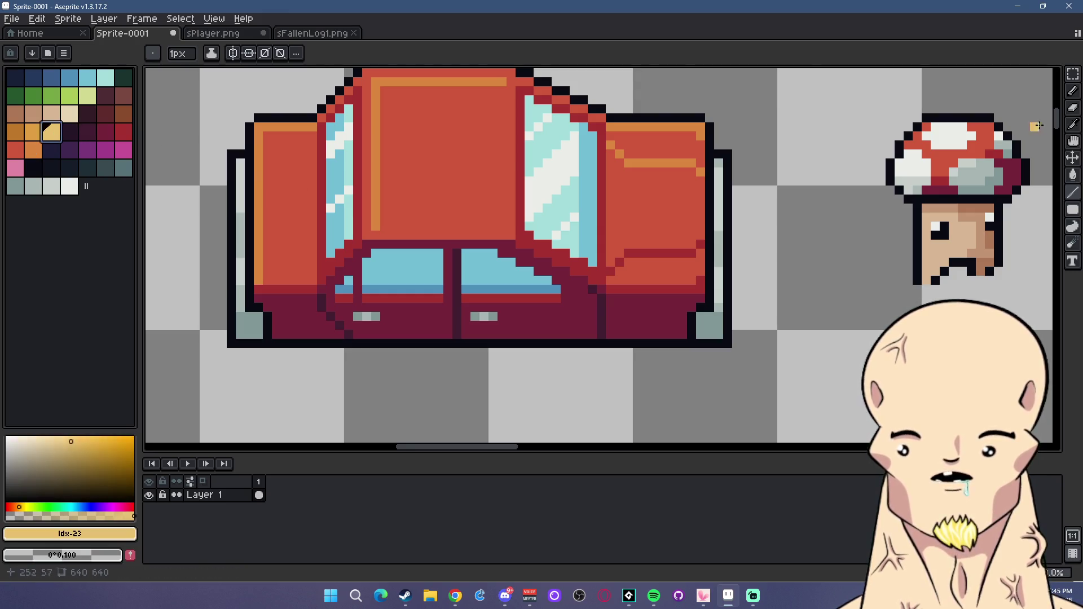
{"action": "left_click", "coordinate": [1073, 91]}
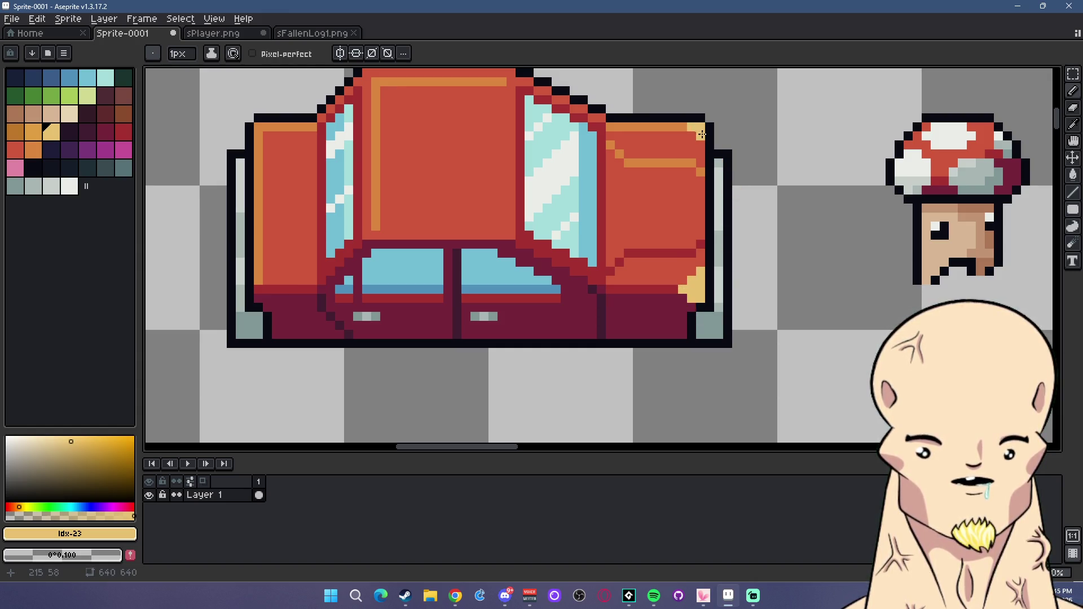
{"action": "scroll", "coordinate": [750, 224], "scroll_direction": "down", "scroll_amount": 2}
{"action": "scroll", "coordinate": [750, 224], "scroll_direction": "down", "scroll_amount": 1}
{"action": "scroll", "coordinate": [395, 225], "scroll_direction": "up", "scroll_amount": 2}
{"action": "scroll", "coordinate": [190, 208], "scroll_direction": "up", "scroll_amount": 2}
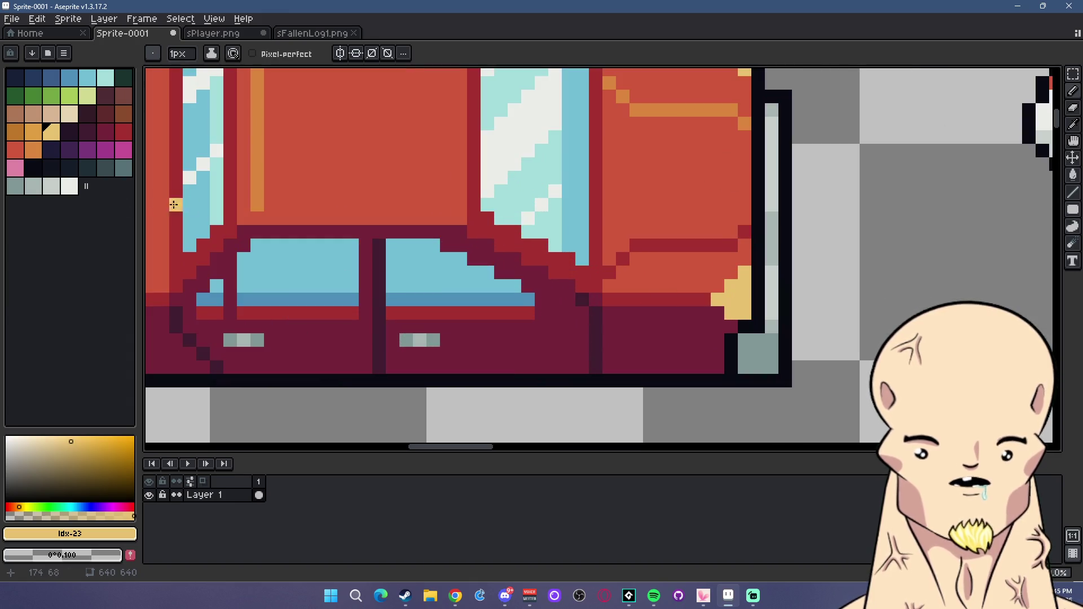
Add white (index 45) highlight pixels to the car's right-end corners, then sample the near-black outline.
{"action": "left_click", "coordinate": [69, 186]}
{"action": "left_click", "coordinate": [745, 286]}
{"action": "left_click", "coordinate": [739, 300]}
{"action": "scroll", "coordinate": [780, 229], "scroll_direction": "down", "scroll_amount": 1}
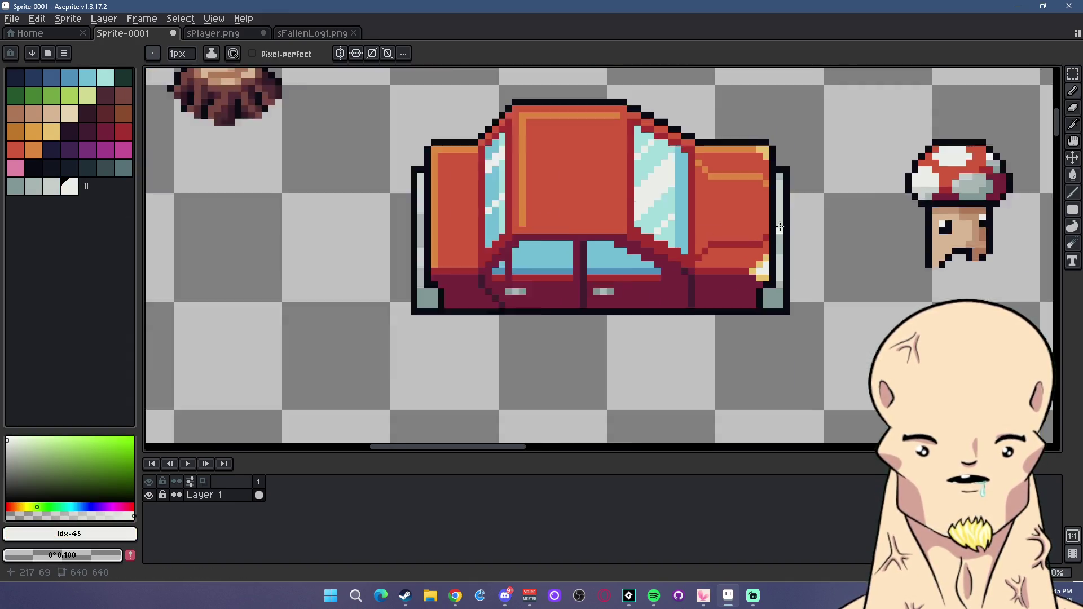
{"action": "scroll", "coordinate": [780, 229], "scroll_direction": "up", "scroll_amount": 1}
{"action": "scroll", "coordinate": [847, 277], "scroll_direction": "down", "scroll_amount": 3}
{"action": "scroll", "coordinate": [835, 296], "scroll_direction": "down", "scroll_amount": 2}
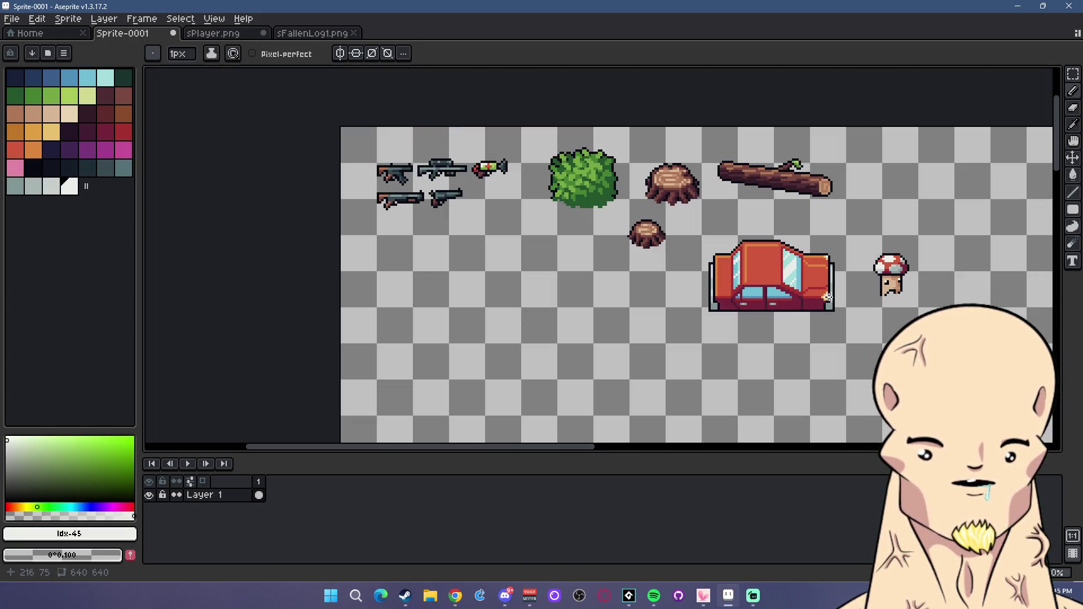
{"action": "scroll", "coordinate": [829, 297], "scroll_direction": "up", "scroll_amount": 2}
{"action": "scroll", "coordinate": [835, 296], "scroll_direction": "up", "scroll_amount": 1}
{"action": "scroll", "coordinate": [818, 289], "scroll_direction": "up", "scroll_amount": 2}
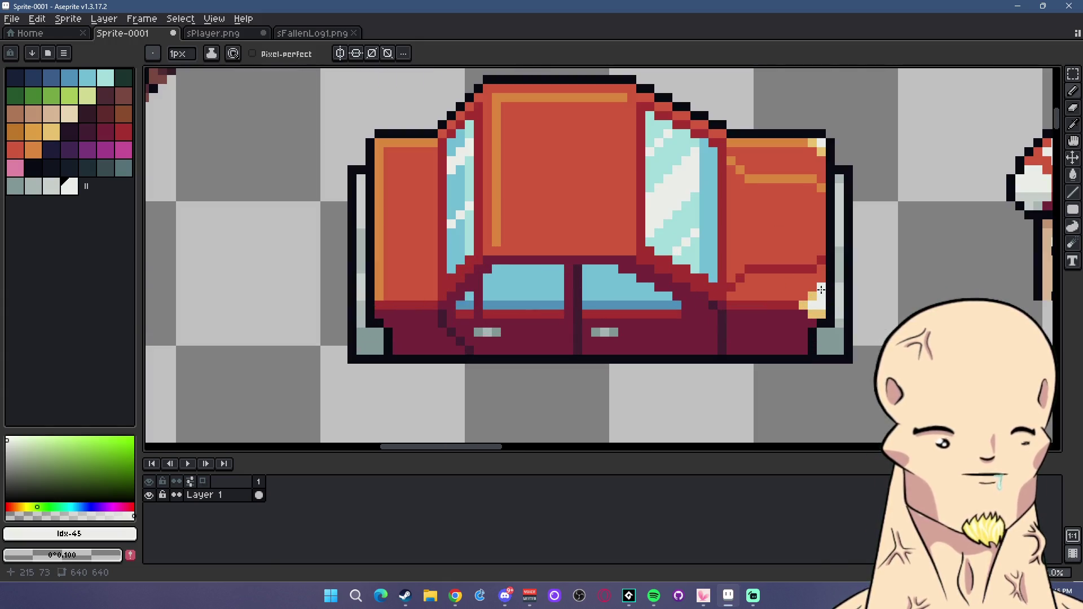
{"action": "scroll", "coordinate": [825, 291], "scroll_direction": "down", "scroll_amount": 2}
{"action": "scroll", "coordinate": [833, 295], "scroll_direction": "down", "scroll_amount": 1}
{"action": "scroll", "coordinate": [858, 302], "scroll_direction": "down", "scroll_amount": 1}
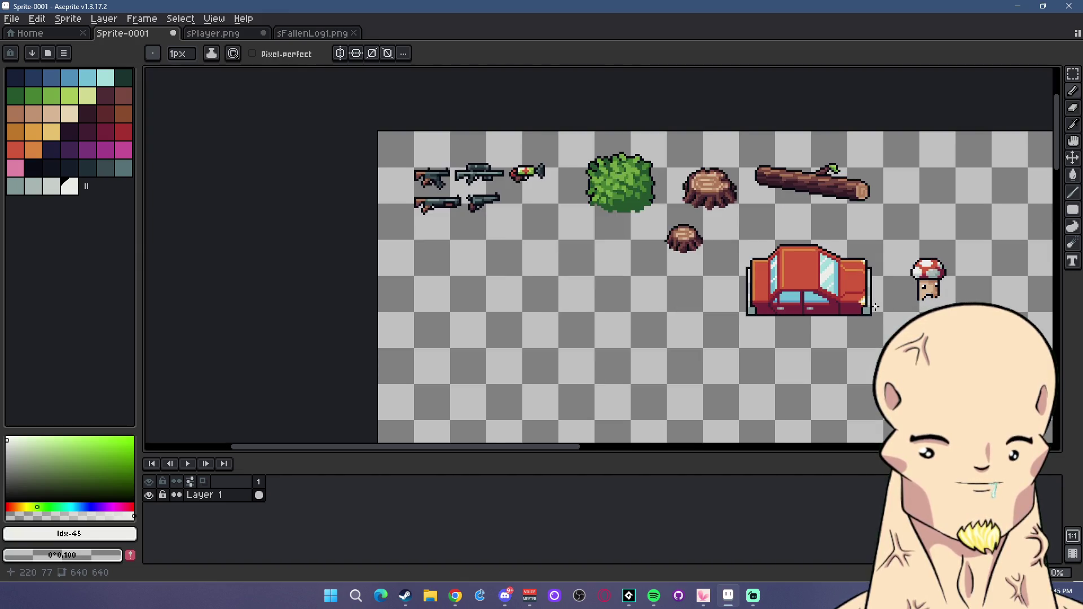
{"action": "scroll", "coordinate": [880, 306], "scroll_direction": "up", "scroll_amount": 2}
{"action": "scroll", "coordinate": [849, 302], "scroll_direction": "up", "scroll_amount": 1}
{"action": "scroll", "coordinate": [863, 338], "scroll_direction": "up", "scroll_amount": 1}
{"action": "scroll", "coordinate": [792, 291], "scroll_direction": "up", "scroll_amount": 1}
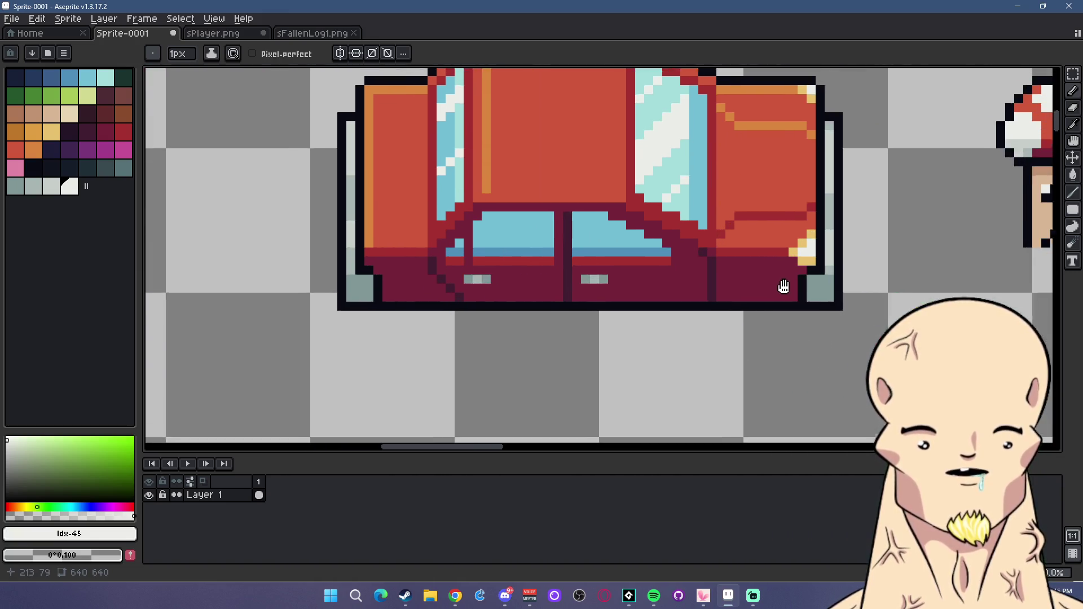
{"action": "scroll", "coordinate": [770, 273], "scroll_direction": "down", "scroll_amount": 2}
{"action": "scroll", "coordinate": [734, 279], "scroll_direction": "down", "scroll_amount": 1}
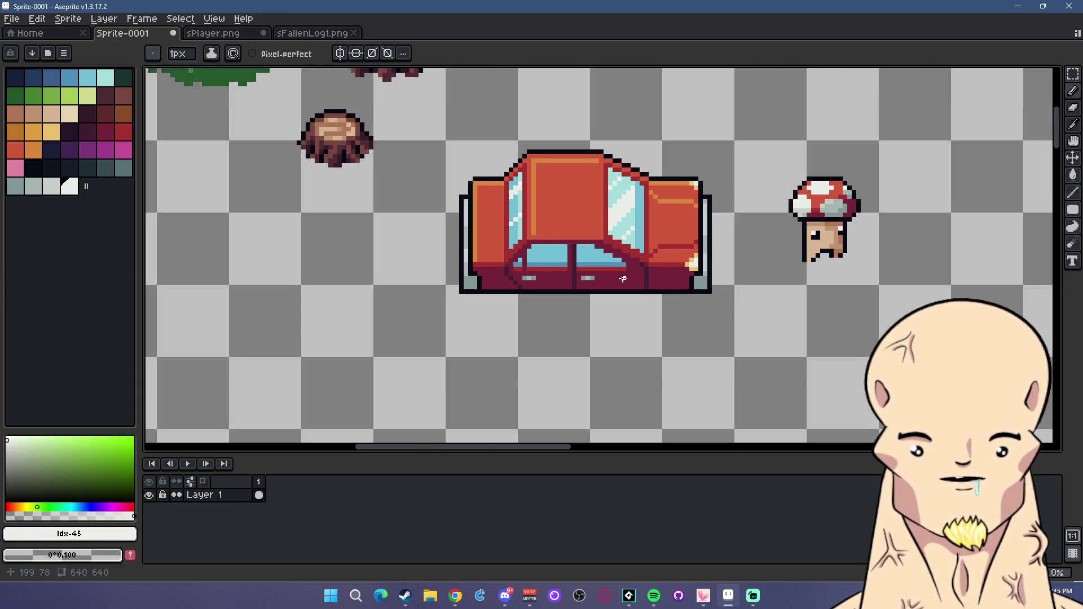
{"action": "scroll", "coordinate": [684, 292], "scroll_direction": "up", "scroll_amount": 4}
{"action": "scroll", "coordinate": [705, 291], "scroll_direction": "down", "scroll_amount": 1}
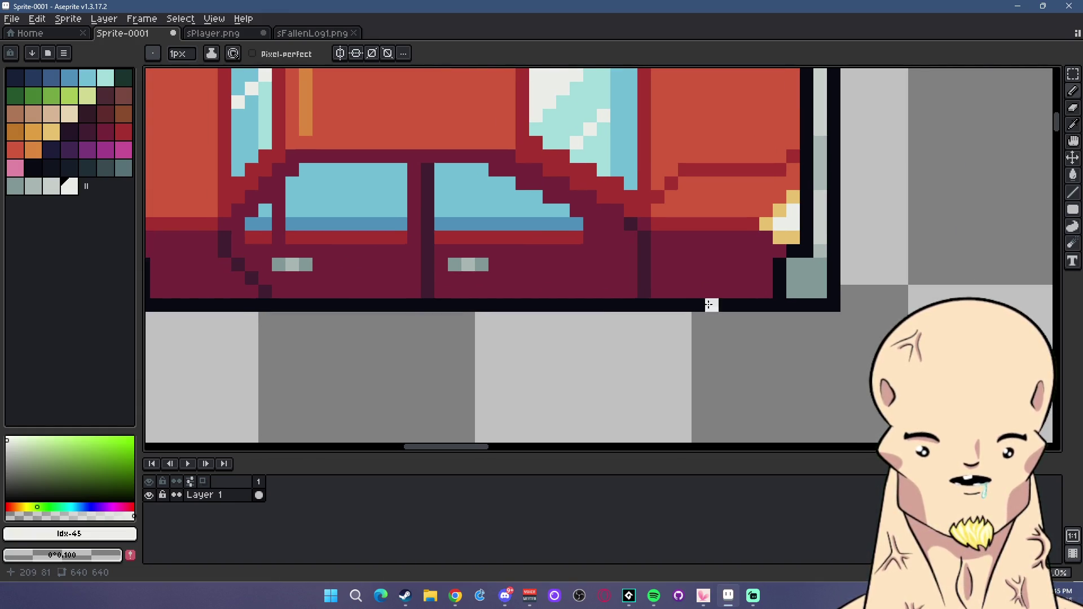
{"action": "scroll", "coordinate": [710, 299], "scroll_direction": "down", "scroll_amount": 1}
{"action": "scroll", "coordinate": [830, 206], "scroll_direction": "down", "scroll_amount": 1}
{"action": "scroll", "coordinate": [831, 206], "scroll_direction": "down", "scroll_amount": 1}
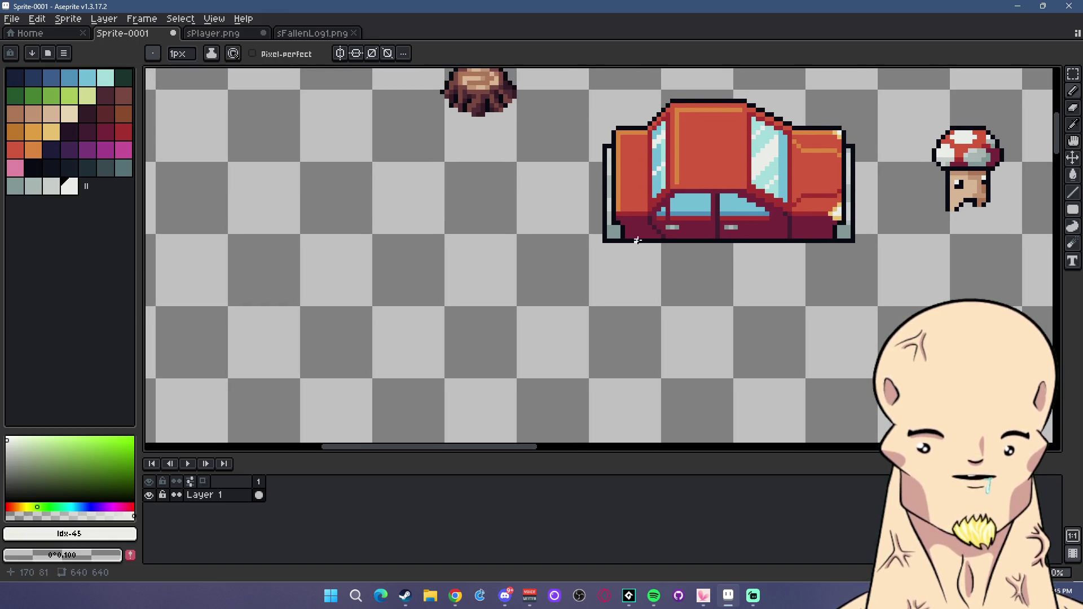
{"action": "scroll", "coordinate": [649, 242], "scroll_direction": "up", "scroll_amount": 1}
{"action": "scroll", "coordinate": [640, 243], "scroll_direction": "down", "scroll_amount": 1}
{"action": "scroll", "coordinate": [640, 244], "scroll_direction": "up", "scroll_amount": 1}
{"action": "left_click", "coordinate": [645, 233], "text": "alt"}
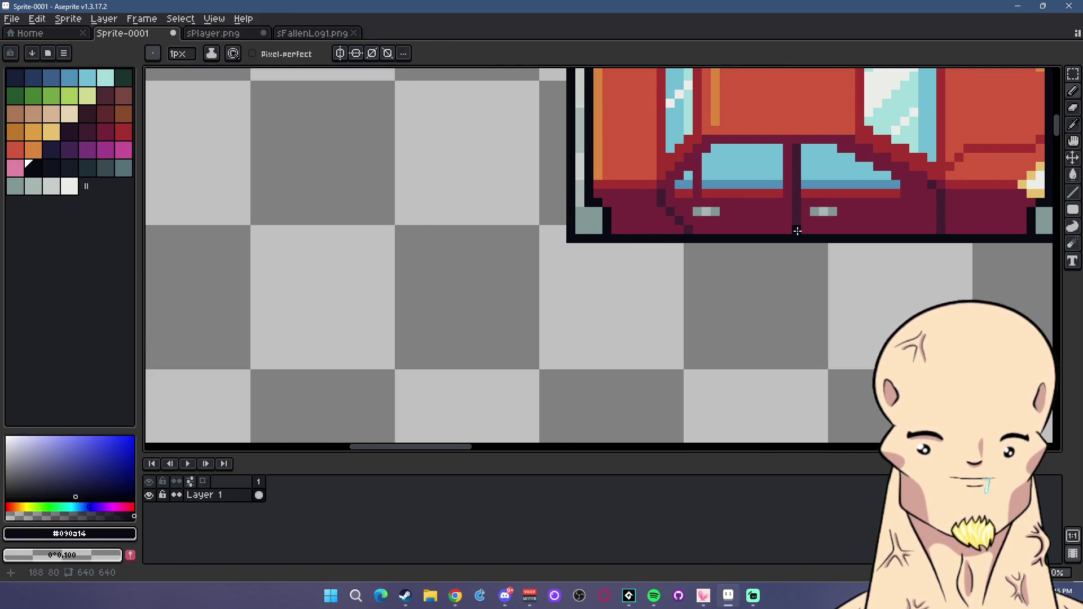
Move the red car's right end out to the right and its left end out to the left.
{"action": "scroll", "coordinate": [794, 233], "scroll_direction": "down", "scroll_amount": 1}
{"action": "left_click_drag", "start_coordinate": [834, 248], "coordinate": [720, 247]}
{"action": "scroll", "coordinate": [959, 189], "scroll_direction": "up", "scroll_amount": 1}
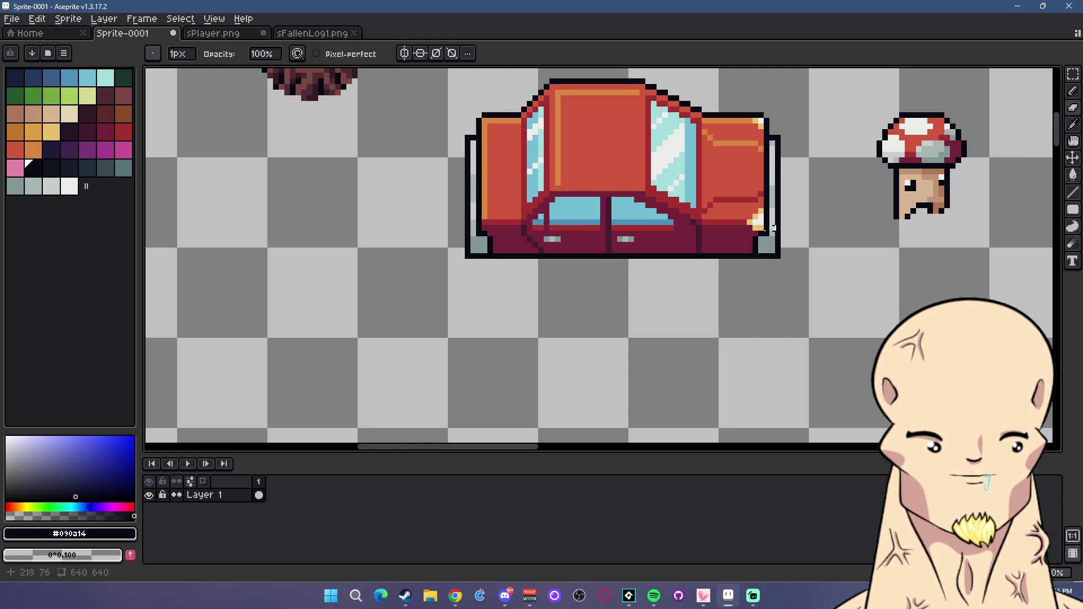
{"action": "left_click", "coordinate": [1066, 71]}
{"action": "left_click_drag", "start_coordinate": [845, 300], "coordinate": [728, 73]}
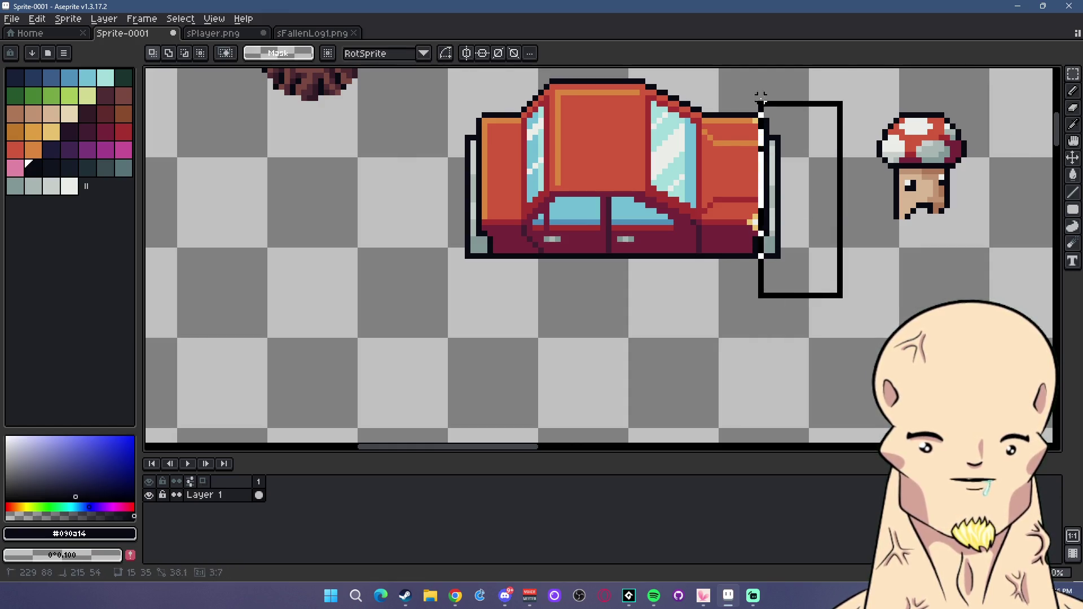
{"action": "left_click_drag", "start_coordinate": [762, 106], "coordinate": [774, 106]}
{"action": "left_click", "coordinate": [912, 309]}
{"action": "left_click_drag", "start_coordinate": [430, 103], "coordinate": [505, 289]}
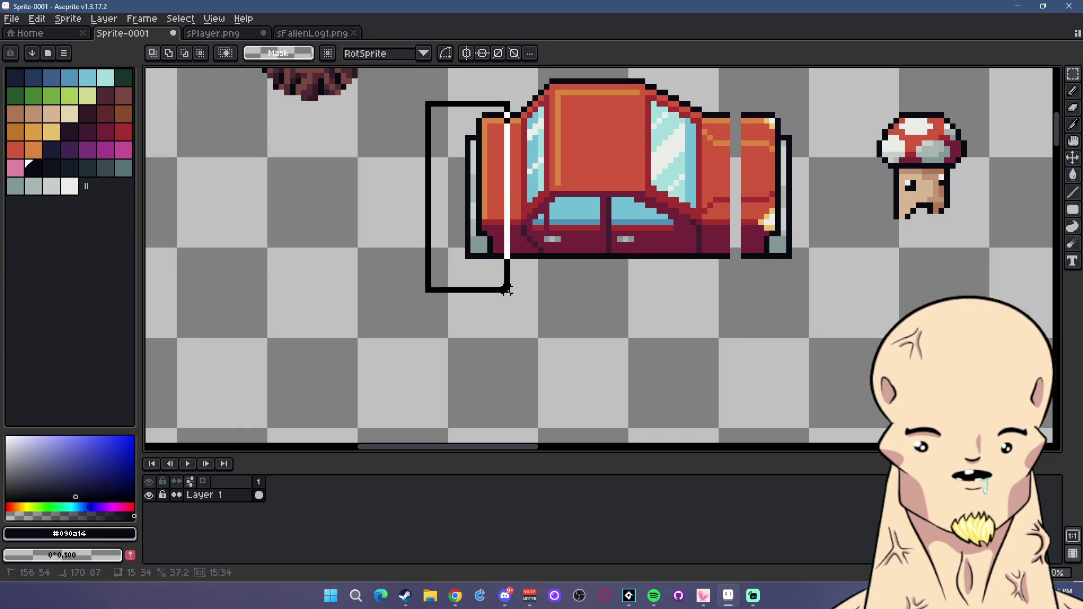
{"action": "left_click_drag", "start_coordinate": [485, 180], "coordinate": [473, 180]}
{"action": "left_click", "coordinate": [495, 125]}
Shift the left end and thin columns inward so both gaps in the body close.
{"action": "left_click_drag", "start_coordinate": [443, 102], "coordinate": [497, 294]}
{"action": "left_click_drag", "start_coordinate": [480, 137], "coordinate": [509, 271]}
{"action": "left_click", "coordinate": [485, 137]}
{"action": "left_click_drag", "start_coordinate": [512, 184], "coordinate": [518, 183]}
{"action": "left_click", "coordinate": [518, 183]}
{"action": "left_click_drag", "start_coordinate": [739, 106], "coordinate": [756, 267]}
{"action": "left_click_drag", "start_coordinate": [747, 186], "coordinate": [731, 186]}
{"action": "left_click", "coordinate": [834, 200]}
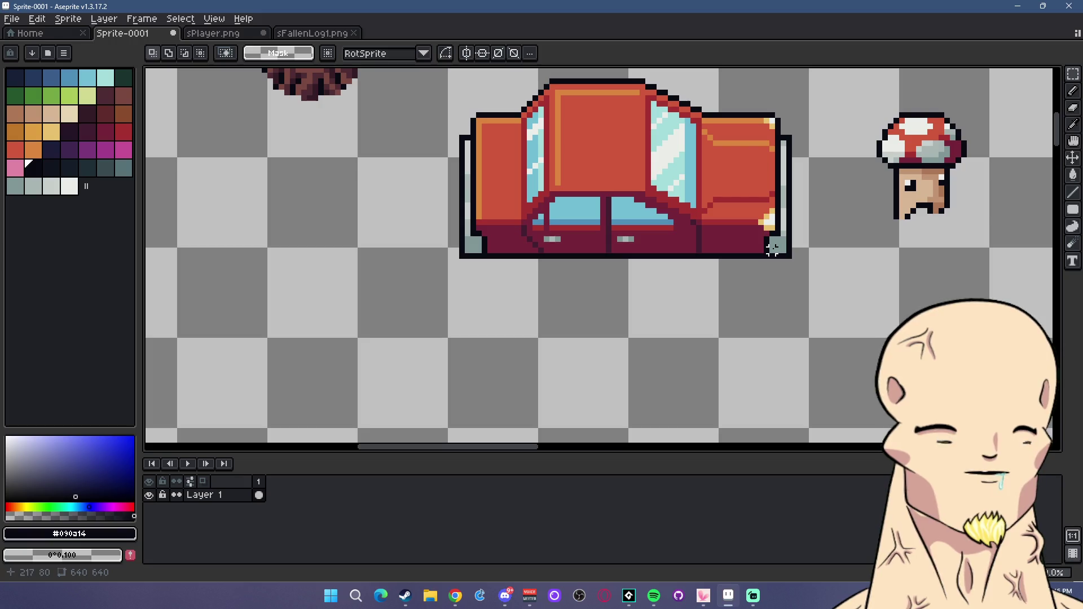
{"action": "scroll", "coordinate": [681, 253], "scroll_direction": "up", "scroll_amount": 4}
{"action": "left_click_drag", "start_coordinate": [376, 265], "coordinate": [519, 265]}
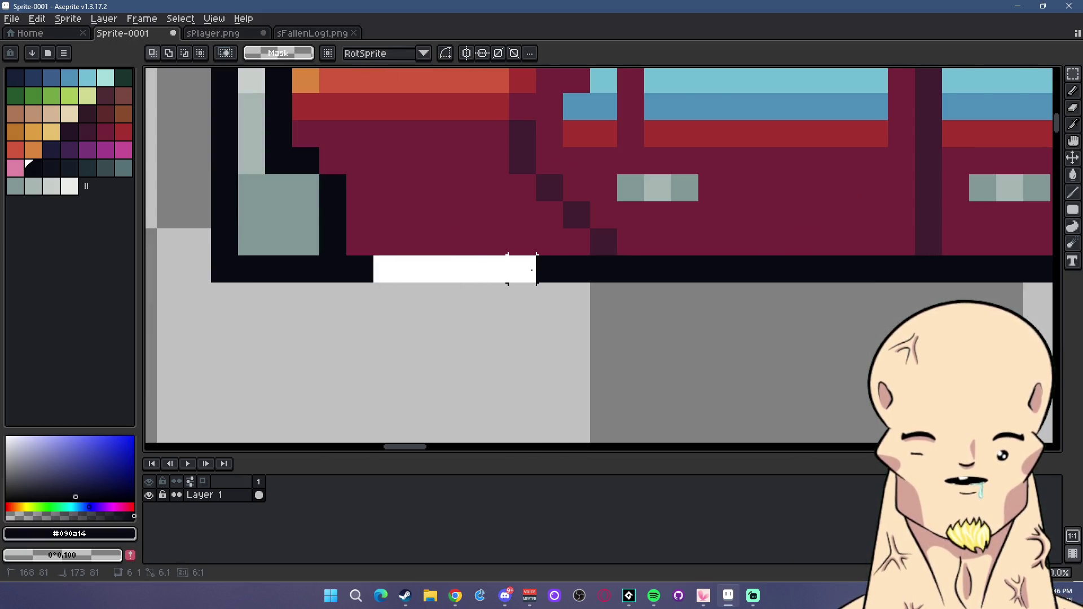
Delete a selected strip of the car's bottom outline, then deselect.
{"action": "key", "text": "ctrl+z"}
{"action": "scroll", "coordinate": [532, 269], "scroll_direction": "down", "scroll_amount": 1}
{"action": "scroll", "coordinate": [536, 274], "scroll_direction": "down", "scroll_amount": 1}
{"action": "scroll", "coordinate": [541, 279], "scroll_direction": "down", "scroll_amount": 1}
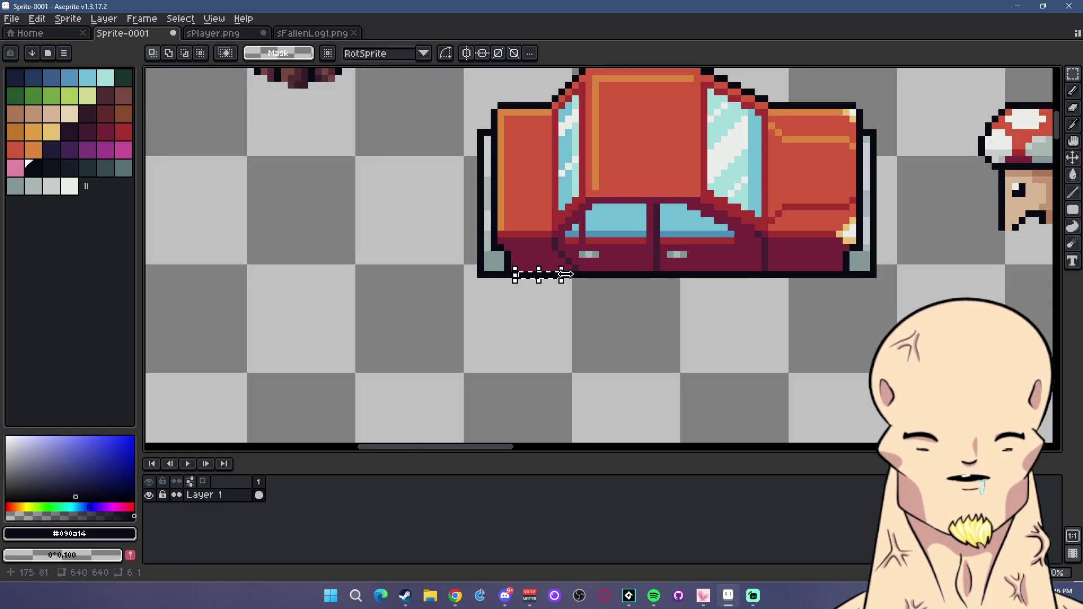
{"action": "scroll", "coordinate": [603, 293], "scroll_direction": "up", "scroll_amount": 2}
{"action": "scroll", "coordinate": [604, 293], "scroll_direction": "up", "scroll_amount": 1}
{"action": "key", "text": "Delete"}
{"action": "left_click_drag", "start_coordinate": [519, 259], "coordinate": [398, 260]}
{"action": "key", "text": "Delete"}
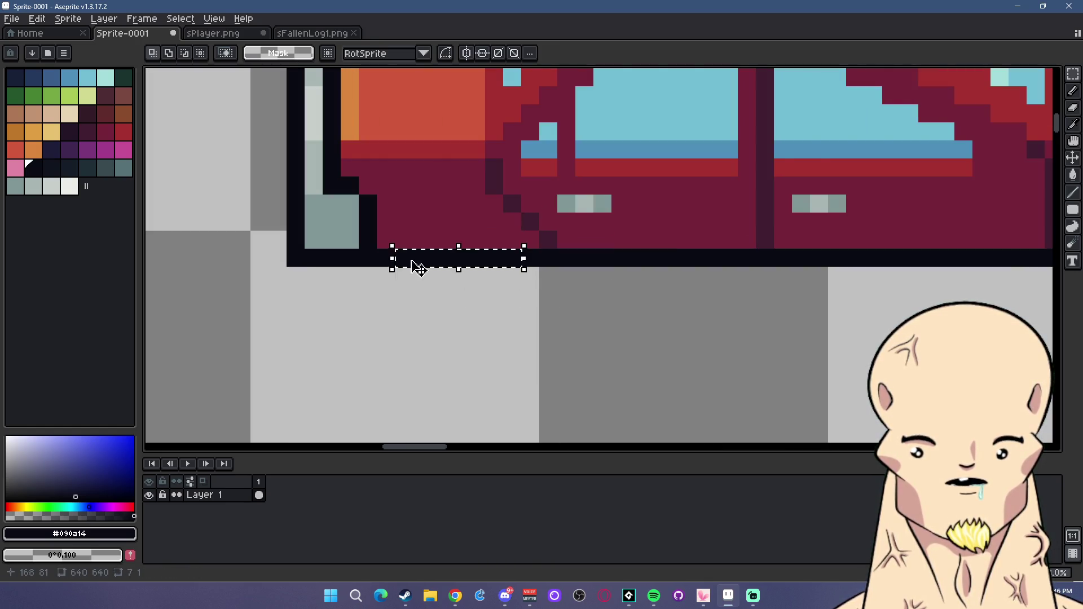
{"action": "key", "text": "ctrl+d"}
{"action": "left_click_drag", "start_coordinate": [504, 240], "coordinate": [398, 239]}
{"action": "scroll", "coordinate": [636, 282], "scroll_direction": "down", "scroll_amount": 2}
{"action": "scroll", "coordinate": [513, 271], "scroll_direction": "up", "scroll_amount": 1}
{"action": "scroll", "coordinate": [630, 251], "scroll_direction": "up", "scroll_amount": 2}
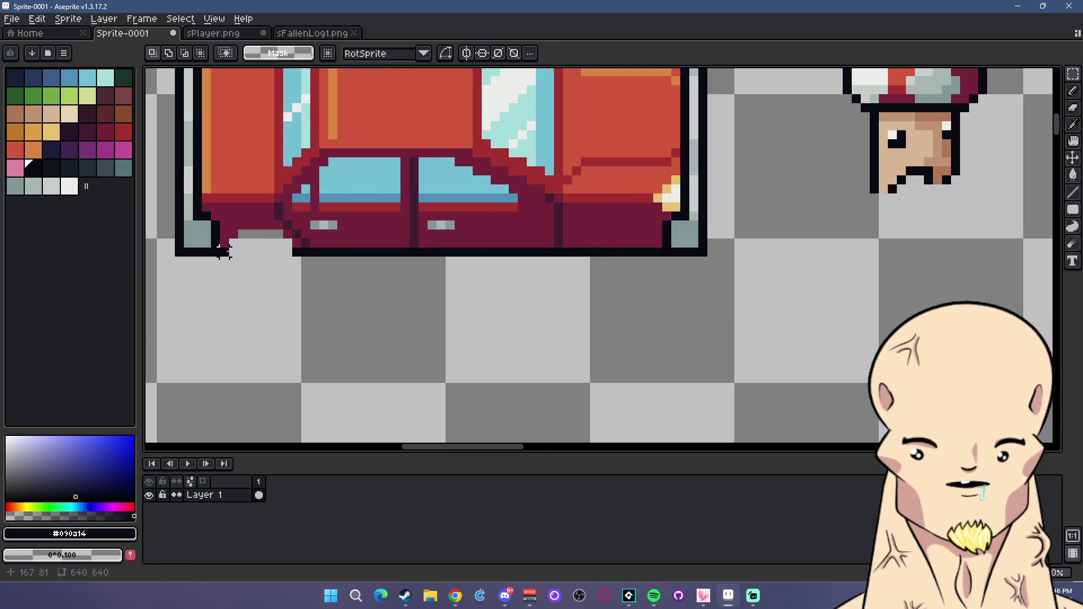
Cut notches into the bottom outline near both ends, then sample #411d31 from the body.
{"action": "left_click_drag", "start_coordinate": [222, 251], "coordinate": [287, 252]}
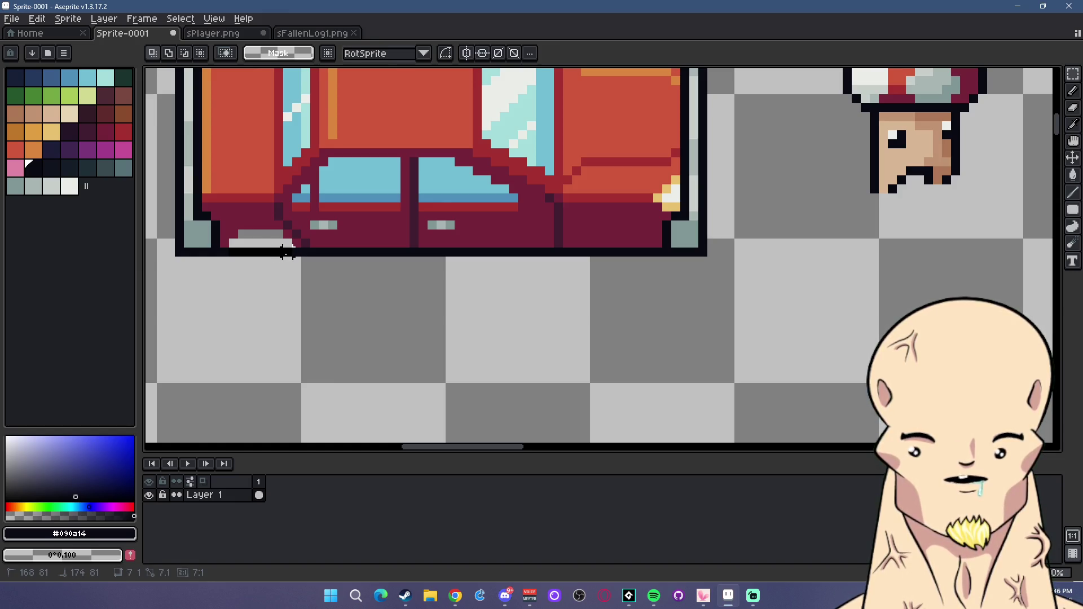
{"action": "key", "text": "Delete"}
{"action": "mouse_move", "coordinate": [649, 252]}
{"action": "left_mouse_down"}
{"action": "mouse_move", "coordinate": [590, 252]}
{"action": "mouse_move", "coordinate": [652, 244]}
{"action": "mouse_move", "coordinate": [602, 231]}
{"action": "left_mouse_up"}
{"action": "key", "text": "Delete"}
{"action": "key", "text": "Delete"}
{"action": "key", "text": "Delete"}
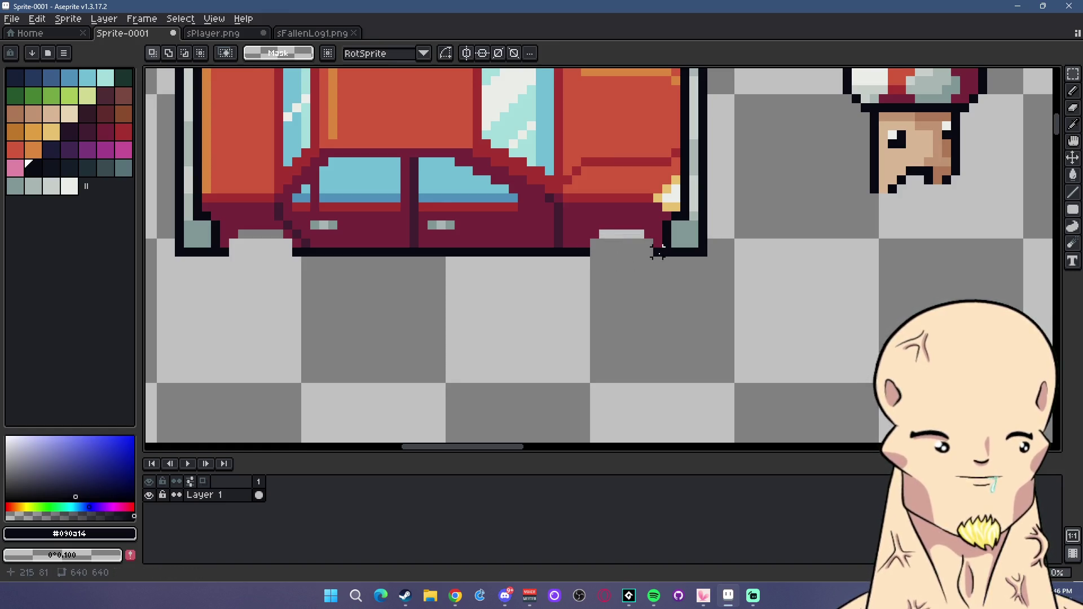
{"action": "scroll", "coordinate": [638, 255], "scroll_direction": "down", "scroll_amount": 2}
{"action": "scroll", "coordinate": [621, 256], "scroll_direction": "down", "scroll_amount": 2}
{"action": "scroll", "coordinate": [590, 226], "scroll_direction": "up", "scroll_amount": 5}
{"action": "key", "text": "i"}
{"action": "left_click", "coordinate": [530, 209]}
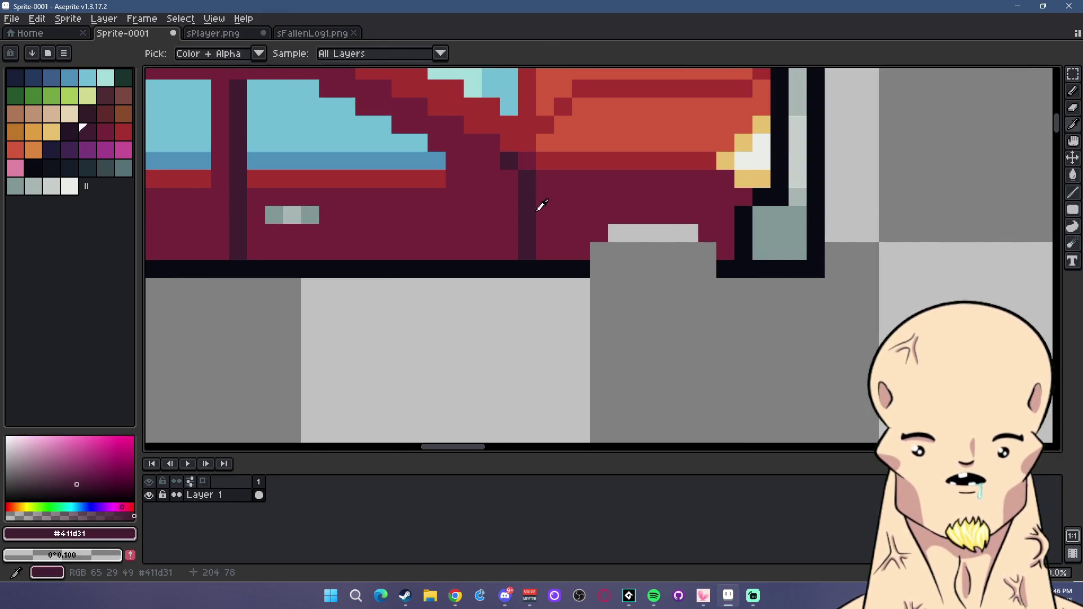
Draw #411d31 lines along the tops of the right and left notches.
{"action": "key", "text": "b"}
{"action": "left_click_drag", "start_coordinate": [581, 251], "coordinate": [707, 225]}
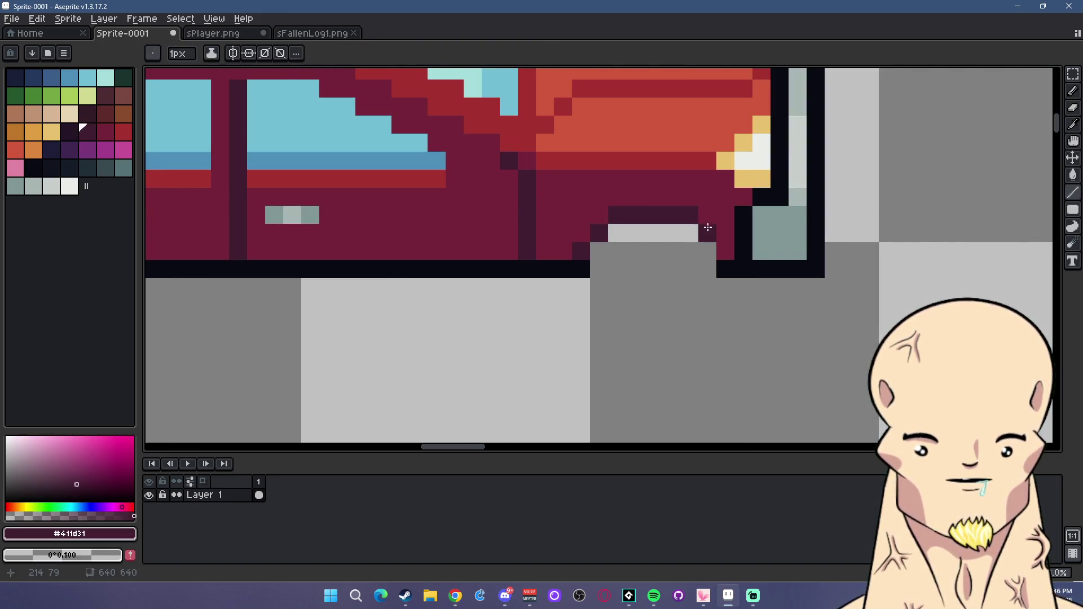
{"action": "scroll", "coordinate": [666, 278], "scroll_direction": "down", "scroll_amount": 3}
{"action": "scroll", "coordinate": [419, 274], "scroll_direction": "up", "scroll_amount": 3}
{"action": "mouse_move", "coordinate": [449, 276]}
{"action": "left_mouse_down"}
{"action": "mouse_move", "coordinate": [491, 259]}
{"action": "mouse_move", "coordinate": [536, 268]}
{"action": "left_mouse_up"}
{"action": "scroll", "coordinate": [604, 315], "scroll_direction": "down", "scroll_amount": 3}
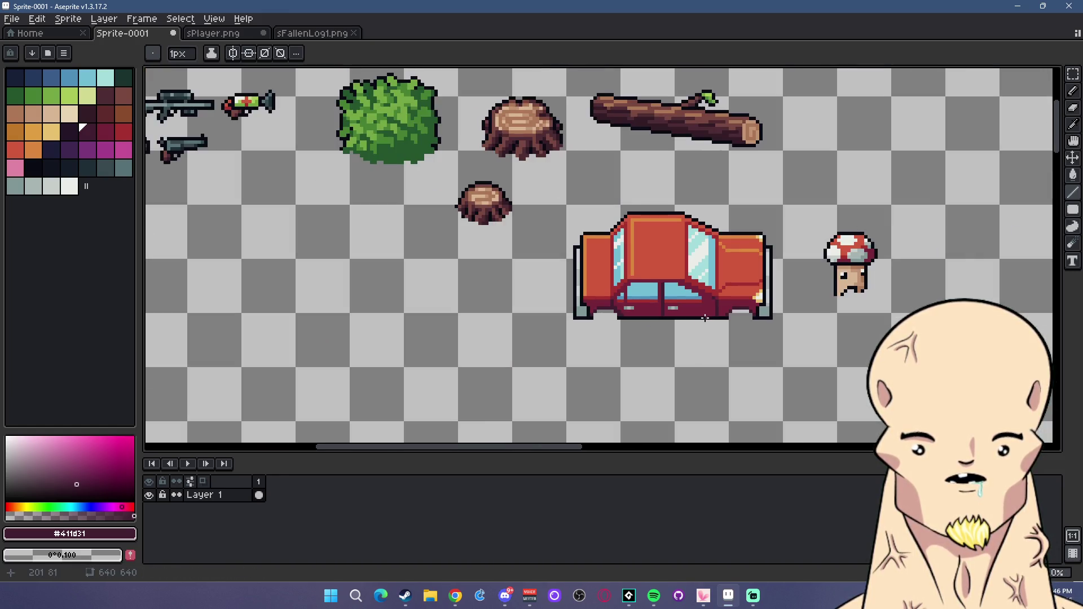
{"action": "scroll", "coordinate": [705, 319], "scroll_direction": "up", "scroll_amount": 1}
{"action": "scroll", "coordinate": [636, 323], "scroll_direction": "up", "scroll_amount": 2}
Fill both notches with the dark palette colours 36 and 38.
{"action": "left_click", "coordinate": [33, 167]}
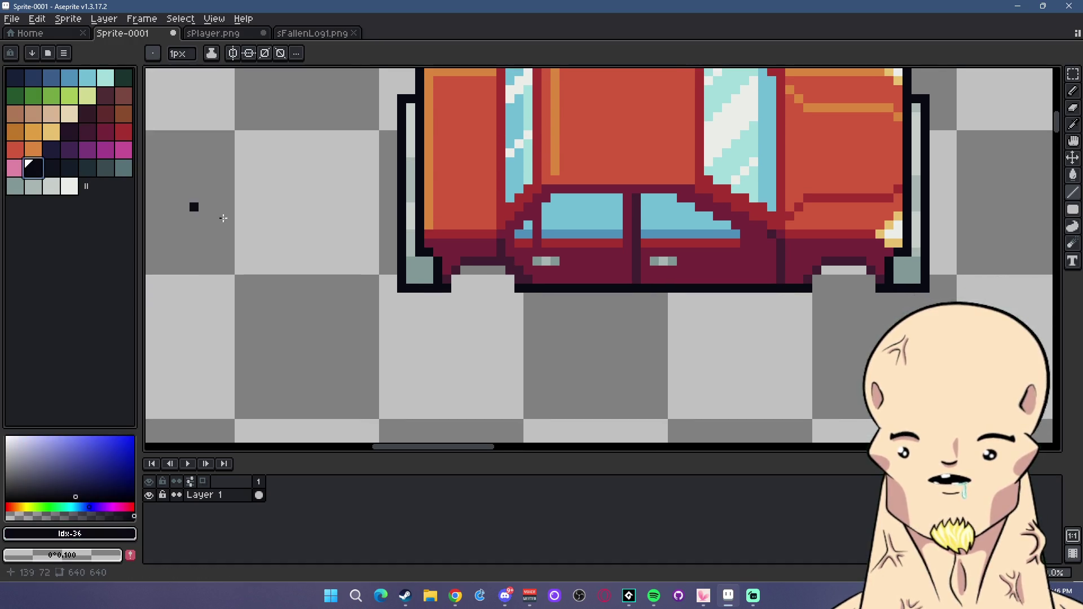
{"action": "scroll", "coordinate": [454, 283], "scroll_direction": "up", "scroll_amount": 1}
{"action": "left_click", "coordinate": [69, 168]}
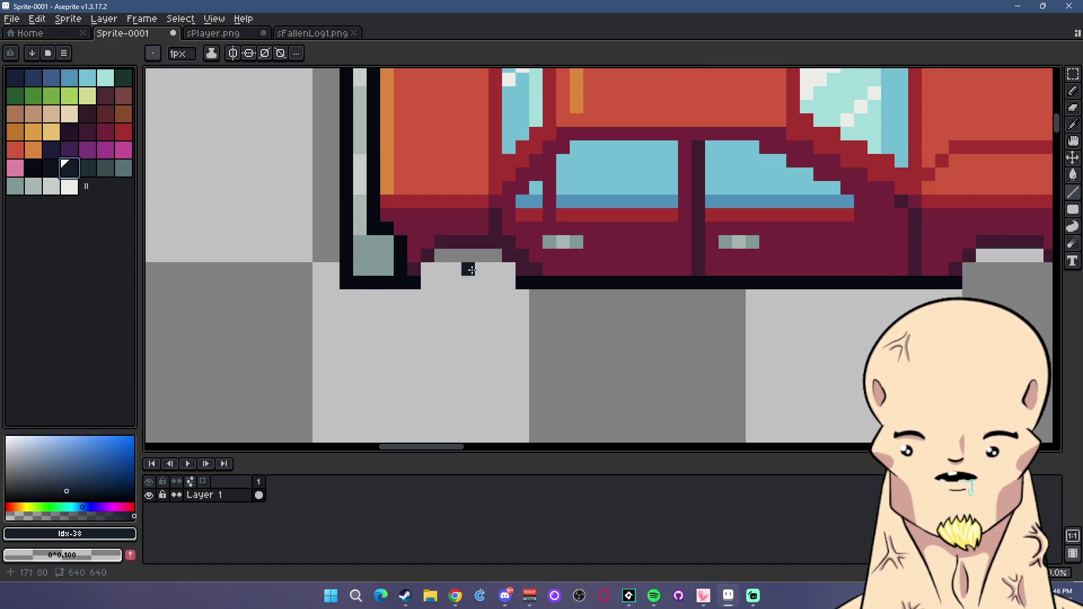
{"action": "mouse_move", "coordinate": [430, 271]}
{"action": "left_mouse_down"}
{"action": "mouse_move", "coordinate": [476, 259]}
{"action": "mouse_move", "coordinate": [506, 276]}
{"action": "mouse_move", "coordinate": [424, 278]}
{"action": "left_mouse_up"}
{"action": "scroll", "coordinate": [579, 318], "scroll_direction": "down", "scroll_amount": 3}
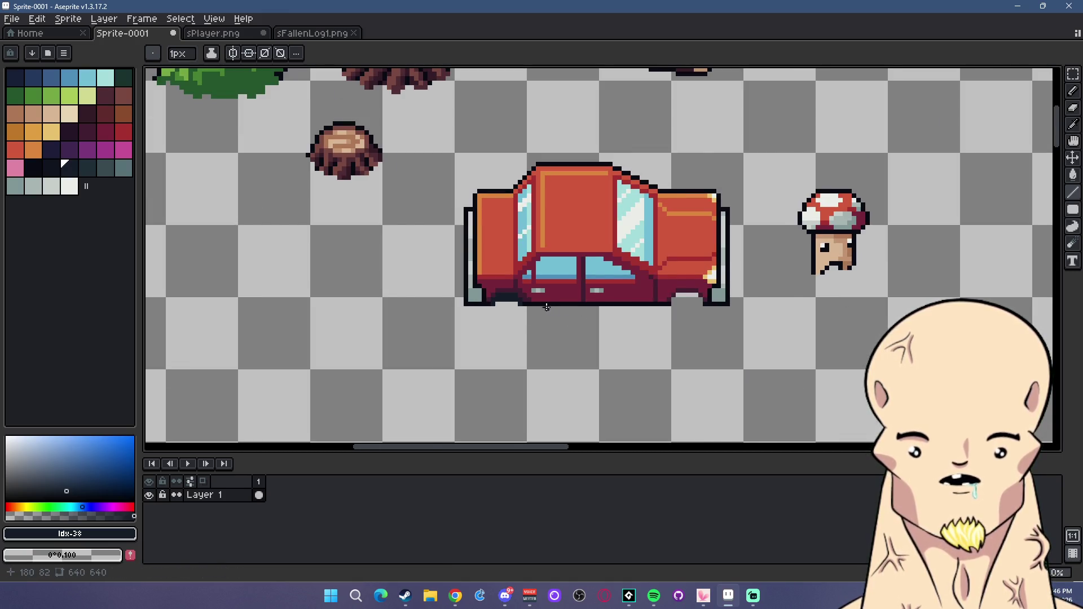
{"action": "scroll", "coordinate": [542, 305], "scroll_direction": "up", "scroll_amount": 1}
{"action": "scroll", "coordinate": [615, 282], "scroll_direction": "up", "scroll_amount": 3}
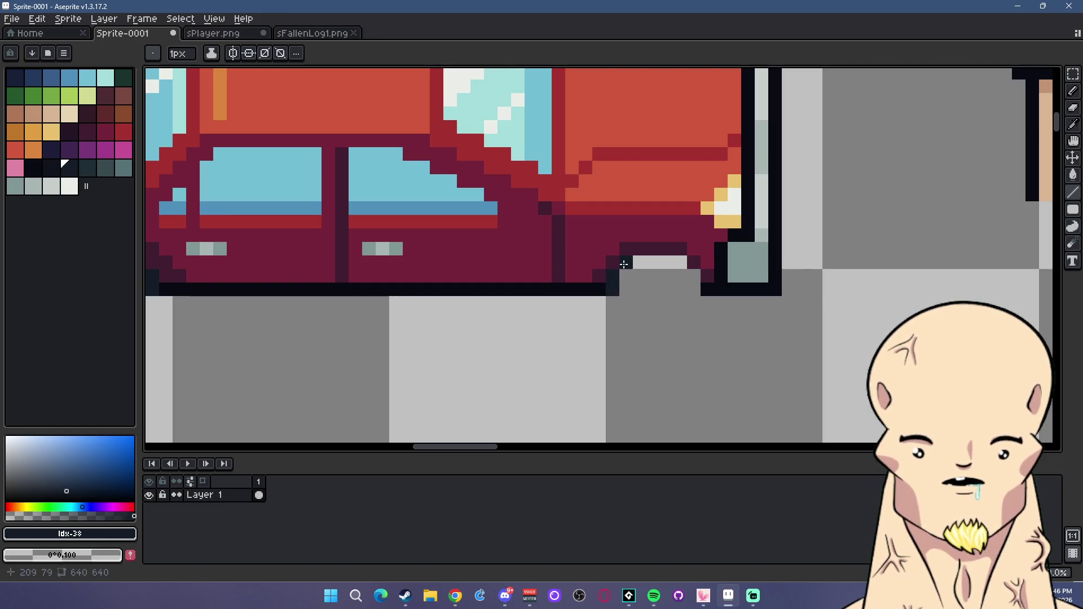
{"action": "left_click_drag", "start_coordinate": [676, 264], "coordinate": [692, 285]}
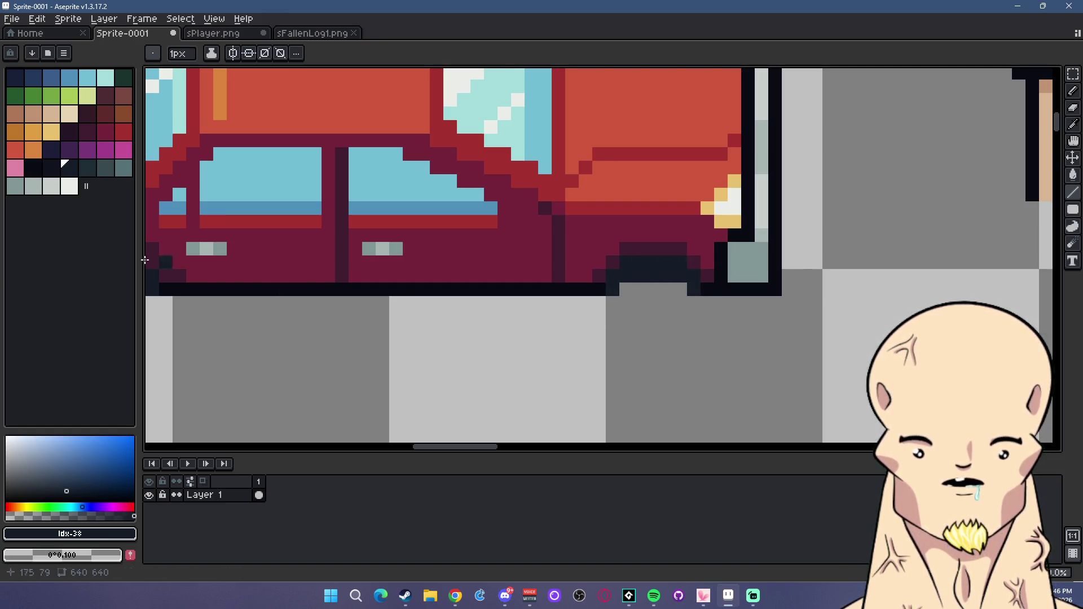
Paint dark tyre pixels under the car, then undo the stray edits.
{"action": "left_click", "coordinate": [50, 169]}
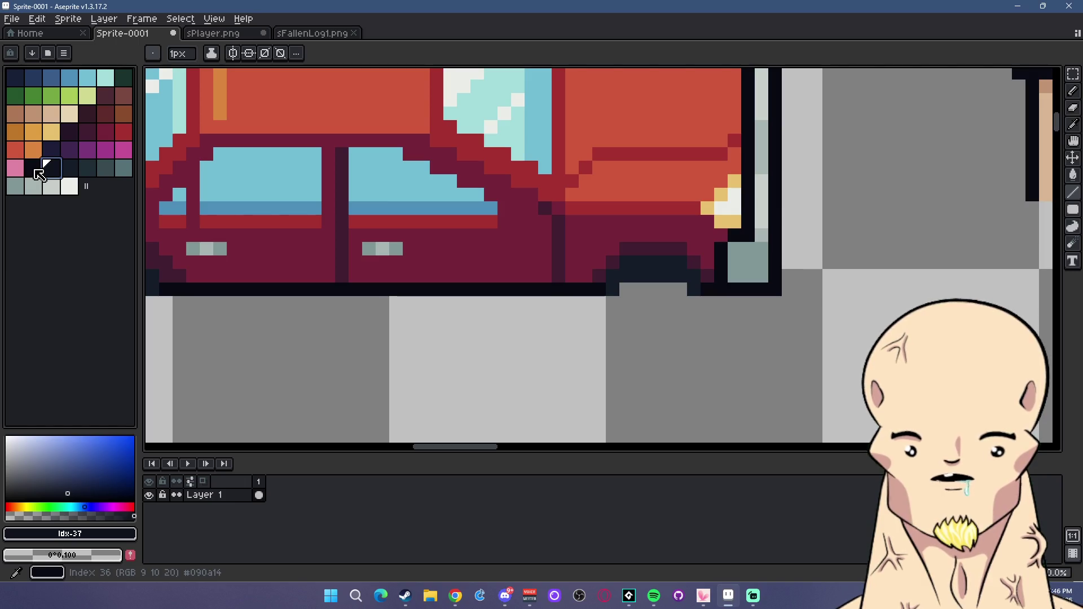
{"action": "left_click", "coordinate": [36, 169]}
{"action": "mouse_move", "coordinate": [626, 291]}
{"action": "left_mouse_down"}
{"action": "mouse_move", "coordinate": [626, 333]}
{"action": "mouse_move", "coordinate": [653, 344]}
{"action": "left_mouse_up"}
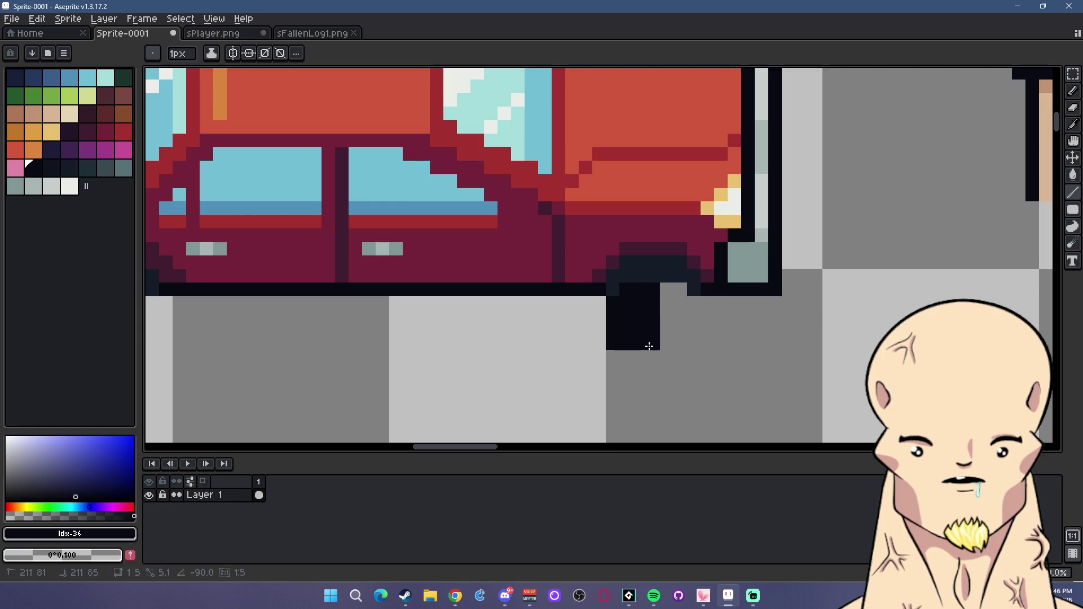
{"action": "key", "text": "ctrl+z"}
{"action": "key", "text": "ctrl+z"}
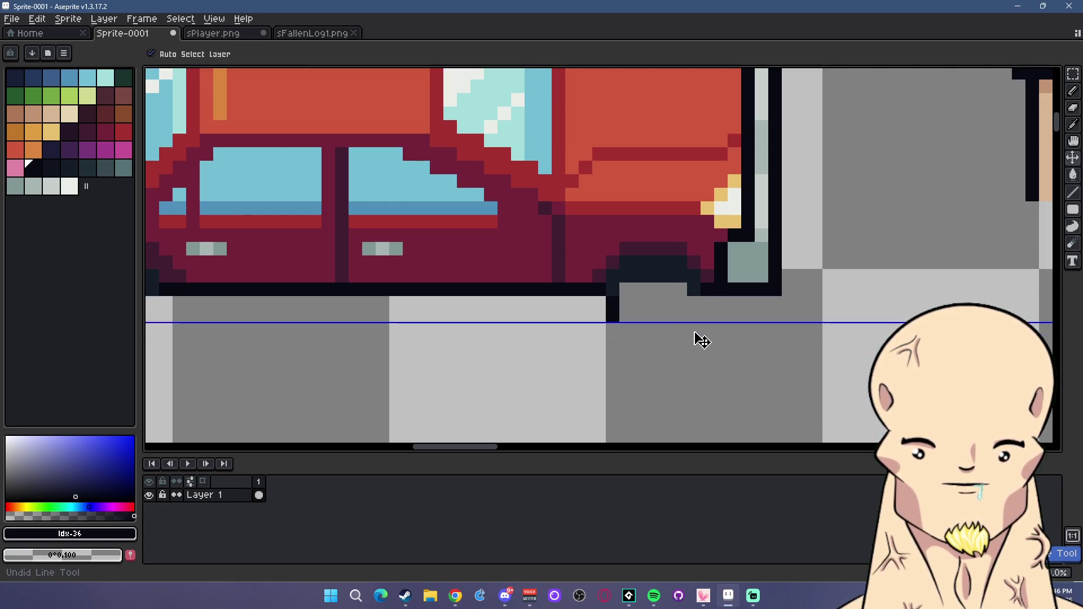
{"action": "key", "text": "ctrl+z"}
{"action": "key", "text": "ctrl+z"}
{"action": "key", "text": "ctrl+z"}
{"action": "key", "text": "ctrl+z"}
{"action": "key", "text": "ctrl+z"}
{"action": "key", "text": "ctrl+z"}
{"action": "scroll", "coordinate": [418, 346], "scroll_direction": "down", "scroll_amount": 3}
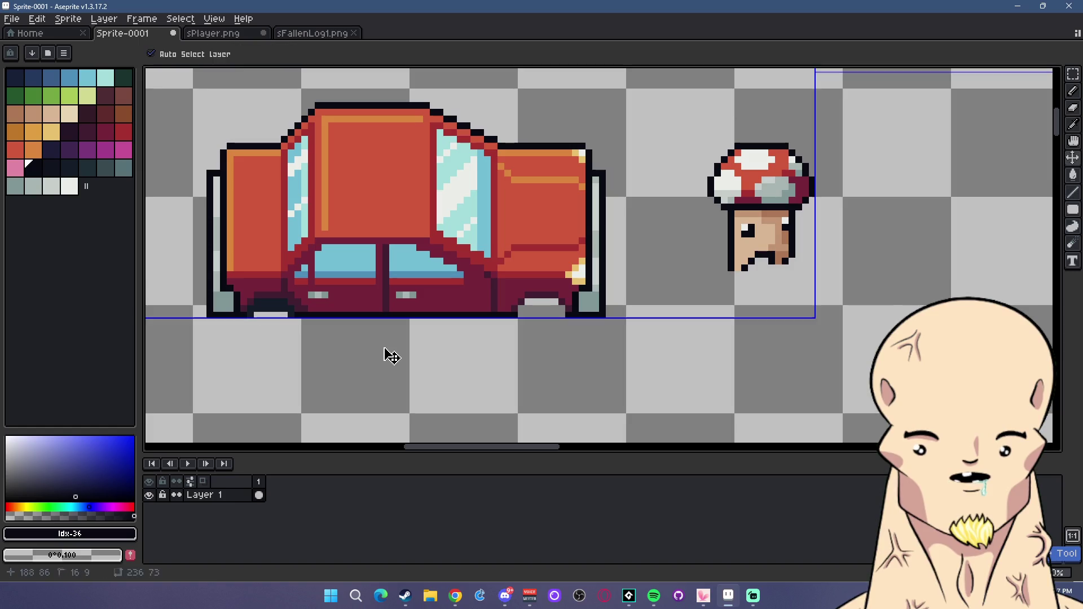
{"action": "key", "text": "ctrl+z"}
{"action": "key", "text": "b"}
Draw the front wheel's dark outline with single-pixel Pencil strokes.
{"action": "key", "text": "]"}
{"action": "scroll", "coordinate": [237, 356], "scroll_direction": "up", "scroll_amount": 4}
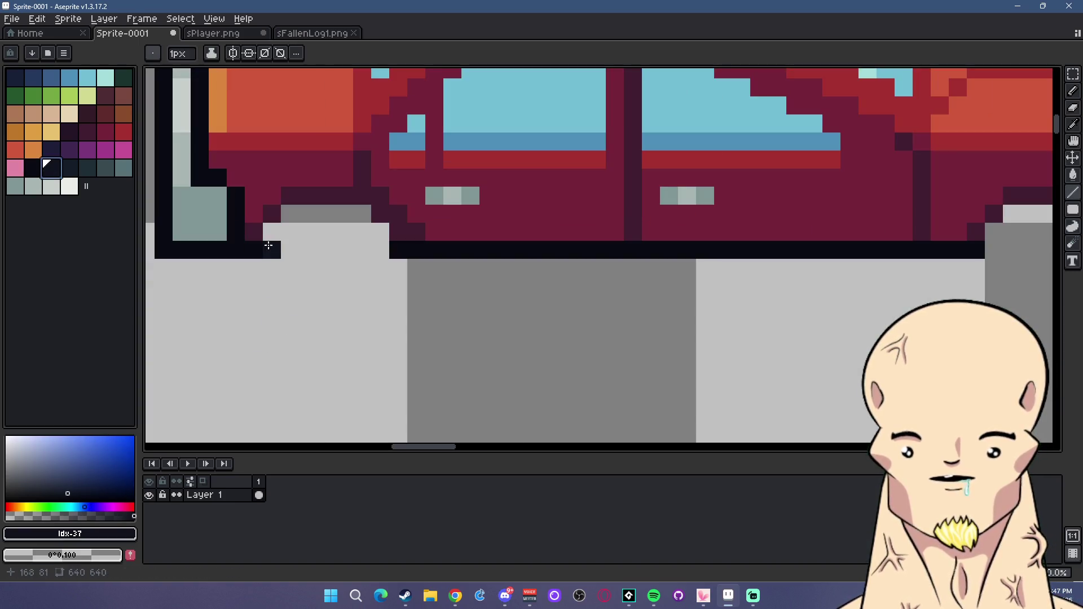
{"action": "mouse_move", "coordinate": [290, 214]}
{"action": "left_mouse_down"}
{"action": "mouse_move", "coordinate": [362, 214]}
{"action": "mouse_move", "coordinate": [326, 268]}
{"action": "left_mouse_up"}
{"action": "left_click_drag", "start_coordinate": [271, 232], "coordinate": [272, 303]}
{"action": "left_click", "coordinate": [289, 282]}
{"action": "mouse_move", "coordinate": [299, 270]}
{"action": "left_mouse_down"}
{"action": "mouse_move", "coordinate": [381, 248]}
{"action": "mouse_move", "coordinate": [373, 307]}
{"action": "left_mouse_up"}
{"action": "left_click_drag", "start_coordinate": [291, 322], "coordinate": [366, 321]}
{"action": "scroll", "coordinate": [491, 321], "scroll_direction": "down", "scroll_amount": 6}
{"action": "scroll", "coordinate": [316, 316], "scroll_direction": "up", "scroll_amount": 3}
{"action": "scroll", "coordinate": [322, 314], "scroll_direction": "up", "scroll_amount": 3}
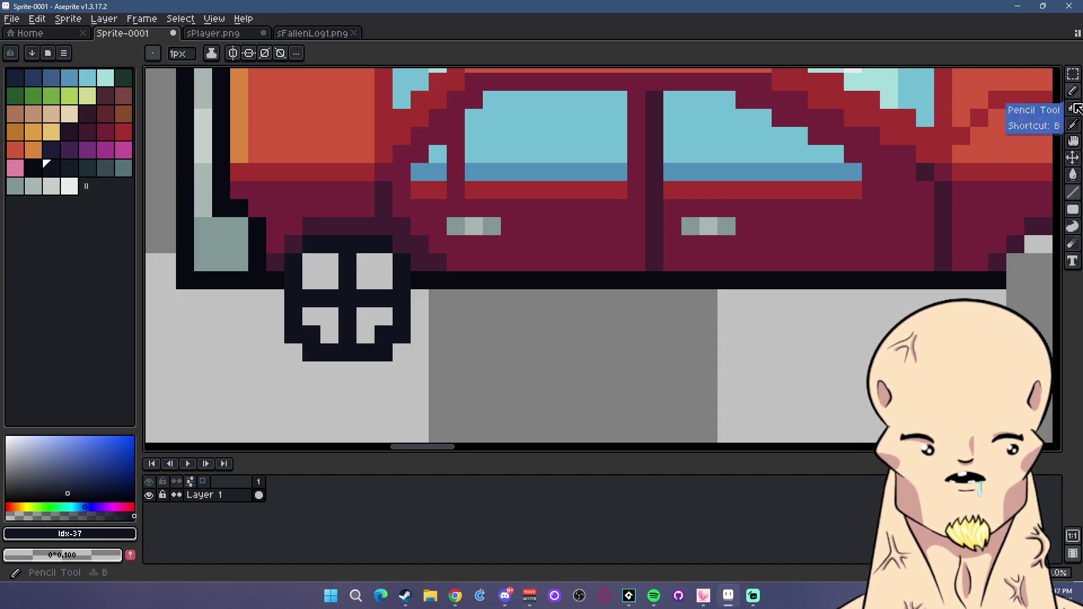
Erase the front wheel's corners to round it and paint its interior dark.
{"action": "key", "text": "e"}
{"action": "left_click_drag", "start_coordinate": [402, 334], "coordinate": [366, 353]}
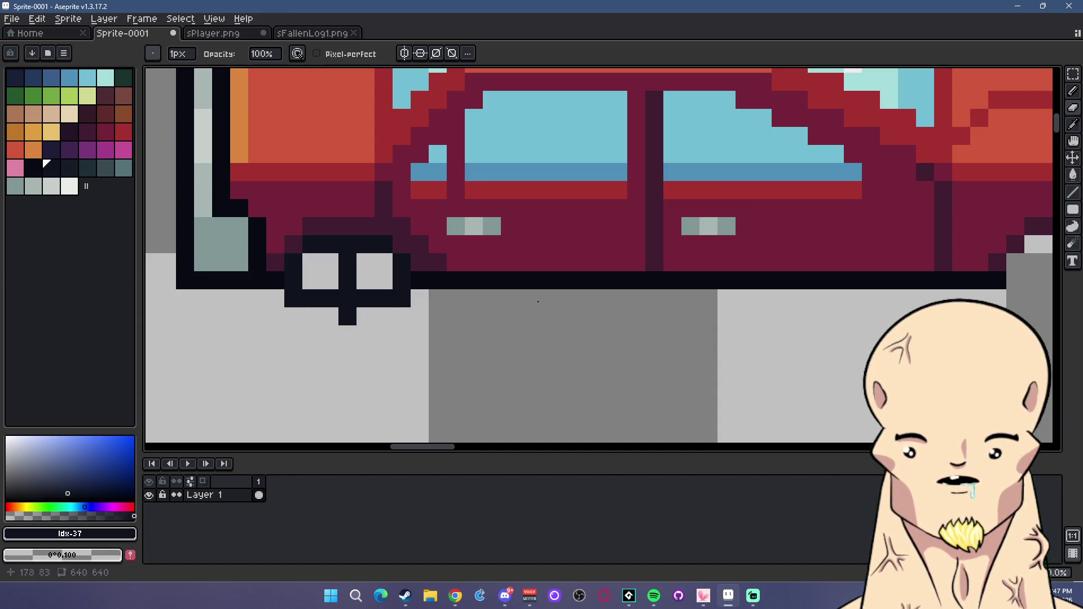
{"action": "left_click", "coordinate": [1074, 96]}
{"action": "left_click_drag", "start_coordinate": [322, 316], "coordinate": [383, 316]}
{"action": "mouse_move", "coordinate": [384, 262]}
{"action": "left_mouse_down"}
{"action": "mouse_move", "coordinate": [364, 282]}
{"action": "mouse_move", "coordinate": [314, 271]}
{"action": "left_mouse_up"}
{"action": "scroll", "coordinate": [592, 326], "scroll_direction": "down", "scroll_amount": 4}
{"action": "scroll", "coordinate": [617, 324], "scroll_direction": "up", "scroll_amount": 3}
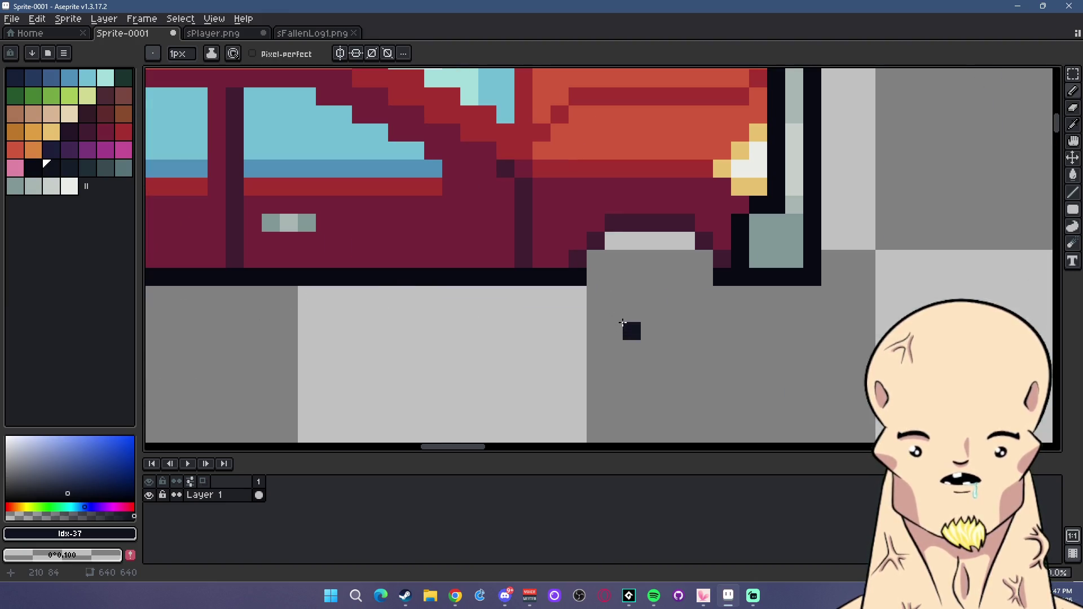
Outline the rear wheel in dark pixels and bucket-fill its interior.
{"action": "mouse_move", "coordinate": [610, 295]}
{"action": "left_mouse_down"}
{"action": "mouse_move", "coordinate": [612, 307]}
{"action": "mouse_move", "coordinate": [669, 329]}
{"action": "mouse_move", "coordinate": [708, 307]}
{"action": "mouse_move", "coordinate": [700, 259]}
{"action": "mouse_move", "coordinate": [668, 243]}
{"action": "mouse_move", "coordinate": [686, 297]}
{"action": "left_mouse_up"}
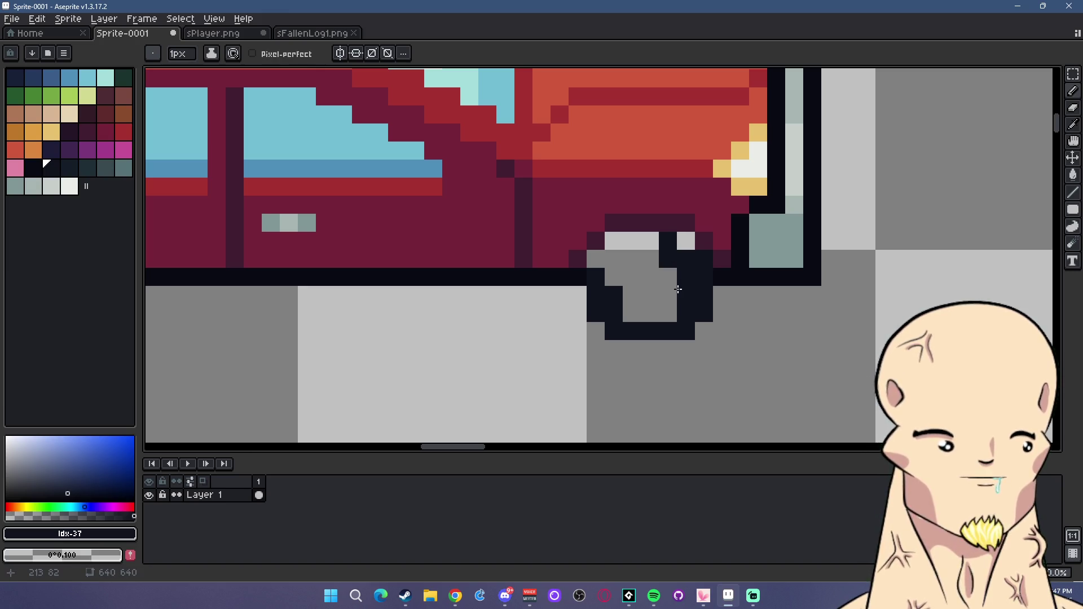
{"action": "key", "text": "g"}
{"action": "left_click", "coordinate": [649, 296]}
{"action": "left_click", "coordinate": [632, 241]}
{"action": "left_click", "coordinate": [686, 241]}
{"action": "scroll", "coordinate": [580, 333], "scroll_direction": "down", "scroll_amount": 3}
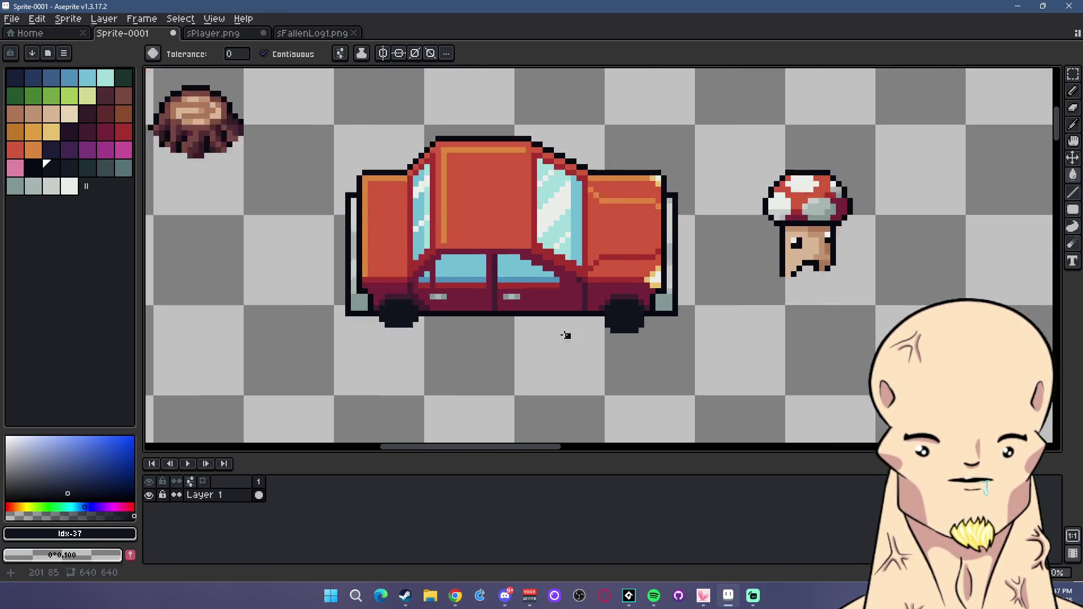
{"action": "scroll", "coordinate": [510, 343], "scroll_direction": "up", "scroll_amount": 1}
{"action": "scroll", "coordinate": [514, 339], "scroll_direction": "up", "scroll_amount": 3}
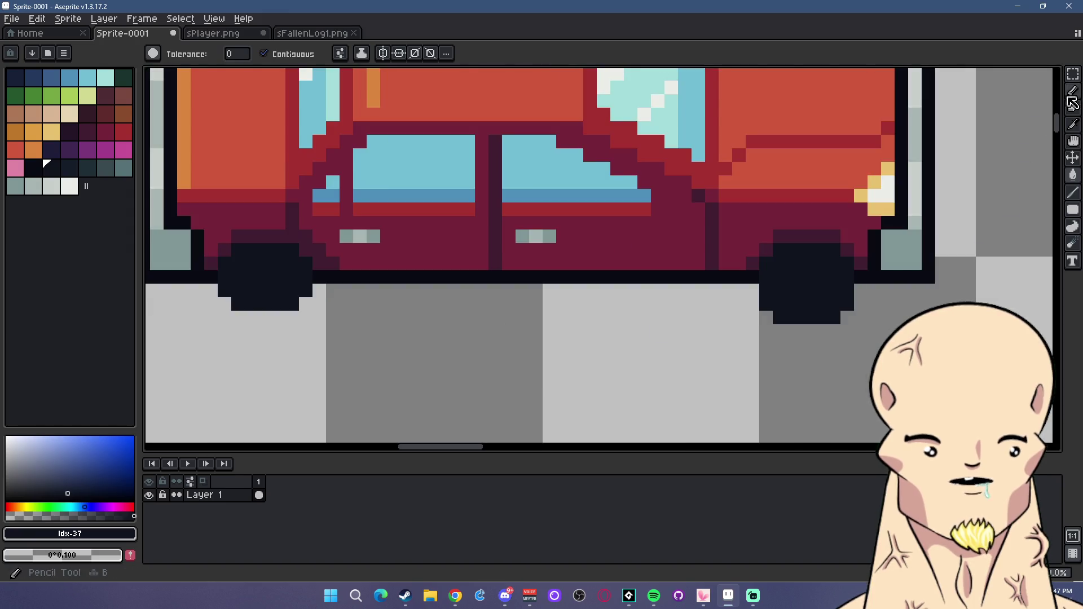
Paint slate grey highlight pixels on the front wheel.
{"action": "key", "text": "m"}
{"action": "left_click_drag", "start_coordinate": [853, 343], "coordinate": [743, 282]}
{"action": "scroll", "coordinate": [735, 350], "scroll_direction": "down", "scroll_amount": 3}
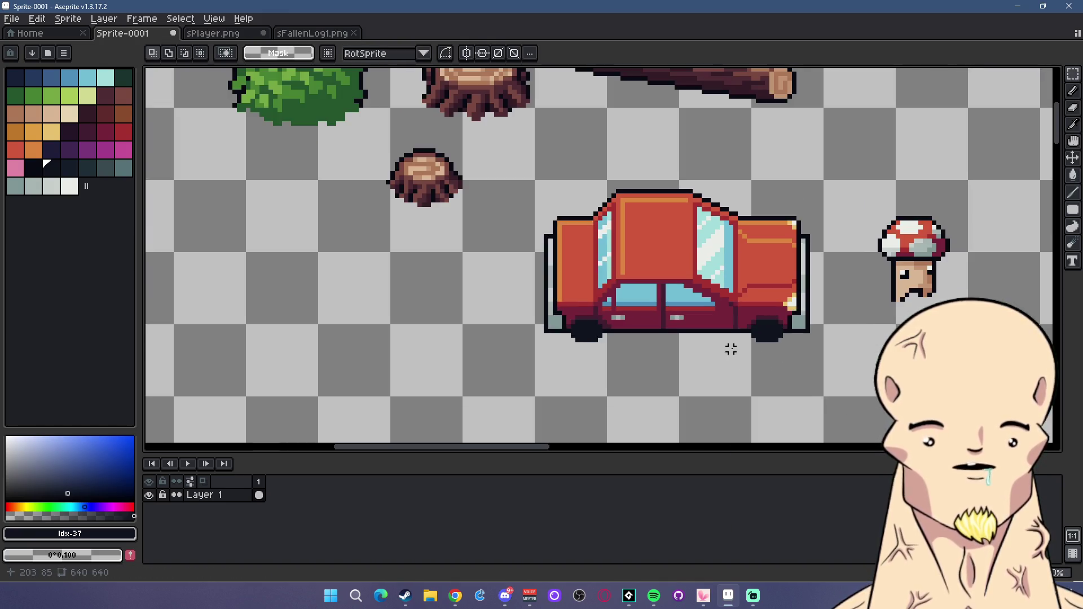
{"action": "scroll", "coordinate": [733, 352], "scroll_direction": "up", "scroll_amount": 1}
{"action": "scroll", "coordinate": [568, 340], "scroll_direction": "up", "scroll_amount": 1}
{"action": "scroll", "coordinate": [389, 309], "scroll_direction": "up", "scroll_amount": 3}
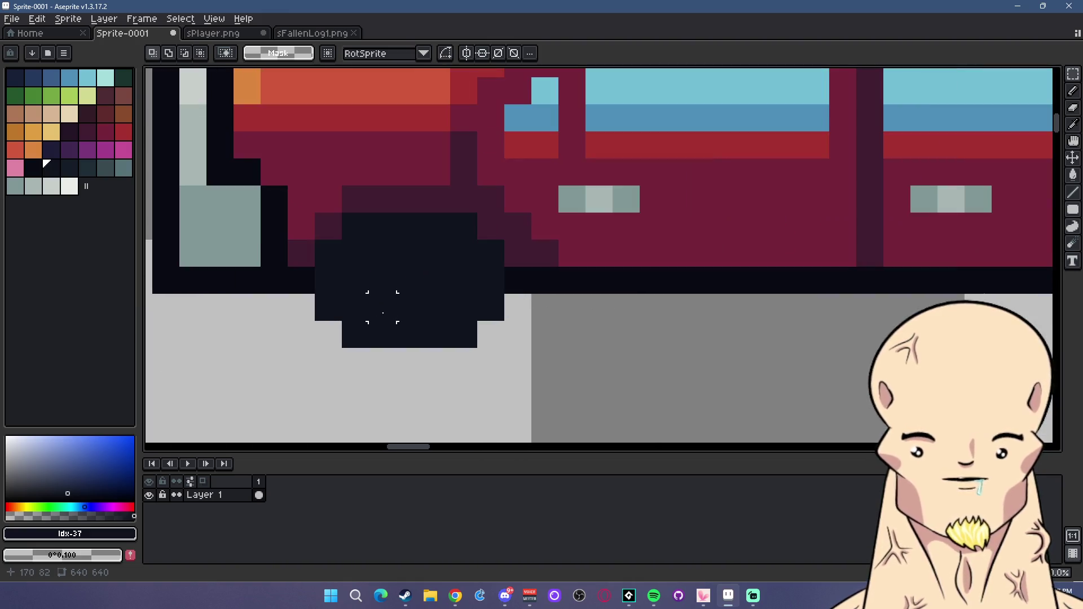
{"action": "left_click", "coordinate": [73, 173]}
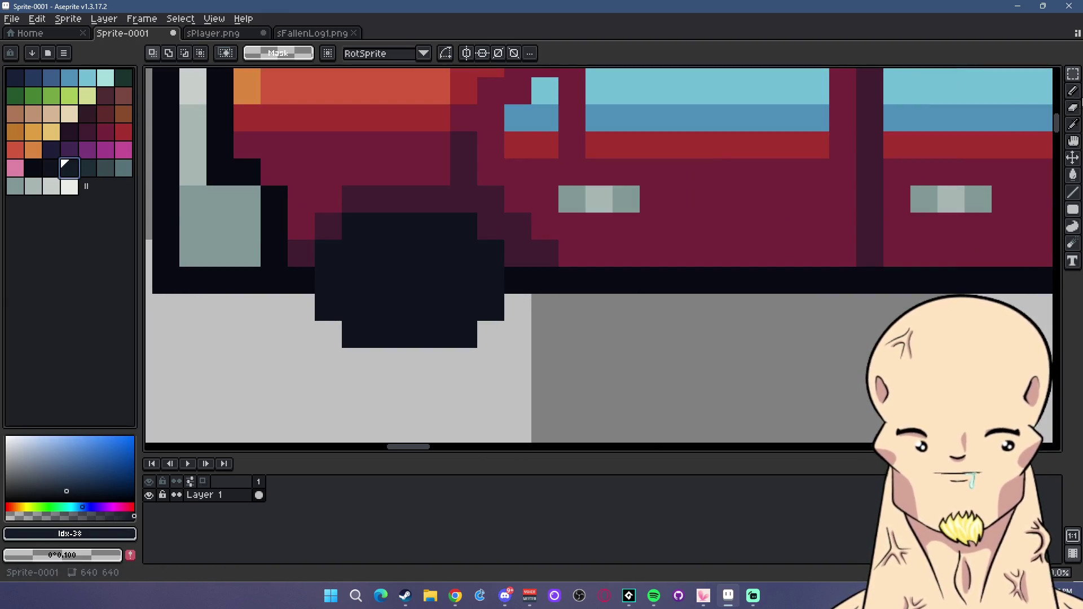
{"action": "left_click", "coordinate": [105, 168]}
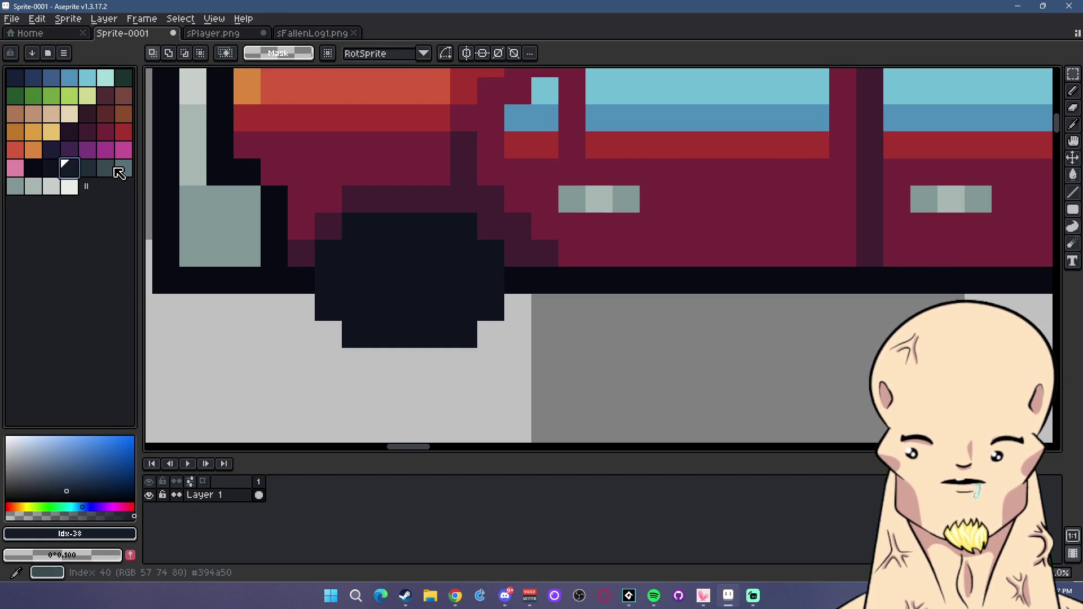
{"action": "key", "text": "b"}
{"action": "left_click", "coordinate": [357, 285]}
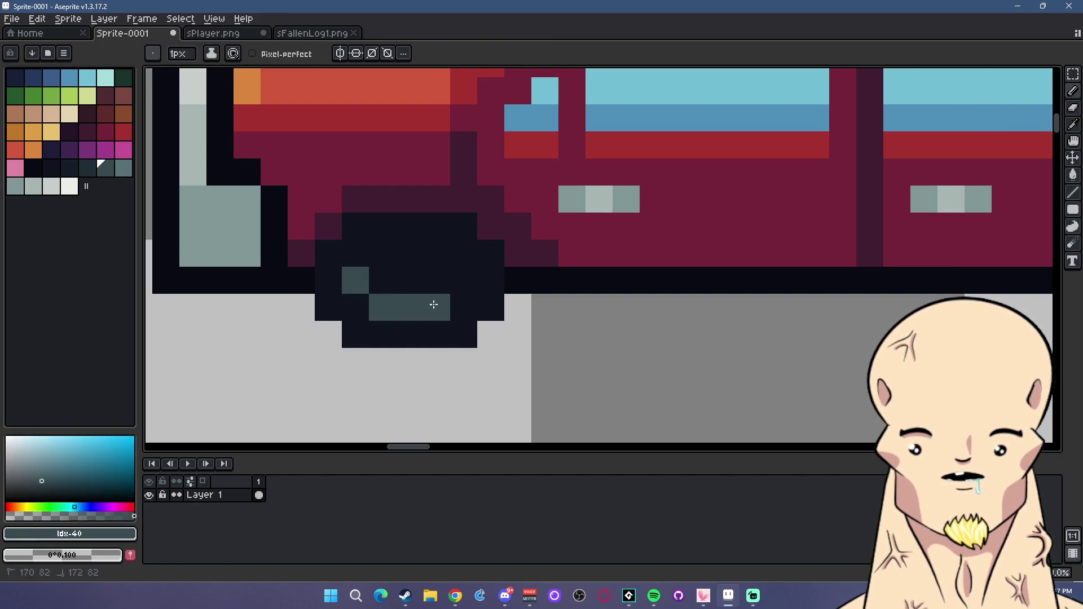
{"action": "scroll", "coordinate": [592, 326], "scroll_direction": "down", "scroll_amount": 2}
{"action": "scroll", "coordinate": [592, 326], "scroll_direction": "down", "scroll_amount": 2}
{"action": "scroll", "coordinate": [562, 293], "scroll_direction": "up", "scroll_amount": 3}
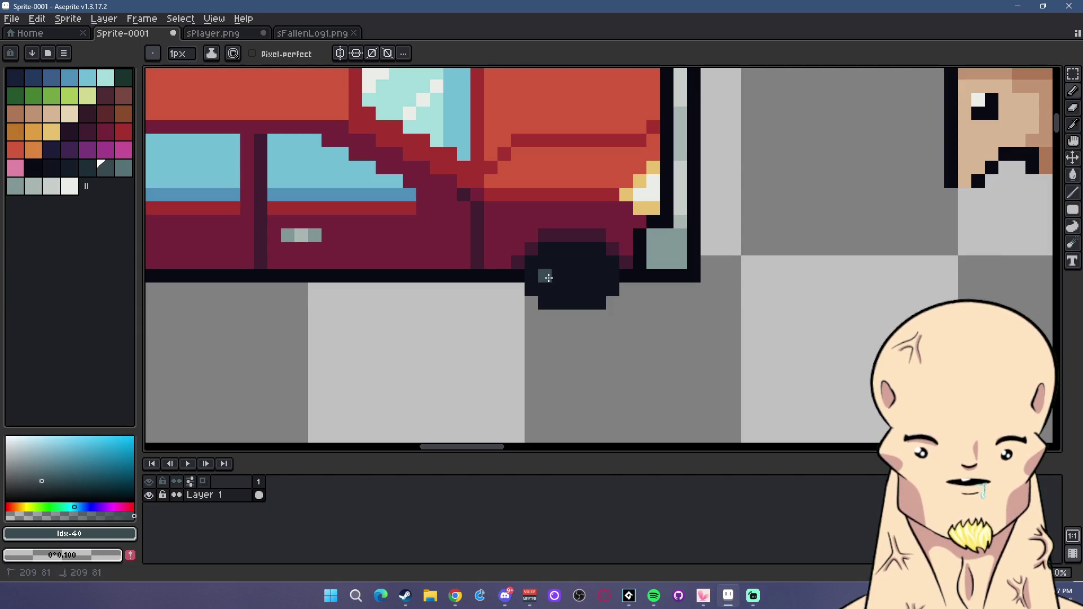
Add a lighter slate hub pixel to the rear wheel.
{"action": "left_click", "coordinate": [599, 276], "text": "alt"}
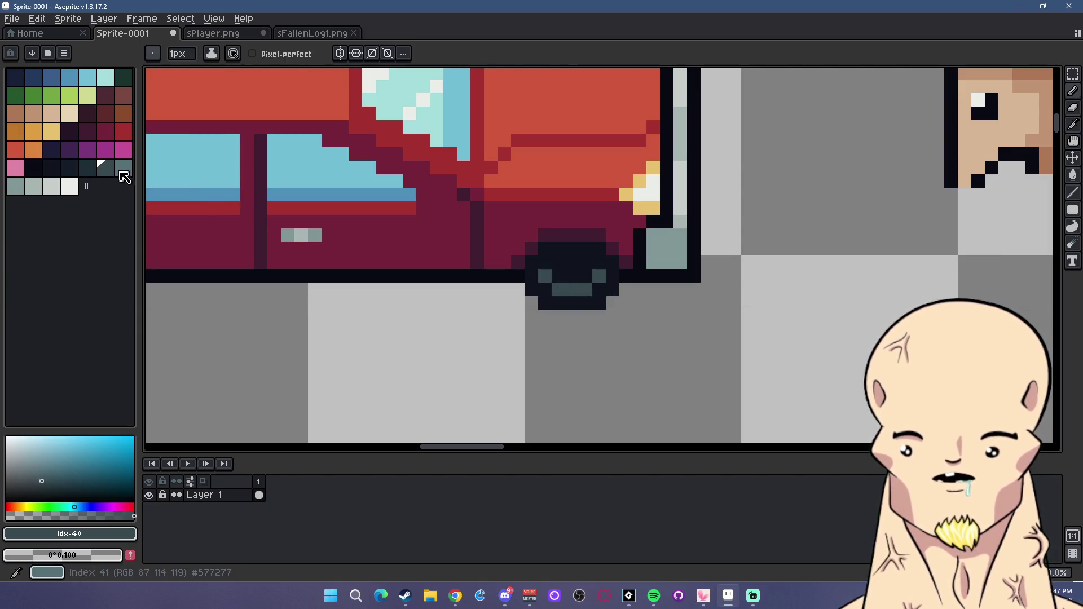
{"action": "left_click", "coordinate": [572, 262]}
{"action": "scroll", "coordinate": [314, 320], "scroll_direction": "down", "scroll_amount": 1}
{"action": "scroll", "coordinate": [394, 326], "scroll_direction": "down", "scroll_amount": 1}
{"action": "scroll", "coordinate": [401, 305], "scroll_direction": "up", "scroll_amount": 2}
{"action": "scroll", "coordinate": [579, 345], "scroll_direction": "down", "scroll_amount": 3}
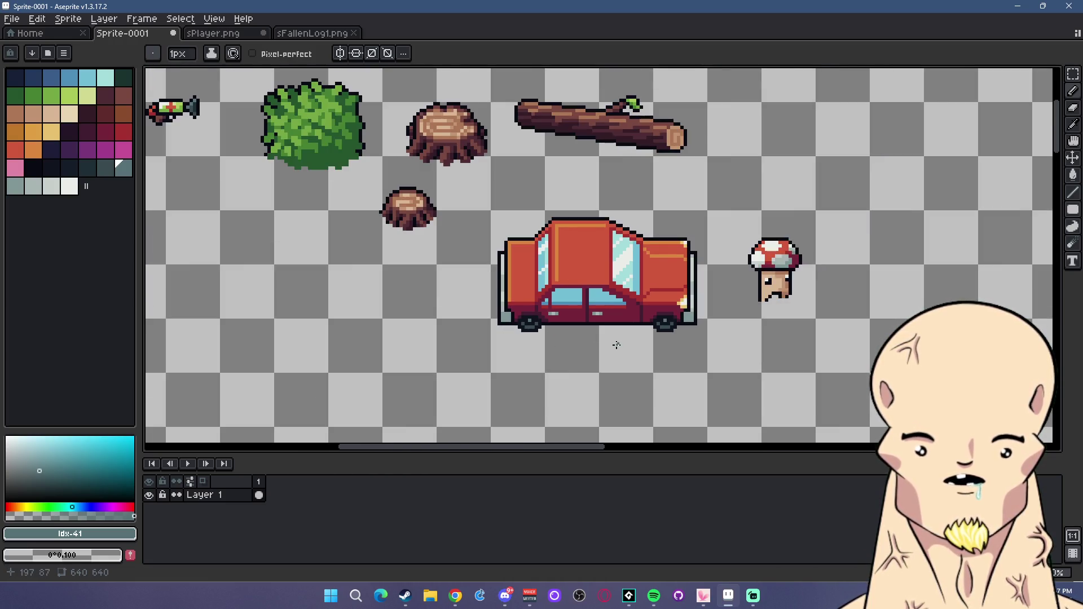
{"action": "scroll", "coordinate": [677, 330], "scroll_direction": "up", "scroll_amount": 2}
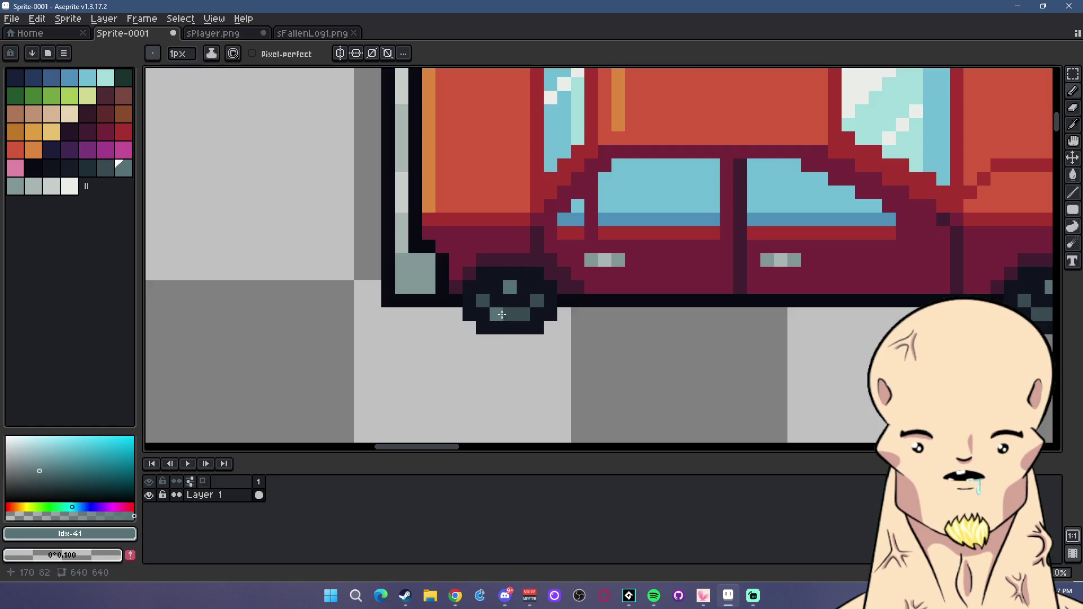
{"action": "scroll", "coordinate": [677, 330], "scroll_direction": "up", "scroll_amount": 2}
Try a dark teal Idx-39 rim around the hub, undo it, and recentre the car.
{"action": "left_click", "coordinate": [91, 169]}
{"action": "left_click_drag", "start_coordinate": [488, 257], "coordinate": [563, 267]}
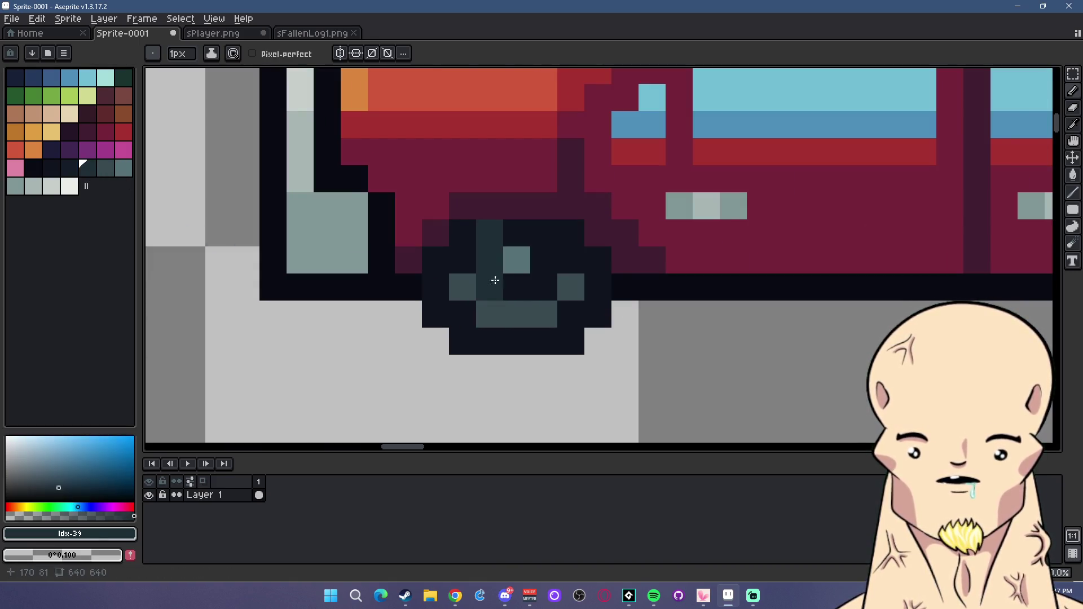
{"action": "scroll", "coordinate": [563, 267], "scroll_direction": "down", "scroll_amount": 2}
{"action": "scroll", "coordinate": [503, 286], "scroll_direction": "up", "scroll_amount": 1}
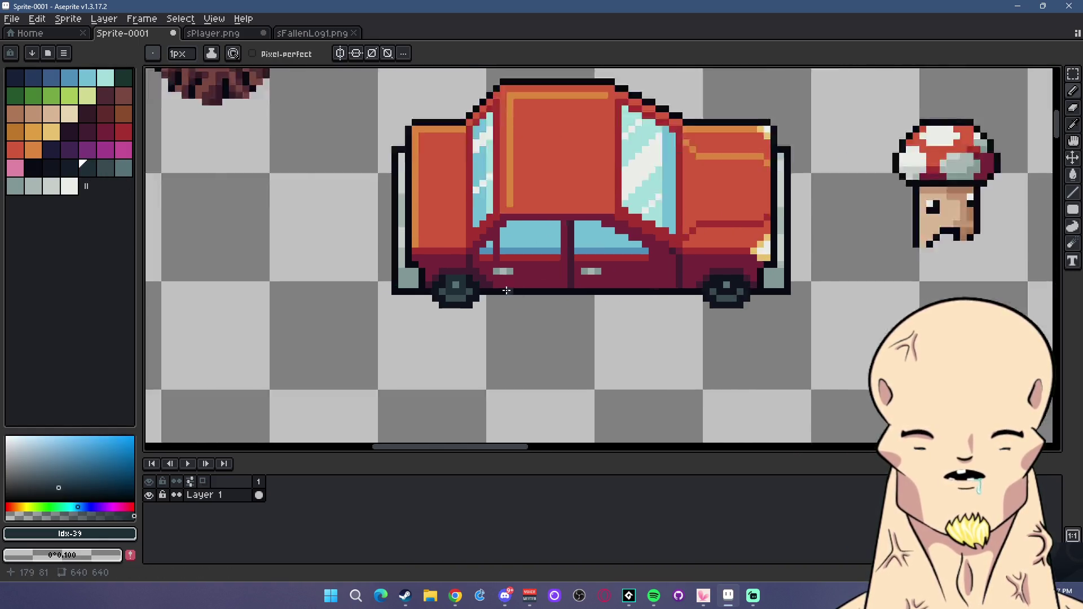
{"action": "scroll", "coordinate": [418, 295], "scroll_direction": "up", "scroll_amount": 2}
{"action": "key", "text": "ctrl+z"}
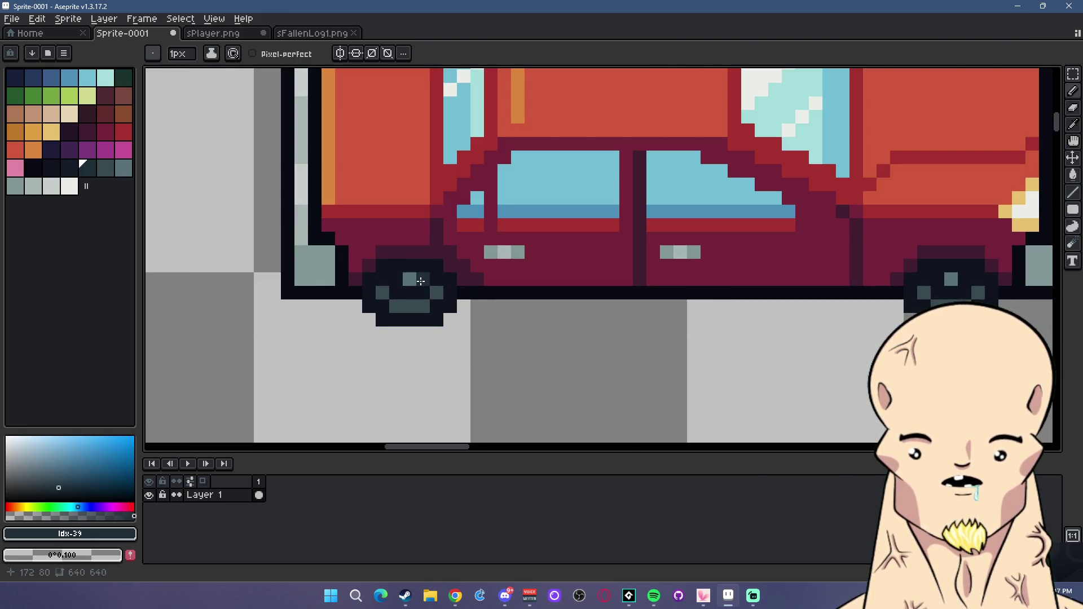
{"action": "scroll", "coordinate": [494, 294], "scroll_direction": "down", "scroll_amount": 2}
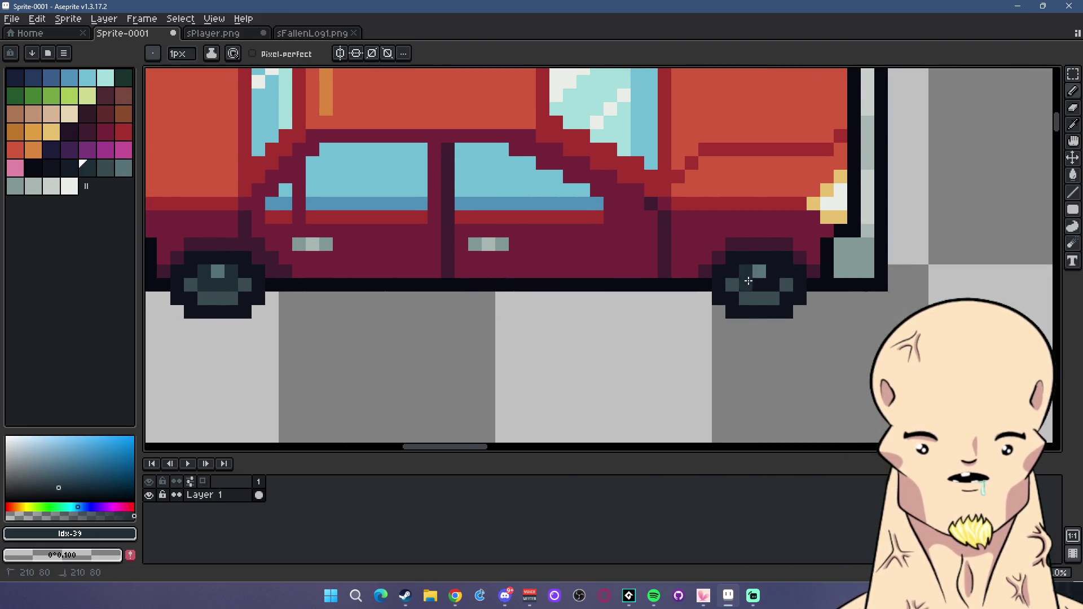
{"action": "scroll", "coordinate": [762, 294], "scroll_direction": "down", "scroll_amount": 2}
{"action": "scroll", "coordinate": [738, 349], "scroll_direction": "right", "scroll_amount": 1}
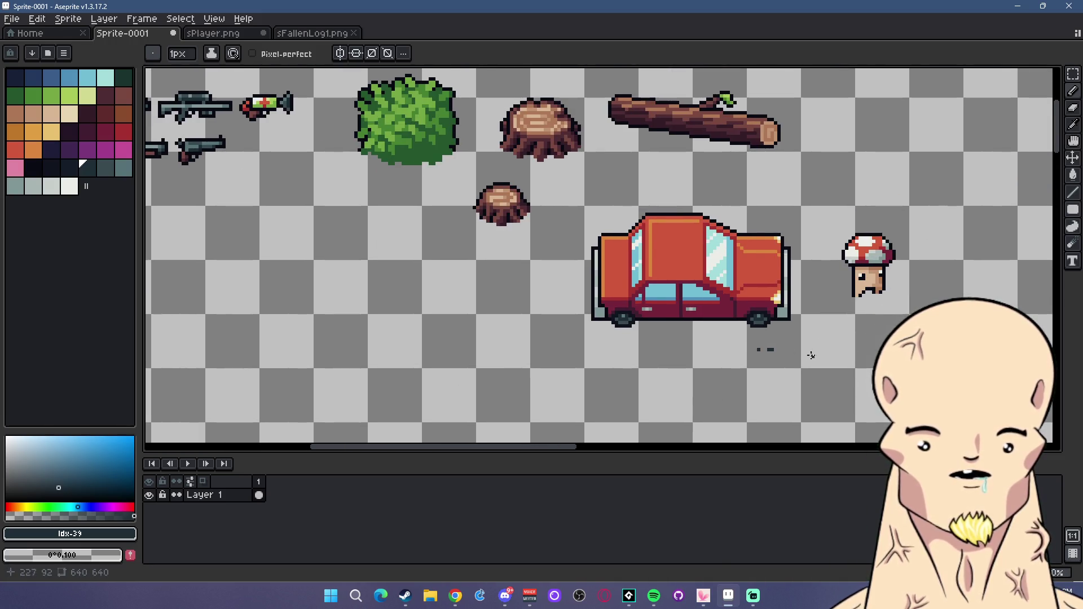
{"action": "scroll", "coordinate": [722, 347], "scroll_direction": "right", "scroll_amount": 4}
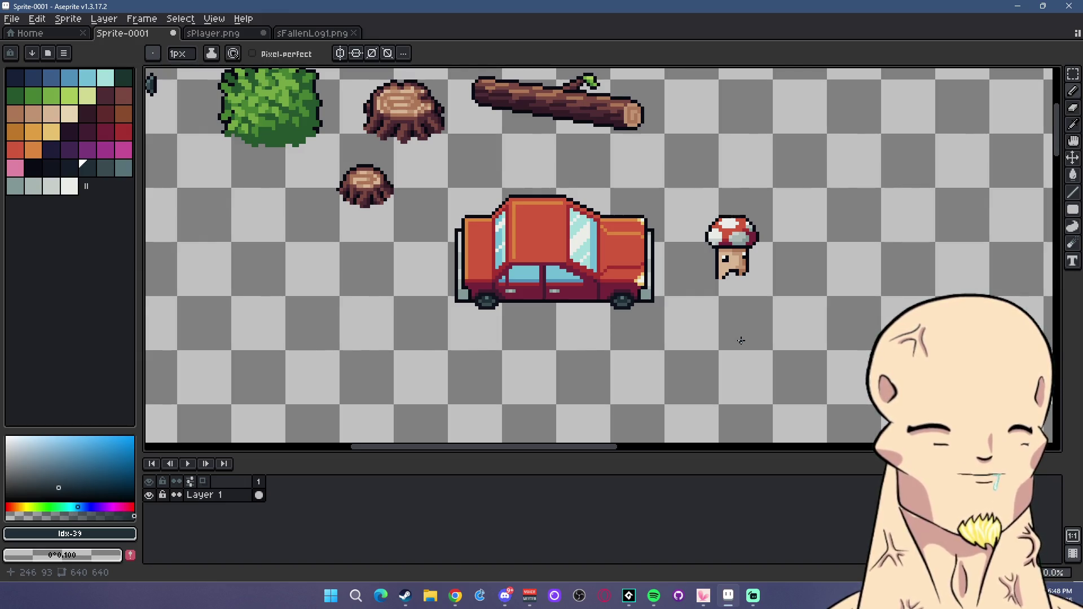
{"action": "left_click_drag", "start_coordinate": [723, 347], "coordinate": [674, 332]}
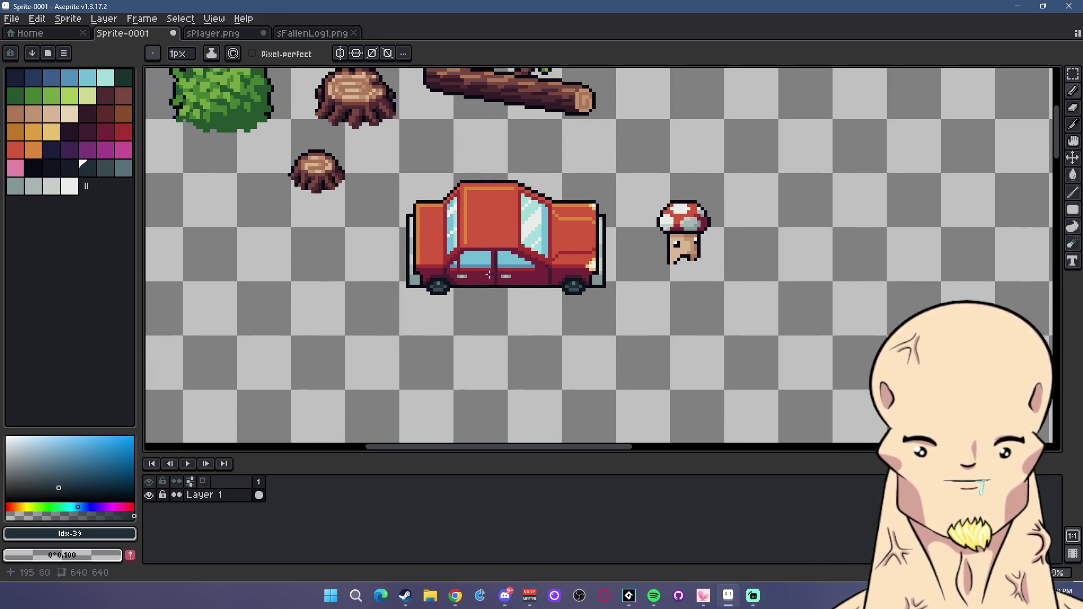
Ctrl-drag a copy of the red car below the original, commit it and deselect.
{"action": "mouse_move", "coordinate": [563, 215]}
{"action": "left_mouse_down"}
{"action": "mouse_move", "coordinate": [624, 143]}
{"action": "mouse_move", "coordinate": [730, 161]}
{"action": "left_mouse_up"}
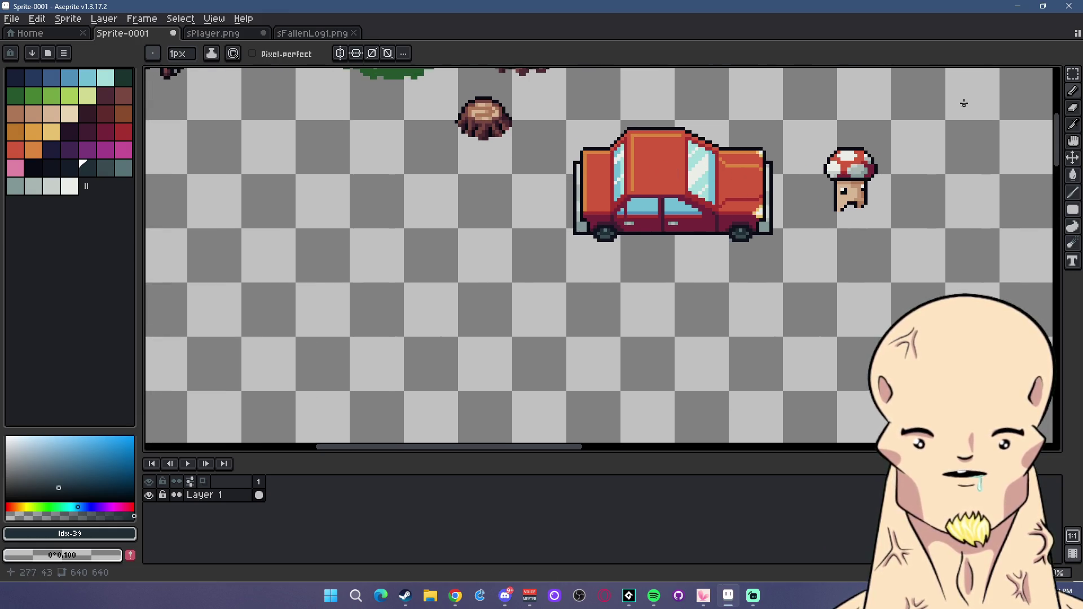
{"action": "key", "text": "shift+q"}
{"action": "left_click_drag", "start_coordinate": [595, 186], "coordinate": [508, 197]}
{"action": "left_click_drag", "start_coordinate": [474, 127], "coordinate": [701, 290]}
{"action": "mouse_move", "coordinate": [660, 260]}
{"action": "left_mouse_down", "text": "ctrl"}
{"action": "mouse_move", "coordinate": [667, 352]}
{"action": "mouse_move", "coordinate": [649, 359]}
{"action": "left_mouse_up", "text": "ctrl"}
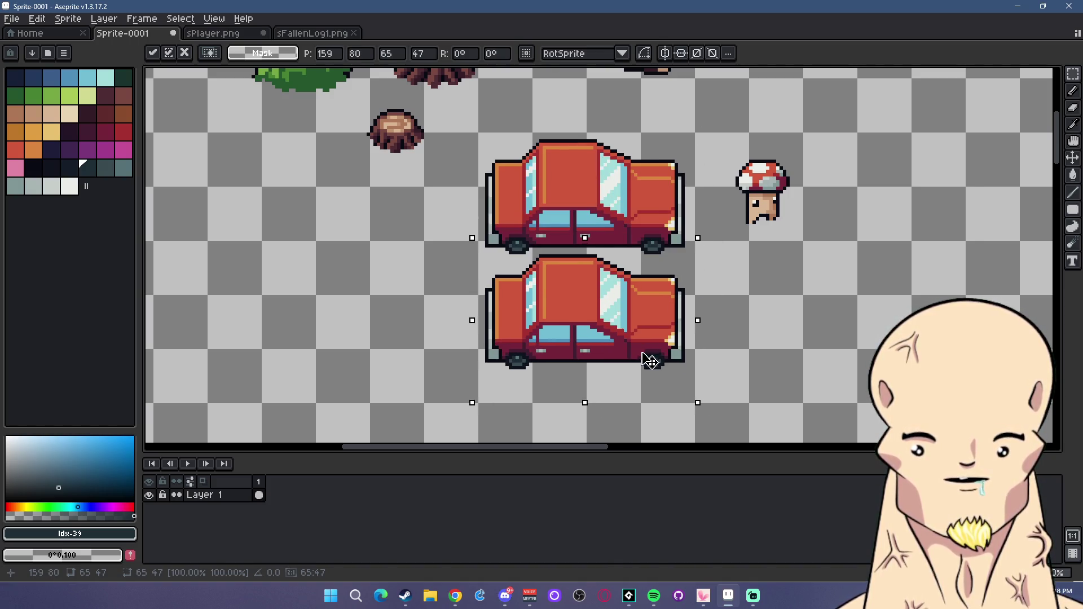
{"action": "key", "text": "Return"}
{"action": "key", "text": "ctrl+d"}
{"action": "scroll", "coordinate": [538, 224], "scroll_direction": "up", "scroll_amount": 2}
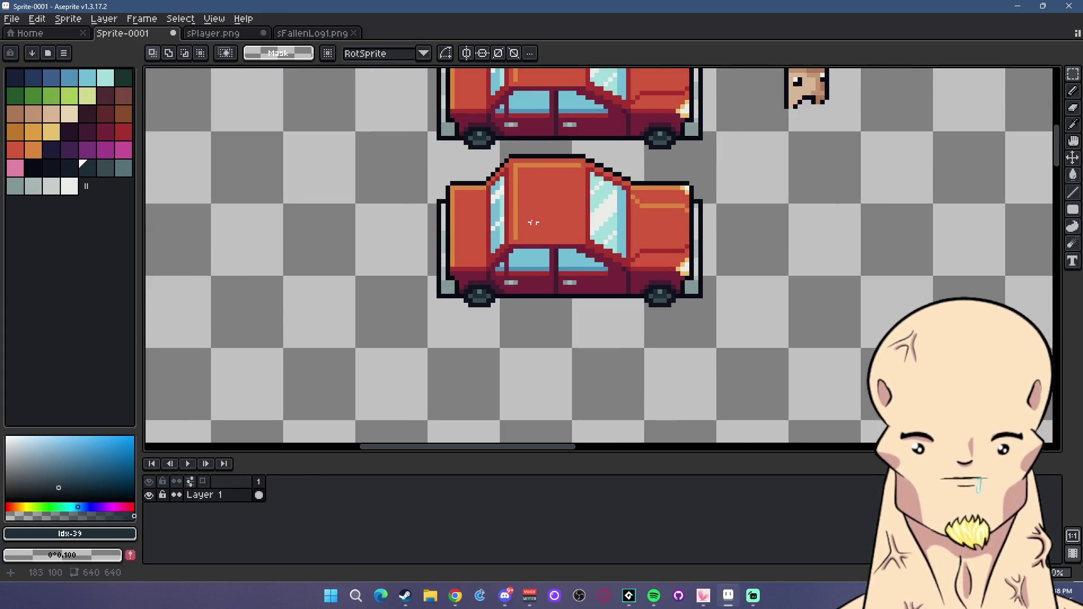
{"action": "scroll", "coordinate": [538, 224], "scroll_direction": "up", "scroll_amount": 1}
{"action": "left_click", "coordinate": [15, 167]}
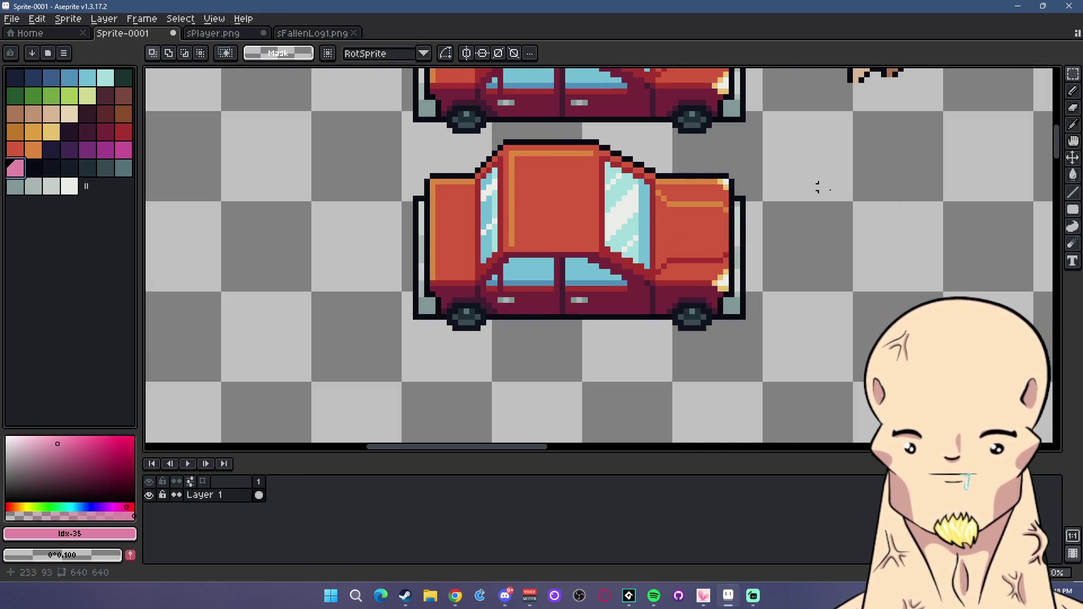
{"action": "left_click", "coordinate": [1073, 174]}
Select the lower car copy and turn its roof and orange highlights white, with Contiguous off.
{"action": "key", "text": "m"}
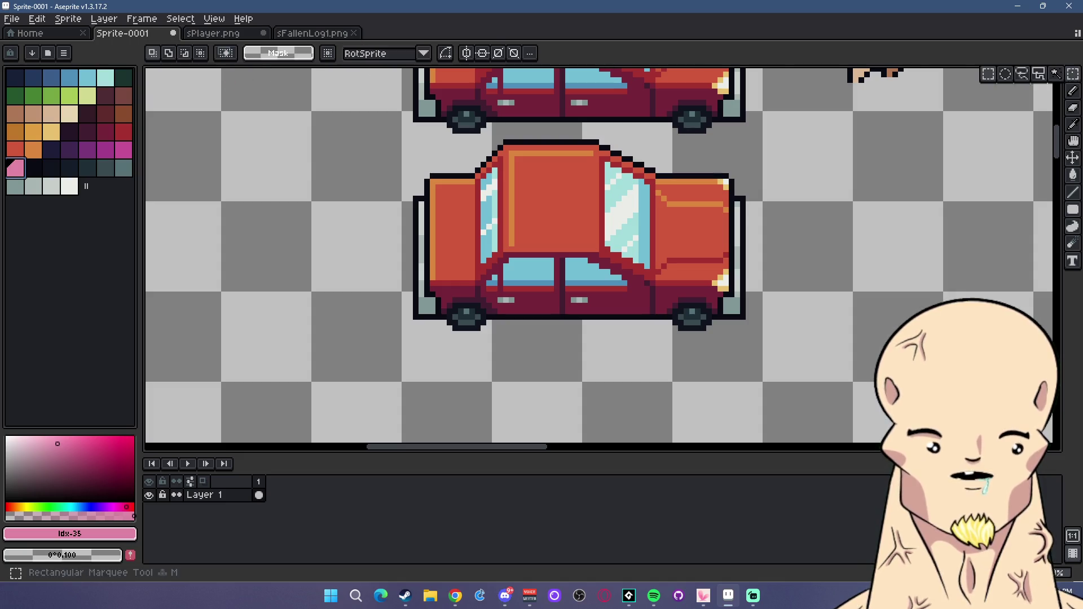
{"action": "left_click_drag", "start_coordinate": [372, 138], "coordinate": [799, 389]}
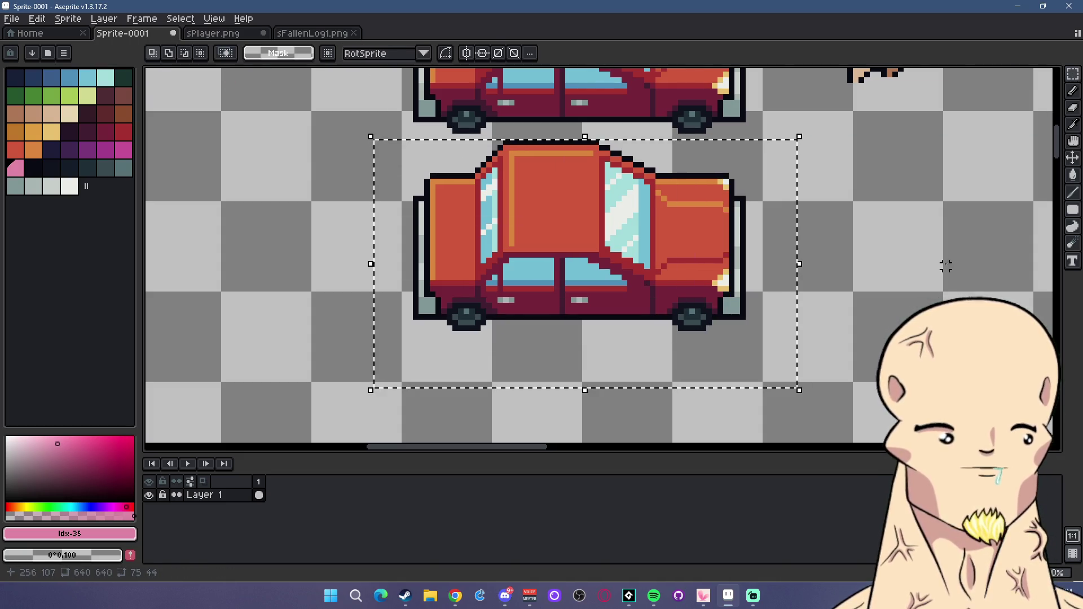
{"action": "left_click", "coordinate": [1073, 175]}
{"action": "left_click", "coordinate": [511, 169]}
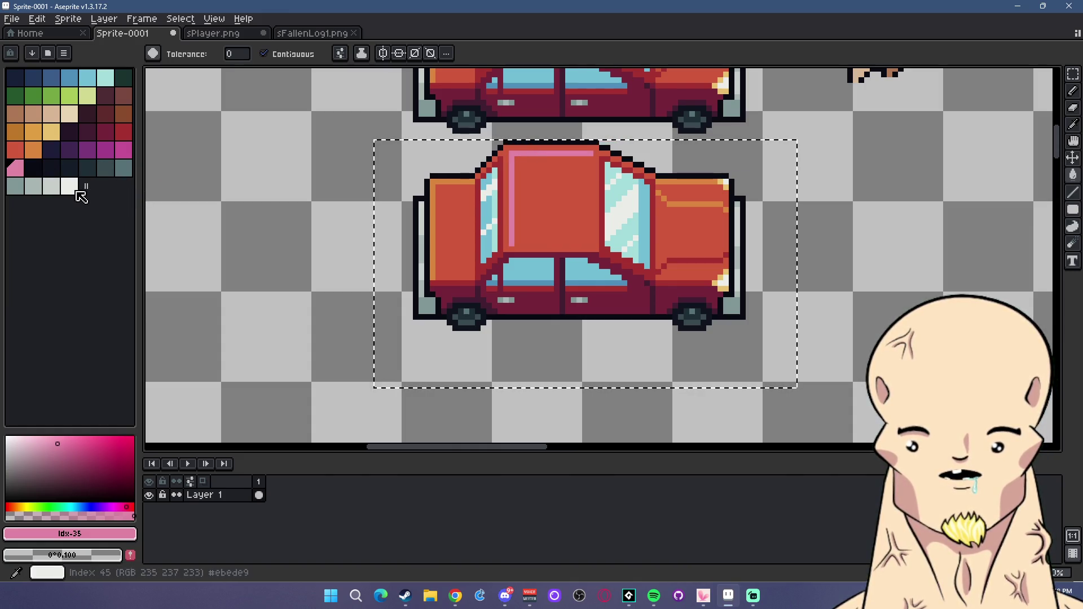
{"action": "left_click", "coordinate": [69, 186]}
{"action": "left_click", "coordinate": [527, 153]}
{"action": "left_click", "coordinate": [264, 54]}
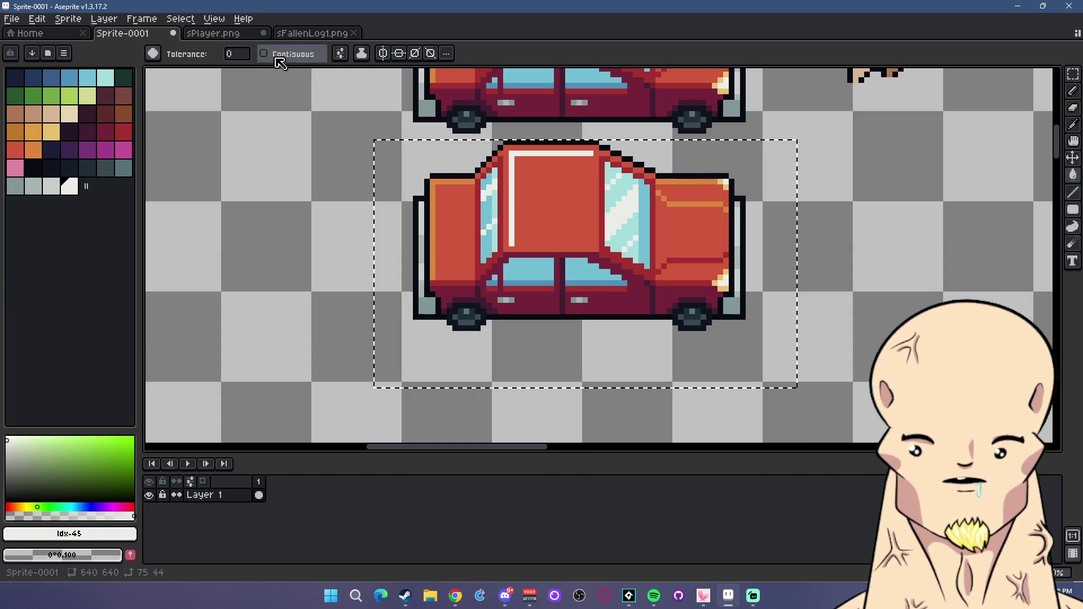
{"action": "left_click", "coordinate": [450, 179]}
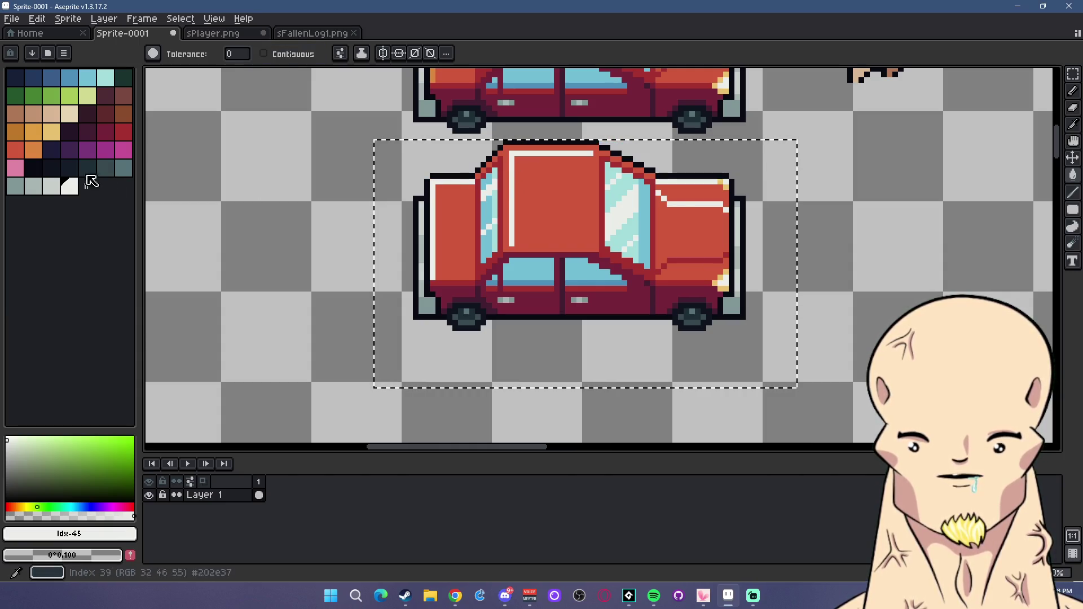
Fill the body pink, the window frames magenta and the lower body purple-magenta, then deselect.
{"action": "left_click", "coordinate": [15, 168]}
{"action": "left_click", "coordinate": [456, 201]}
{"action": "left_click", "coordinate": [123, 150]}
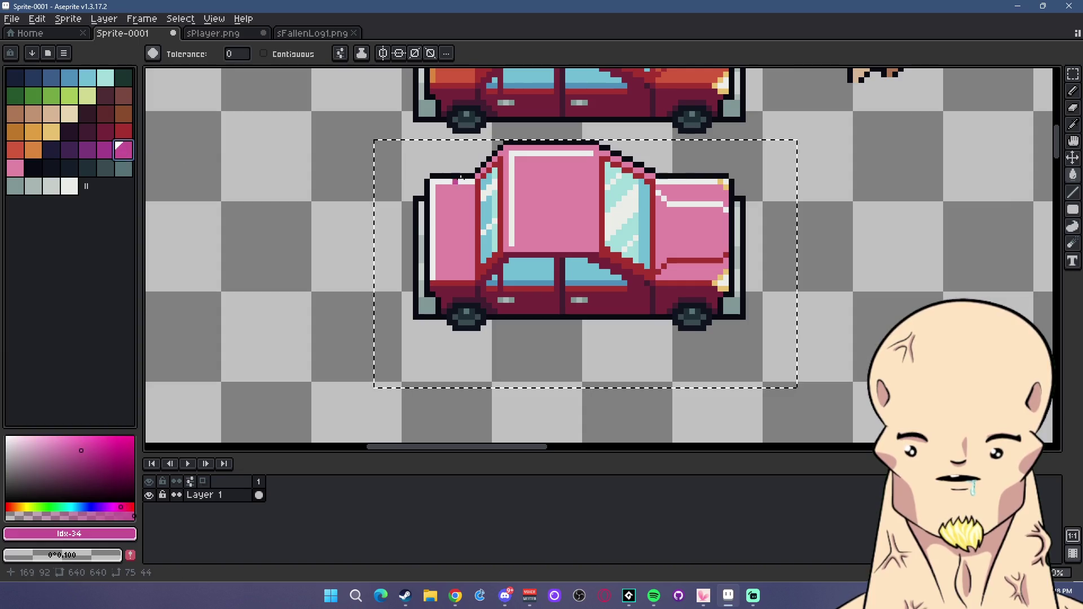
{"action": "left_click", "coordinate": [500, 169]}
{"action": "left_click", "coordinate": [88, 150]}
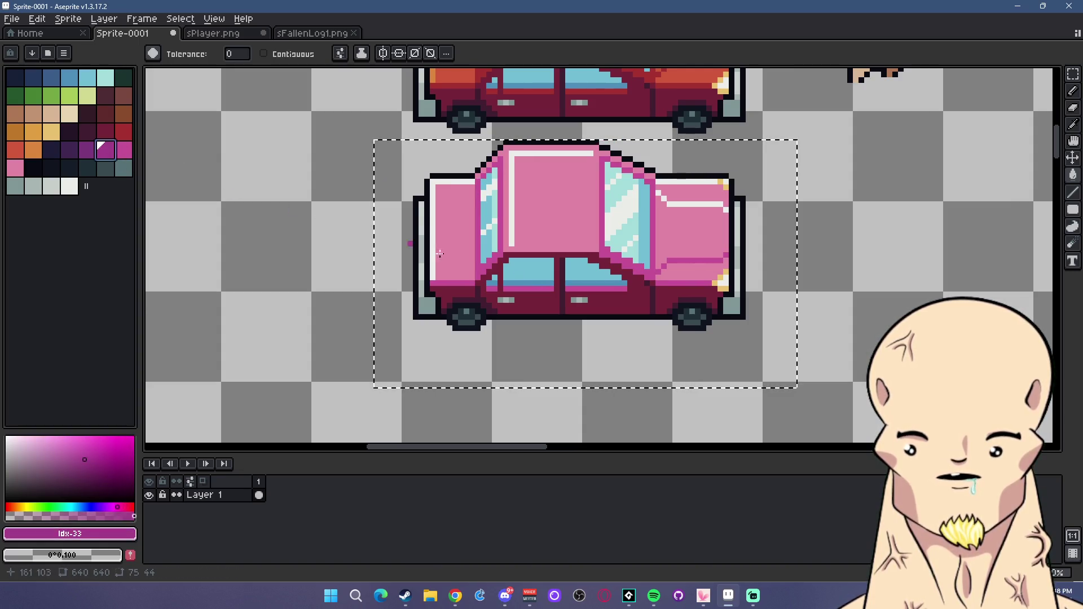
{"action": "left_click", "coordinate": [440, 287]}
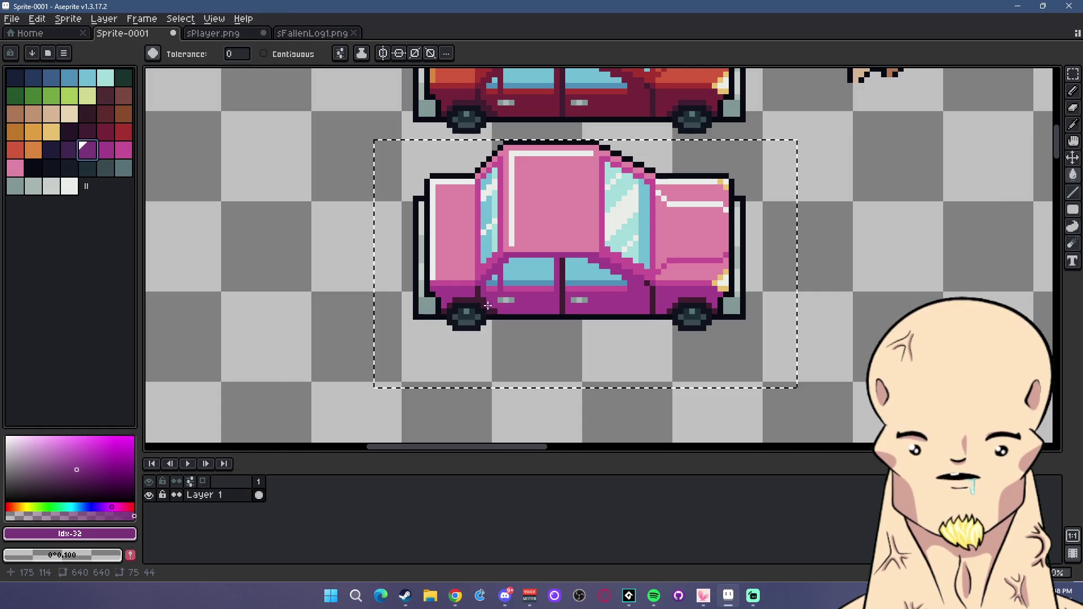
{"action": "scroll", "coordinate": [488, 305], "scroll_direction": "down", "scroll_amount": 2}
{"action": "scroll", "coordinate": [992, 148], "scroll_direction": "up", "scroll_amount": 1}
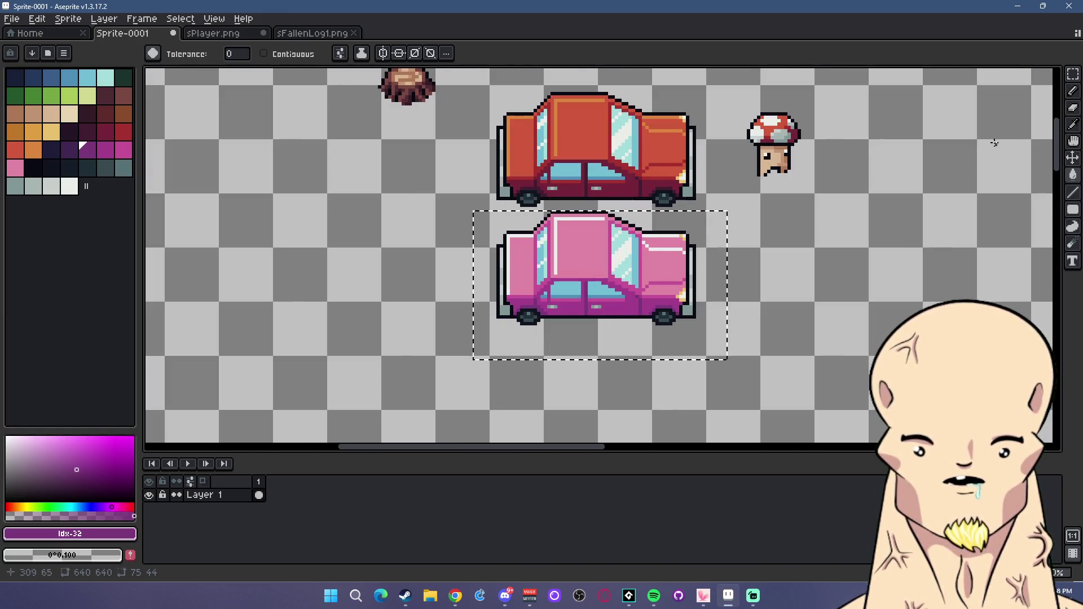
{"action": "scroll", "coordinate": [867, 206], "scroll_direction": "down", "scroll_amount": 1}
{"action": "scroll", "coordinate": [872, 211], "scroll_direction": "up", "scroll_amount": 1}
{"action": "left_click", "coordinate": [783, 262]}
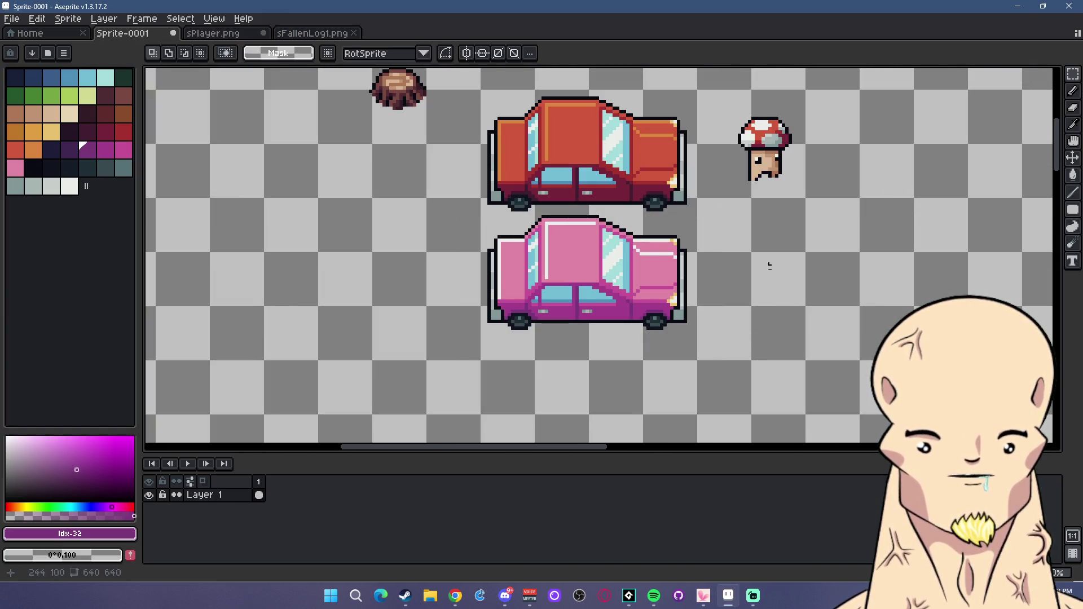
Try copying the pink car, then cancel the copy and deselect it.
{"action": "scroll", "coordinate": [754, 261], "scroll_direction": "down", "scroll_amount": 1}
{"action": "scroll", "coordinate": [658, 297], "scroll_direction": "up", "scroll_amount": 1}
{"action": "left_click_drag", "start_coordinate": [489, 237], "coordinate": [733, 370]}
{"action": "left_click_drag", "start_coordinate": [688, 330], "coordinate": [469, 240]}
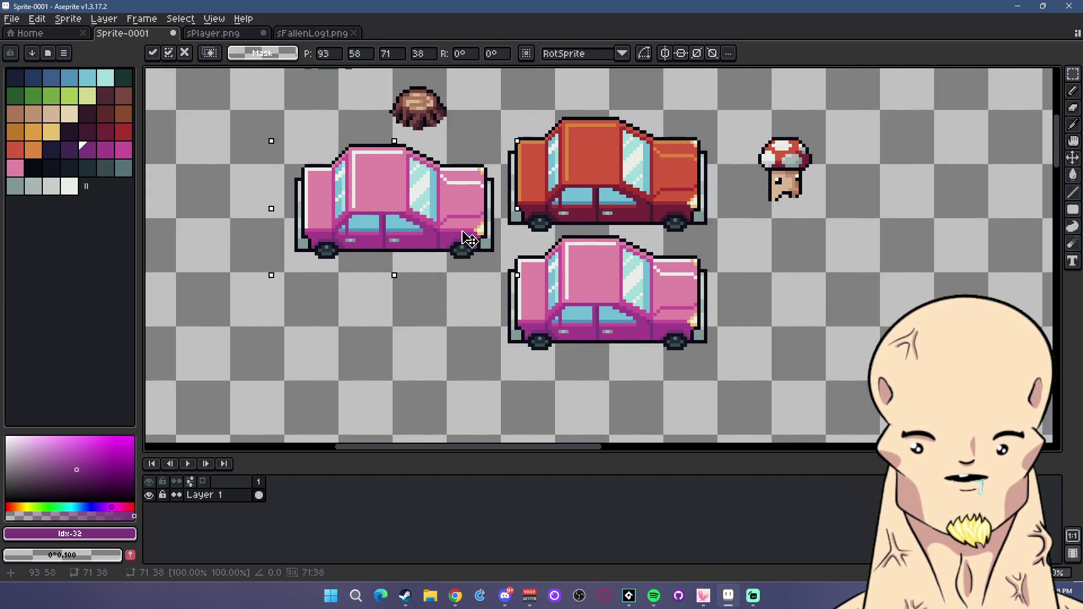
{"action": "key", "text": "Escape"}
{"action": "key", "text": "ctrl+d"}
Copy the red car to the left of the others and select the new copy.
{"action": "mouse_move", "coordinate": [491, 111]}
{"action": "left_mouse_down"}
{"action": "mouse_move", "coordinate": [707, 223]}
{"action": "mouse_move", "coordinate": [463, 275]}
{"action": "left_mouse_up"}
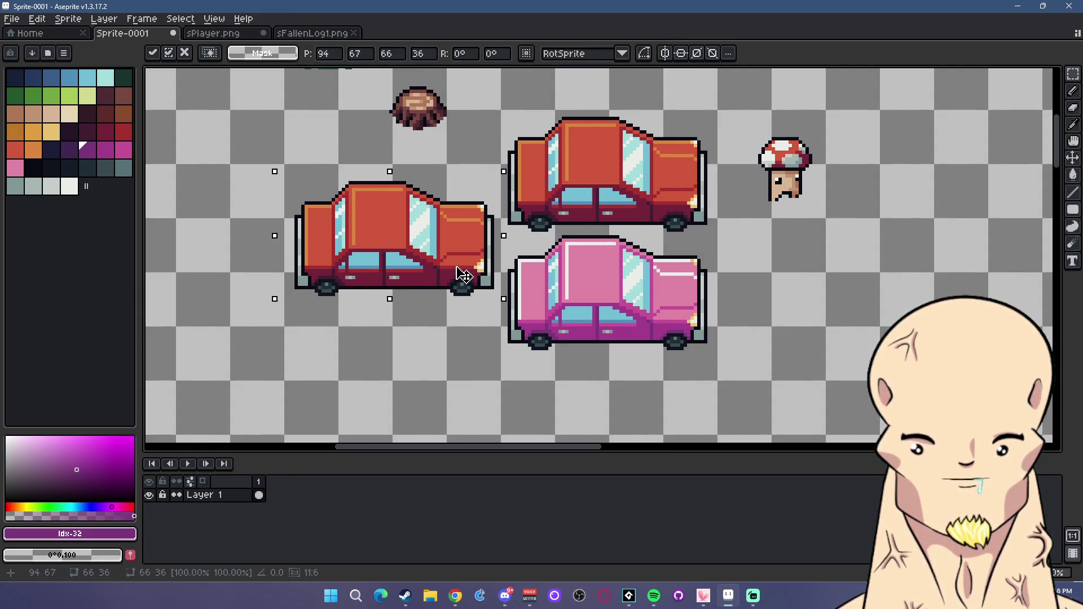
{"action": "key", "text": "Return"}
{"action": "scroll", "coordinate": [464, 275], "scroll_direction": "left", "scroll_amount": 3}
{"action": "left_click_drag", "start_coordinate": [395, 167], "coordinate": [622, 314]}
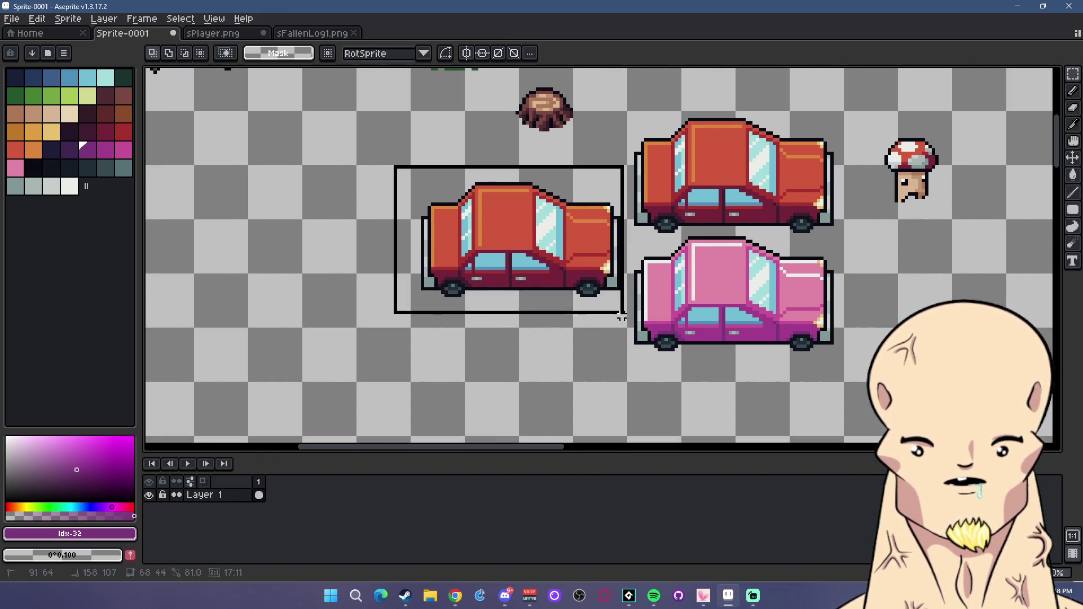
{"action": "scroll", "coordinate": [540, 255], "scroll_direction": "up", "scroll_amount": 1}
{"action": "key", "text": "g"}
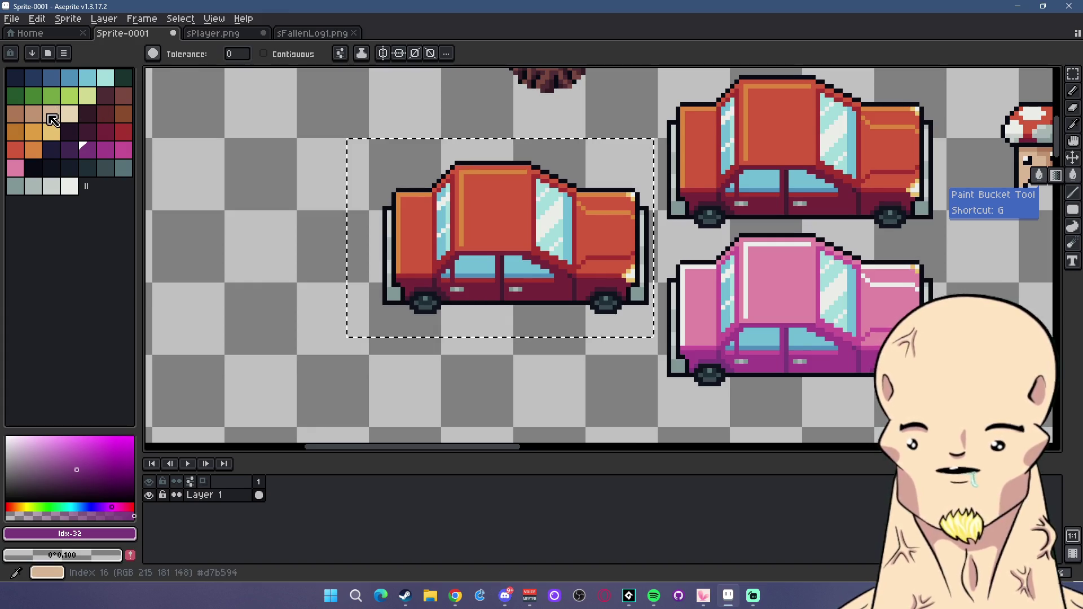
Fill the copy's highlights light tan, its body tan and its window frames darker tan.
{"action": "left_click", "coordinate": [69, 115]}
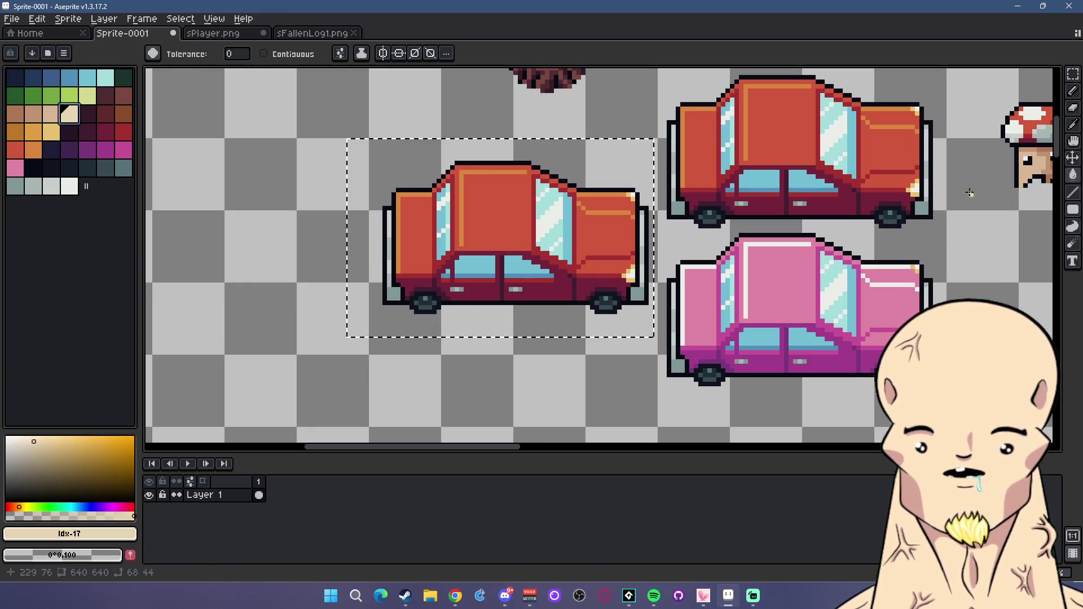
{"action": "left_click", "coordinate": [465, 171]}
{"action": "left_click", "coordinate": [51, 115]}
{"action": "left_click", "coordinate": [497, 225]}
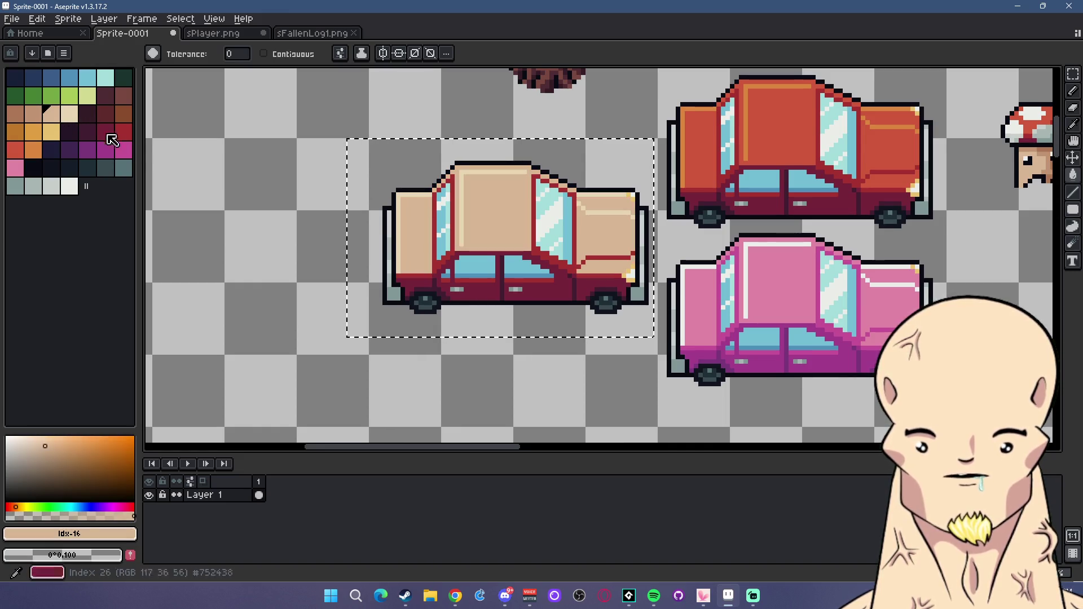
{"action": "left_click", "coordinate": [32, 115]}
{"action": "left_click", "coordinate": [455, 189]}
Fill the lower body brown and the remaining dark trim a darker brown-red.
{"action": "left_click", "coordinate": [15, 114]}
{"action": "left_click", "coordinate": [498, 254]}
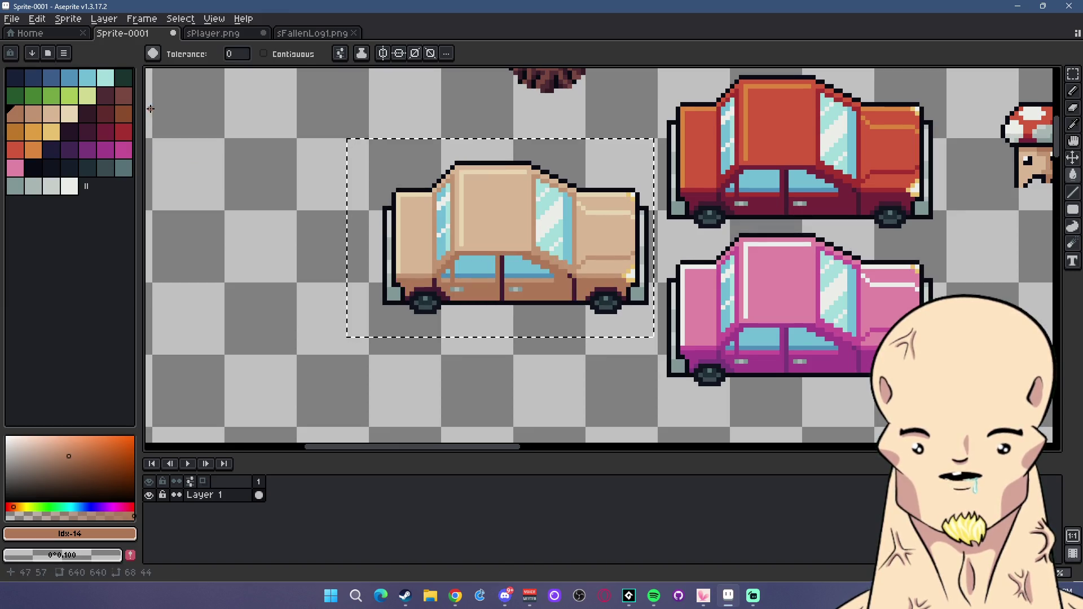
{"action": "left_click", "coordinate": [123, 96]}
{"action": "left_click", "coordinate": [437, 289]}
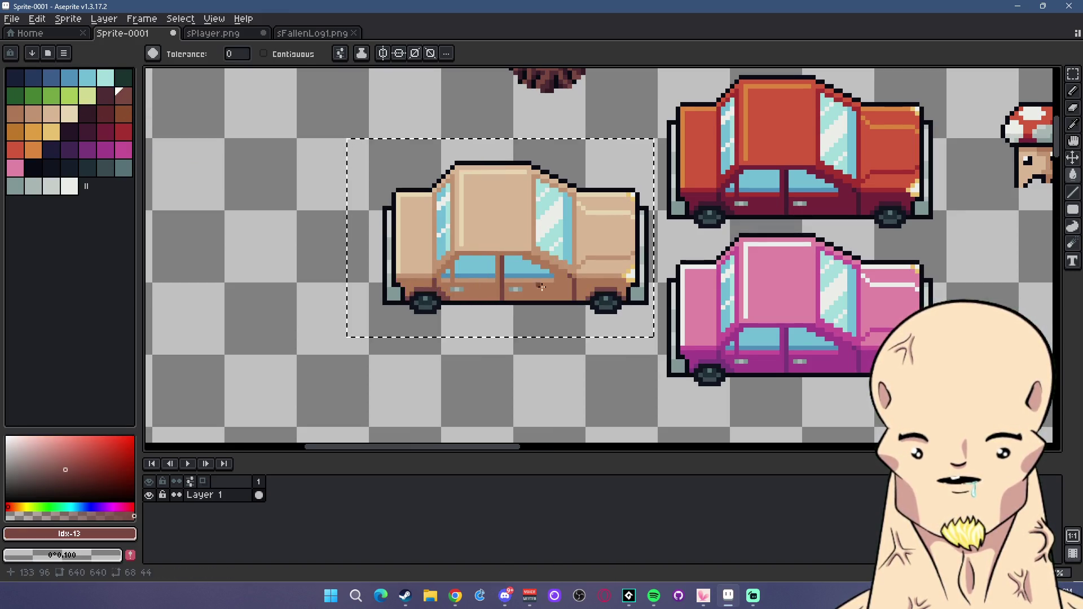
{"action": "scroll", "coordinate": [552, 296], "scroll_direction": "down", "scroll_amount": 5}
{"action": "scroll", "coordinate": [553, 296], "scroll_direction": "up", "scroll_amount": 2}
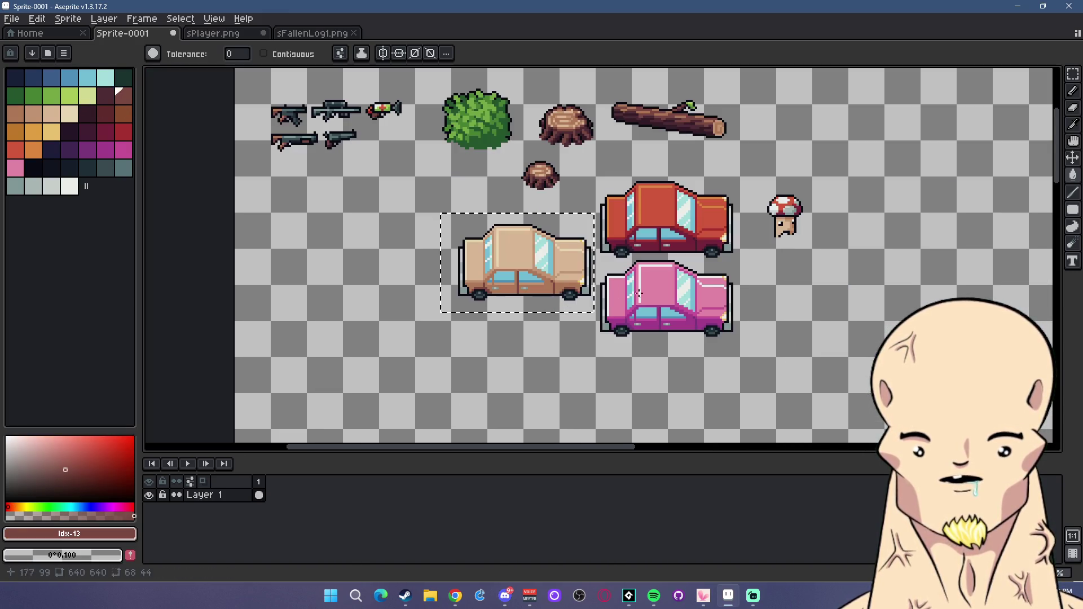
Clear the tan car's selection and centre the view on the cars.
{"action": "left_click", "coordinate": [1073, 74]}
{"action": "left_click", "coordinate": [798, 341]}
{"action": "scroll", "coordinate": [797, 340], "scroll_direction": "down", "scroll_amount": 2}
{"action": "scroll", "coordinate": [797, 341], "scroll_direction": "up", "scroll_amount": 2}
{"action": "left_click_drag", "start_coordinate": [771, 335], "coordinate": [671, 317]}
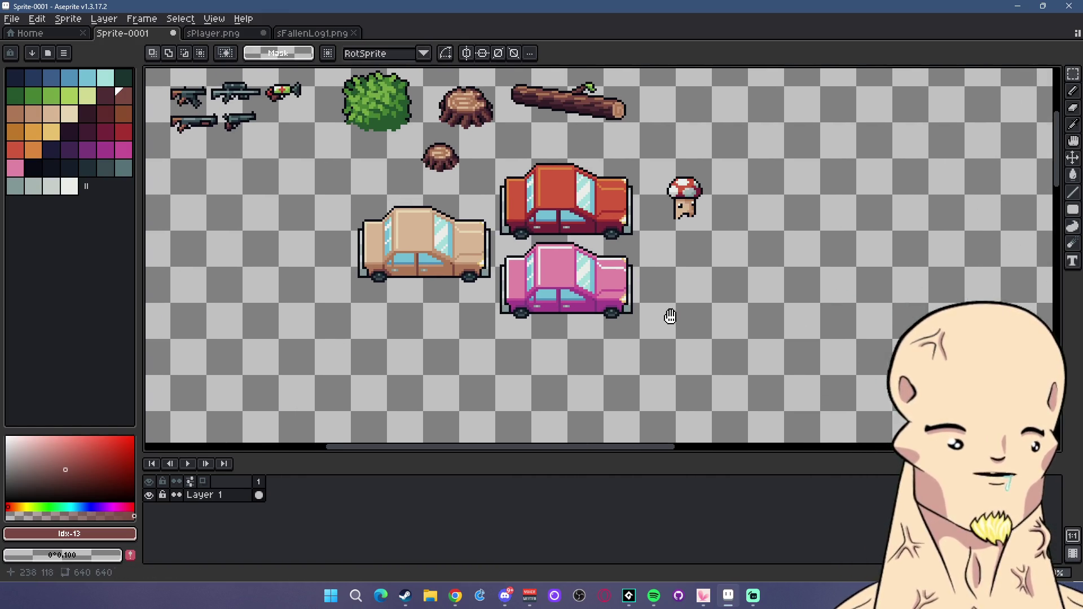
{"action": "scroll", "coordinate": [423, 281], "scroll_direction": "up", "scroll_amount": 3}
{"action": "left_click_drag", "start_coordinate": [379, 254], "coordinate": [447, 249]}
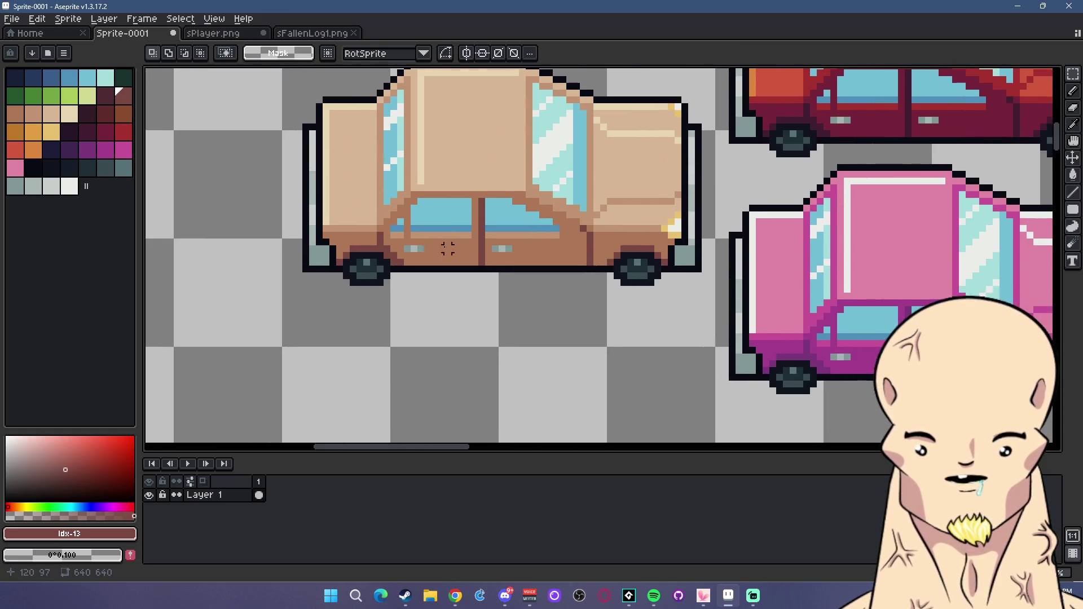
{"action": "scroll", "coordinate": [448, 249], "scroll_direction": "up", "scroll_amount": 1}
Choose a side-stripe colour for the Line tool, trying red, orange and green.
{"action": "left_click", "coordinate": [15, 150]}
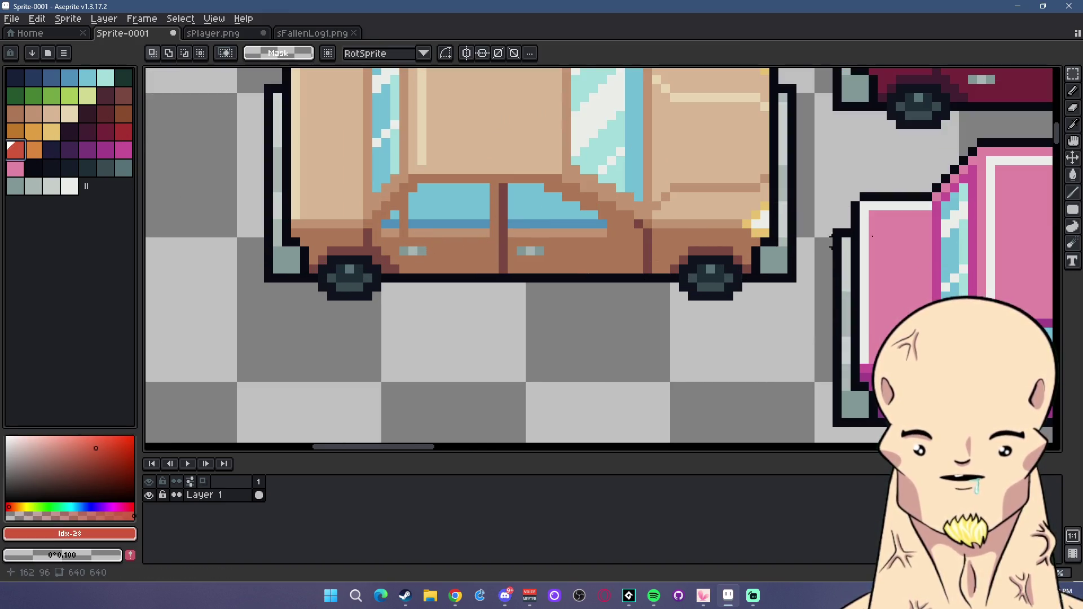
{"action": "left_click", "coordinate": [1075, 196]}
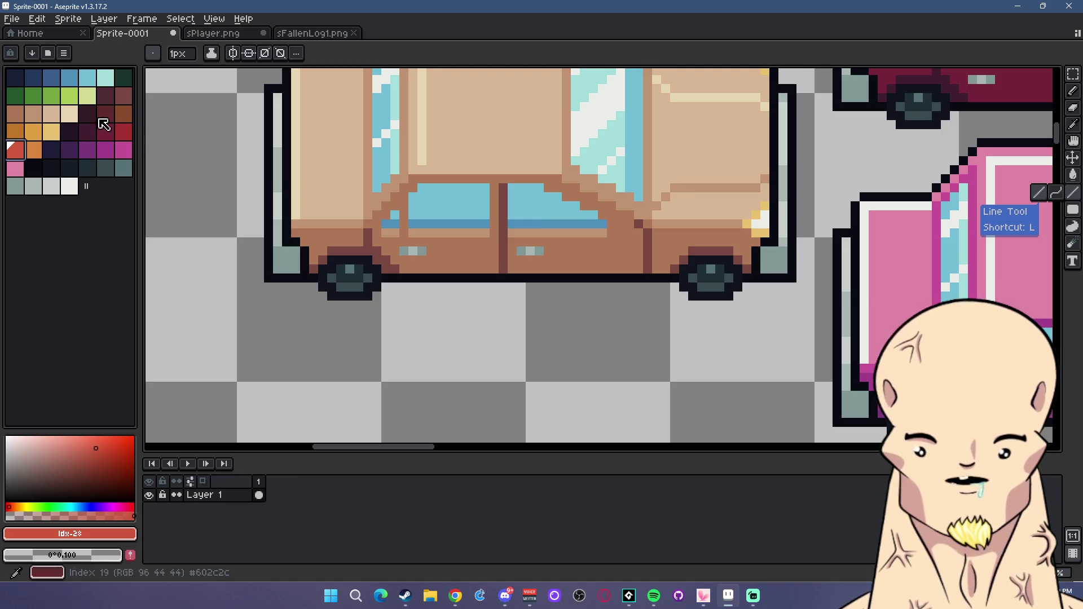
{"action": "left_click", "coordinate": [37, 134]}
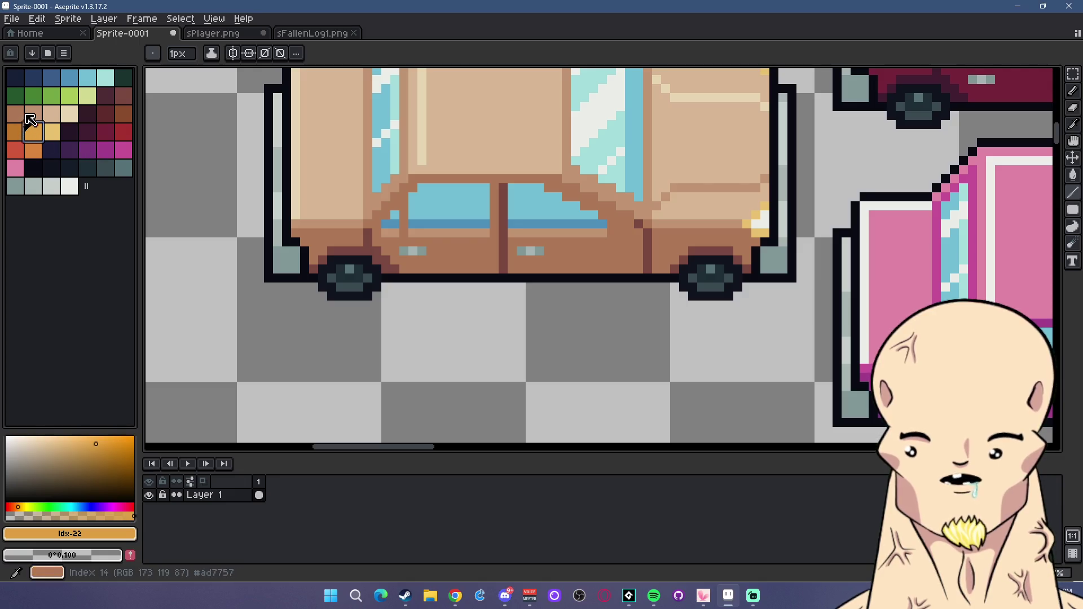
{"action": "left_click", "coordinate": [34, 96]}
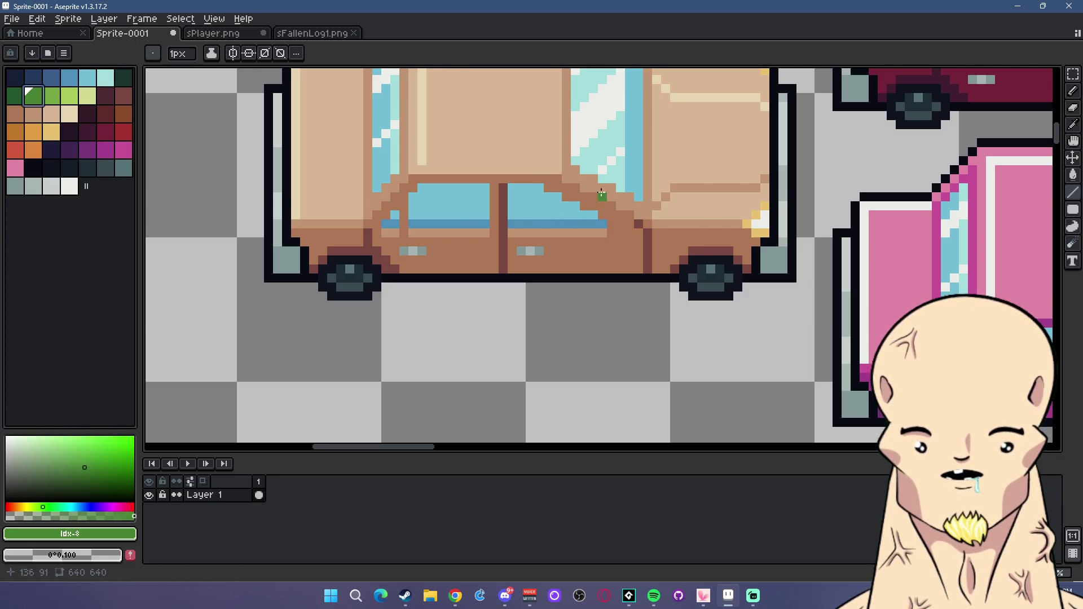
{"action": "scroll", "coordinate": [620, 181], "scroll_direction": "down", "scroll_amount": 2}
{"action": "scroll", "coordinate": [619, 239], "scroll_direction": "down", "scroll_amount": 1}
{"action": "scroll", "coordinate": [634, 249], "scroll_direction": "down", "scroll_amount": 1}
{"action": "scroll", "coordinate": [621, 242], "scroll_direction": "down", "scroll_amount": 1}
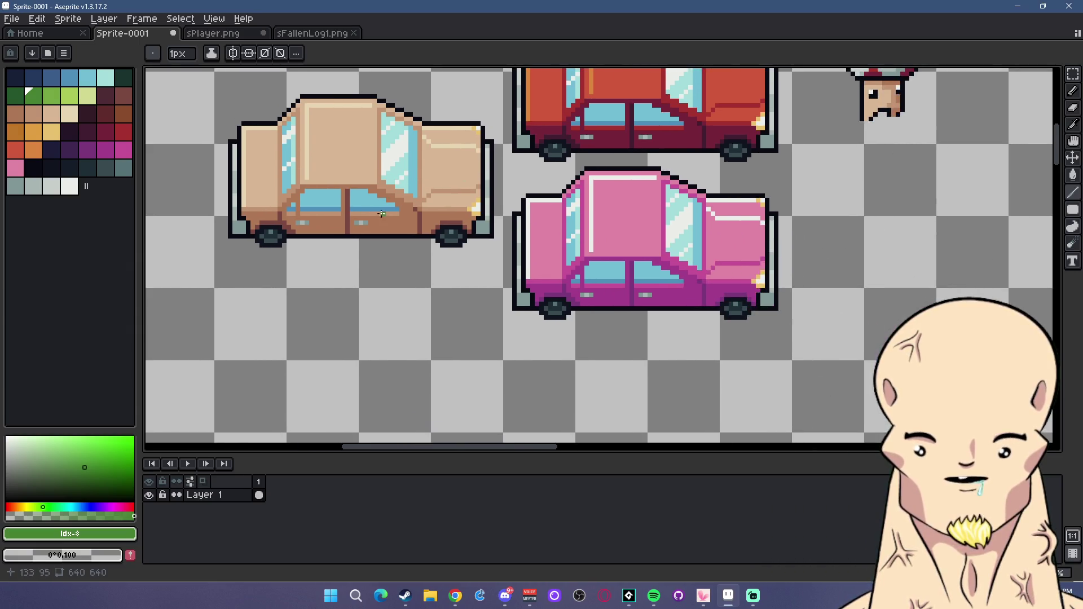
{"action": "scroll", "coordinate": [570, 228], "scroll_direction": "up", "scroll_amount": 2}
Draw a red stripe along the tan car's lower body.
{"action": "left_click", "coordinate": [570, 227], "text": "alt"}
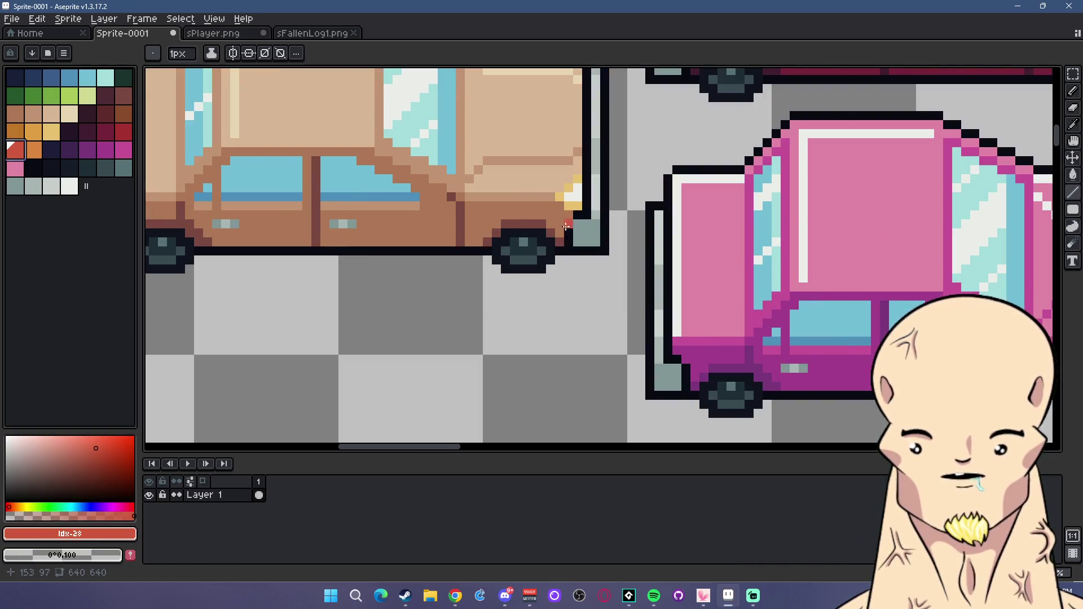
{"action": "scroll", "coordinate": [570, 227], "scroll_direction": "down", "scroll_amount": 1}
{"action": "left_click_drag", "start_coordinate": [564, 210], "coordinate": [372, 210]}
{"action": "scroll", "coordinate": [357, 253], "scroll_direction": "down", "scroll_amount": 2}
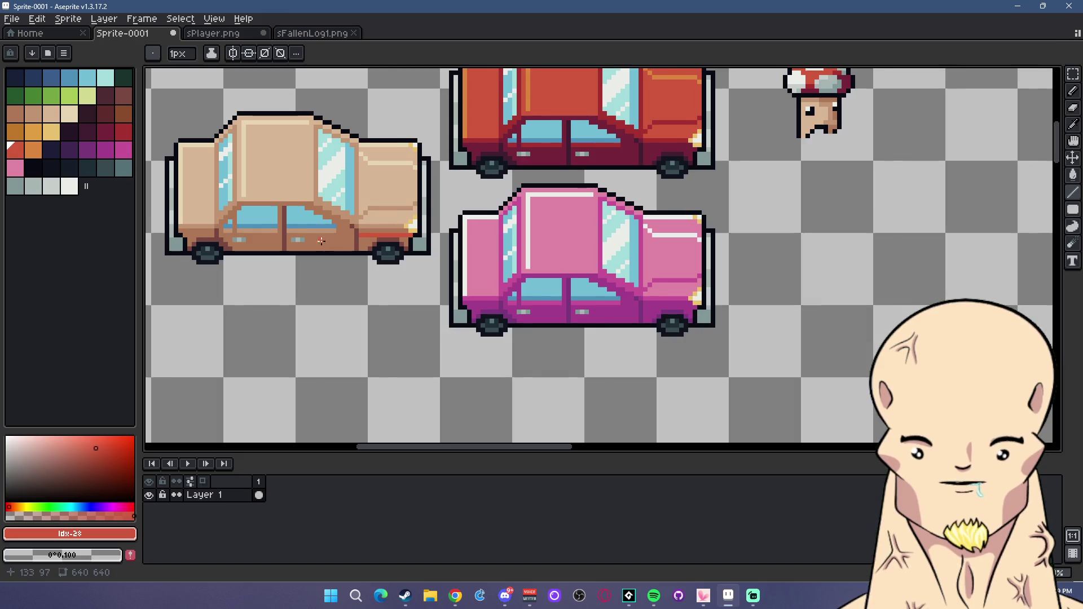
{"action": "left_click_drag", "start_coordinate": [319, 241], "coordinate": [485, 248]}
{"action": "scroll", "coordinate": [508, 248], "scroll_direction": "up", "scroll_amount": 2}
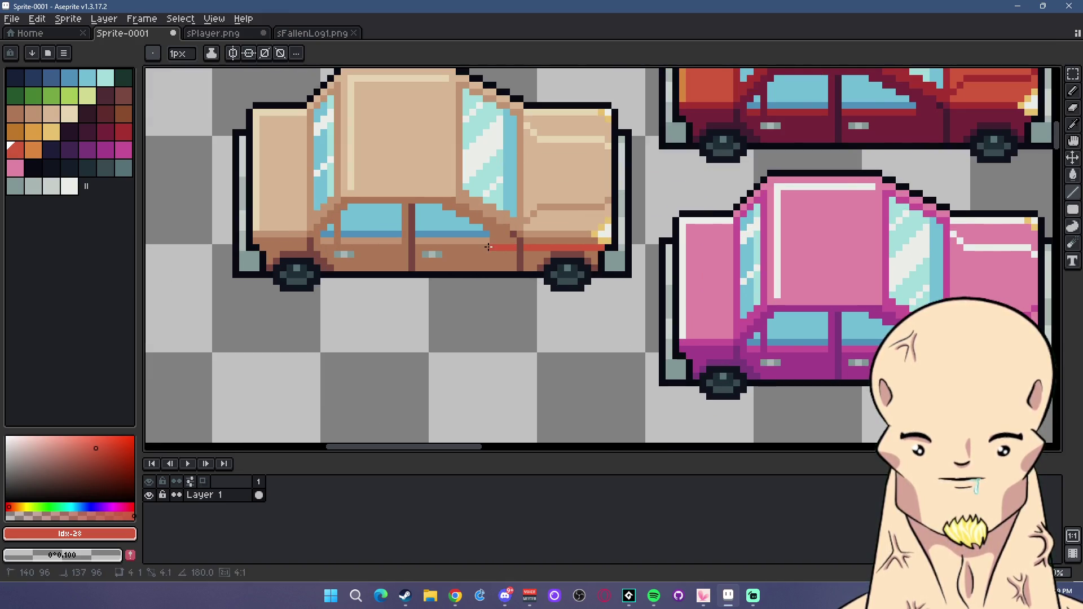
Redraw the red stripe along the tan car's side using the sampled stripe red.
{"action": "left_click", "coordinate": [123, 131]}
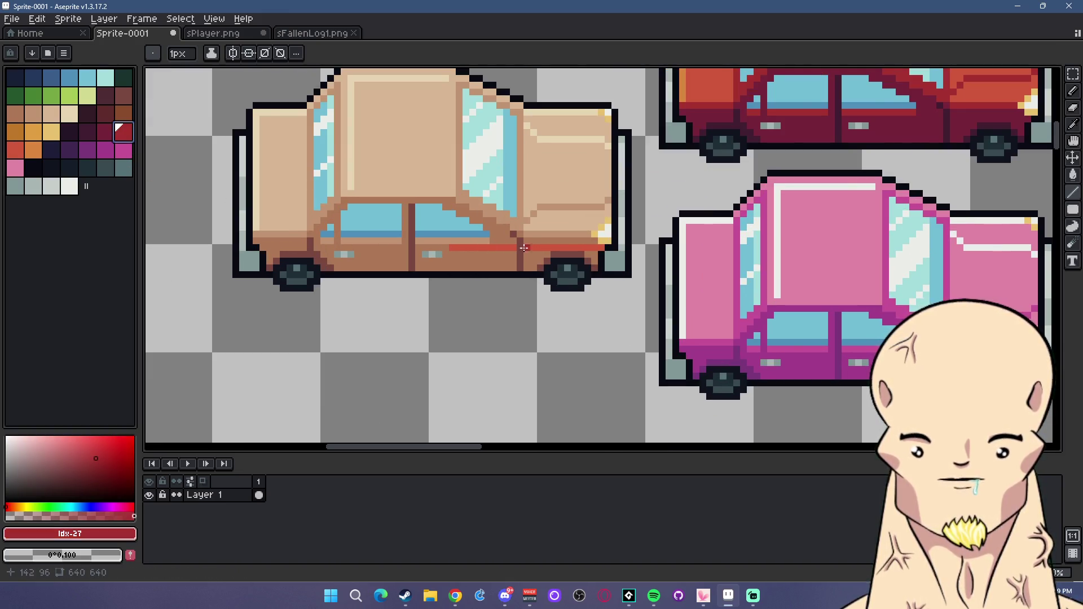
{"action": "scroll", "coordinate": [550, 270], "scroll_direction": "down", "scroll_amount": 1}
{"action": "scroll", "coordinate": [550, 271], "scroll_direction": "down", "scroll_amount": 3}
{"action": "scroll", "coordinate": [550, 270], "scroll_direction": "up", "scroll_amount": 3}
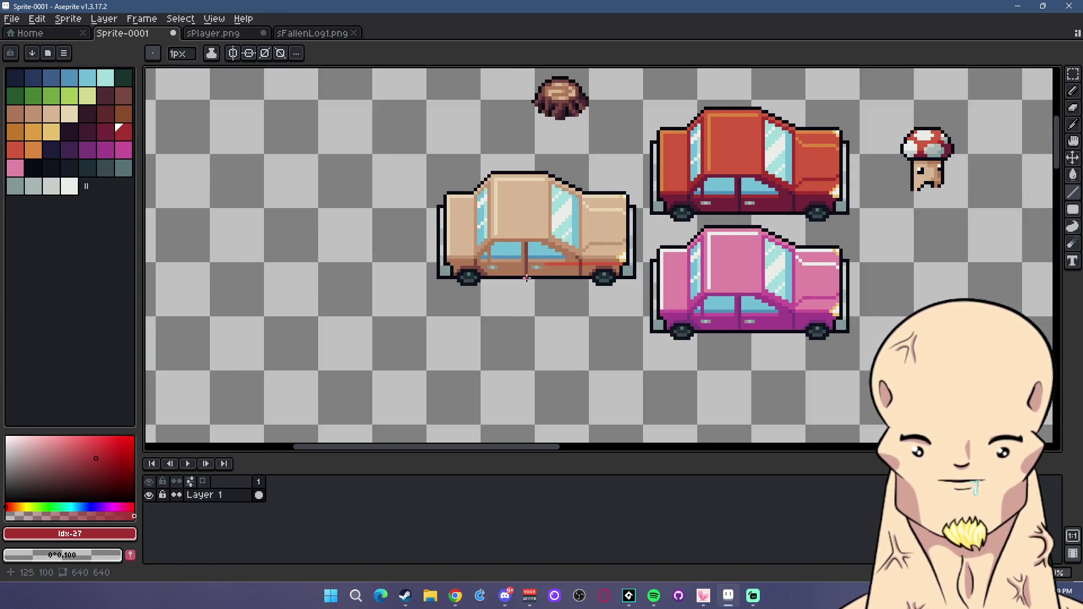
{"action": "scroll", "coordinate": [526, 279], "scroll_direction": "up", "scroll_amount": 1}
{"action": "scroll", "coordinate": [508, 248], "scroll_direction": "up", "scroll_amount": 1}
{"action": "left_click", "coordinate": [584, 250], "text": "alt"}
{"action": "left_click_drag", "start_coordinate": [560, 250], "coordinate": [398, 248]}
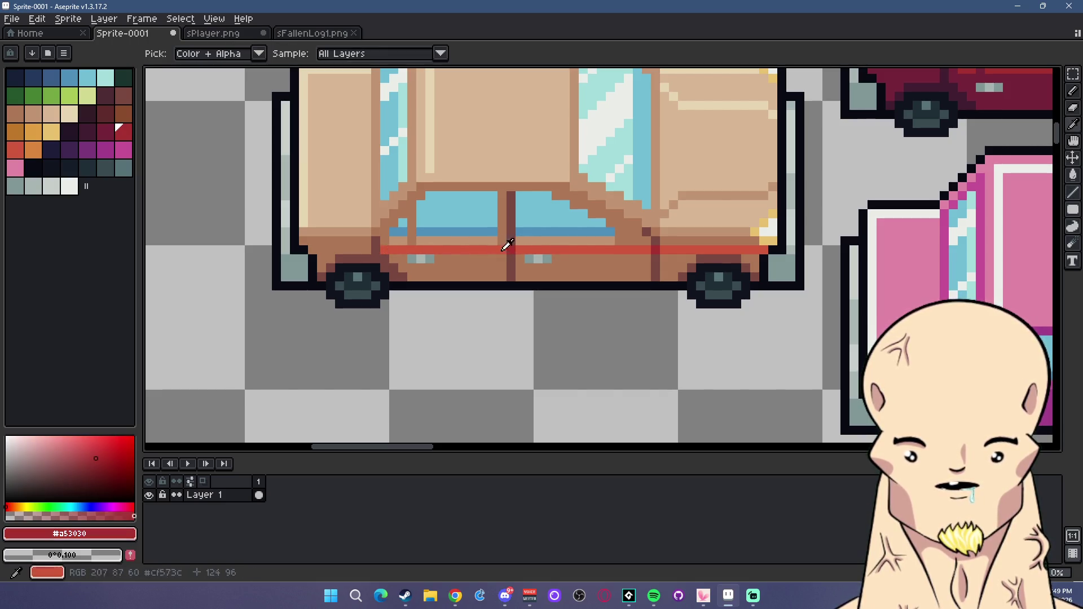
{"action": "scroll", "coordinate": [423, 293], "scroll_direction": "down", "scroll_amount": 5}
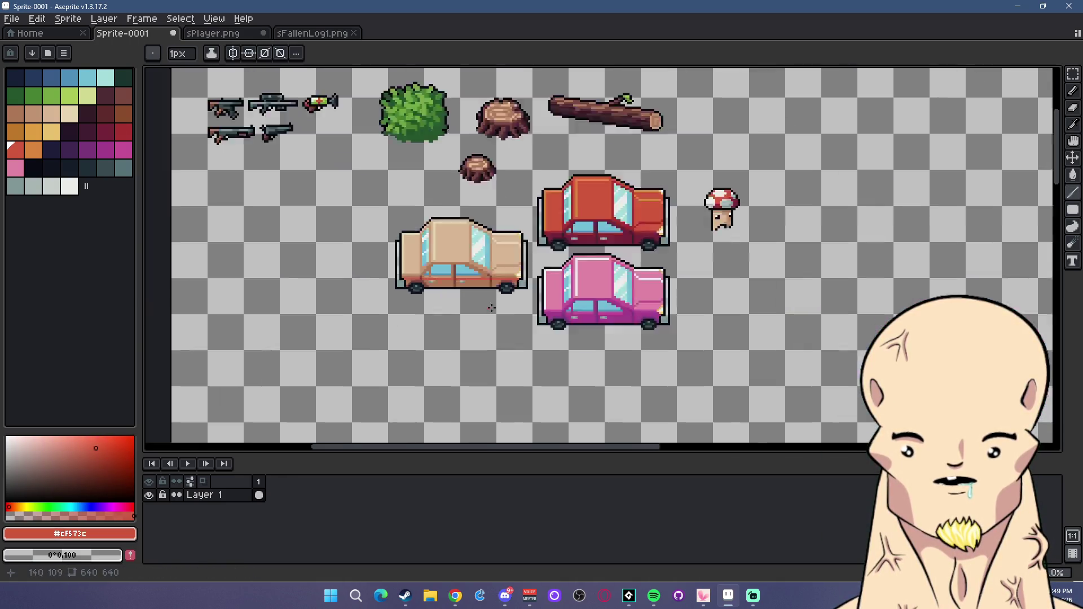
{"action": "scroll", "coordinate": [535, 295], "scroll_direction": "up", "scroll_amount": 3}
{"action": "scroll", "coordinate": [535, 295], "scroll_direction": "up", "scroll_amount": 2}
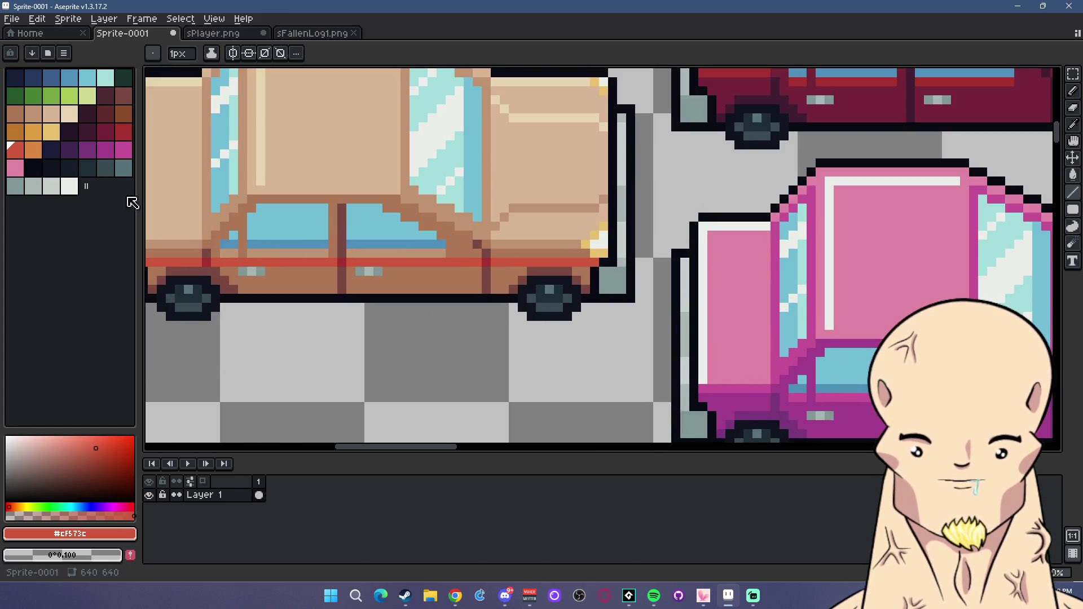
Draw a pale yellow stripe below the red line, extending it further left.
{"action": "left_click", "coordinate": [56, 139]}
{"action": "left_click_drag", "start_coordinate": [481, 271], "coordinate": [391, 268]}
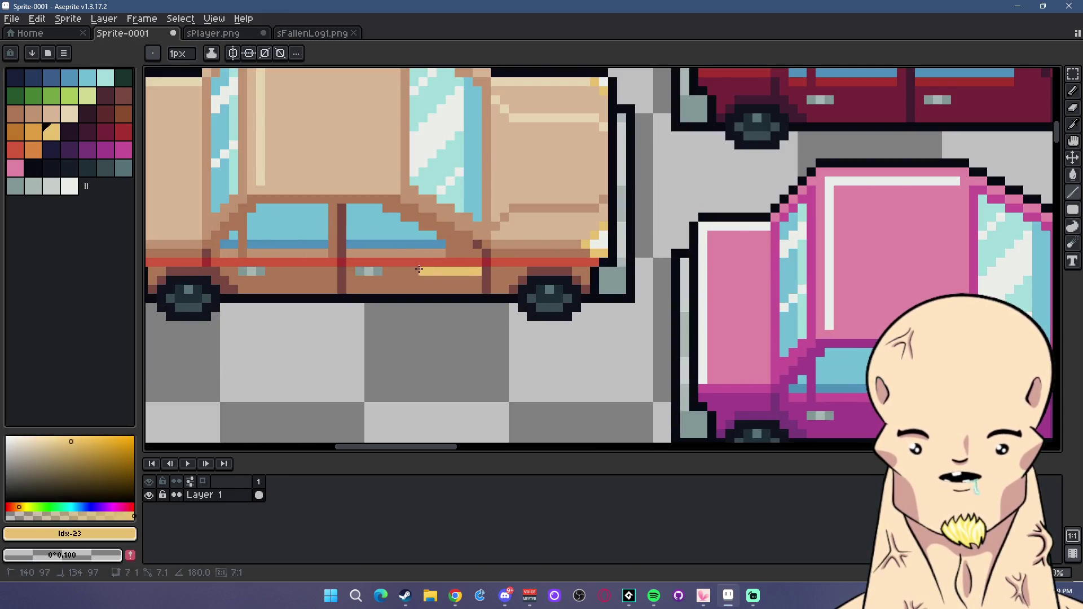
{"action": "left_click", "coordinate": [270, 272], "text": "shift"}
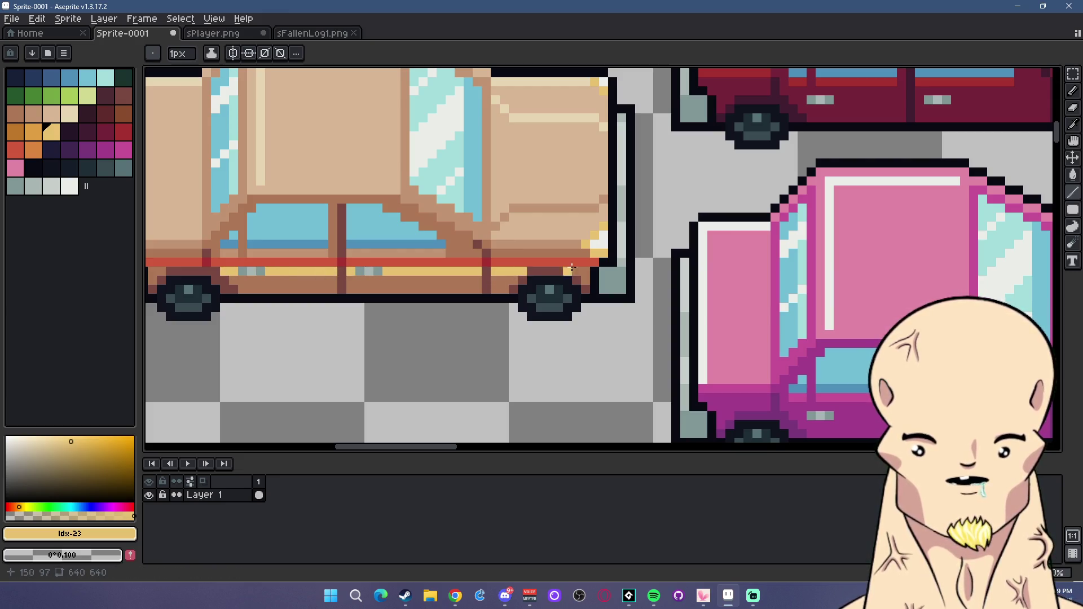
{"action": "scroll", "coordinate": [586, 270], "scroll_direction": "down", "scroll_amount": 2}
{"action": "scroll", "coordinate": [290, 264], "scroll_direction": "up", "scroll_amount": 2}
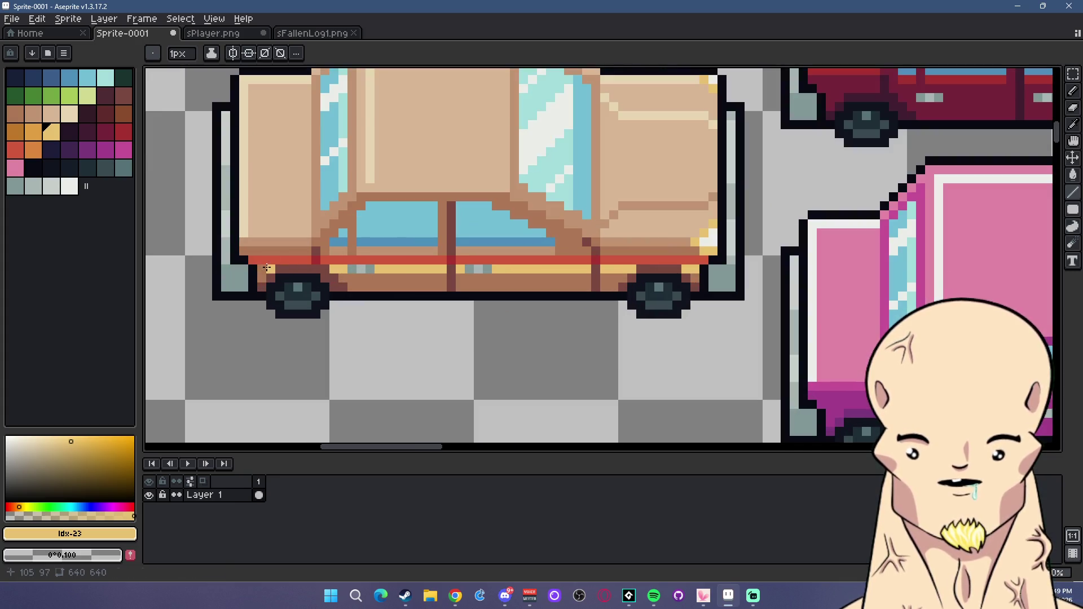
{"action": "left_click", "coordinate": [41, 135]}
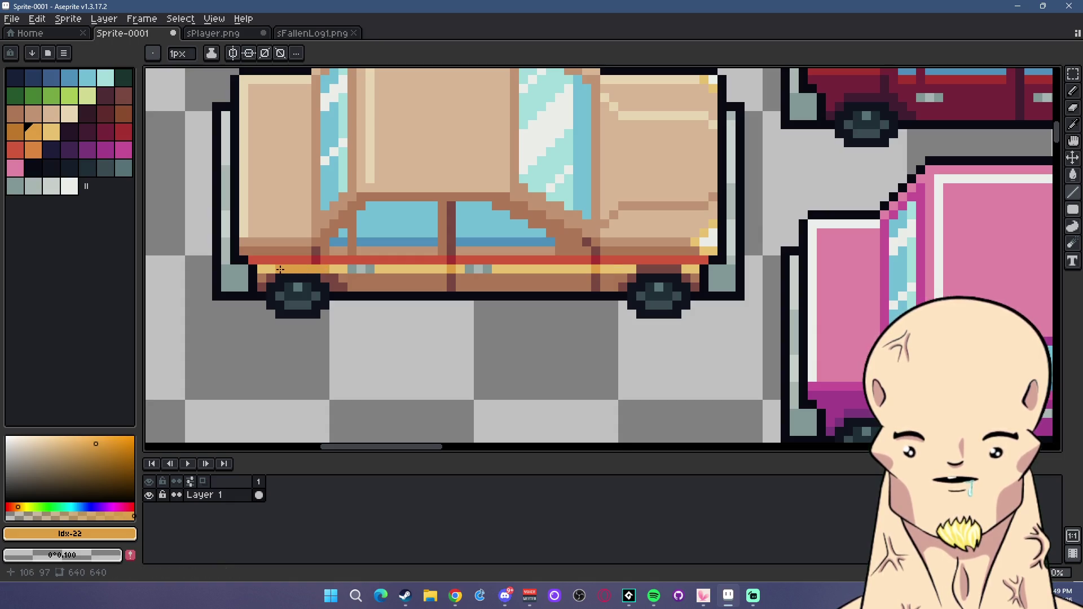
{"action": "scroll", "coordinate": [759, 317], "scroll_direction": "down", "scroll_amount": 2}
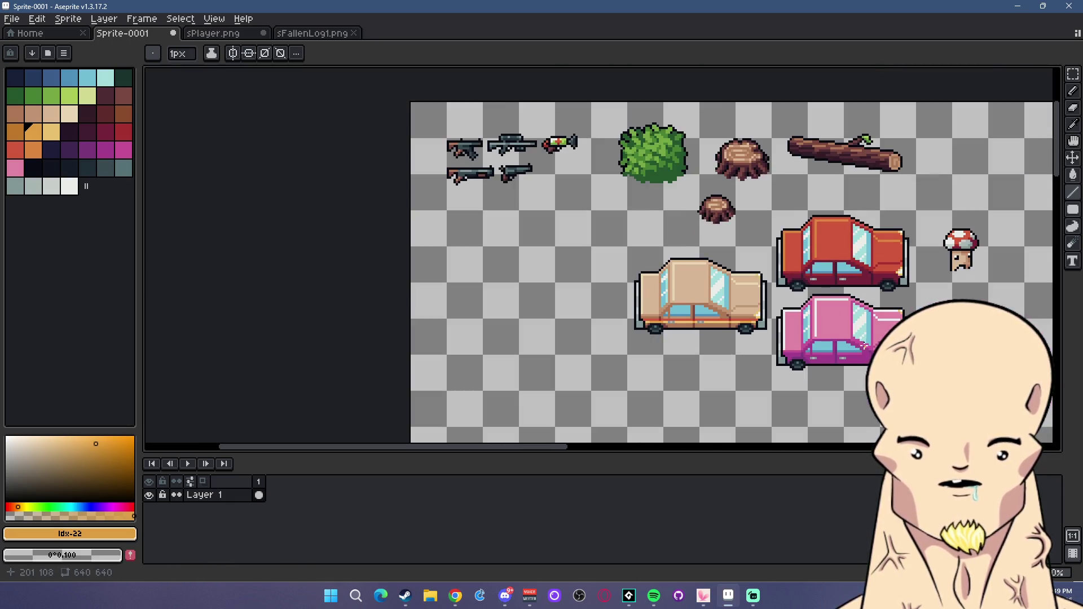
Move the mushroom sprite higher up the sheet.
{"action": "scroll", "coordinate": [789, 319], "scroll_direction": "down", "scroll_amount": 1}
{"action": "scroll", "coordinate": [797, 320], "scroll_direction": "up", "scroll_amount": 1}
{"action": "scroll", "coordinate": [797, 320], "scroll_direction": "right", "scroll_amount": 2}
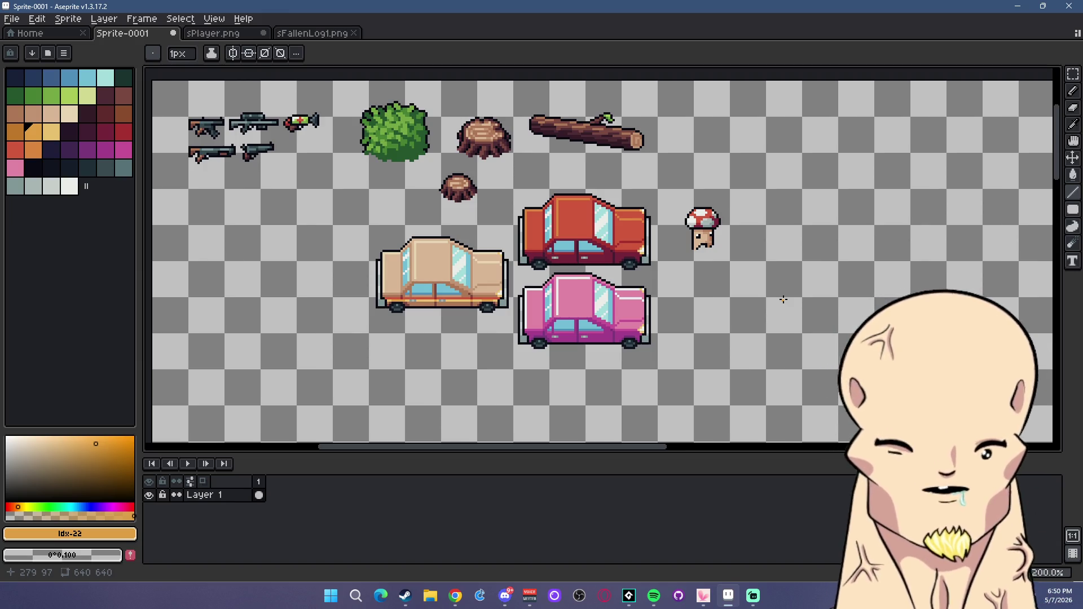
{"action": "key", "text": "m"}
{"action": "left_click_drag", "start_coordinate": [678, 182], "coordinate": [766, 316]}
{"action": "left_click_drag", "start_coordinate": [739, 273], "coordinate": [737, 189]}
{"action": "left_click", "coordinate": [702, 265]}
Place a copy of the red car to the right of the original.
{"action": "scroll", "coordinate": [701, 266], "scroll_direction": "right", "scroll_amount": 3}
{"action": "left_click_drag", "start_coordinate": [360, 192], "coordinate": [561, 278]}
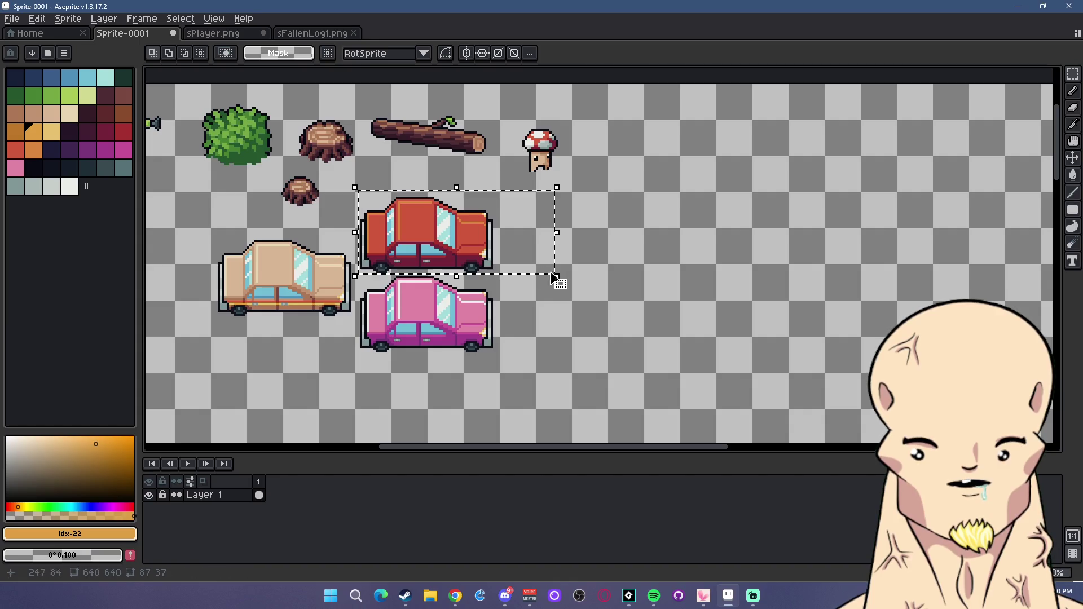
{"action": "left_click_drag", "start_coordinate": [477, 250], "coordinate": [709, 258]}
{"action": "key", "text": "ctrl+d"}
{"action": "scroll", "coordinate": [709, 258], "scroll_direction": "up", "scroll_amount": 3}
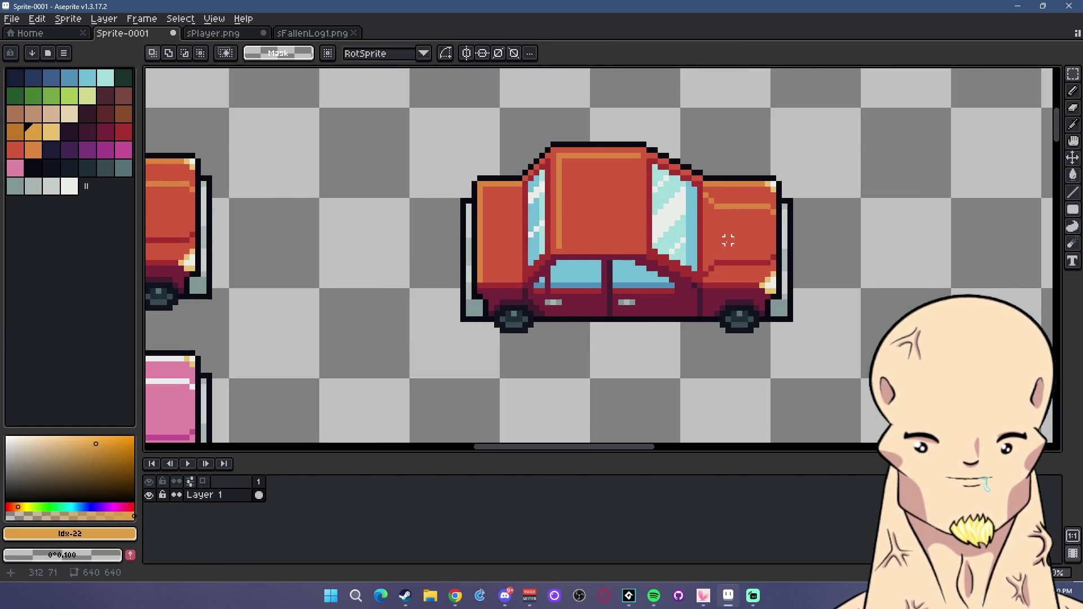
Delete the rear roof corner of the red copy.
{"action": "scroll", "coordinate": [469, 188], "scroll_direction": "up", "scroll_amount": 1}
{"action": "left_click", "coordinate": [454, 160], "text": "alt"}
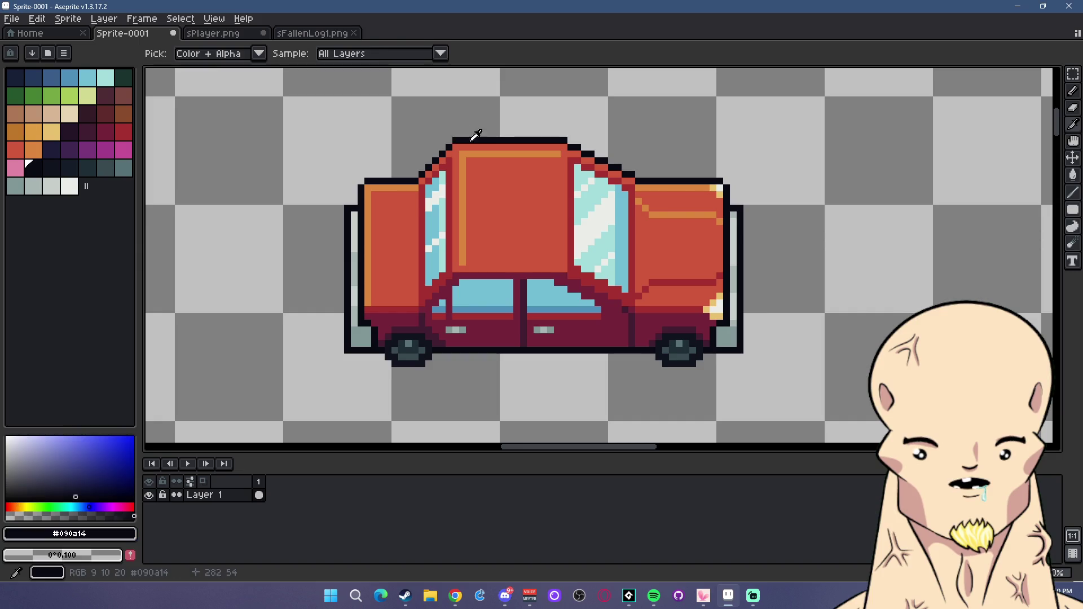
{"action": "key", "text": "b"}
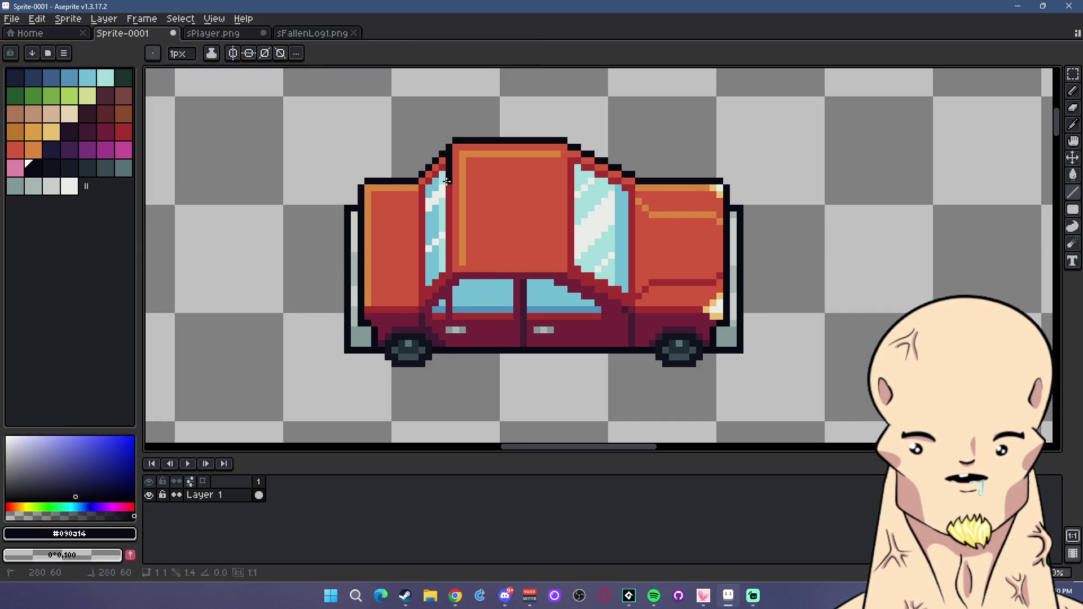
{"action": "key", "text": "m"}
{"action": "left_click_drag", "start_coordinate": [389, 127], "coordinate": [448, 180]}
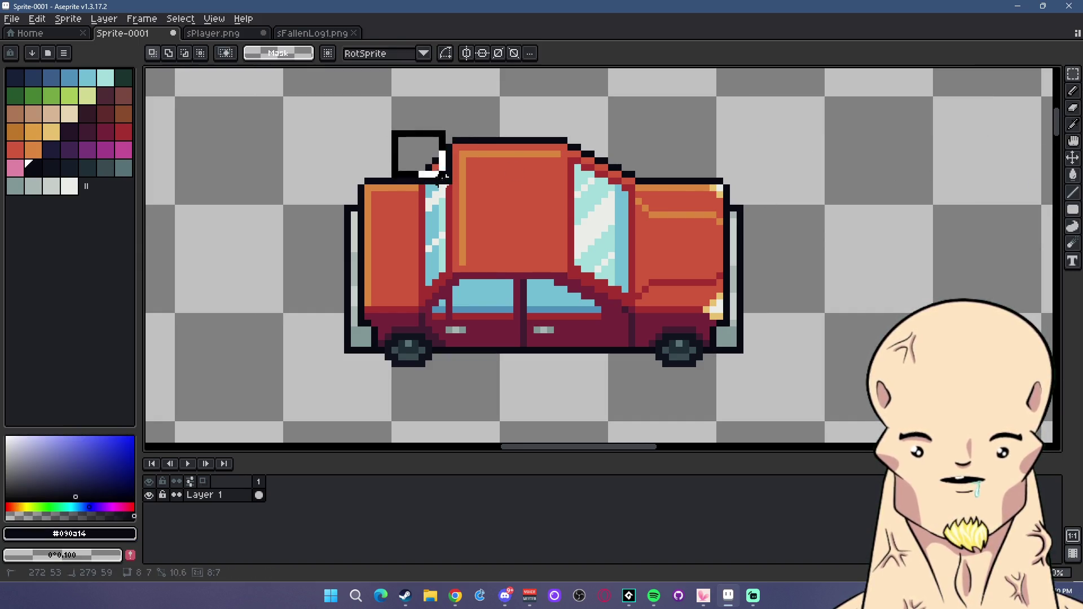
{"action": "key", "text": "Delete"}
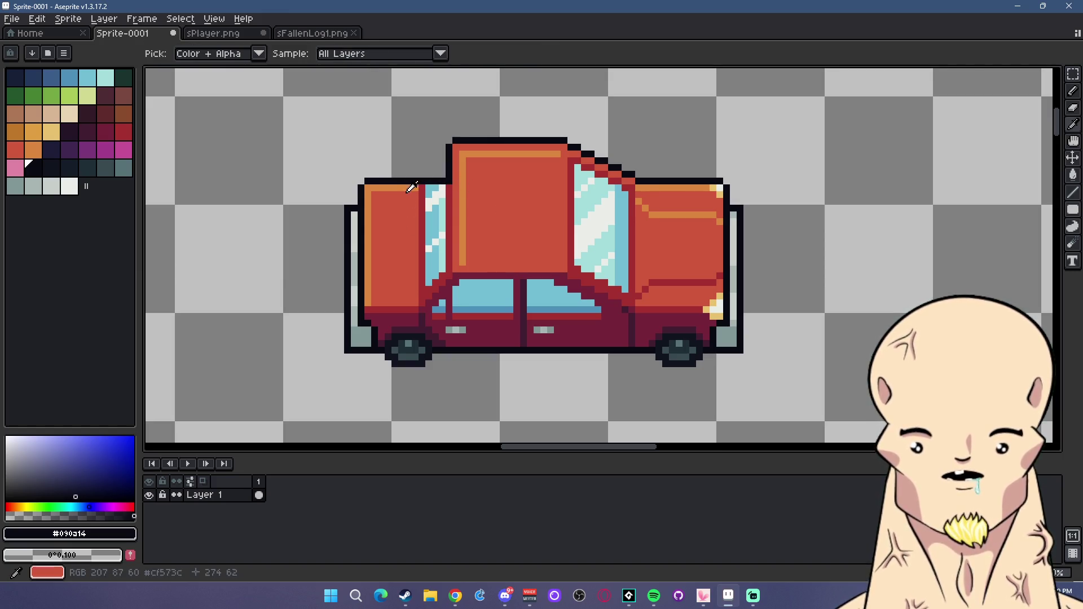
Paint over the rear window with the red body colour.
{"action": "left_click", "coordinate": [462, 197], "text": "alt"}
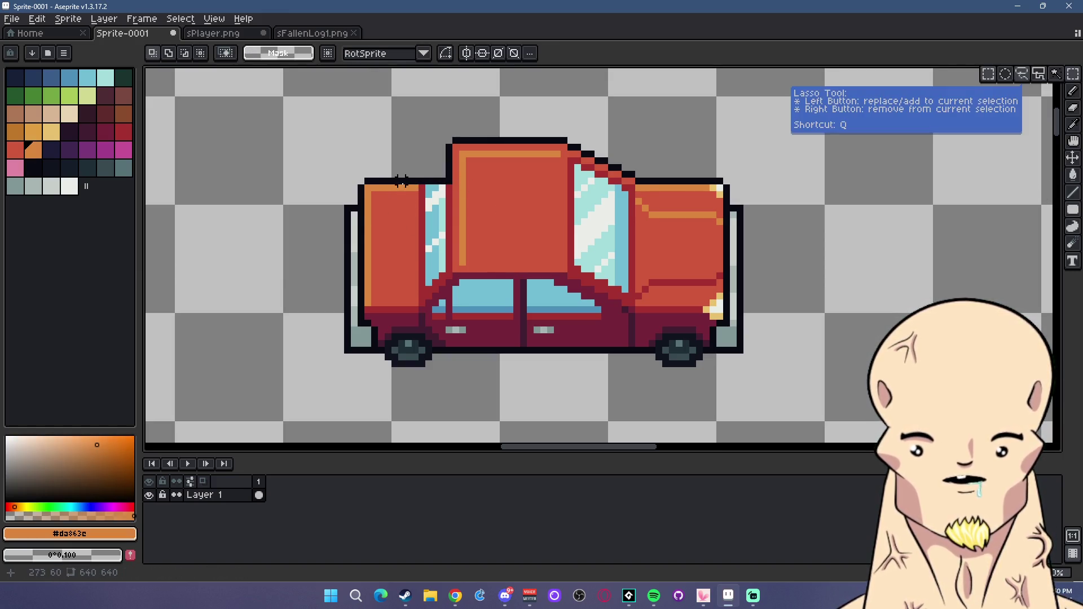
{"action": "left_click_drag", "start_coordinate": [402, 193], "coordinate": [402, 313]}
{"action": "left_click_drag", "start_coordinate": [412, 257], "coordinate": [460, 259]}
{"action": "key", "text": "ctrl+d"}
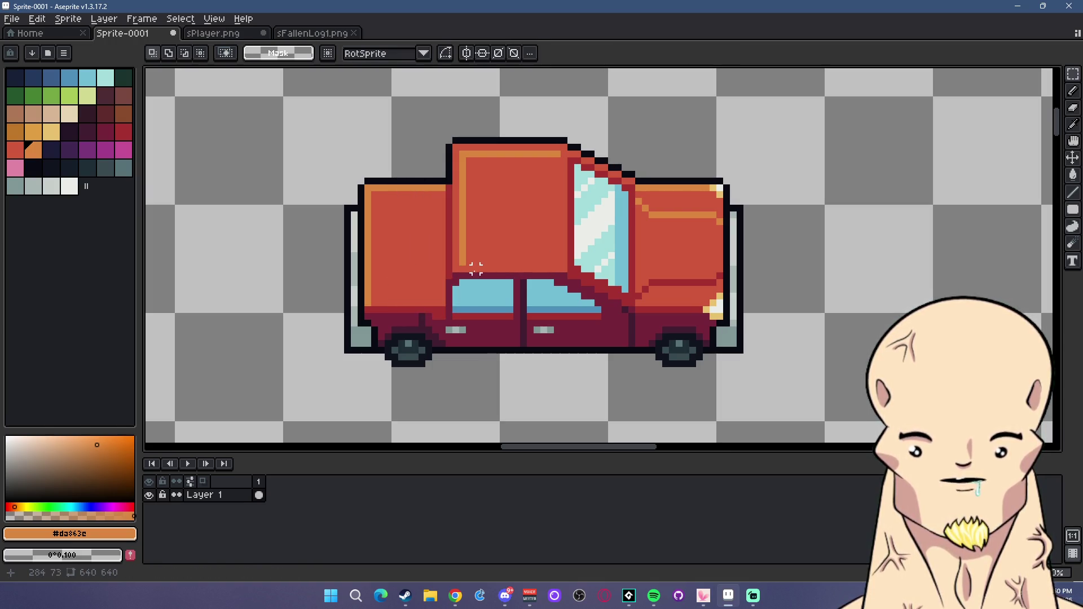
Draw a black vertical edge to square off the cab.
{"action": "left_click", "coordinate": [448, 175], "text": "alt"}
{"action": "left_click", "coordinate": [1075, 194]}
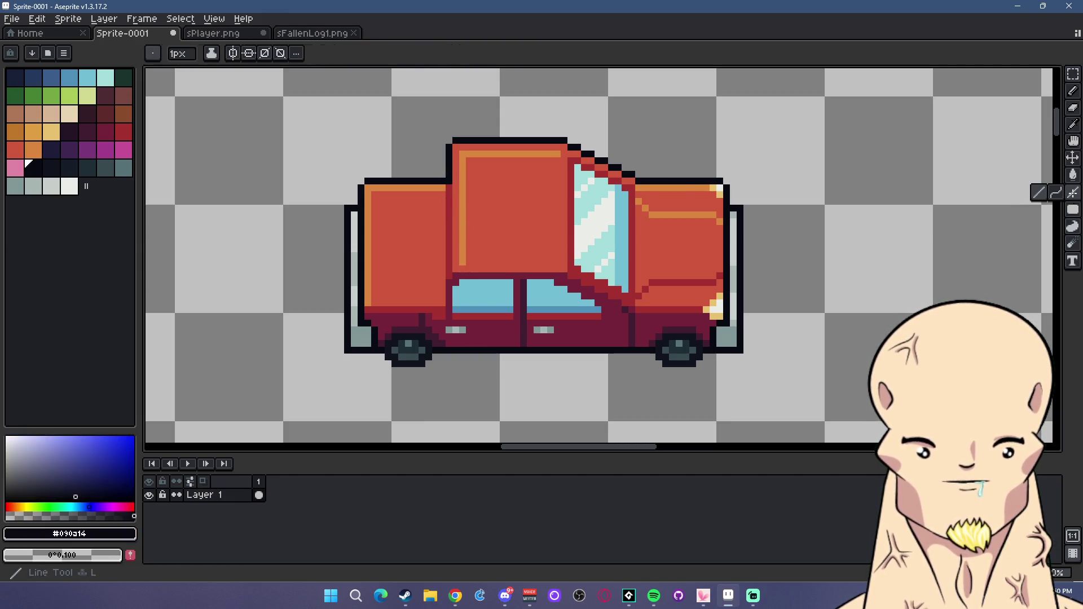
{"action": "left_click_drag", "start_coordinate": [448, 186], "coordinate": [448, 266]}
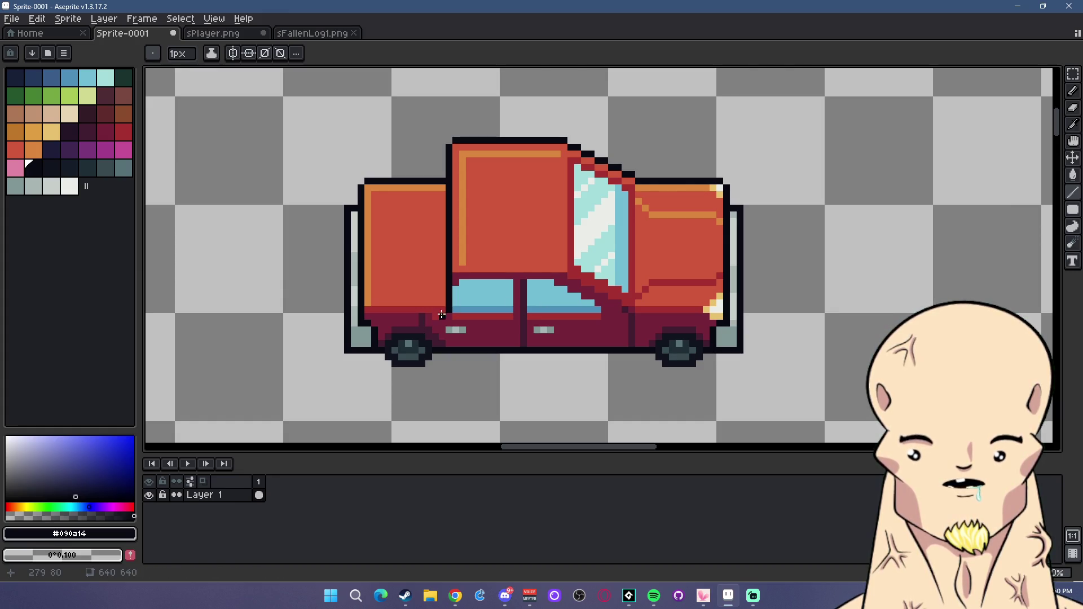
{"action": "scroll", "coordinate": [495, 324], "scroll_direction": "down", "scroll_amount": 2}
{"action": "scroll", "coordinate": [445, 325], "scroll_direction": "up", "scroll_amount": 3}
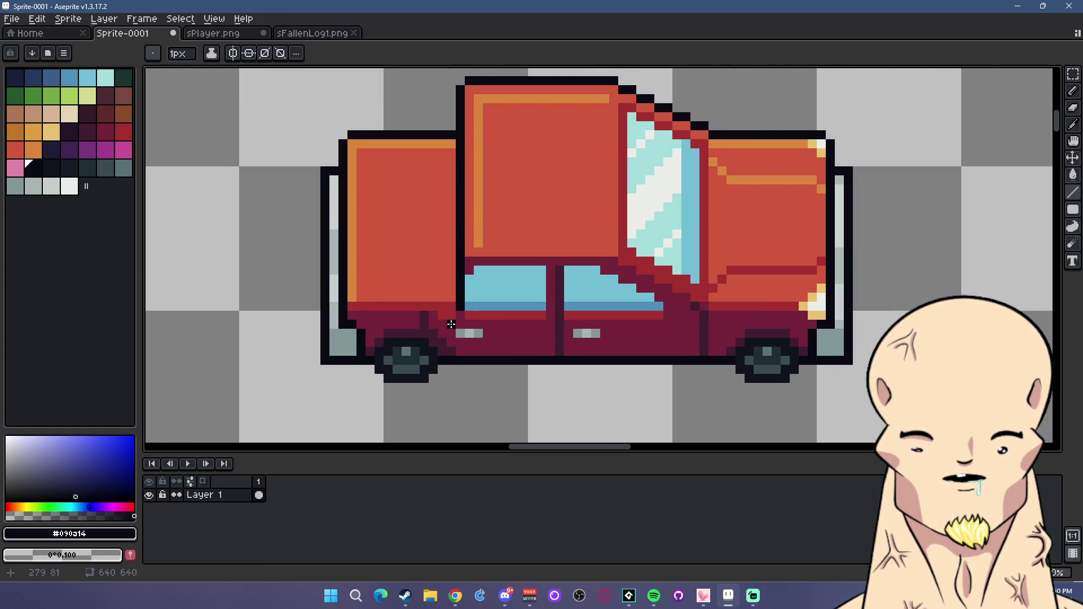
{"action": "scroll", "coordinate": [520, 339], "scroll_direction": "down", "scroll_amount": 1}
Shift the front part of the red copy further right.
{"action": "key", "text": "m"}
{"action": "scroll", "coordinate": [813, 358], "scroll_direction": "down", "scroll_amount": 1}
{"action": "left_click_drag", "start_coordinate": [829, 366], "coordinate": [531, 116]}
{"action": "left_click_drag", "start_coordinate": [792, 169], "coordinate": [878, 164]}
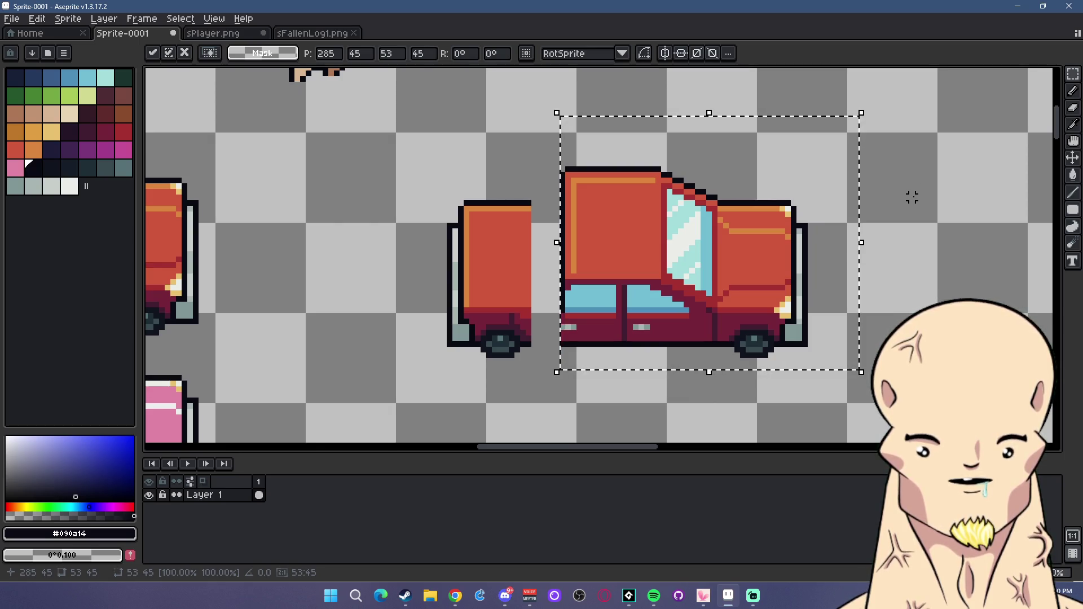
Stretch the narrow rear body strip to close the gap behind the cab.
{"action": "left_click", "coordinate": [484, 221]}
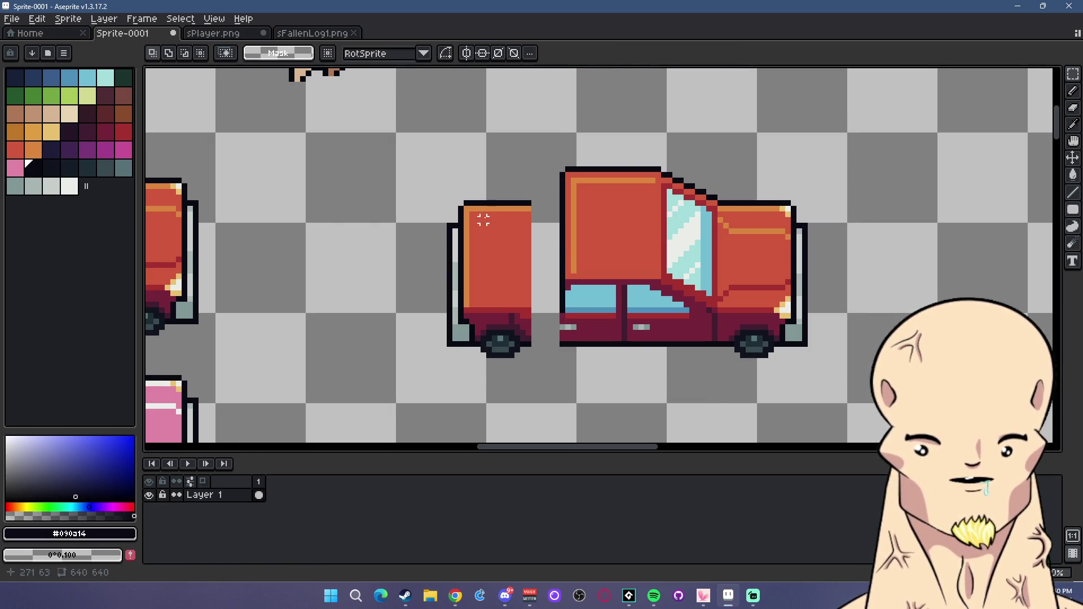
{"action": "mouse_move", "coordinate": [523, 197]}
{"action": "left_mouse_down"}
{"action": "mouse_move", "coordinate": [546, 359]}
{"action": "mouse_move", "coordinate": [524, 175]}
{"action": "left_mouse_up"}
{"action": "left_click_drag", "start_coordinate": [545, 271], "coordinate": [560, 272]}
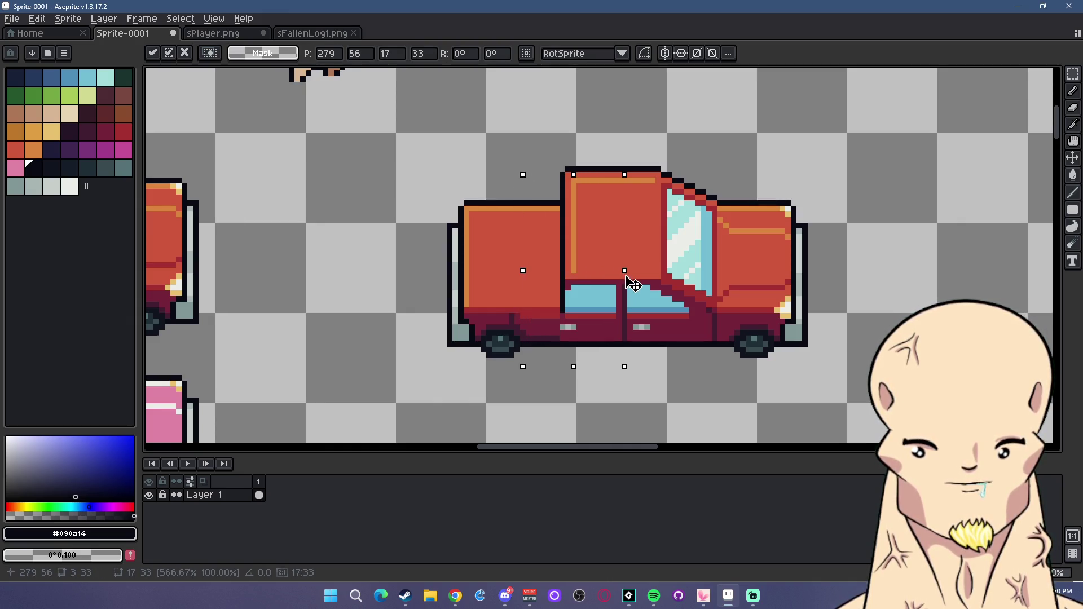
{"action": "key", "text": "Return"}
{"action": "scroll", "coordinate": [799, 320], "scroll_direction": "down", "scroll_amount": 2}
{"action": "scroll", "coordinate": [733, 316], "scroll_direction": "up", "scroll_amount": 2}
{"action": "scroll", "coordinate": [737, 314], "scroll_direction": "up", "scroll_amount": 1}
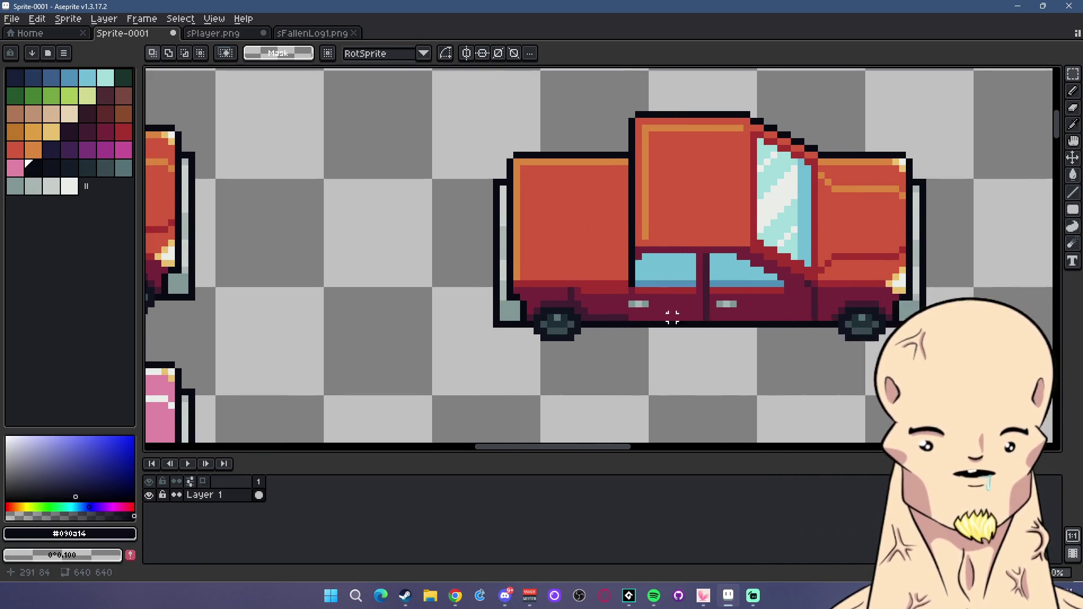
{"action": "scroll", "coordinate": [701, 274], "scroll_direction": "up", "scroll_amount": 2}
Delete the middle door and nudge the front half left to close the gap.
{"action": "key", "text": "i"}
{"action": "left_click", "coordinate": [745, 261]}
{"action": "scroll", "coordinate": [745, 262], "scroll_direction": "down", "scroll_amount": 2}
{"action": "key", "text": "m"}
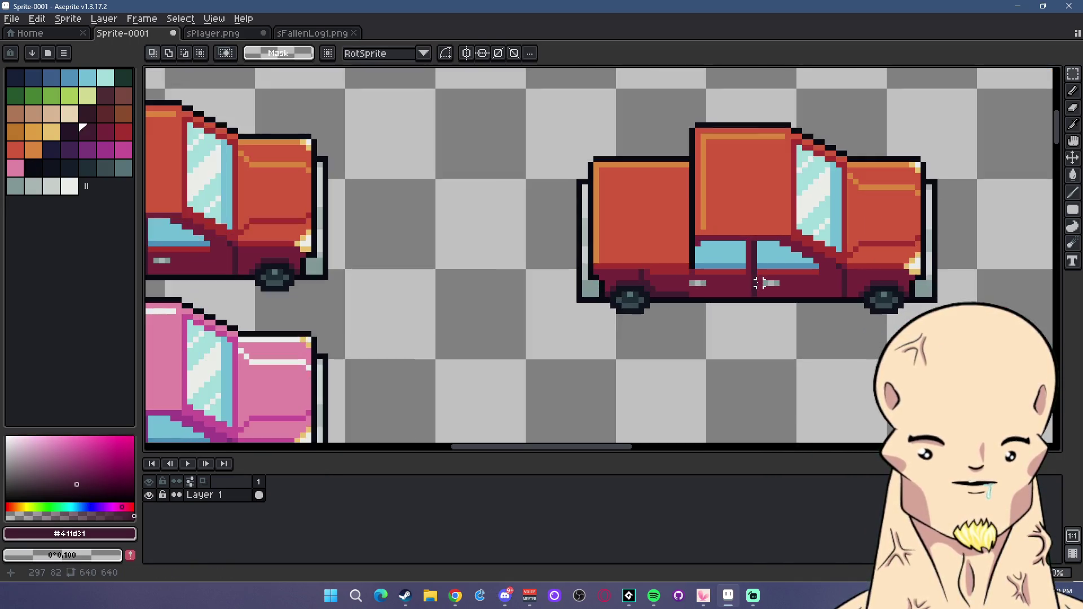
{"action": "left_click_drag", "start_coordinate": [691, 124], "coordinate": [748, 328]}
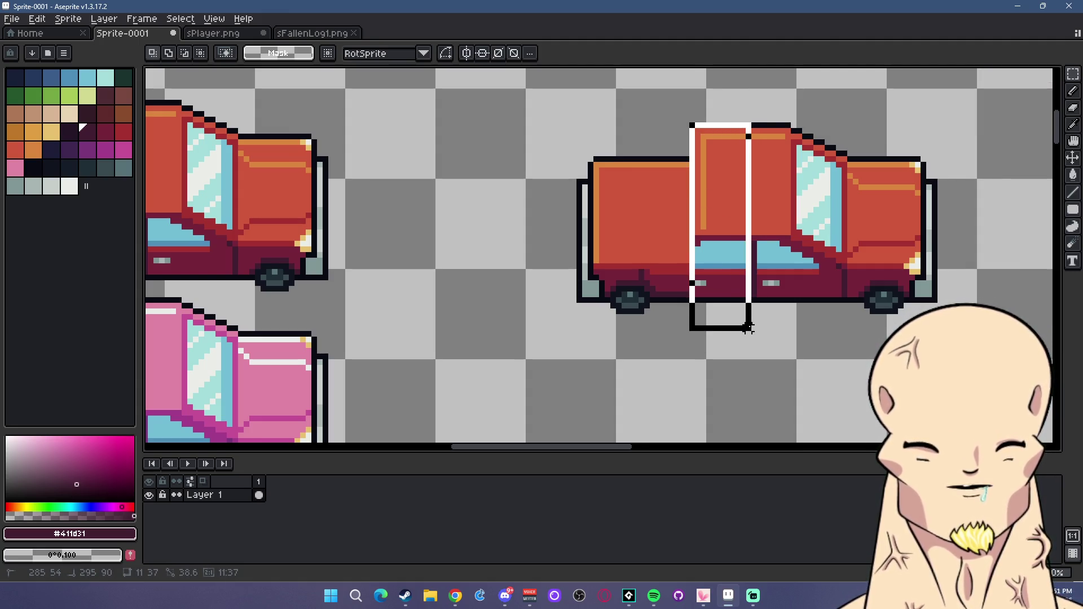
{"action": "key", "text": "Delete"}
{"action": "left_click_drag", "start_coordinate": [740, 98], "coordinate": [1013, 361]}
{"action": "key", "text": "Left"}
{"action": "key", "text": "Left"}
{"action": "key", "text": "Left"}
{"action": "key", "text": "Left"}
{"action": "key", "text": "Left"}
{"action": "key", "text": "ctrl+d"}
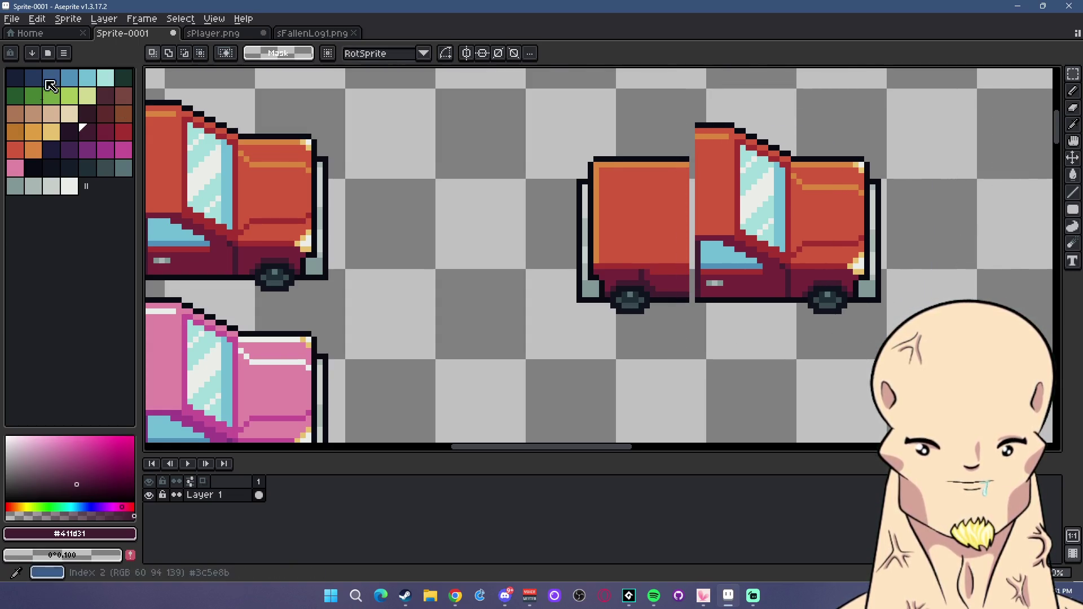
Draw a dark seam between the cargo box and the cab.
{"action": "left_click", "coordinate": [29, 165]}
{"action": "key", "text": "l"}
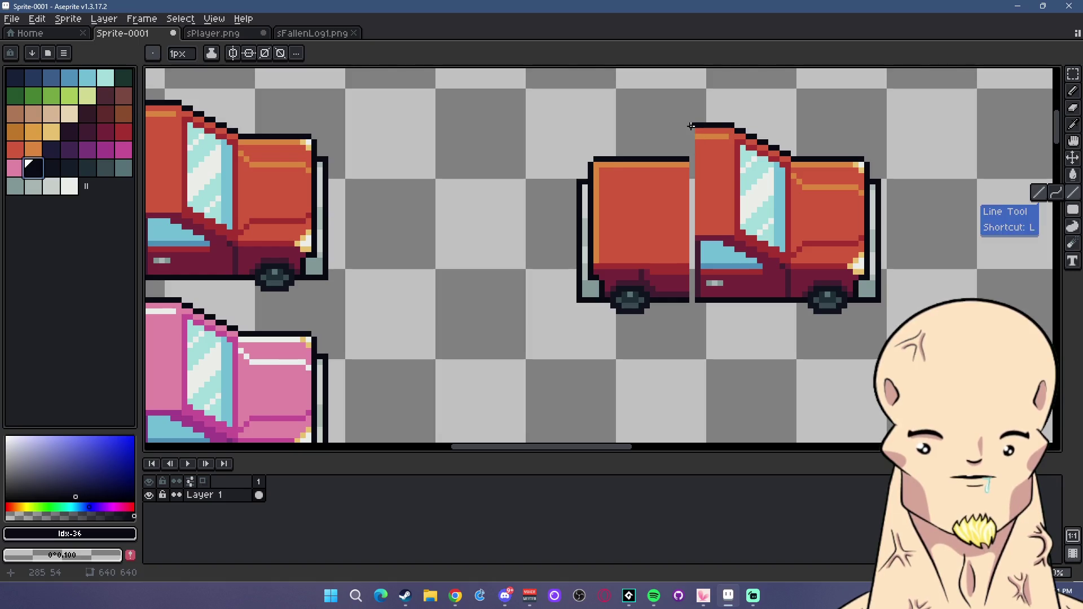
{"action": "left_click_drag", "start_coordinate": [691, 126], "coordinate": [692, 249]}
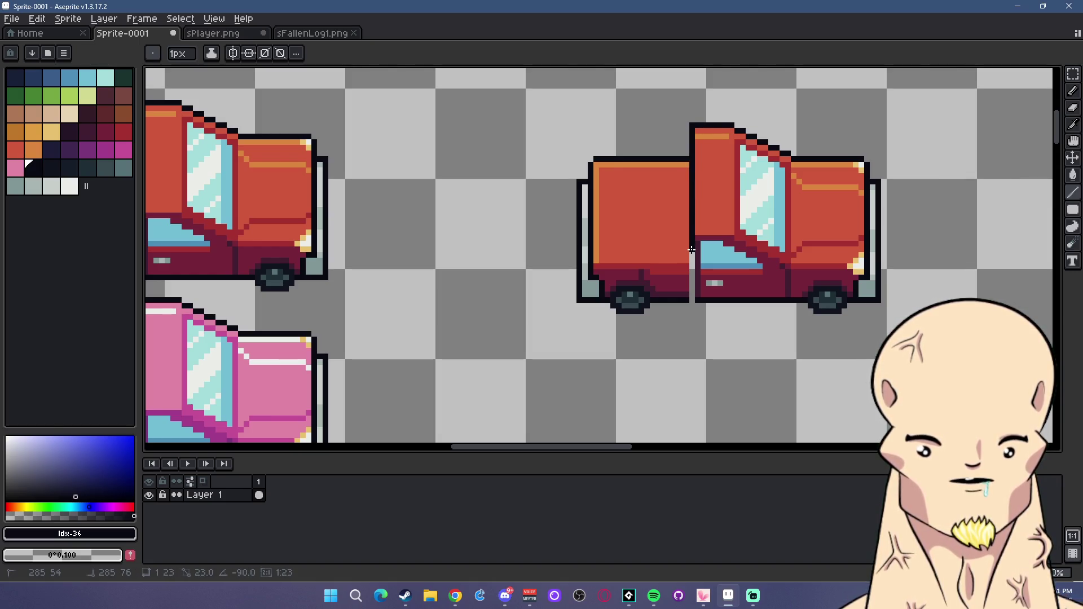
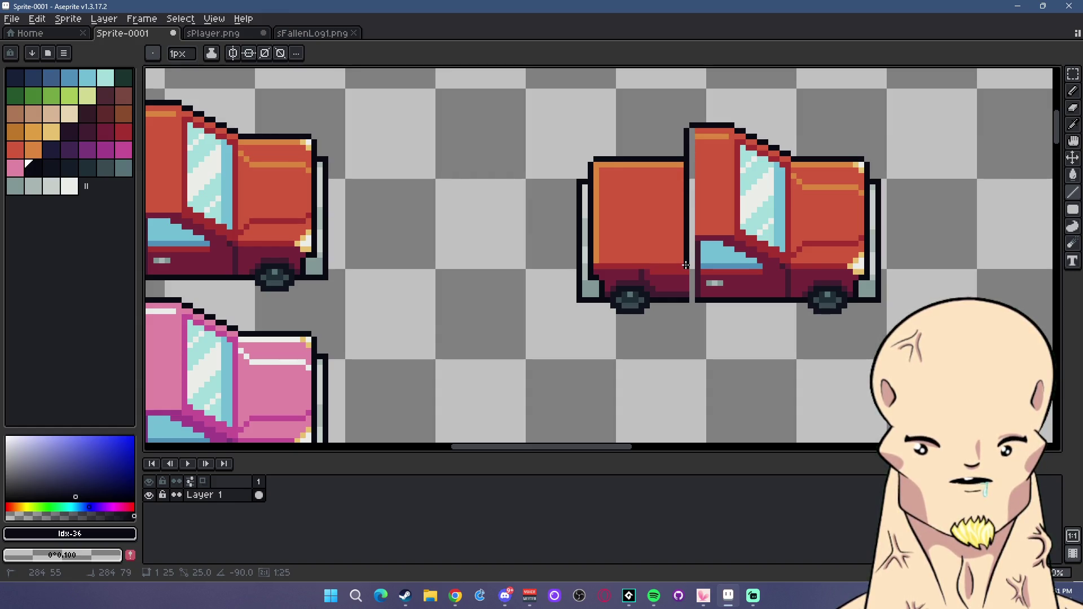
Extend the cab's orange trim down its left edge with the pencil.
{"action": "scroll", "coordinate": [686, 265], "scroll_direction": "up", "scroll_amount": 1}
{"action": "scroll", "coordinate": [685, 265], "scroll_direction": "up", "scroll_amount": 1}
{"action": "left_click", "coordinate": [709, 199], "text": "alt"}
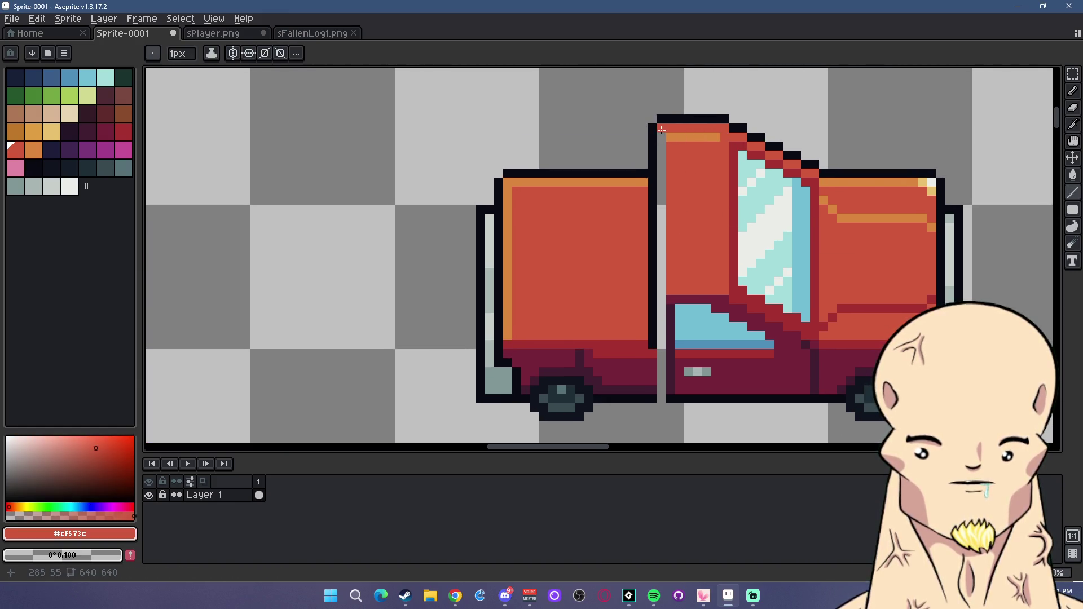
{"action": "left_click", "coordinate": [695, 135], "text": "alt"}
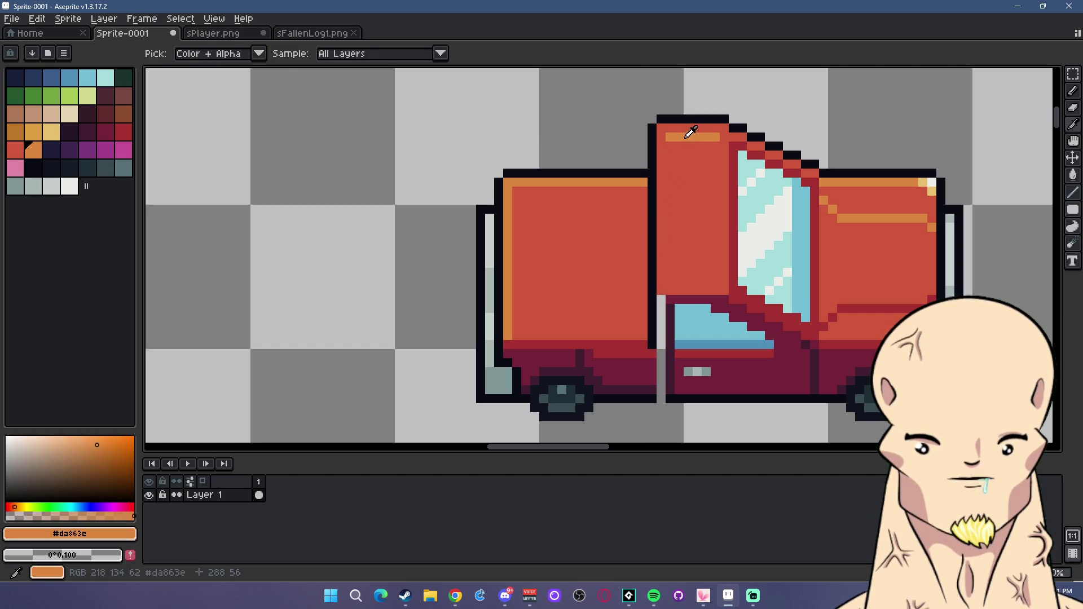
{"action": "left_click", "coordinate": [670, 145]}
{"action": "left_click", "coordinate": [671, 164]}
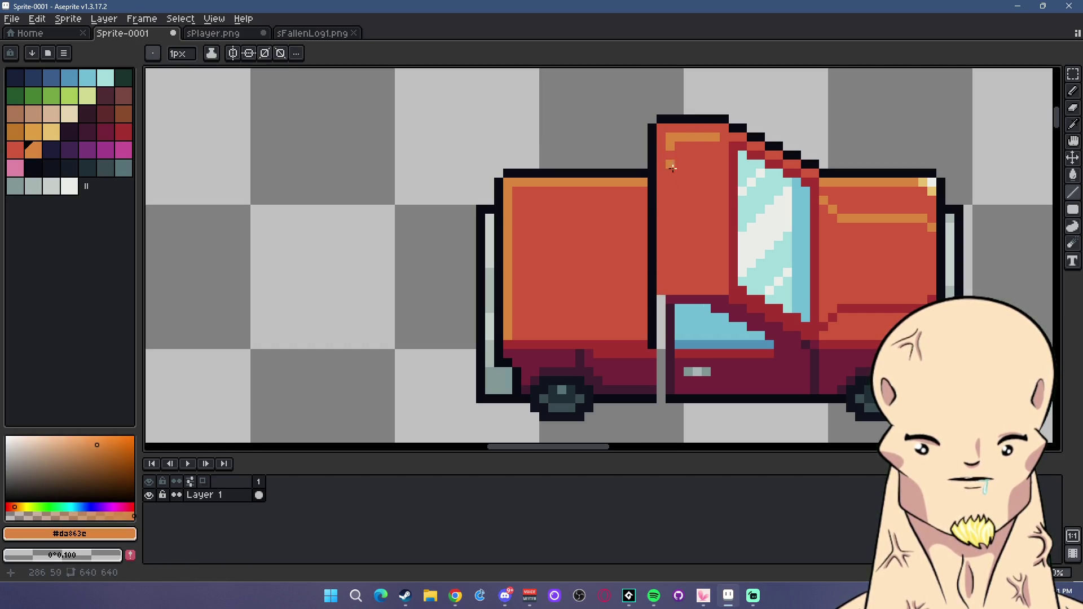
Paint the dark strip beneath the cab in the maroon lower-body colour.
{"action": "left_click", "coordinate": [674, 298], "text": "alt"}
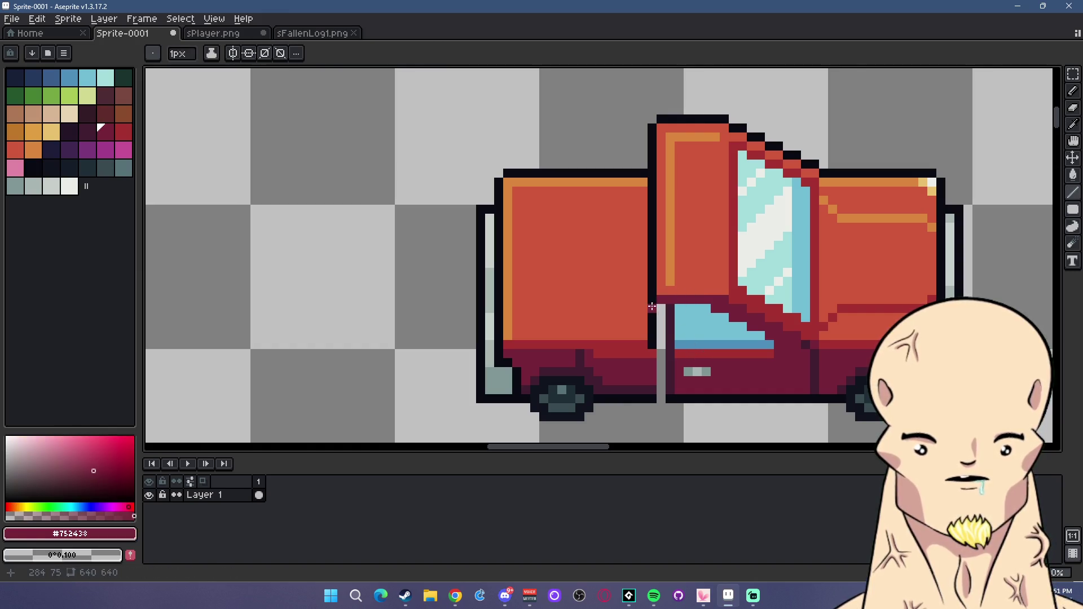
{"action": "left_click", "coordinate": [663, 388], "text": "alt"}
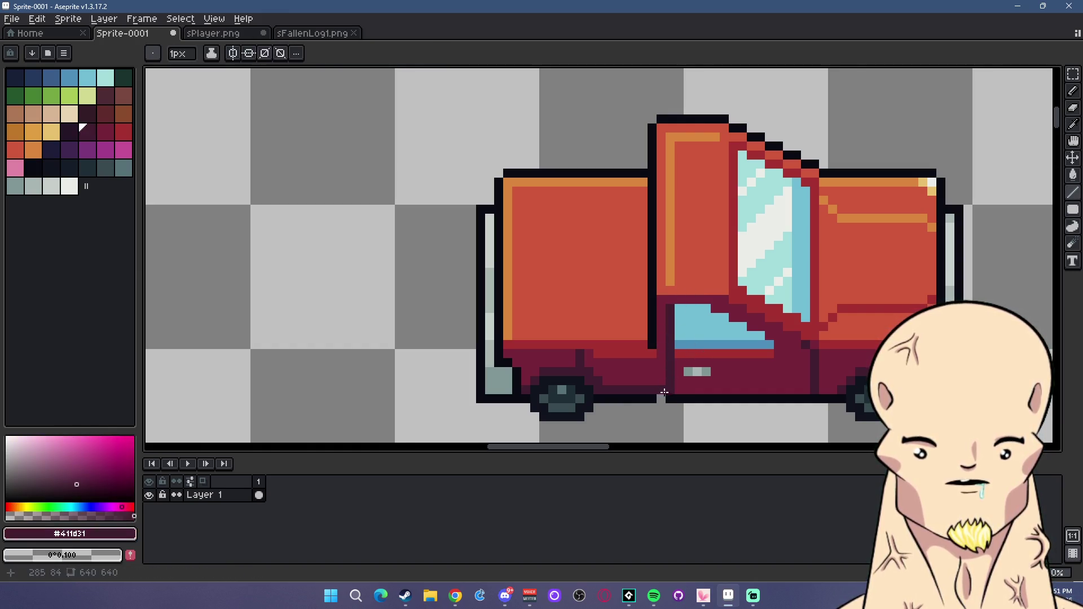
{"action": "scroll", "coordinate": [714, 388], "scroll_direction": "down", "scroll_amount": 5}
{"action": "scroll", "coordinate": [723, 399], "scroll_direction": "up", "scroll_amount": 2}
{"action": "scroll", "coordinate": [667, 369], "scroll_direction": "up", "scroll_amount": 3}
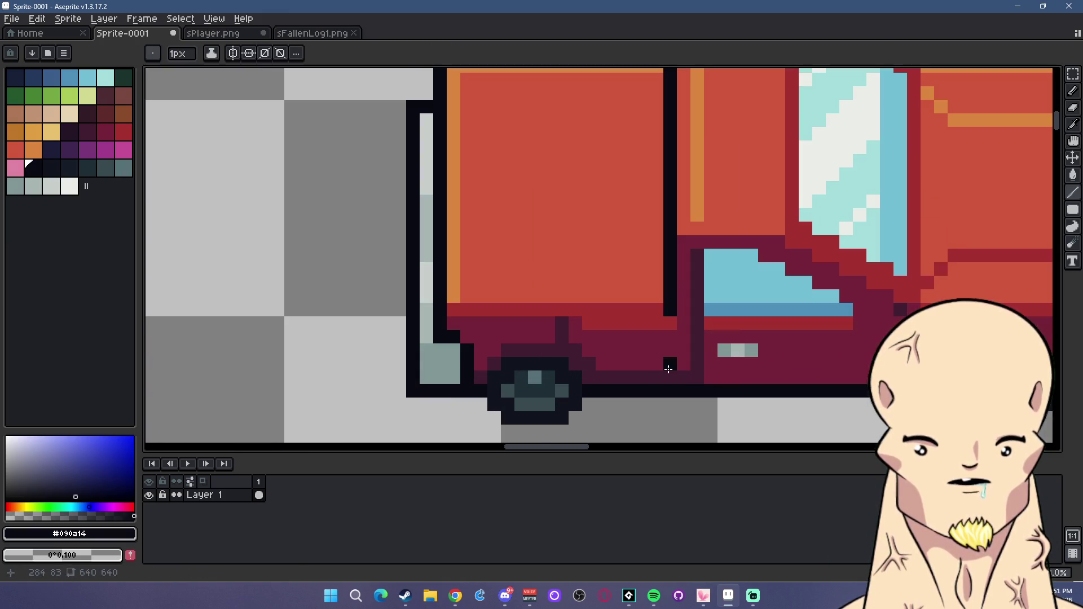
{"action": "left_click", "coordinate": [682, 375], "text": "alt"}
{"action": "left_click_drag", "start_coordinate": [682, 375], "coordinate": [618, 377]}
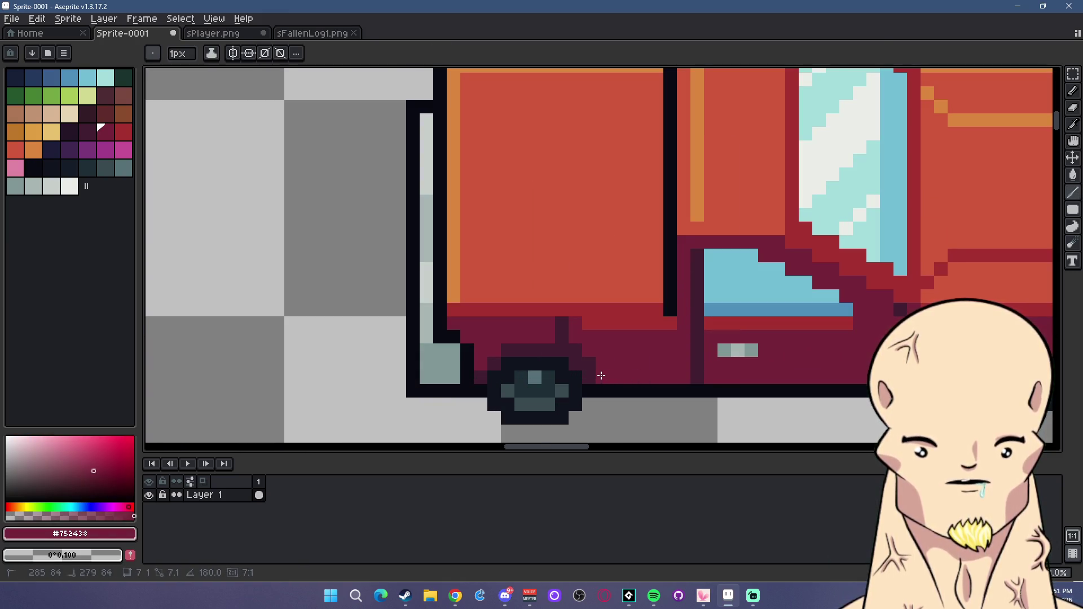
{"action": "scroll", "coordinate": [573, 348], "scroll_direction": "down", "scroll_amount": 3}
{"action": "scroll", "coordinate": [623, 367], "scroll_direction": "up", "scroll_amount": 3}
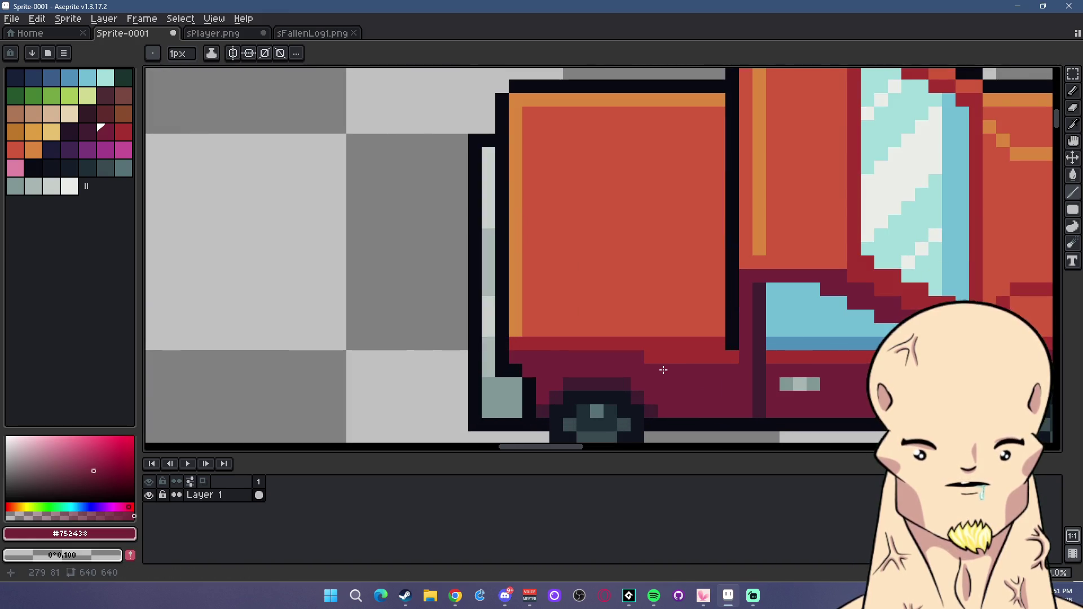
{"action": "scroll", "coordinate": [663, 370], "scroll_direction": "down", "scroll_amount": 2}
{"action": "scroll", "coordinate": [698, 363], "scroll_direction": "down", "scroll_amount": 1}
{"action": "scroll", "coordinate": [725, 341], "scroll_direction": "up", "scroll_amount": 1}
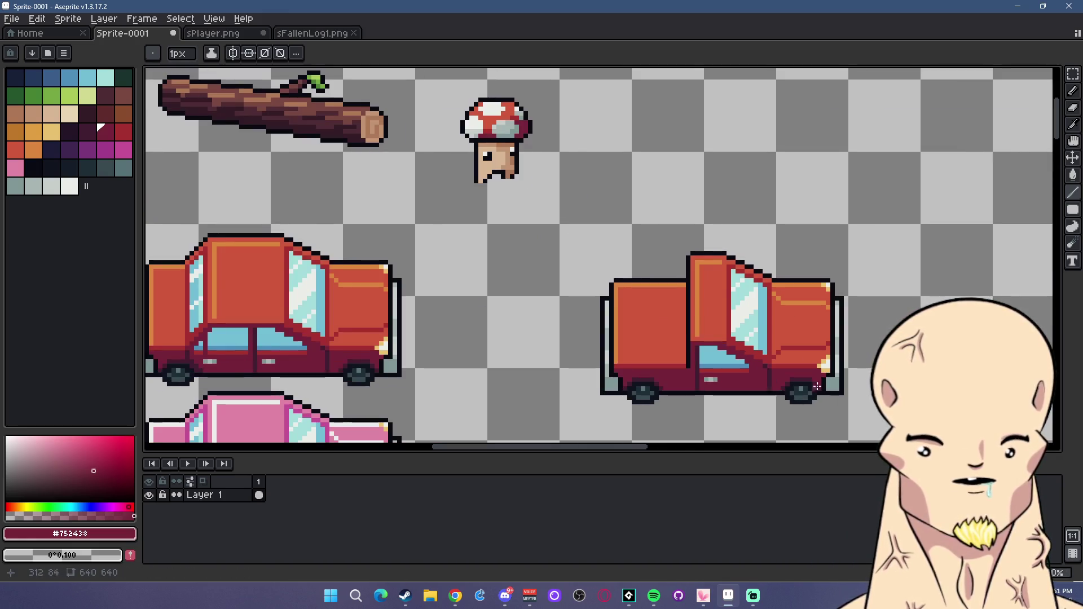
{"action": "scroll", "coordinate": [708, 303], "scroll_direction": "down", "scroll_amount": 1}
{"action": "scroll", "coordinate": [708, 302], "scroll_direction": "up", "scroll_amount": 1}
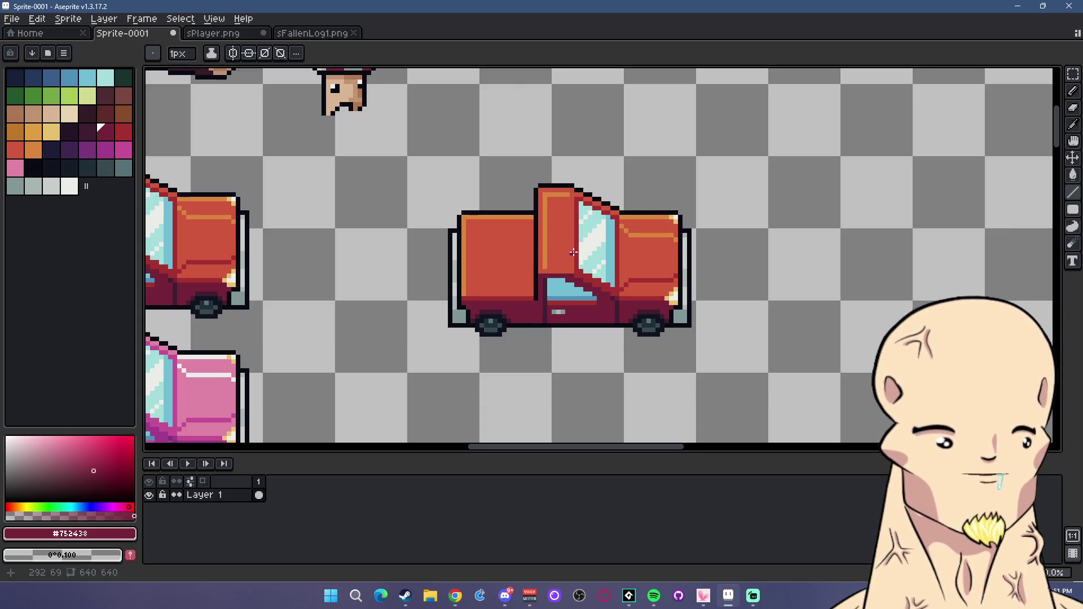
{"action": "scroll", "coordinate": [573, 252], "scroll_direction": "up", "scroll_amount": 1}
{"action": "scroll", "coordinate": [581, 257], "scroll_direction": "down", "scroll_amount": 4}
{"action": "scroll", "coordinate": [592, 263], "scroll_direction": "up", "scroll_amount": 3}
{"action": "scroll", "coordinate": [592, 264], "scroll_direction": "up", "scroll_amount": 2}
{"action": "scroll", "coordinate": [751, 286], "scroll_direction": "up", "scroll_amount": 1}
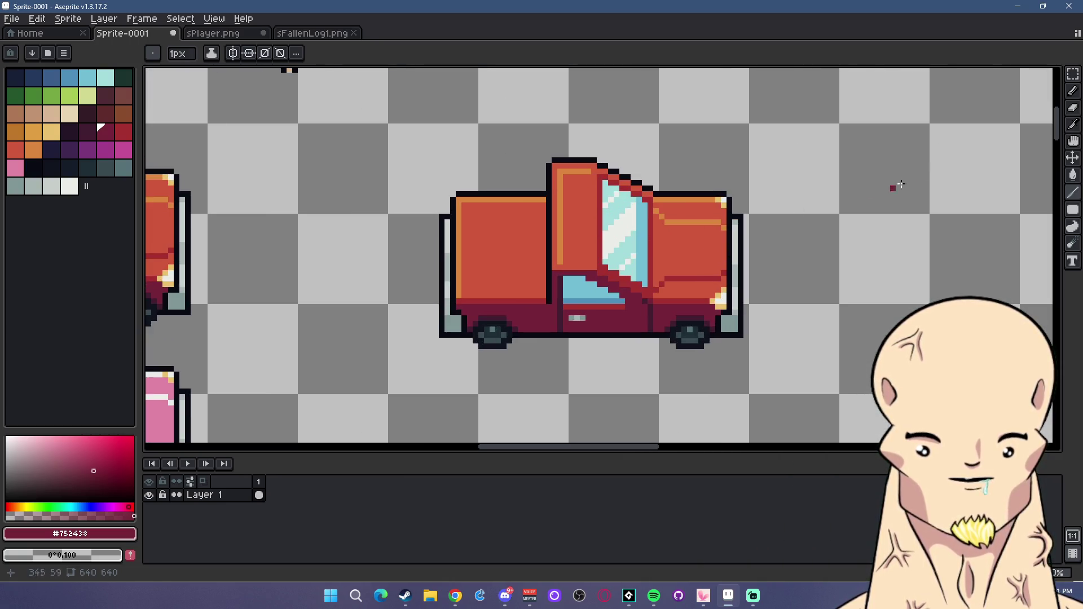
{"action": "left_click", "coordinate": [1075, 76]}
Select the truck's front section and shift it left to close the gap with the cab.
{"action": "left_click_drag", "start_coordinate": [839, 395], "coordinate": [590, 105]}
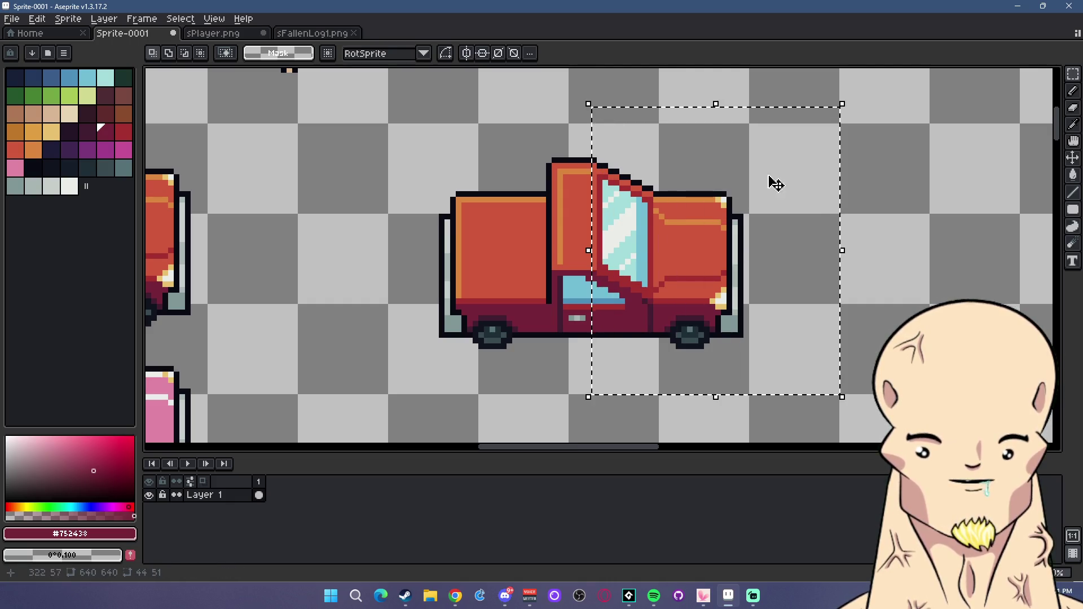
{"action": "key", "text": "Right"}
{"action": "key", "text": "Left"}
{"action": "left_click_drag", "start_coordinate": [855, 408], "coordinate": [616, 131]}
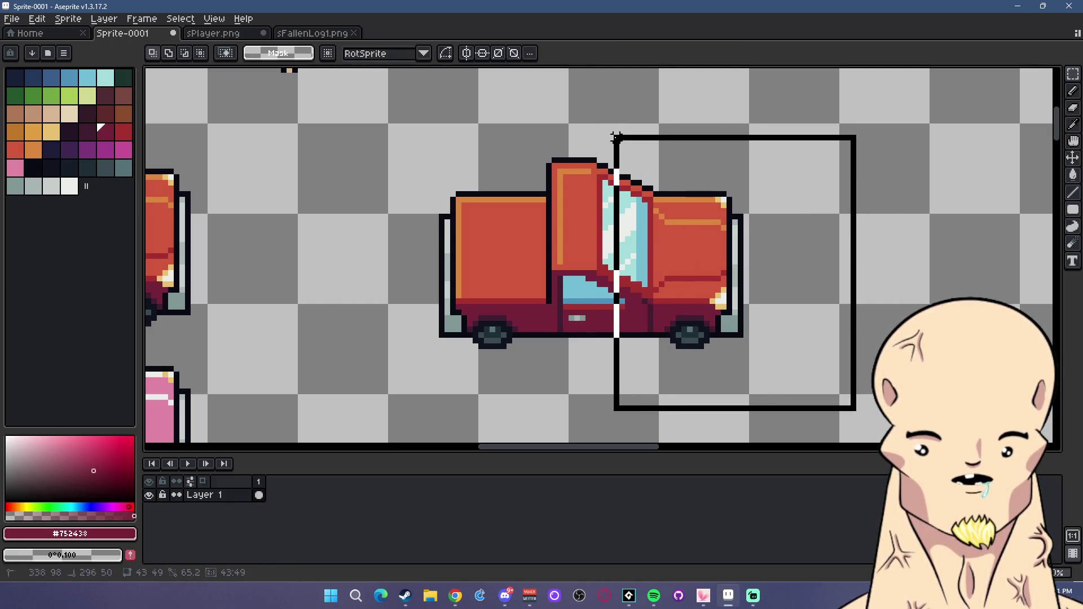
{"action": "left_click", "coordinate": [895, 174]}
{"action": "left_click_drag", "start_coordinate": [794, 382], "coordinate": [621, 148]}
{"action": "left_click", "coordinate": [822, 116]}
{"action": "left_click_drag", "start_coordinate": [805, 377], "coordinate": [628, 155]}
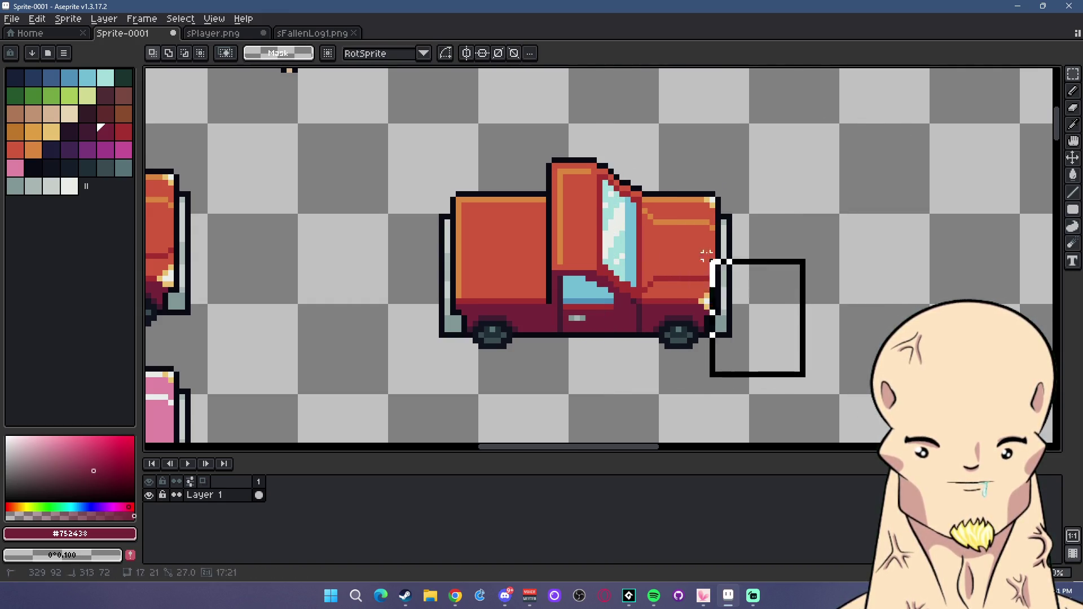
{"action": "left_click", "coordinate": [694, 116]}
{"action": "left_click_drag", "start_coordinate": [781, 399], "coordinate": [634, 169]}
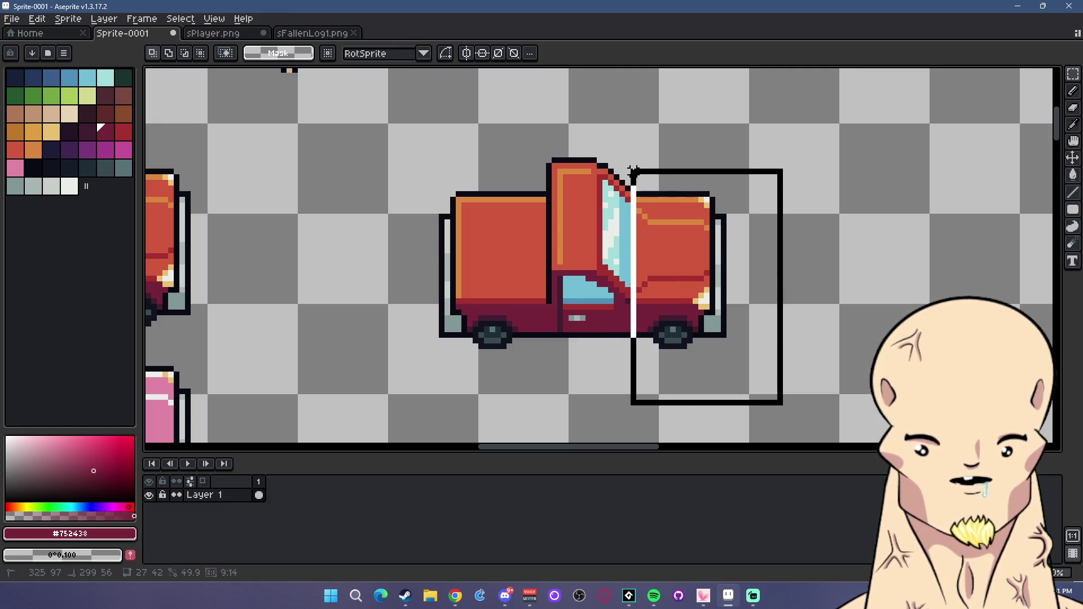
{"action": "key", "text": "Left"}
{"action": "left_click", "coordinate": [792, 168]}
{"action": "scroll", "coordinate": [791, 167], "scroll_direction": "down", "scroll_amount": 3}
{"action": "scroll", "coordinate": [792, 168], "scroll_direction": "down", "scroll_amount": 2}
{"action": "scroll", "coordinate": [684, 225], "scroll_direction": "up", "scroll_amount": 4}
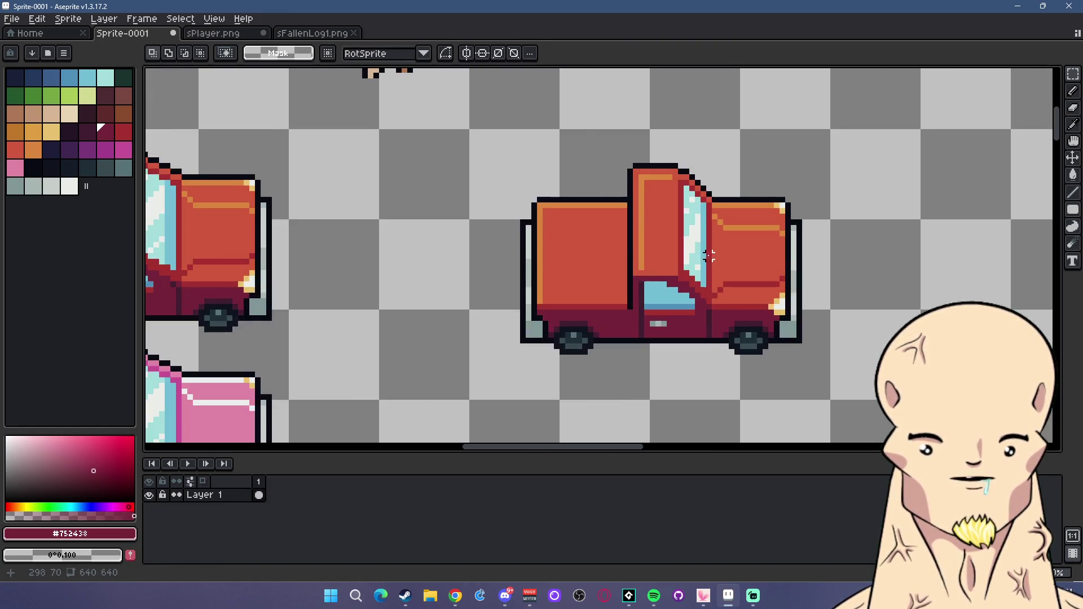
{"action": "scroll", "coordinate": [683, 224], "scroll_direction": "up", "scroll_amount": 1}
Draw a white diagonal glare line across the windshield.
{"action": "left_click", "coordinate": [684, 224], "text": "alt"}
{"action": "key", "text": "b"}
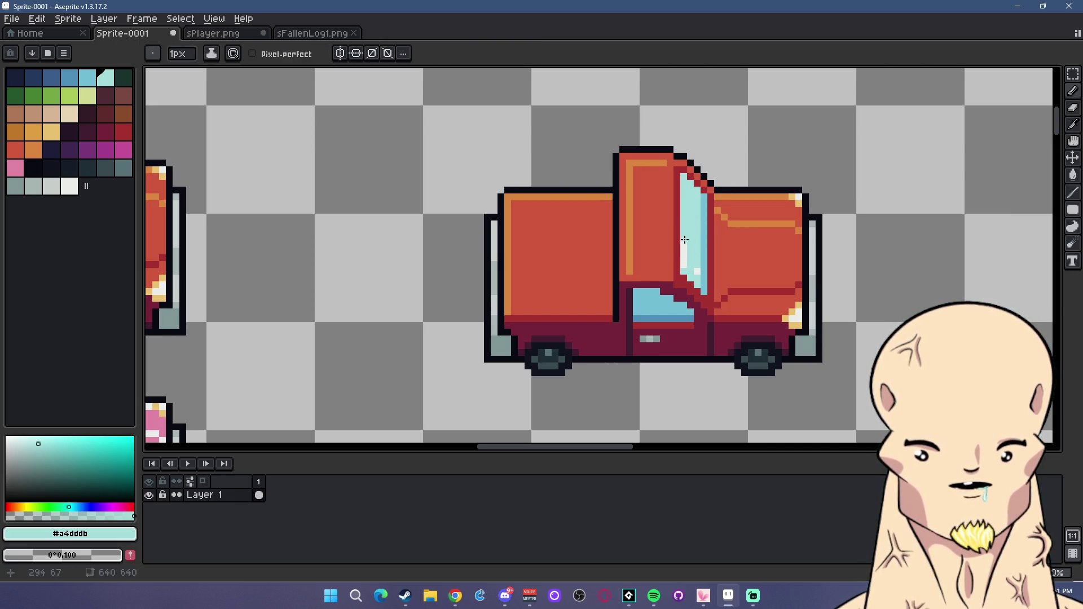
{"action": "scroll", "coordinate": [693, 223], "scroll_direction": "up", "scroll_amount": 1}
{"action": "left_click", "coordinate": [70, 185]}
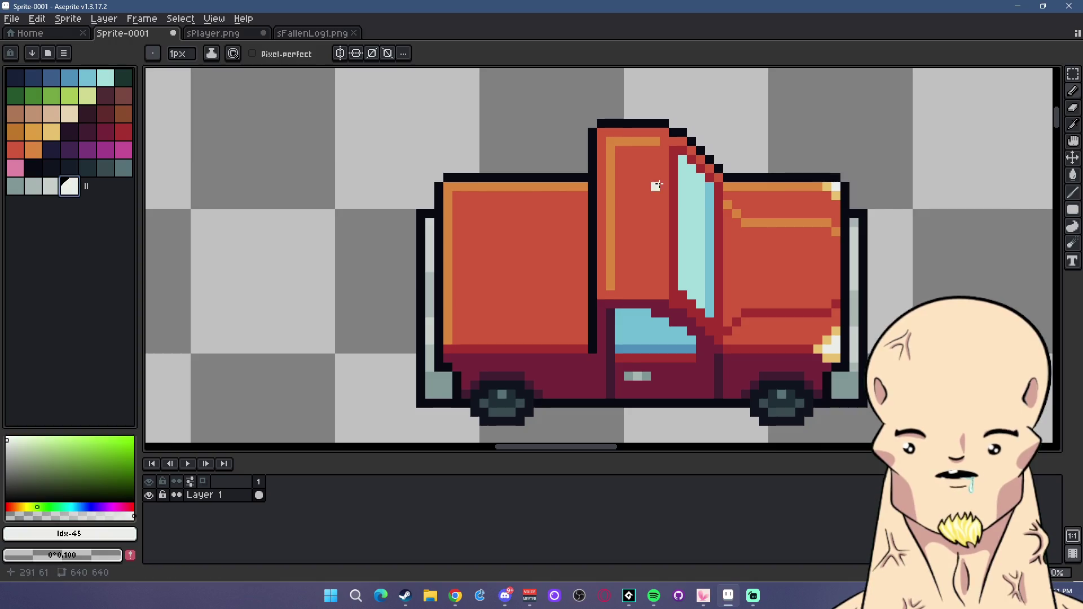
{"action": "left_click", "coordinate": [1073, 193]}
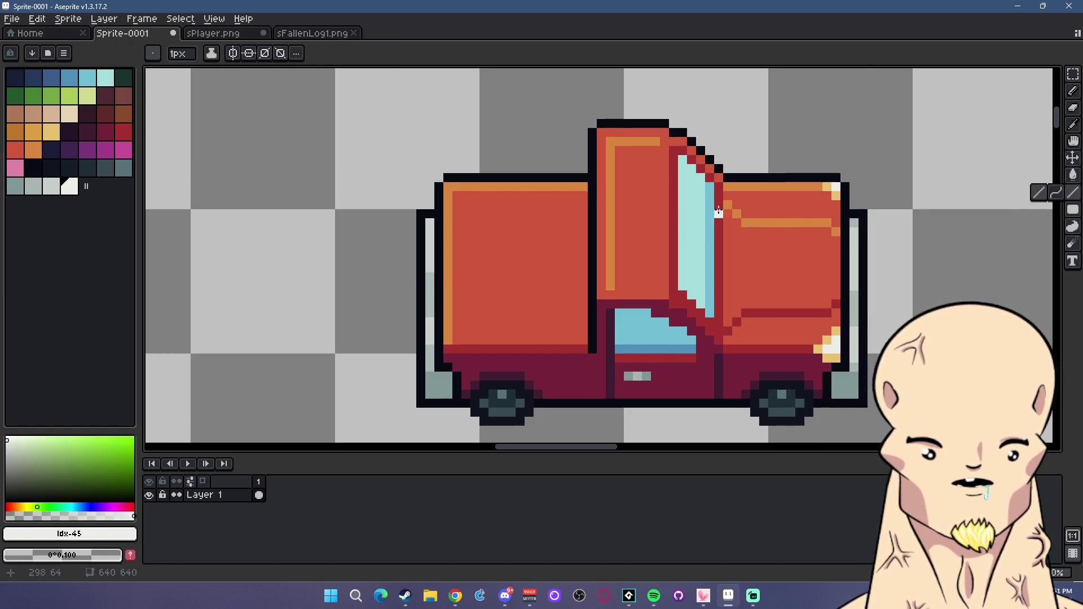
{"action": "left_click_drag", "start_coordinate": [683, 264], "coordinate": [709, 239]}
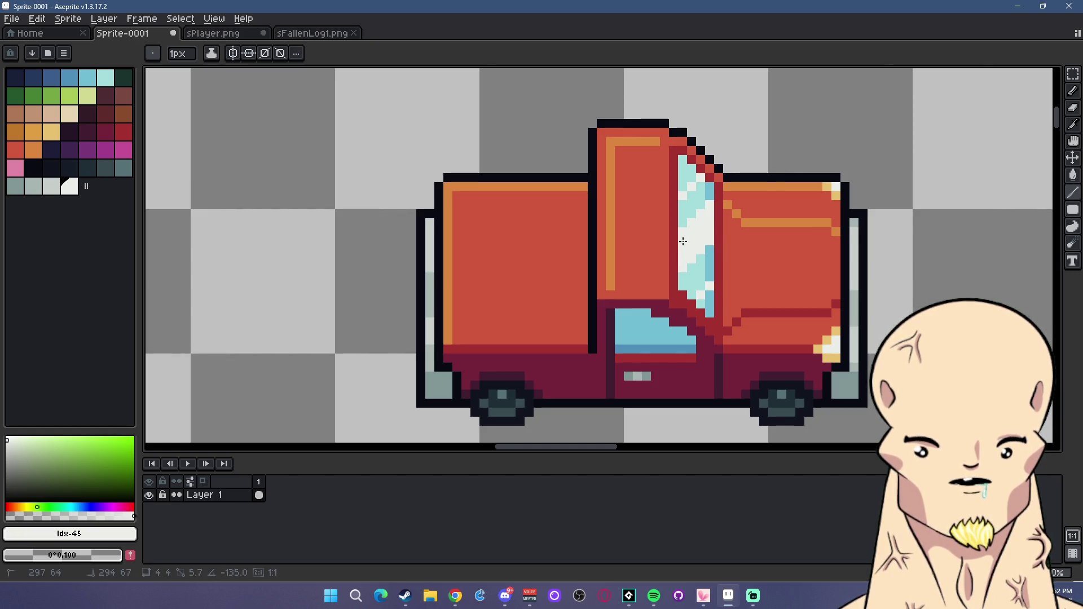
{"action": "scroll", "coordinate": [684, 241], "scroll_direction": "down", "scroll_amount": 4}
{"action": "scroll", "coordinate": [732, 289], "scroll_direction": "down", "scroll_amount": 2}
{"action": "scroll", "coordinate": [731, 289], "scroll_direction": "up", "scroll_amount": 2}
{"action": "scroll", "coordinate": [732, 289], "scroll_direction": "up", "scroll_amount": 1}
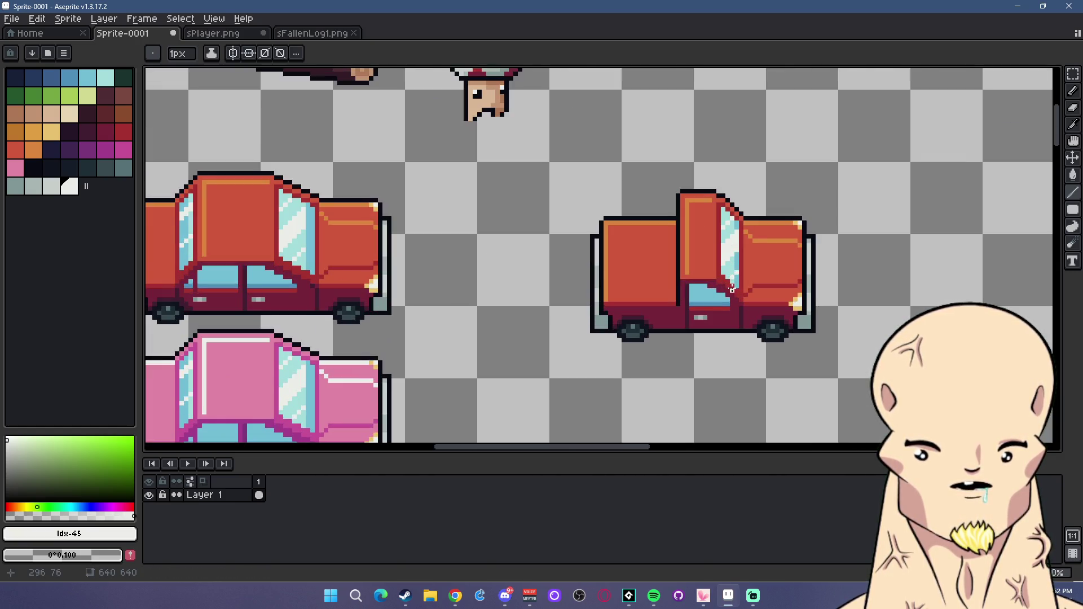
{"action": "scroll", "coordinate": [731, 288], "scroll_direction": "up", "scroll_amount": 1}
{"action": "scroll", "coordinate": [632, 248], "scroll_direction": "up", "scroll_amount": 1}
{"action": "scroll", "coordinate": [652, 231], "scroll_direction": "up", "scroll_amount": 1}
Draw a filled dark red band across the top of the rear box.
{"action": "key", "text": "i"}
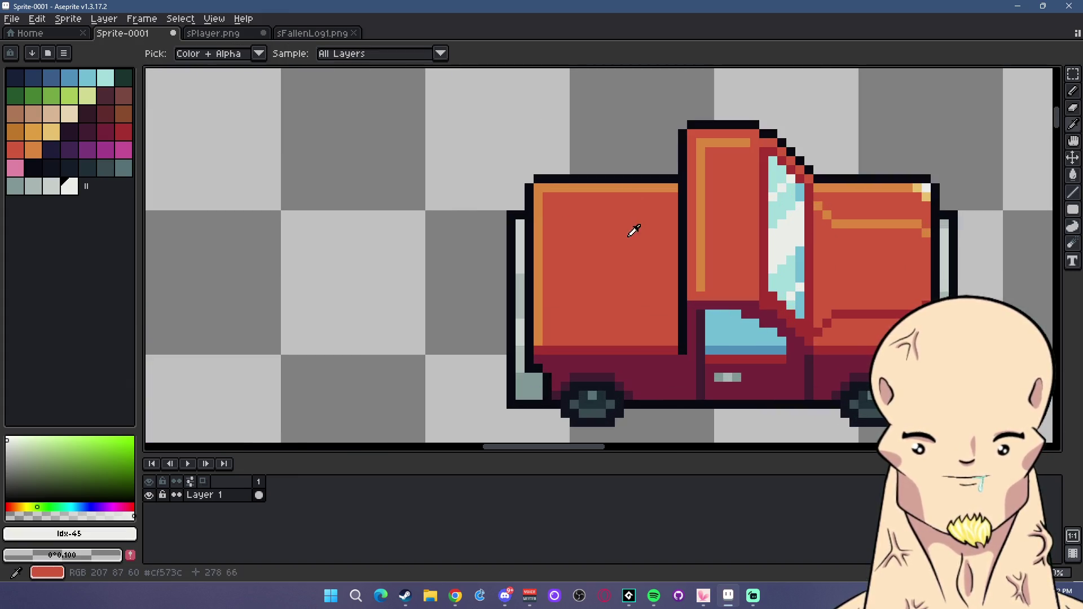
{"action": "left_click", "coordinate": [633, 347]}
{"action": "left_click", "coordinate": [1073, 192]}
{"action": "mouse_move", "coordinate": [674, 220]}
{"action": "left_mouse_down"}
{"action": "mouse_move", "coordinate": [550, 221]}
{"action": "mouse_move", "coordinate": [673, 215]}
{"action": "left_mouse_up"}
{"action": "key", "text": "ctrl+z"}
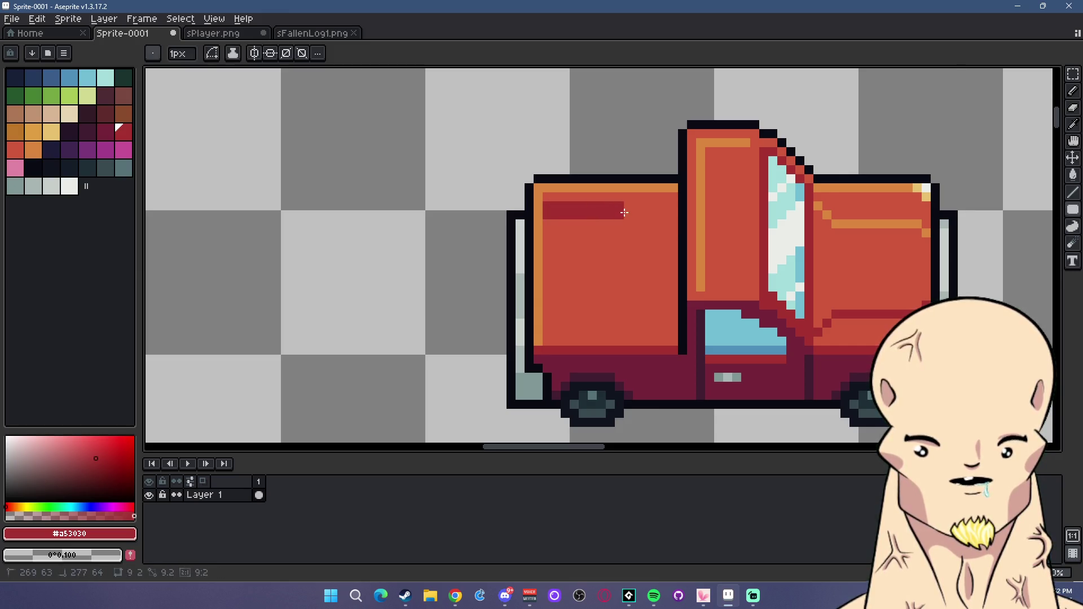
{"action": "key", "text": "ctrl+z"}
{"action": "key", "text": "u"}
{"action": "left_click_drag", "start_coordinate": [547, 197], "coordinate": [668, 224]}
{"action": "key", "text": "ctrl+z"}
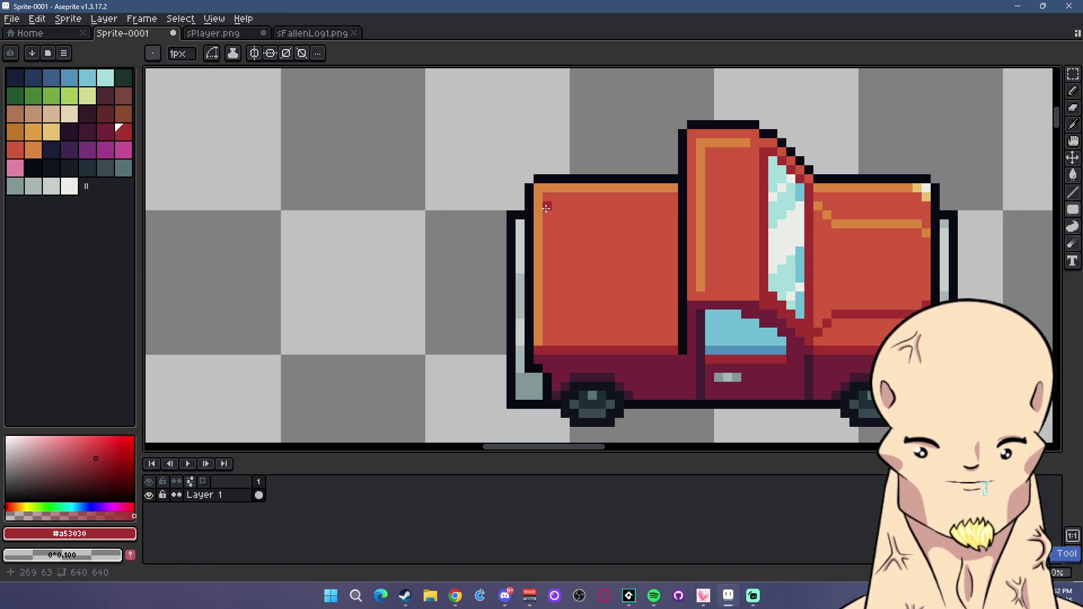
{"action": "left_click_drag", "start_coordinate": [546, 206], "coordinate": [669, 224]}
{"action": "key", "text": "ctrl+z"}
{"action": "left_click_drag", "start_coordinate": [555, 206], "coordinate": [673, 225]}
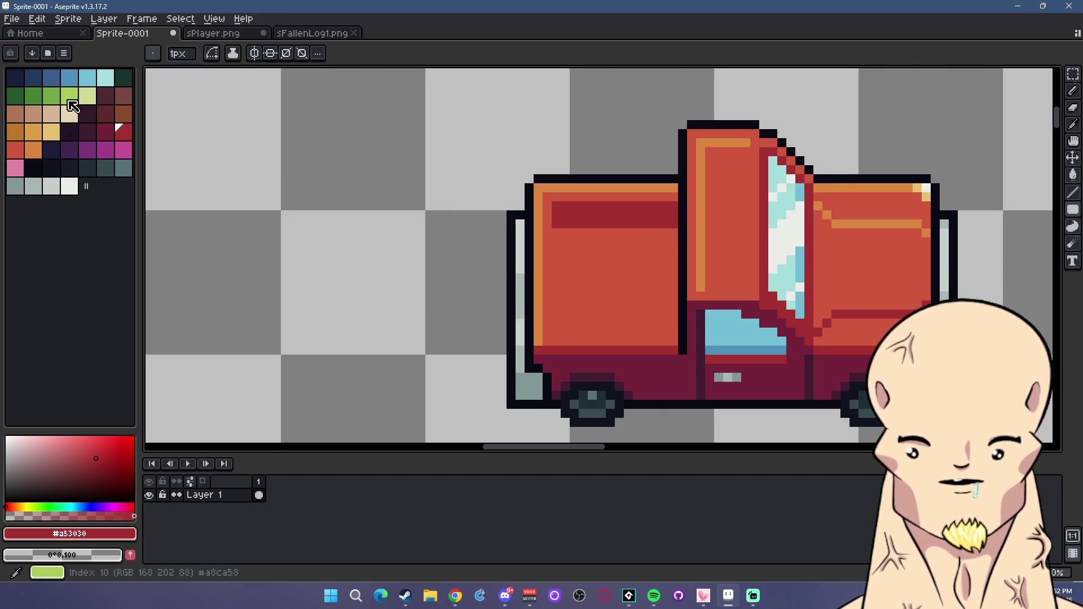
Fill a dark teal rectangle below the band as the box opening.
{"action": "left_click", "coordinate": [106, 167]}
{"action": "left_click_drag", "start_coordinate": [555, 231], "coordinate": [674, 333]}
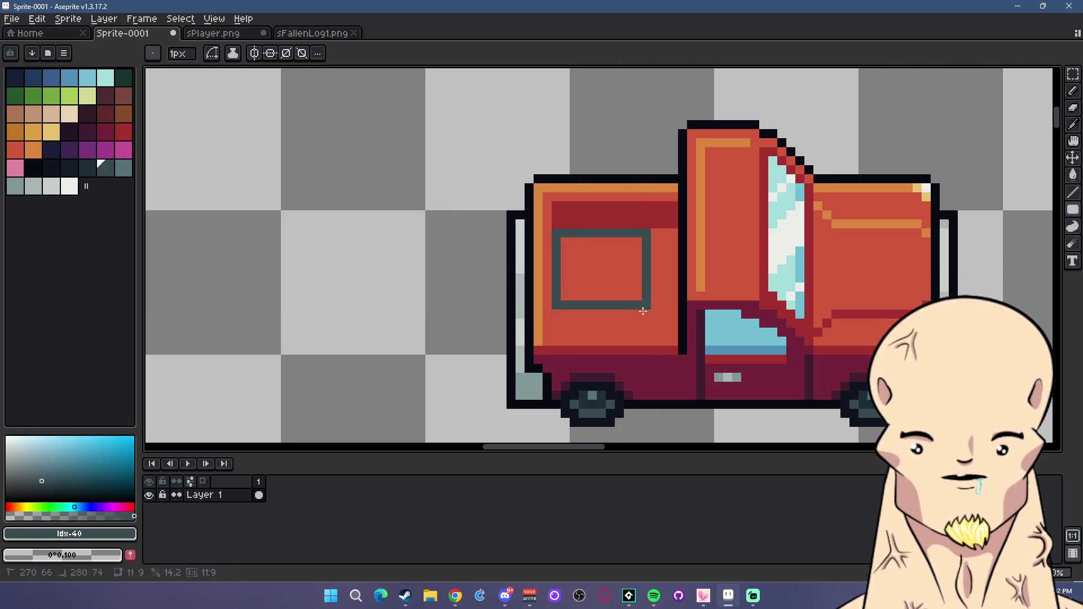
{"action": "scroll", "coordinate": [740, 357], "scroll_direction": "down", "scroll_amount": 5}
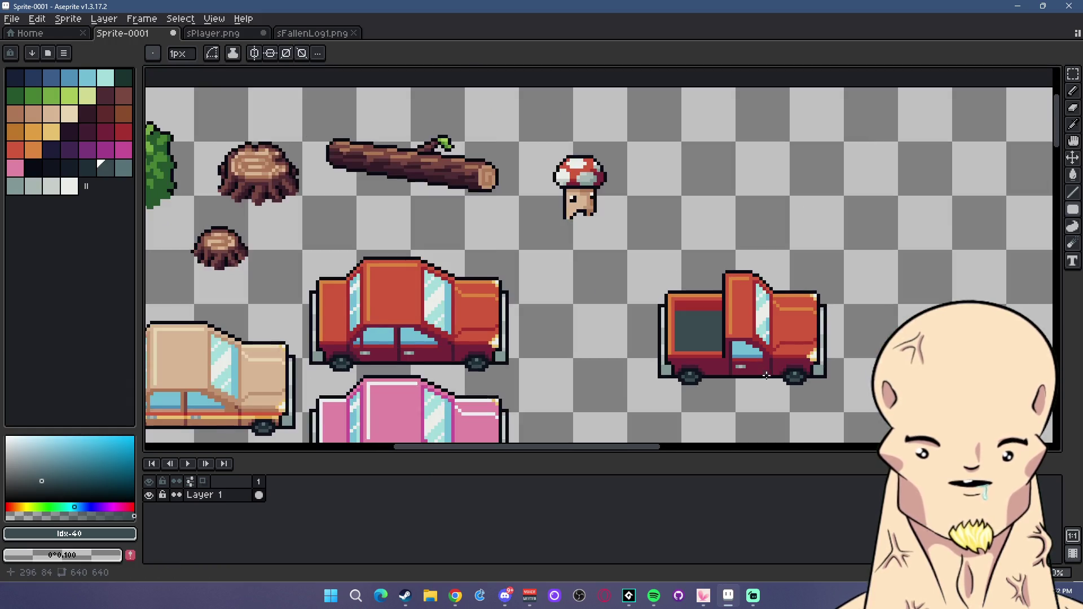
{"action": "scroll", "coordinate": [705, 338], "scroll_direction": "right", "scroll_amount": 3}
{"action": "scroll", "coordinate": [649, 293], "scroll_direction": "up", "scroll_amount": 6}
Start red highlights by placing a body-red pixel on the band.
{"action": "key", "text": "i"}
{"action": "left_click", "coordinate": [656, 241]}
{"action": "key", "text": "l"}
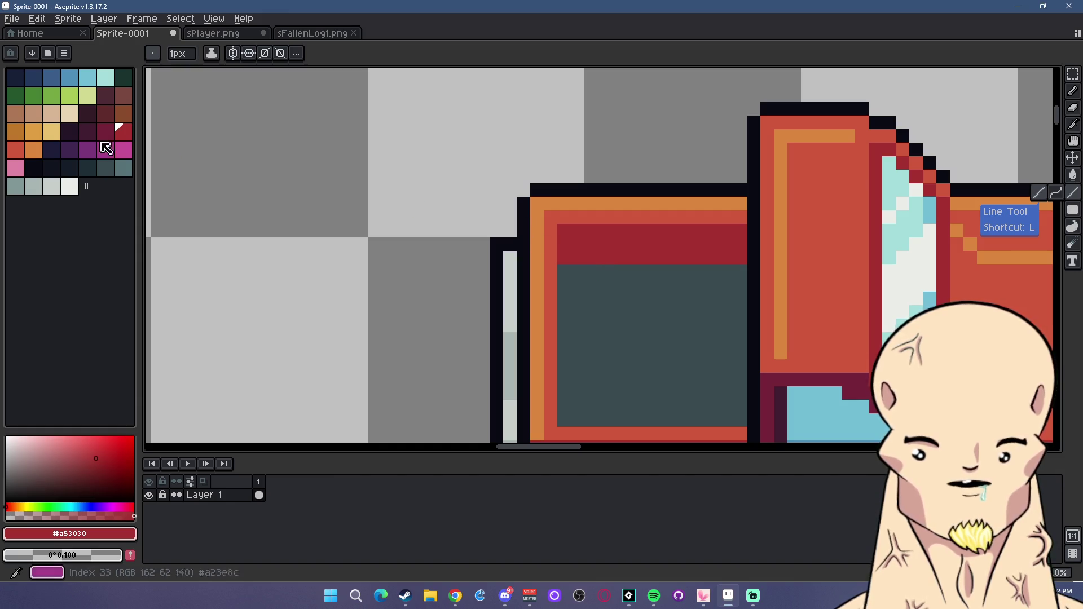
{"action": "left_click", "coordinate": [15, 149]}
{"action": "left_click_drag", "start_coordinate": [610, 256], "coordinate": [610, 259]}
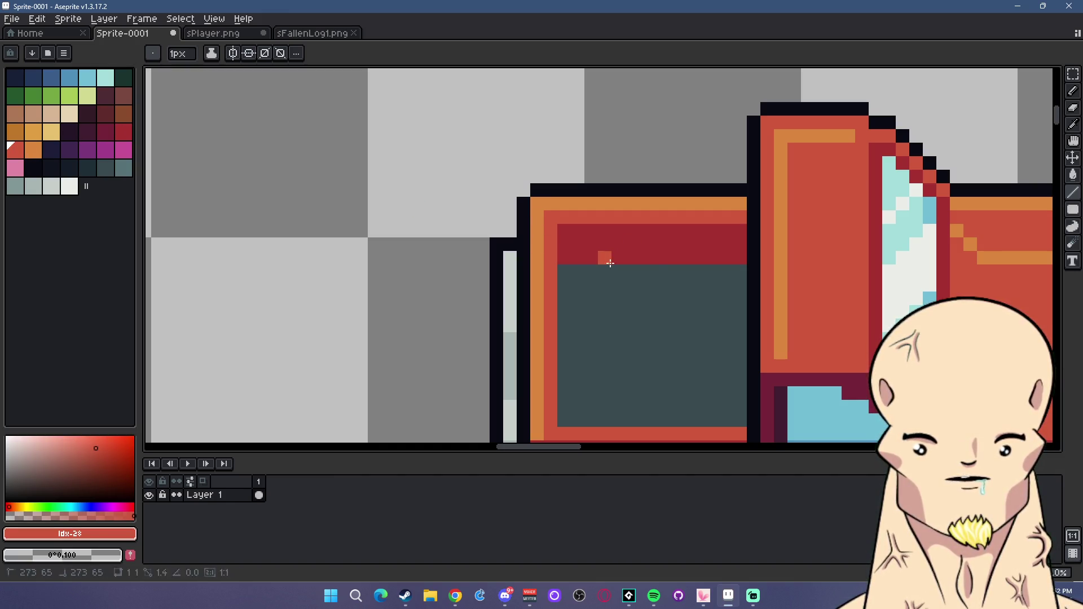
{"action": "scroll", "coordinate": [670, 246], "scroll_direction": "down", "scroll_amount": 5}
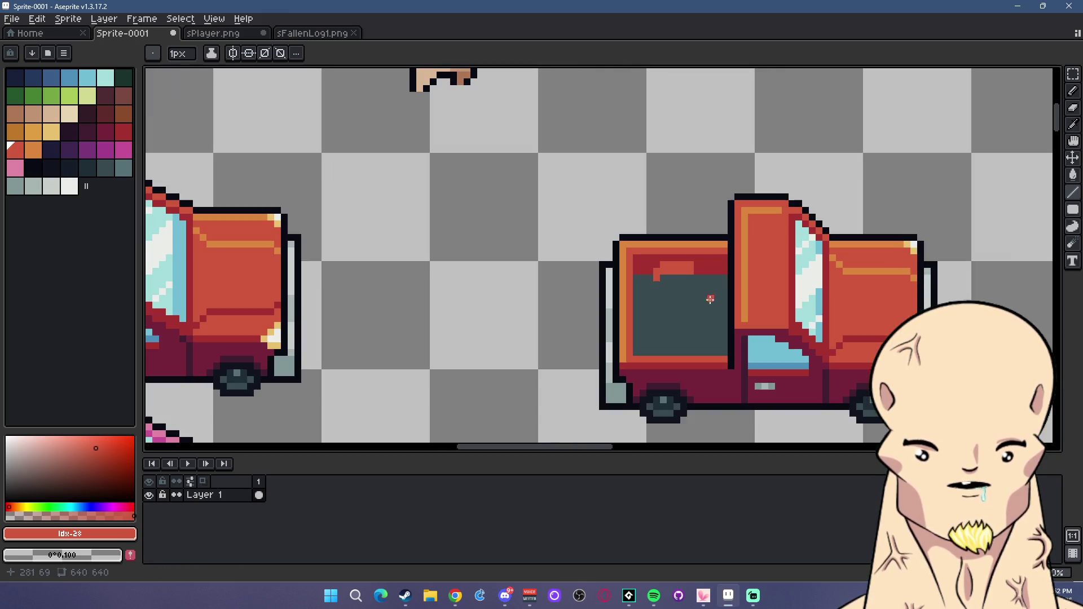
Nudge the red pixels atop the dark truck bed one pixel left and paint the leftover grey pixels red.
{"action": "scroll", "coordinate": [727, 295], "scroll_direction": "up", "scroll_amount": 5}
{"action": "left_click", "coordinate": [1076, 76]}
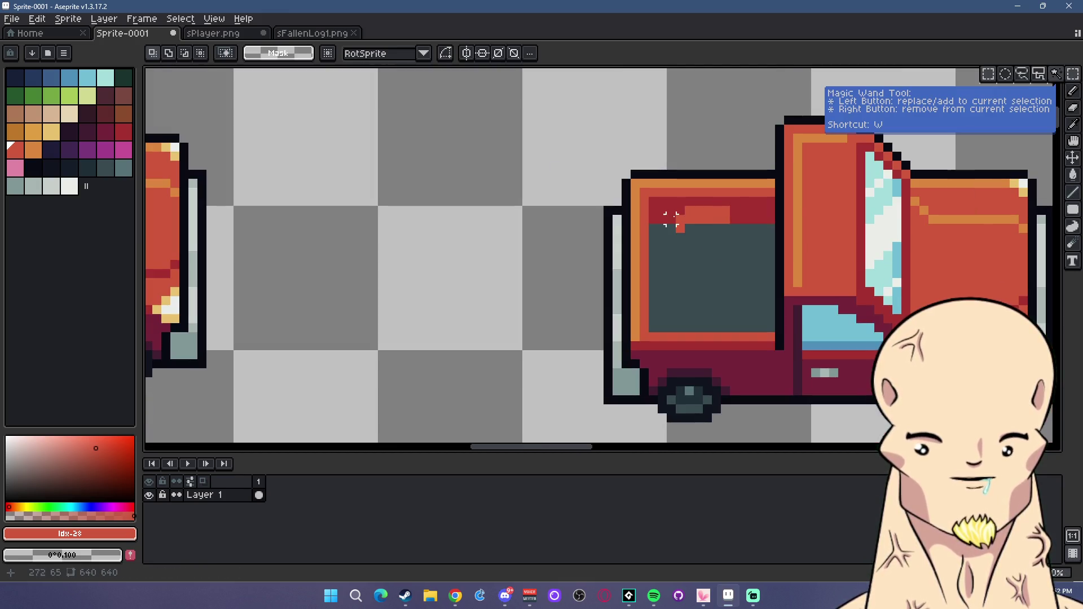
{"action": "key", "text": "minus"}
{"action": "left_click_drag", "start_coordinate": [664, 203], "coordinate": [724, 235]}
{"action": "key", "text": "Left"}
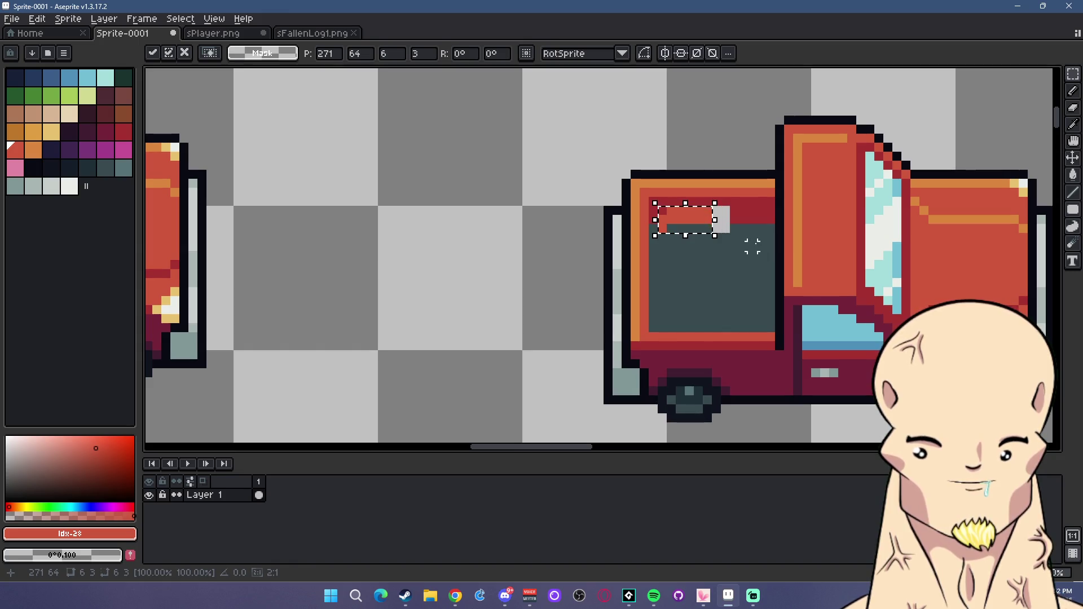
{"action": "left_click", "coordinate": [749, 241]}
{"action": "scroll", "coordinate": [715, 221], "scroll_direction": "up", "scroll_amount": 2}
{"action": "left_click", "coordinate": [706, 212], "text": "alt"}
{"action": "left_click", "coordinate": [1074, 93]}
{"action": "left_click", "coordinate": [717, 218]}
Recolour part of the red piece crimson and fill a grey gap with dark teal, undoing one pixel.
{"action": "left_click", "coordinate": [717, 236]}
{"action": "left_click", "coordinate": [749, 199], "text": "alt"}
{"action": "left_click", "coordinate": [736, 219]}
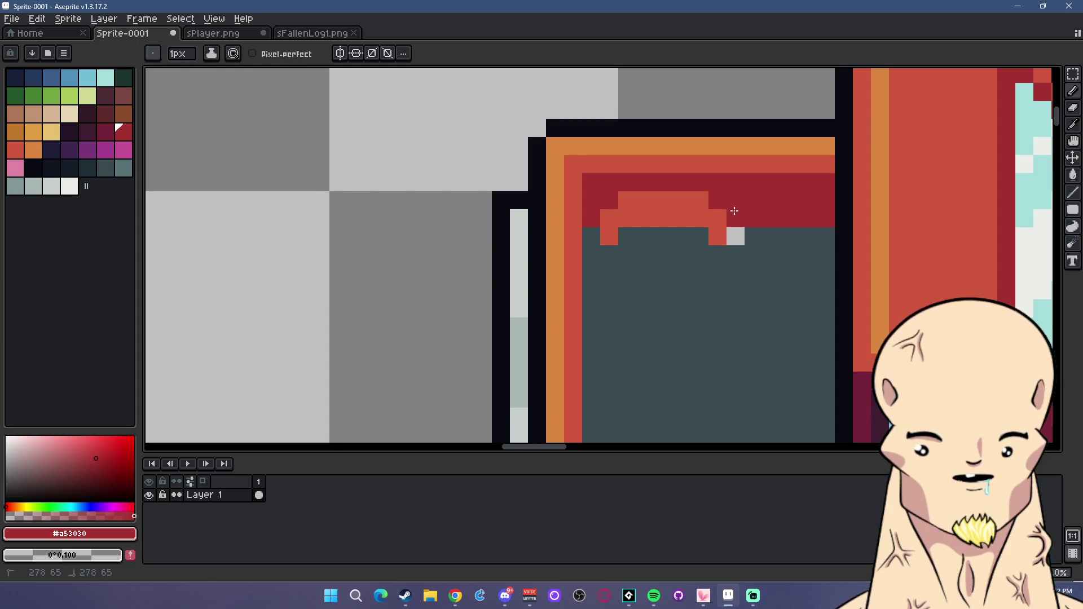
{"action": "left_click", "coordinate": [736, 265], "text": "alt"}
{"action": "left_click", "coordinate": [736, 237]}
{"action": "scroll", "coordinate": [728, 221], "scroll_direction": "down", "scroll_amount": 2}
{"action": "scroll", "coordinate": [728, 221], "scroll_direction": "up", "scroll_amount": 2}
{"action": "left_click", "coordinate": [728, 221], "text": "alt"}
{"action": "key", "text": "ctrl+z"}
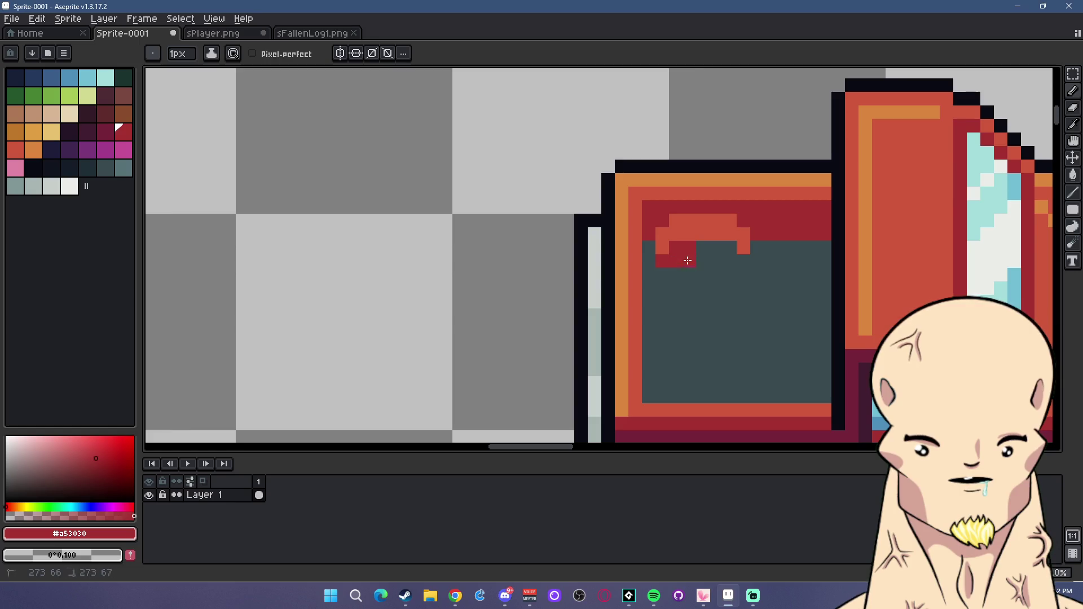
Draw a black outline line over the red piece in the truck bed.
{"action": "scroll", "coordinate": [741, 262], "scroll_direction": "down", "scroll_amount": 4}
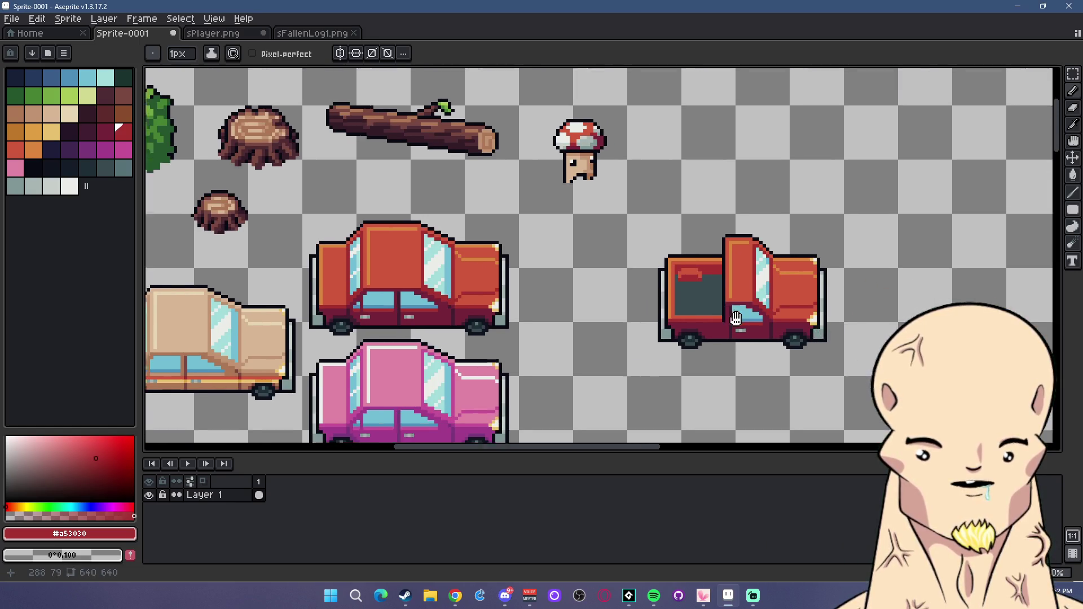
{"action": "scroll", "coordinate": [851, 301], "scroll_direction": "up", "scroll_amount": 1}
{"action": "scroll", "coordinate": [800, 295], "scroll_direction": "down", "scroll_amount": 1}
{"action": "scroll", "coordinate": [745, 282], "scroll_direction": "down", "scroll_amount": 1}
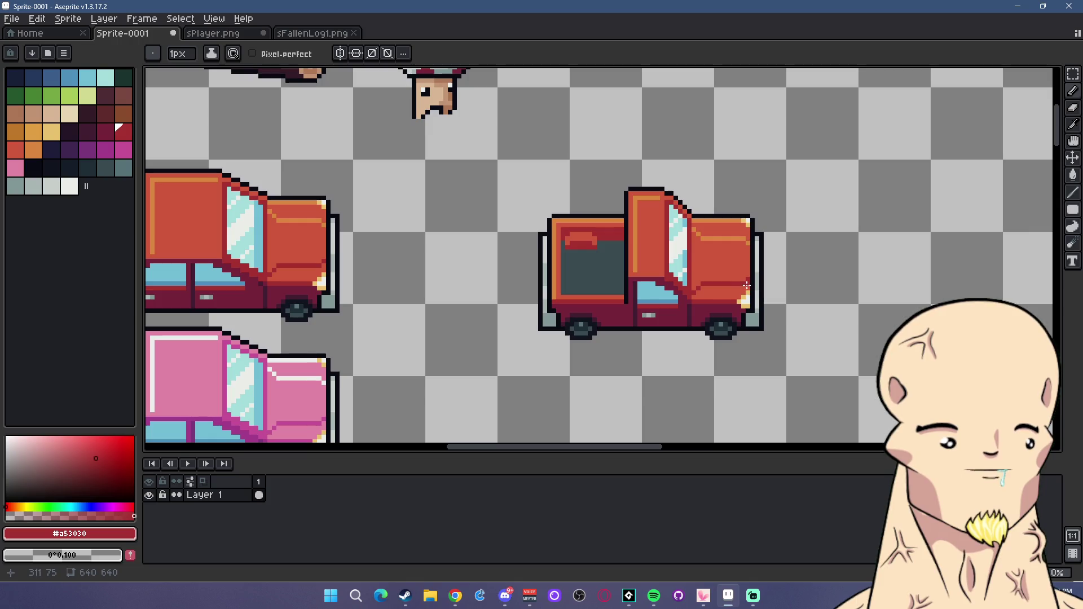
{"action": "scroll", "coordinate": [689, 274], "scroll_direction": "down", "scroll_amount": 2}
{"action": "scroll", "coordinate": [689, 274], "scroll_direction": "down", "scroll_amount": 2}
{"action": "scroll", "coordinate": [734, 265], "scroll_direction": "up", "scroll_amount": 4}
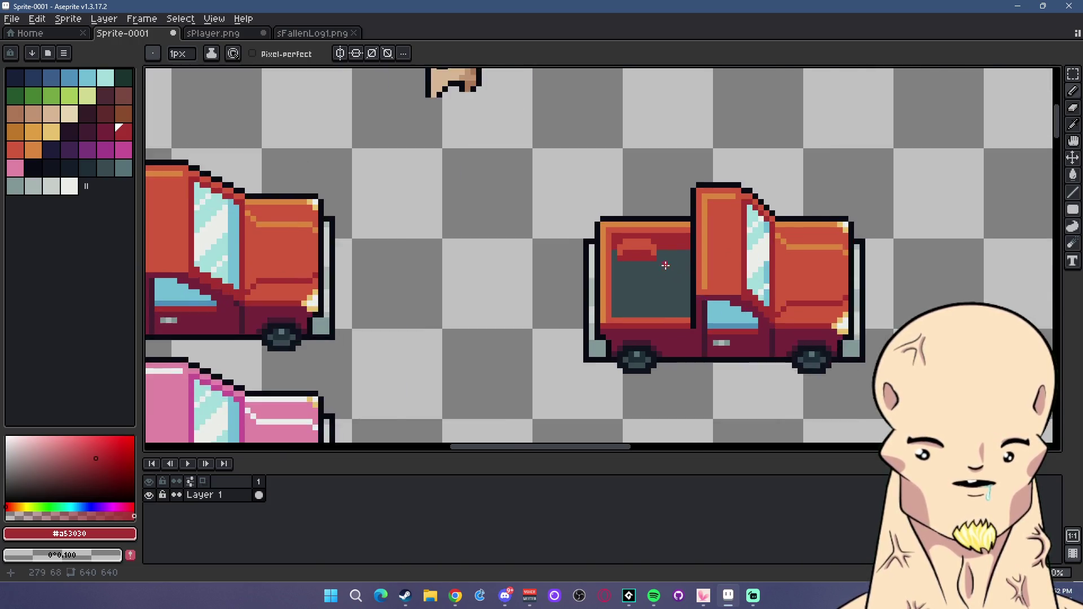
{"action": "scroll", "coordinate": [733, 265], "scroll_direction": "up", "scroll_amount": 1}
{"action": "left_click", "coordinate": [29, 165]}
{"action": "scroll", "coordinate": [627, 242], "scroll_direction": "up", "scroll_amount": 1}
{"action": "left_click_drag", "start_coordinate": [668, 260], "coordinate": [668, 251]}
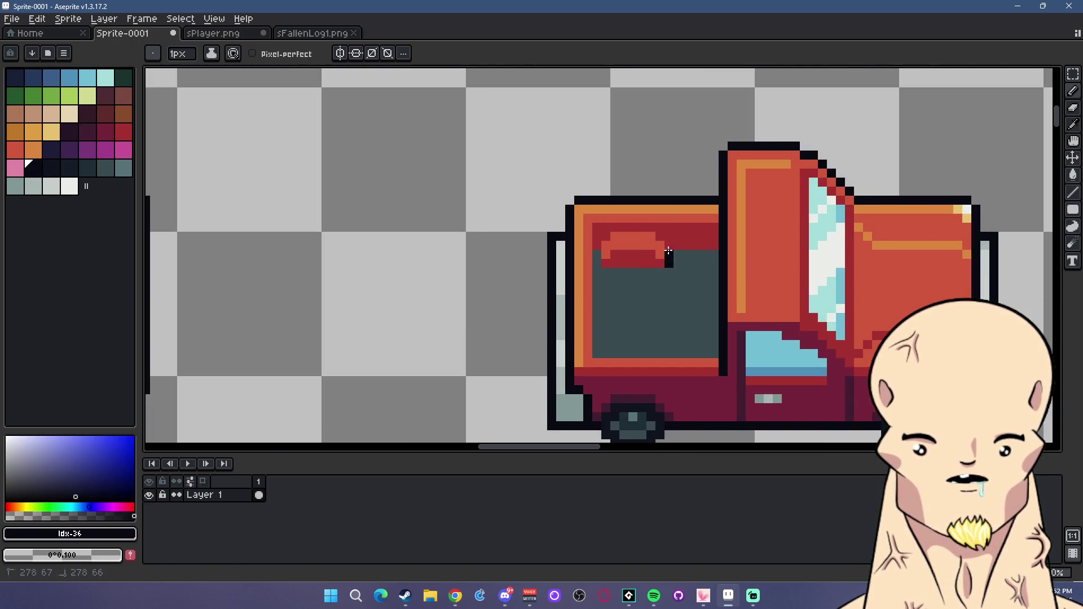
{"action": "key", "text": "ctrl+z"}
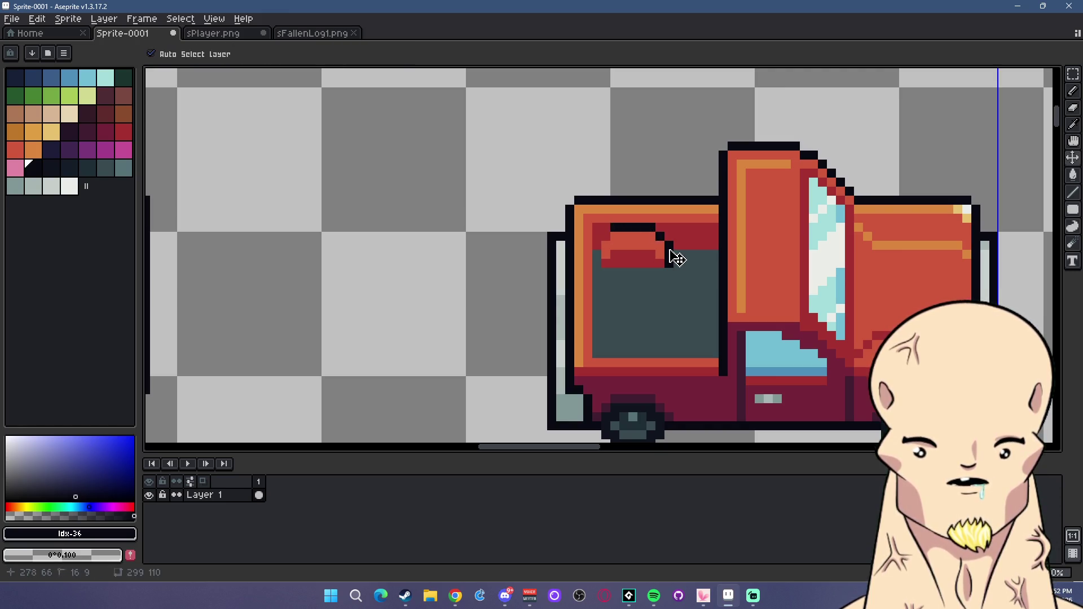
{"action": "scroll", "coordinate": [597, 260], "scroll_direction": "down", "scroll_amount": 3}
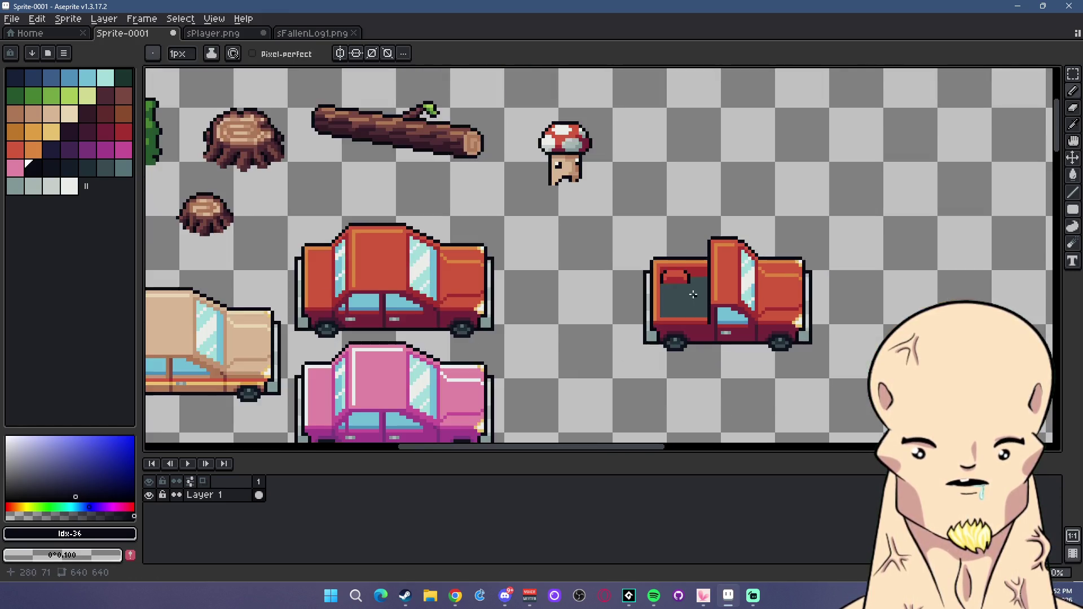
{"action": "scroll", "coordinate": [664, 266], "scroll_direction": "up", "scroll_amount": 2}
{"action": "key", "text": "ctrl+y"}
{"action": "scroll", "coordinate": [706, 308], "scroll_direction": "down", "scroll_amount": 2}
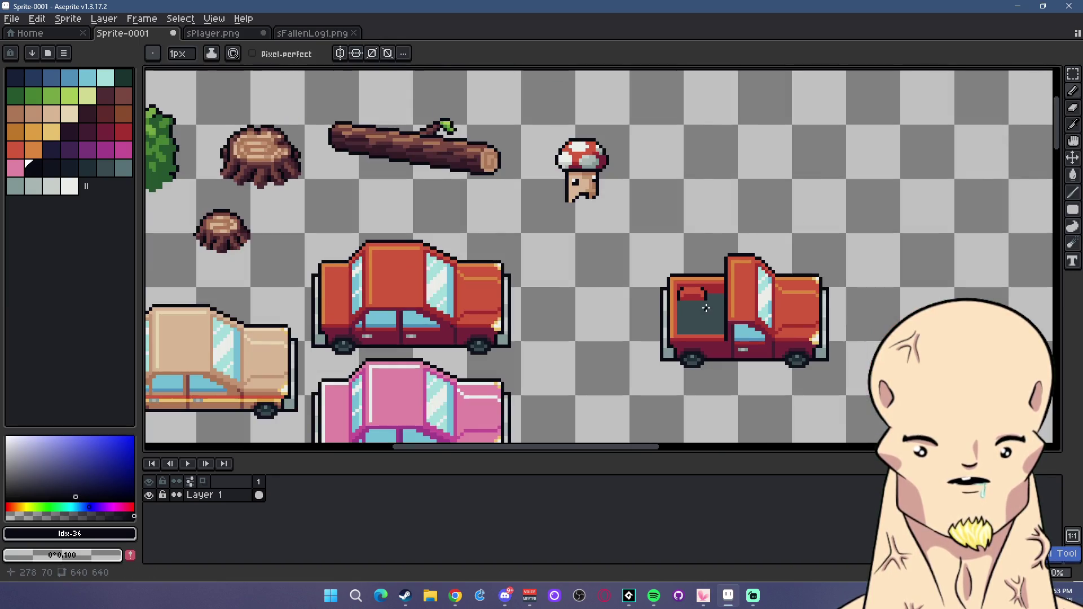
Shift the truck's rear edge strip left and stretch the thin tailgate strip further left.
{"action": "key", "text": "m"}
{"action": "left_click_drag", "start_coordinate": [604, 248], "coordinate": [677, 404]}
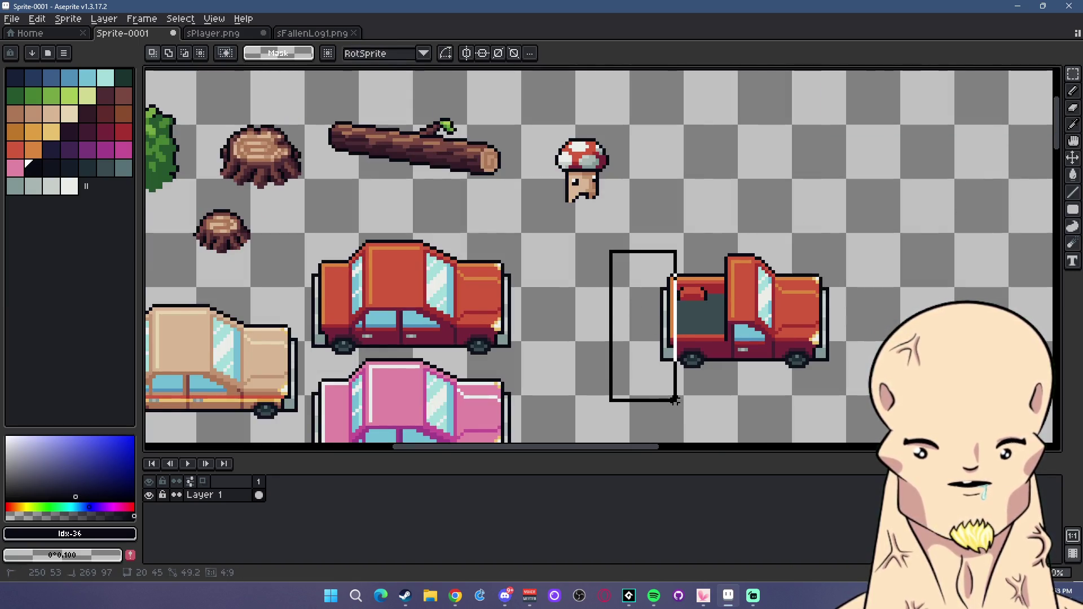
{"action": "key", "text": "Left"}
{"action": "key", "text": "Left"}
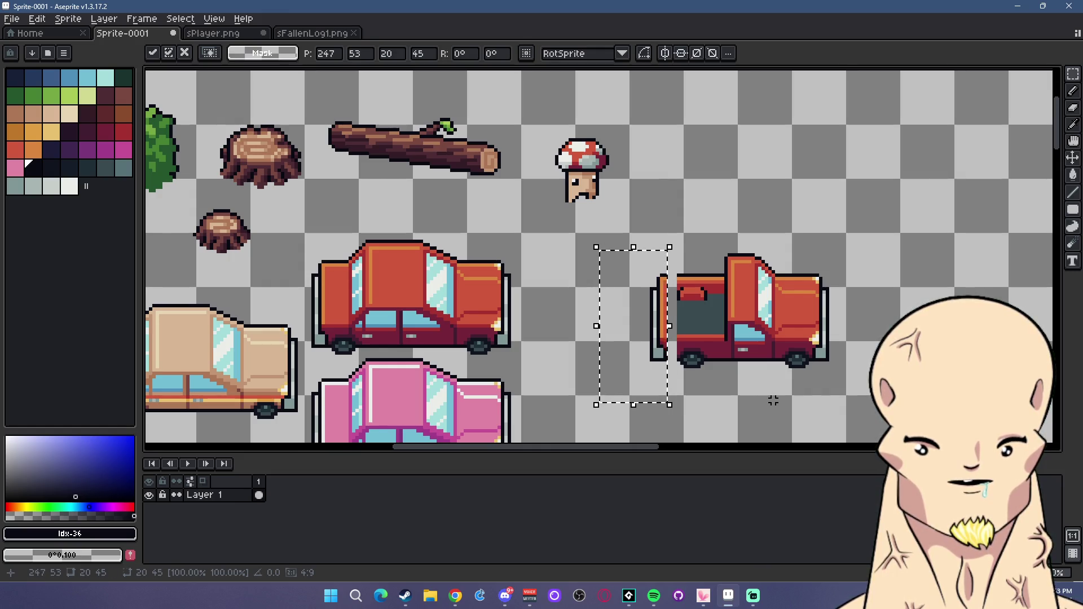
{"action": "key", "text": "ctrl+d"}
{"action": "scroll", "coordinate": [681, 273], "scroll_direction": "up", "scroll_amount": 1}
{"action": "left_click_drag", "start_coordinate": [668, 267], "coordinate": [685, 420]}
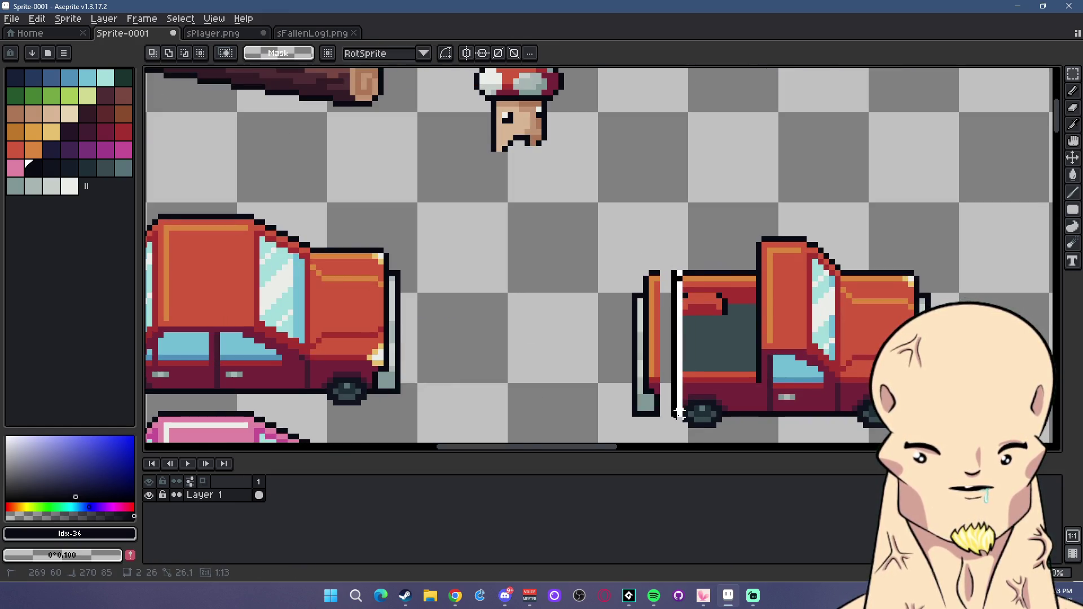
{"action": "left_click_drag", "start_coordinate": [668, 345], "coordinate": [633, 344]}
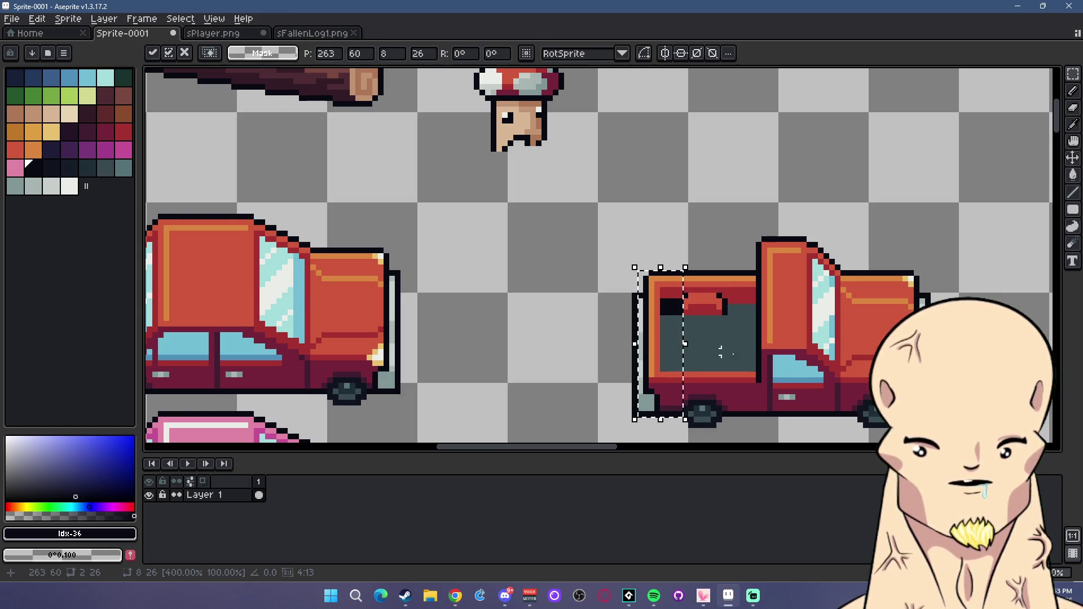
{"action": "key", "text": "ctrl+d"}
Fill the black gap at the truck's rear with dark teal, then sample the black outline colour.
{"action": "left_click_drag", "start_coordinate": [663, 273], "coordinate": [667, 335]}
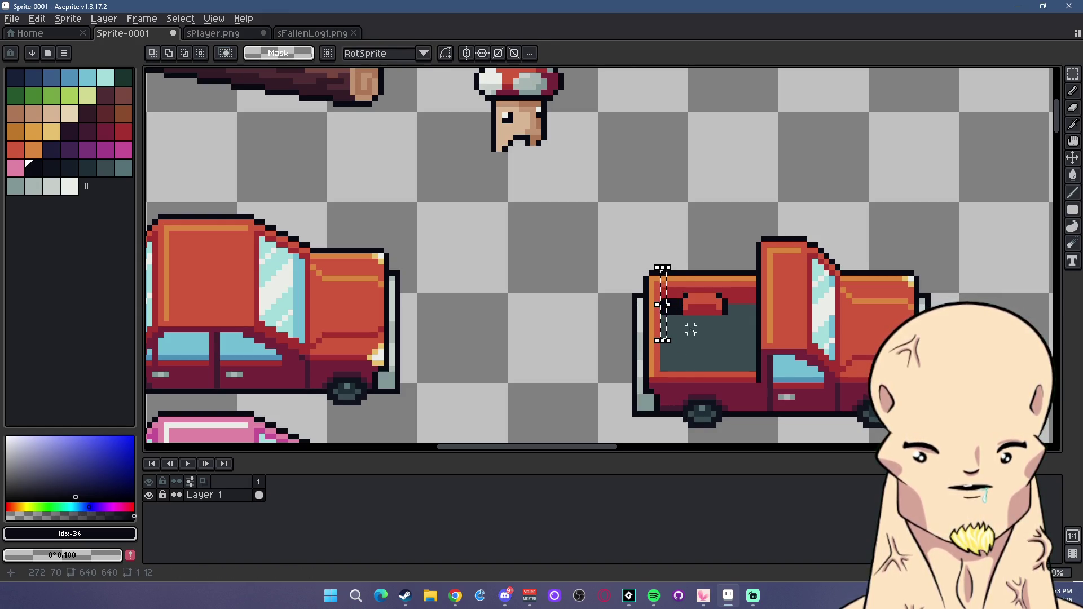
{"action": "scroll", "coordinate": [673, 317], "scroll_direction": "up", "scroll_amount": 2}
{"action": "key", "text": "i"}
{"action": "left_click", "coordinate": [677, 316]}
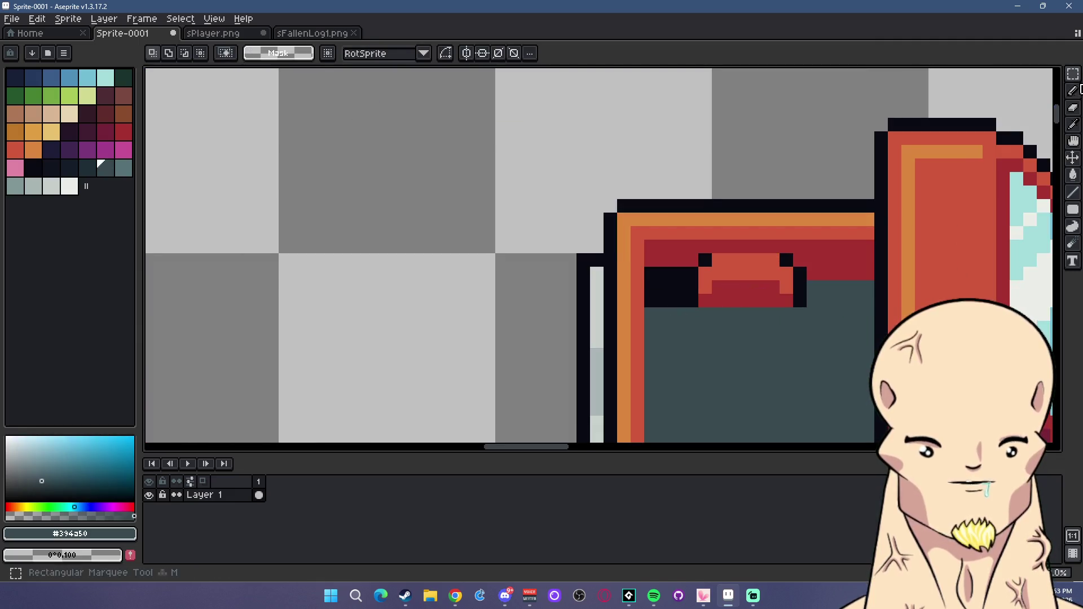
{"action": "key", "text": "b"}
{"action": "mouse_move", "coordinate": [682, 289]}
{"action": "left_mouse_down"}
{"action": "mouse_move", "coordinate": [649, 295]}
{"action": "mouse_move", "coordinate": [648, 274]}
{"action": "left_mouse_up"}
{"action": "left_click", "coordinate": [684, 252], "text": "alt"}
{"action": "scroll", "coordinate": [712, 321], "scroll_direction": "down", "scroll_amount": 3}
{"action": "scroll", "coordinate": [712, 321], "scroll_direction": "down", "scroll_amount": 1}
{"action": "scroll", "coordinate": [712, 321], "scroll_direction": "up", "scroll_amount": 1}
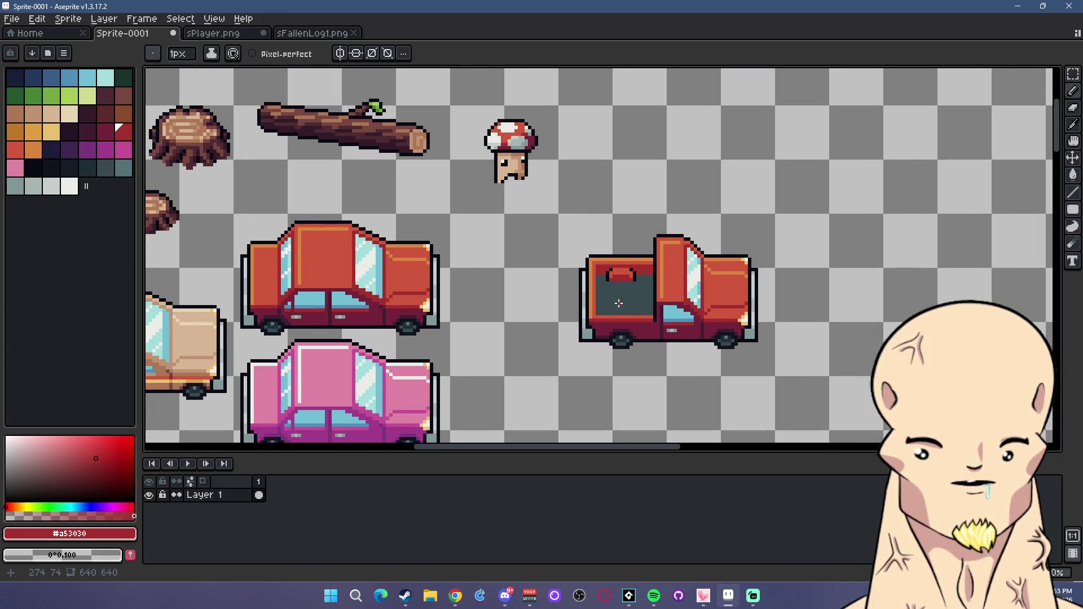
{"action": "scroll", "coordinate": [712, 318], "scroll_direction": "up", "scroll_amount": 2}
{"action": "key", "text": "i"}
{"action": "left_click", "coordinate": [713, 309]}
{"action": "key", "text": "b"}
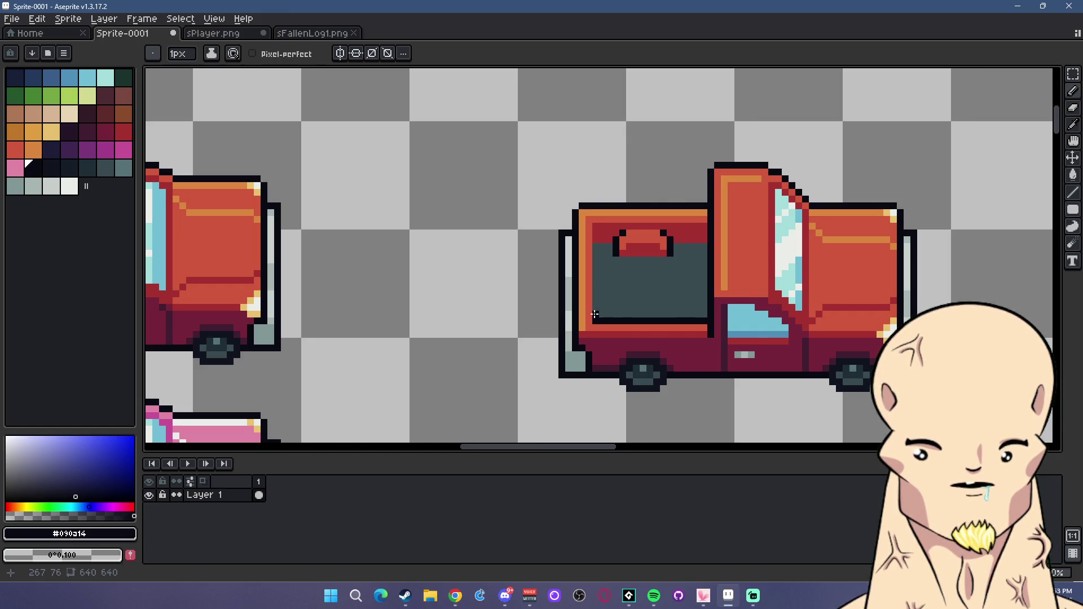
{"action": "scroll", "coordinate": [722, 321], "scroll_direction": "down", "scroll_amount": 3}
{"action": "scroll", "coordinate": [724, 326], "scroll_direction": "up", "scroll_amount": 2}
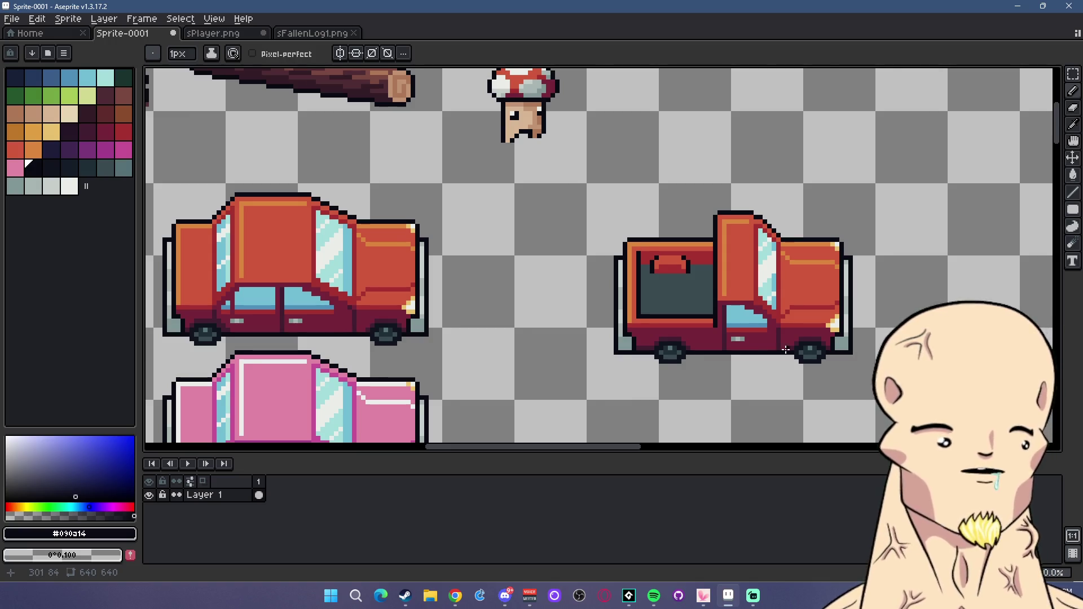
{"action": "scroll", "coordinate": [716, 342], "scroll_direction": "down", "scroll_amount": 1}
{"action": "scroll", "coordinate": [716, 342], "scroll_direction": "up", "scroll_amount": 1}
{"action": "scroll", "coordinate": [717, 343], "scroll_direction": "down", "scroll_amount": 1}
{"action": "scroll", "coordinate": [625, 293], "scroll_direction": "up", "scroll_amount": 1}
{"action": "scroll", "coordinate": [499, 274], "scroll_direction": "down", "scroll_amount": 2}
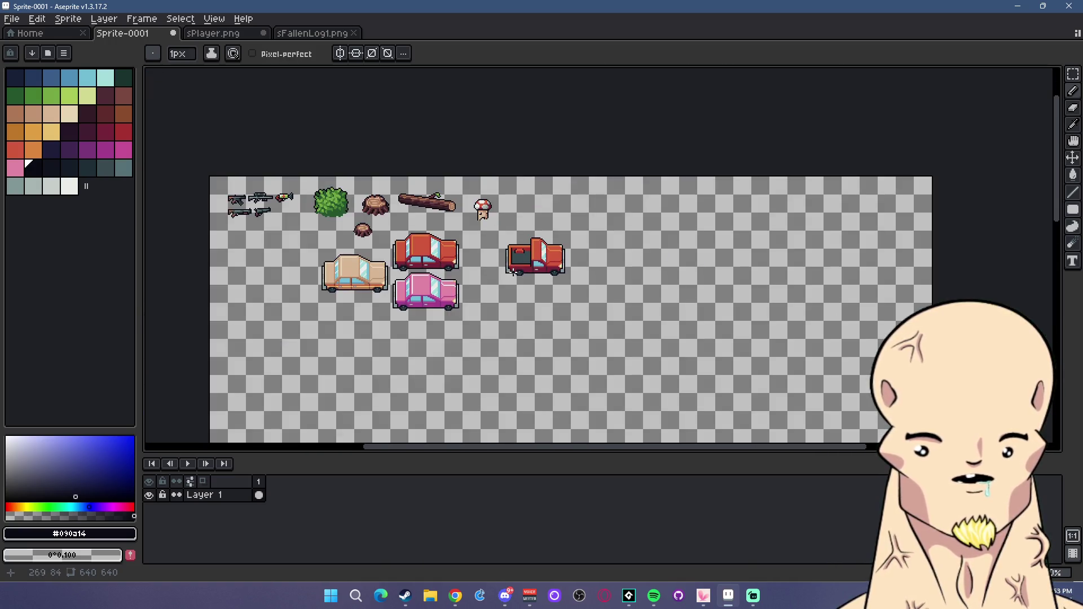
{"action": "scroll", "coordinate": [499, 274], "scroll_direction": "up", "scroll_amount": 1}
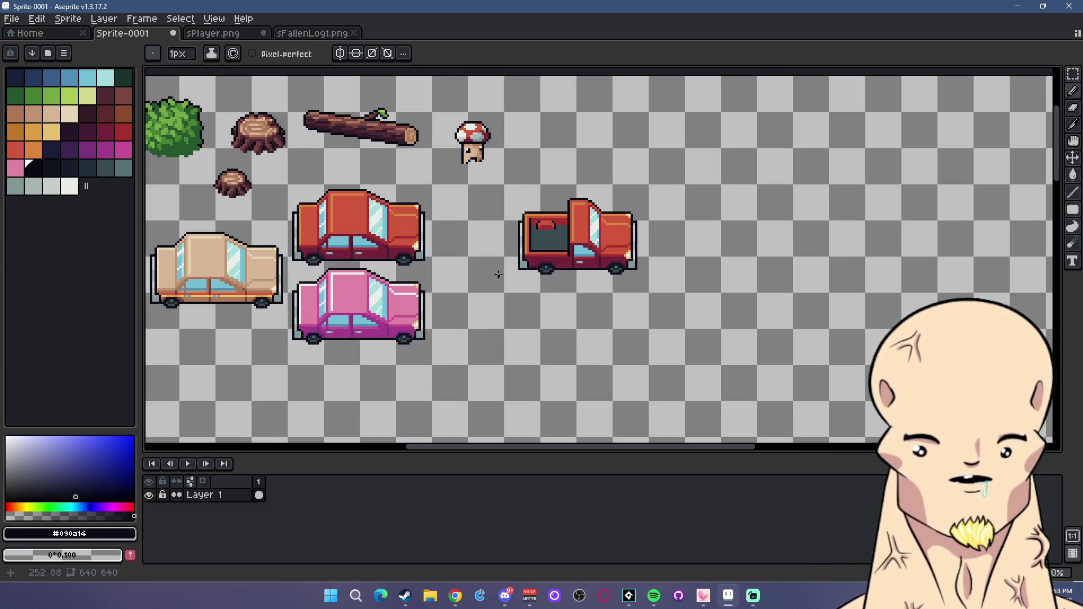
Duplicate the red pickup truck into a second copy and commit it.
{"action": "left_click", "coordinate": [1073, 73]}
{"action": "left_click_drag", "start_coordinate": [496, 191], "coordinate": [660, 298]}
{"action": "mouse_move", "coordinate": [619, 267]}
{"action": "left_mouse_down"}
{"action": "mouse_move", "coordinate": [575, 255]}
{"action": "mouse_move", "coordinate": [564, 325]}
{"action": "left_mouse_up"}
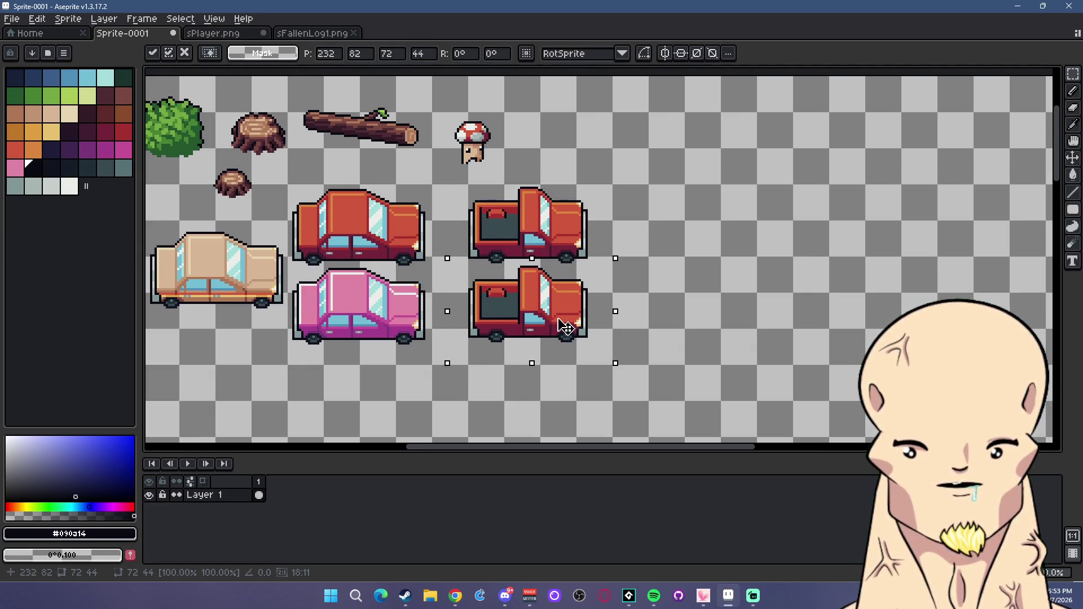
{"action": "scroll", "coordinate": [559, 316], "scroll_direction": "up", "scroll_amount": 2}
{"action": "scroll", "coordinate": [586, 257], "scroll_direction": "up", "scroll_amount": 2}
{"action": "key", "text": "Return"}
Choose light green and marquee-select the lower pickup copy for filling.
{"action": "left_click_drag", "start_coordinate": [482, 250], "coordinate": [596, 250]}
{"action": "scroll", "coordinate": [615, 283], "scroll_direction": "down", "scroll_amount": 2}
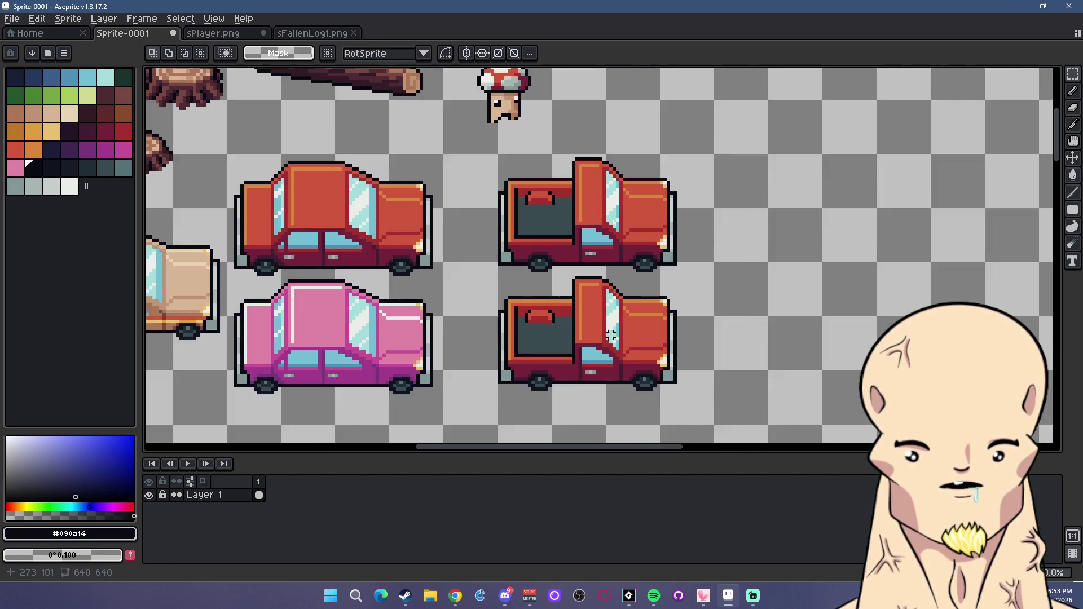
{"action": "scroll", "coordinate": [655, 338], "scroll_direction": "up", "scroll_amount": 1}
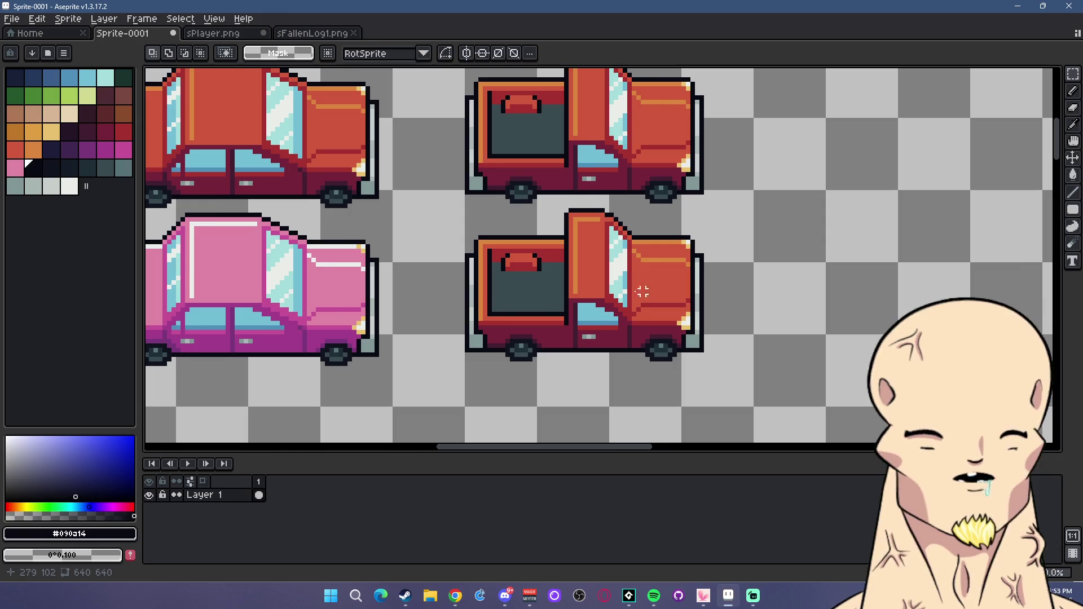
{"action": "scroll", "coordinate": [664, 294], "scroll_direction": "up", "scroll_amount": 1}
{"action": "left_click", "coordinate": [69, 95]}
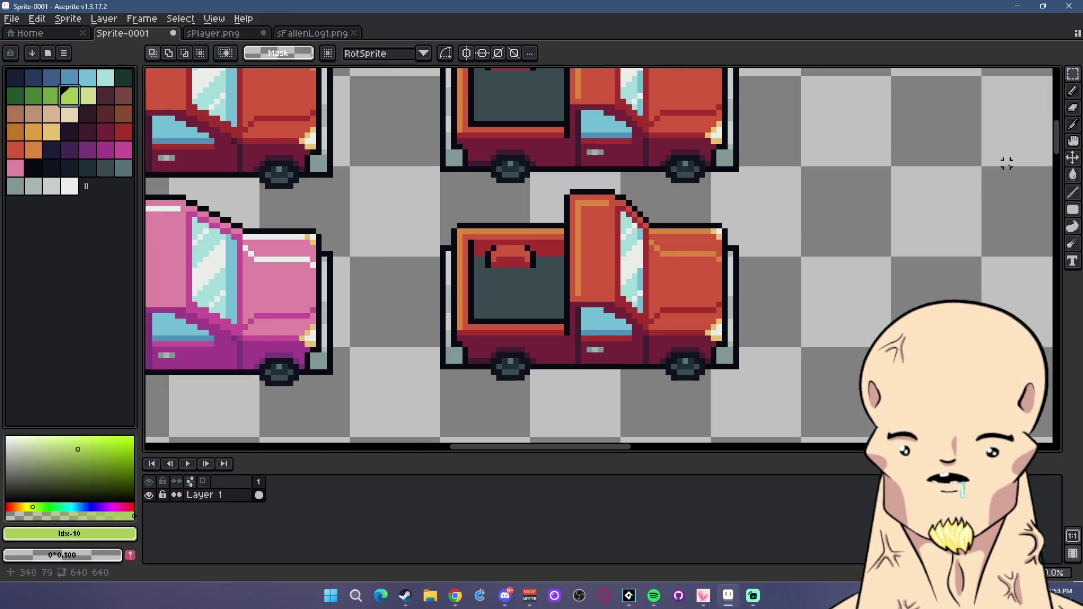
{"action": "left_click", "coordinate": [1072, 175]}
{"action": "left_click", "coordinate": [1072, 73]}
{"action": "left_click_drag", "start_coordinate": [443, 208], "coordinate": [843, 401]}
{"action": "left_click_drag", "start_coordinate": [442, 208], "coordinate": [417, 189]}
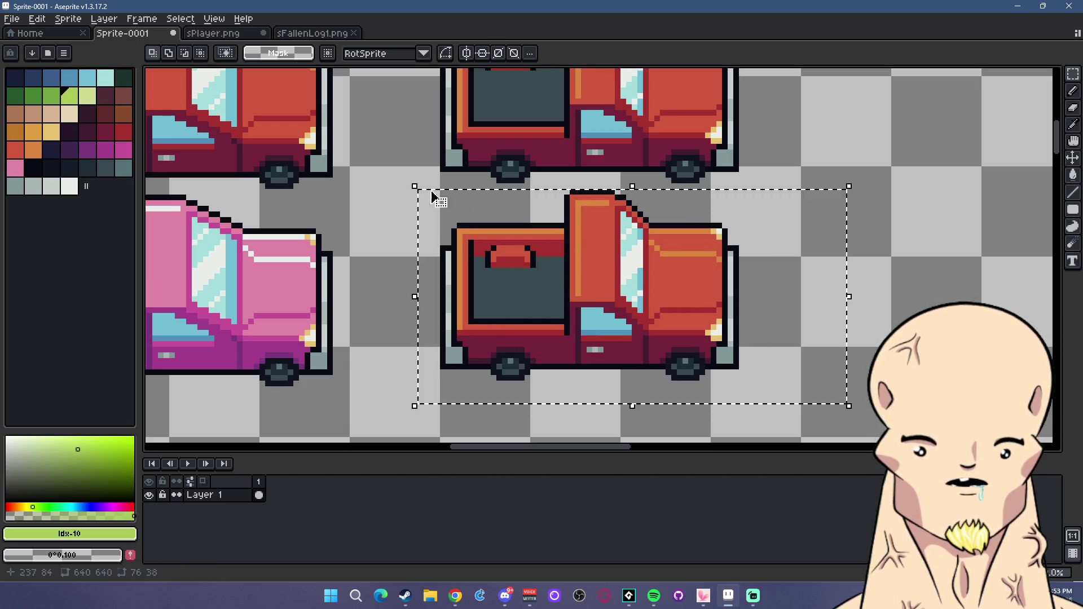
{"action": "left_click", "coordinate": [1072, 175]}
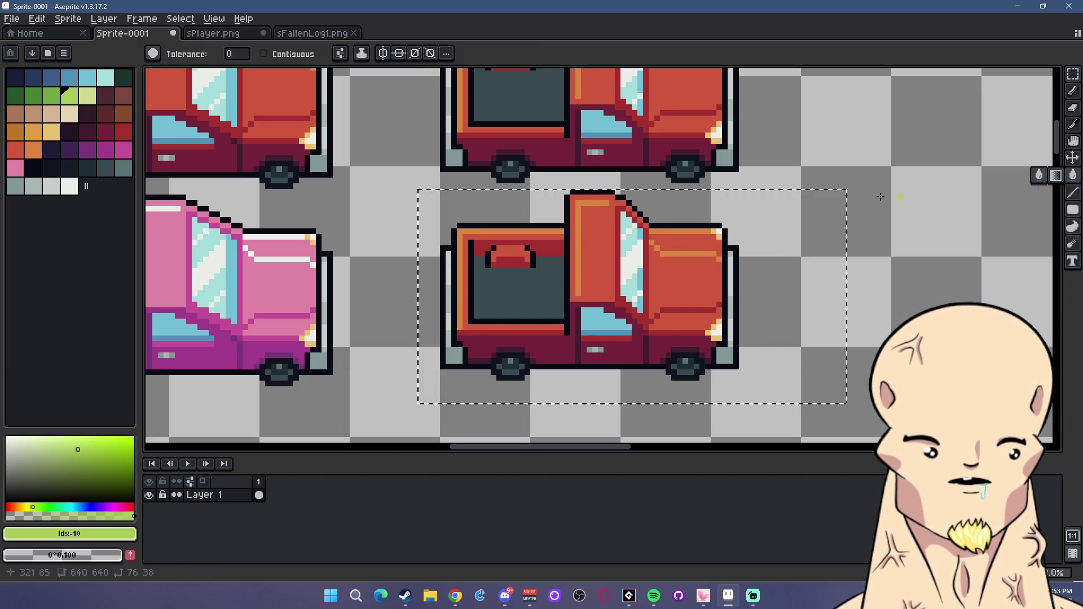
Bucket-fill the lower truck's orange trim light green and its red and maroon body darker greens, then deselect.
{"action": "left_click", "coordinate": [601, 198]}
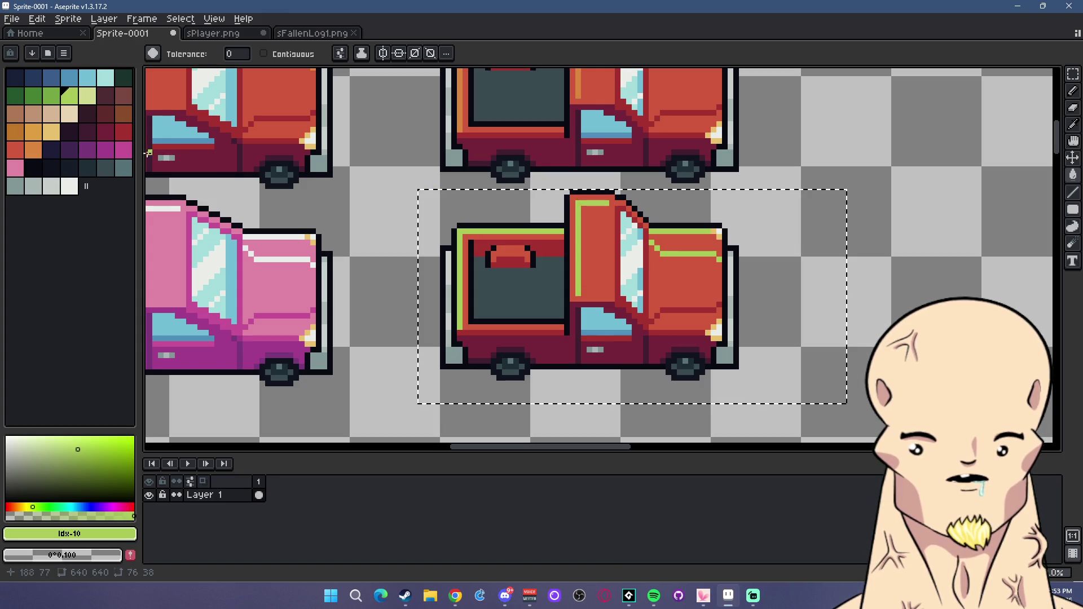
{"action": "left_click", "coordinate": [51, 96]}
{"action": "left_click", "coordinate": [592, 254]}
{"action": "left_click", "coordinate": [33, 96]}
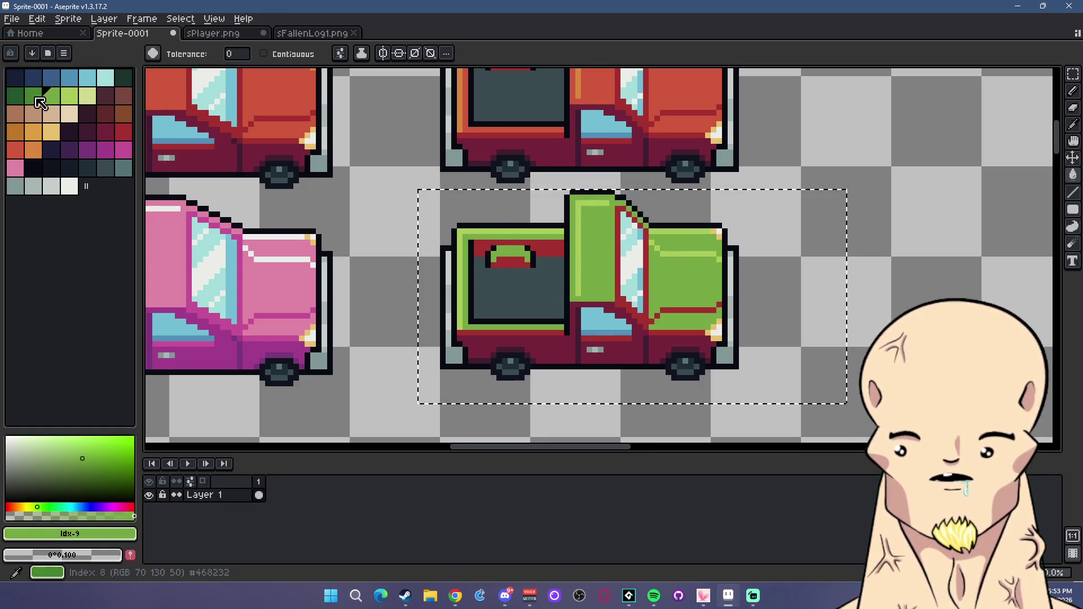
{"action": "left_click", "coordinate": [519, 248]}
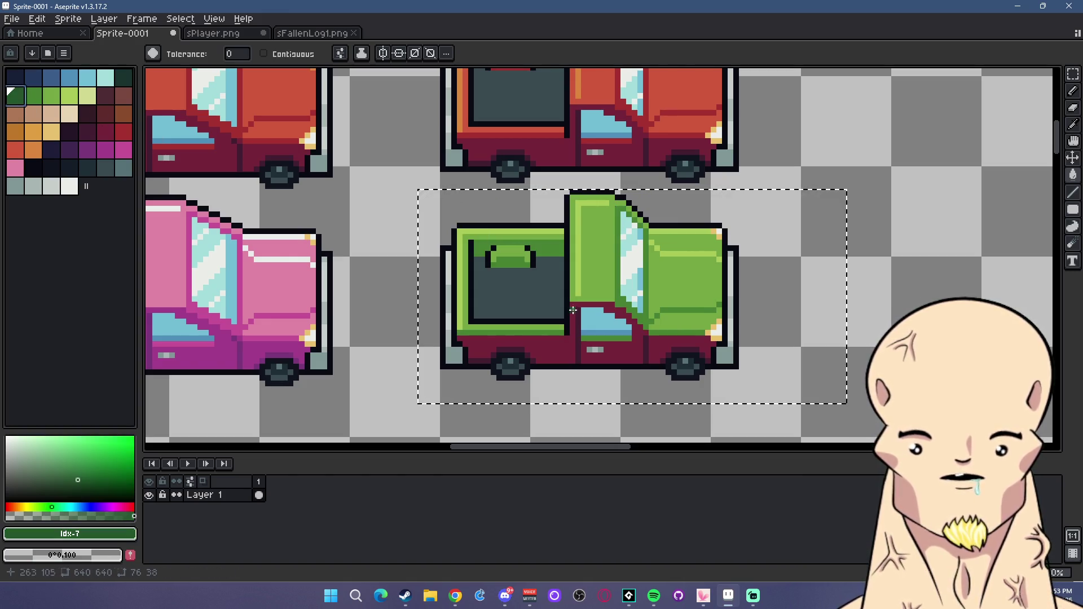
{"action": "left_click", "coordinate": [519, 350]}
{"action": "left_click", "coordinate": [120, 76]}
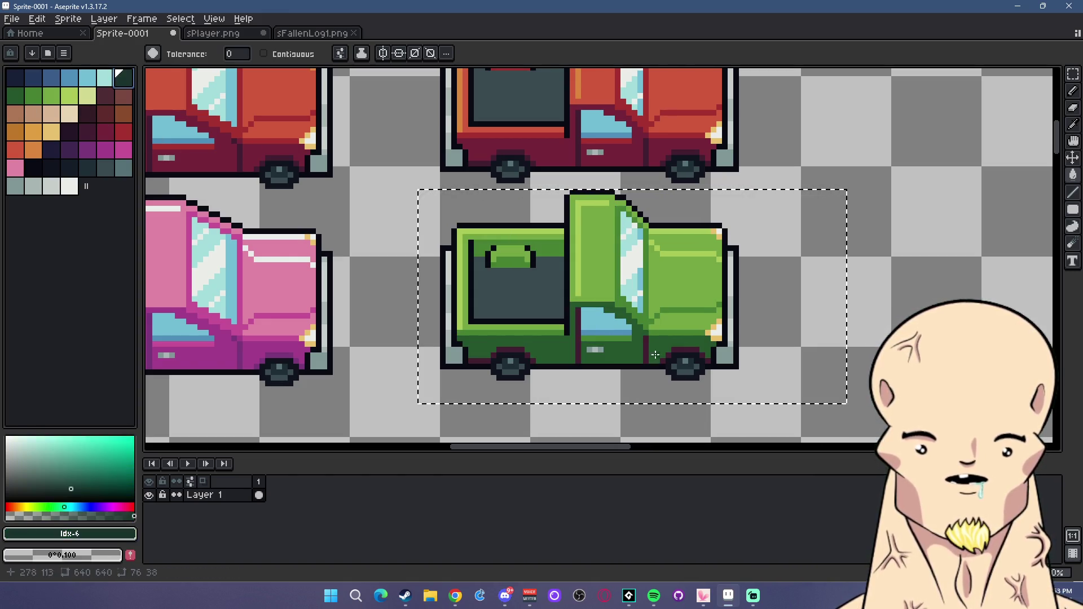
{"action": "scroll", "coordinate": [680, 338], "scroll_direction": "down", "scroll_amount": 2}
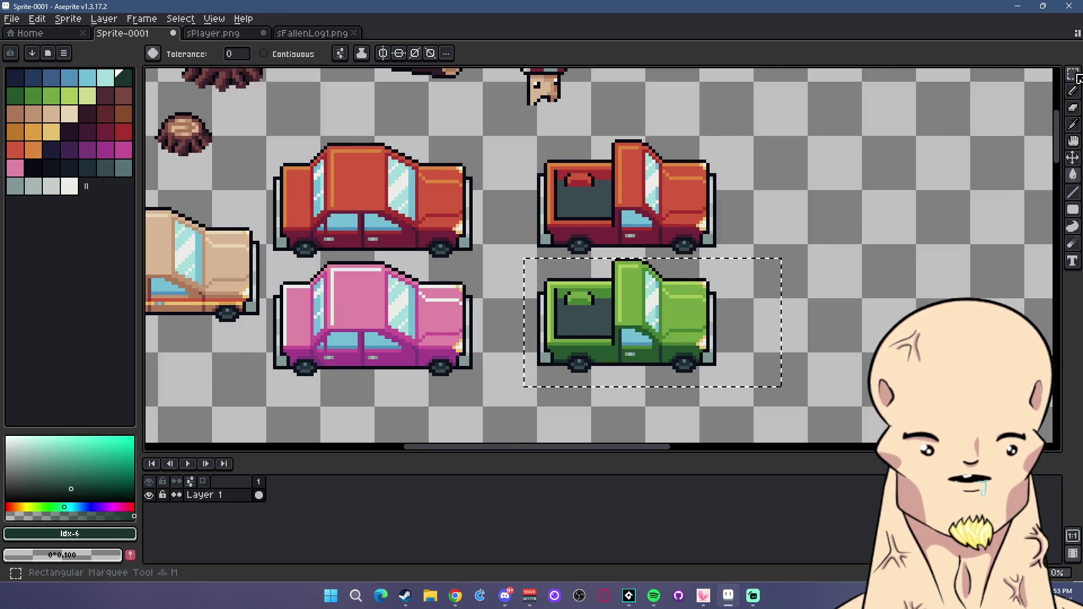
{"action": "left_click", "coordinate": [1072, 74]}
{"action": "key", "text": "ctrl+d"}
Copy the green pickup to its right and commit the copy.
{"action": "left_click_drag", "start_coordinate": [521, 263], "coordinate": [708, 392]}
{"action": "left_click_drag", "start_coordinate": [844, 401], "coordinate": [533, 262]}
{"action": "left_click_drag", "start_coordinate": [632, 310], "coordinate": [851, 265]}
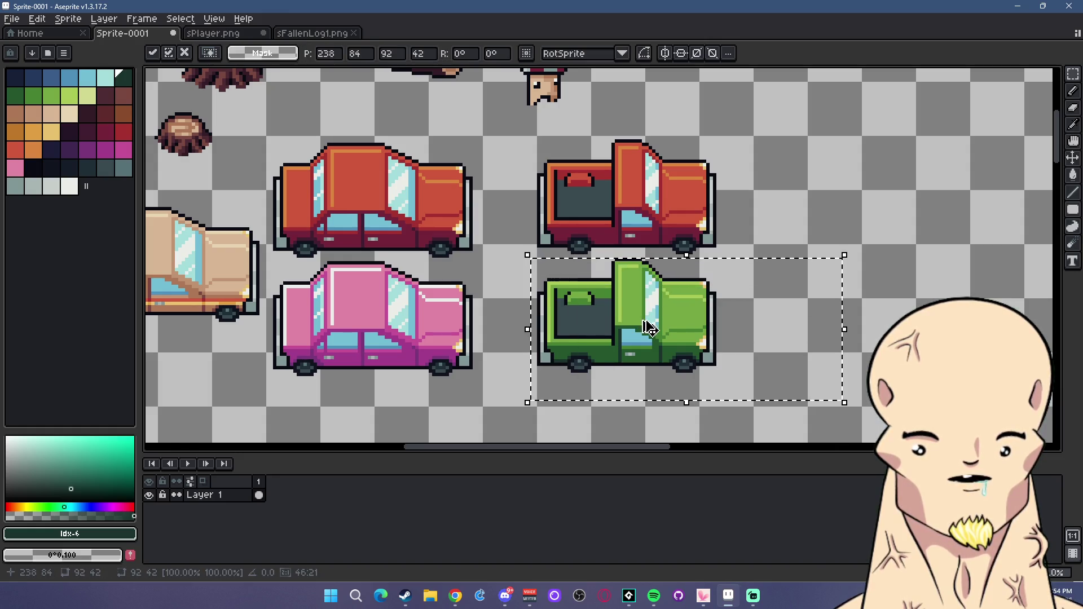
{"action": "scroll", "coordinate": [817, 337], "scroll_direction": "down", "scroll_amount": 1}
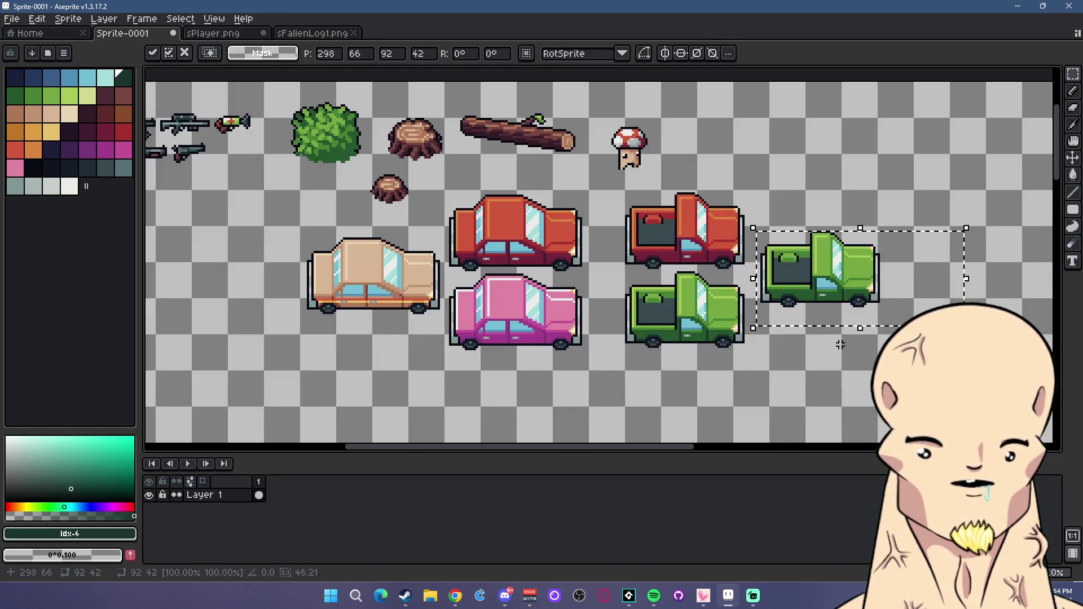
{"action": "key", "text": "ctrl+d"}
{"action": "scroll", "coordinate": [856, 301], "scroll_direction": "up", "scroll_amount": 1}
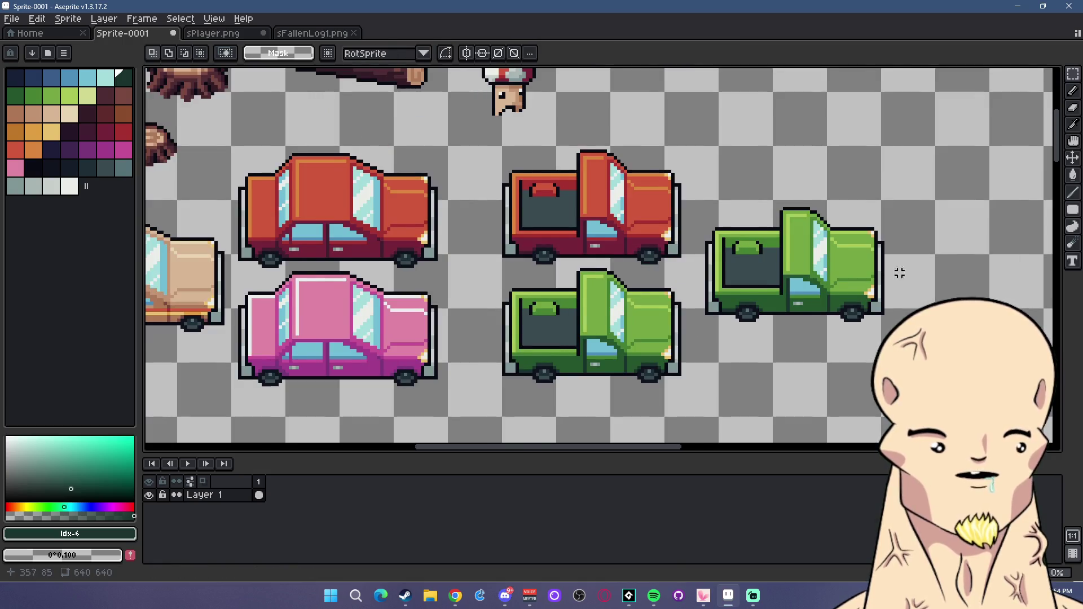
{"action": "scroll", "coordinate": [894, 271], "scroll_direction": "up", "scroll_amount": 1}
{"action": "scroll", "coordinate": [684, 251], "scroll_direction": "up", "scroll_amount": 1}
Bucket-fill the copy's highlights, cab, bed, windshield and lower body in tan, brown and maroon shades.
{"action": "left_click_drag", "start_coordinate": [488, 183], "coordinate": [811, 379]}
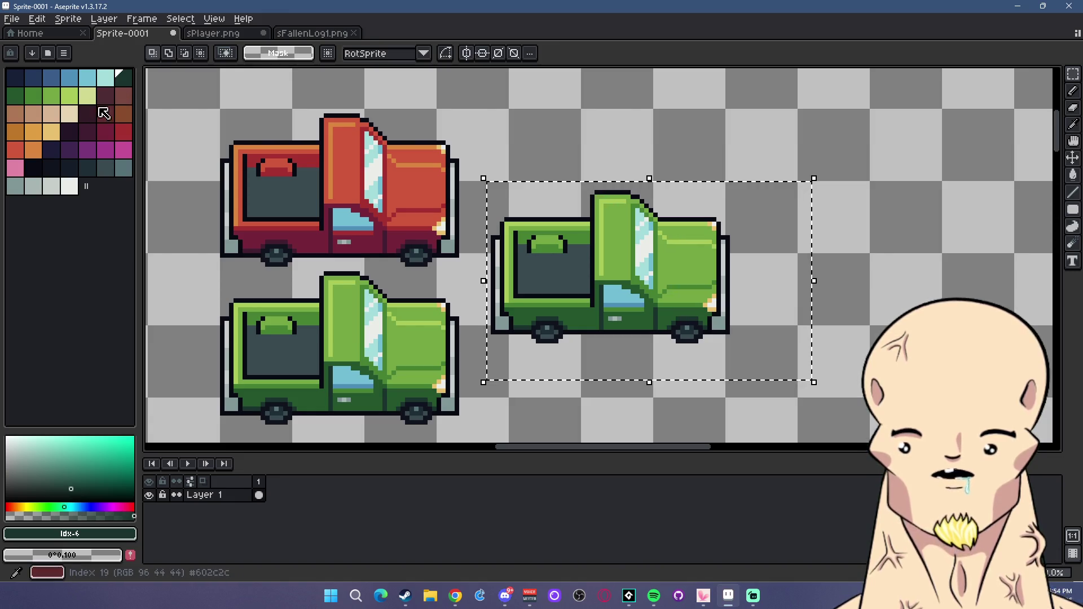
{"action": "left_click", "coordinate": [24, 116]}
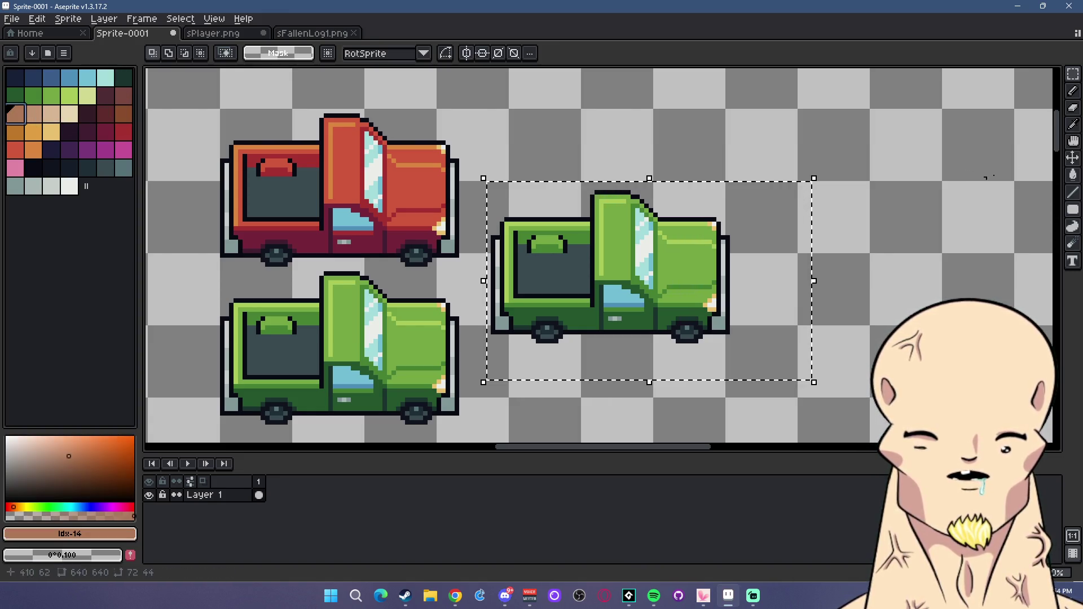
{"action": "left_click", "coordinate": [1073, 175]}
{"action": "left_click", "coordinate": [602, 237]}
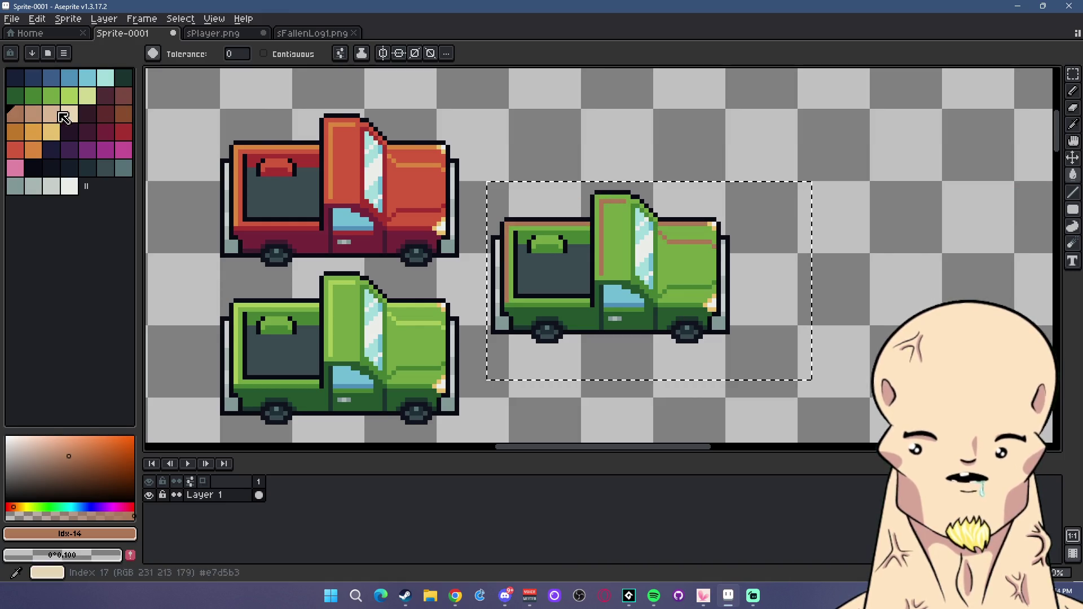
{"action": "left_click", "coordinate": [121, 96]}
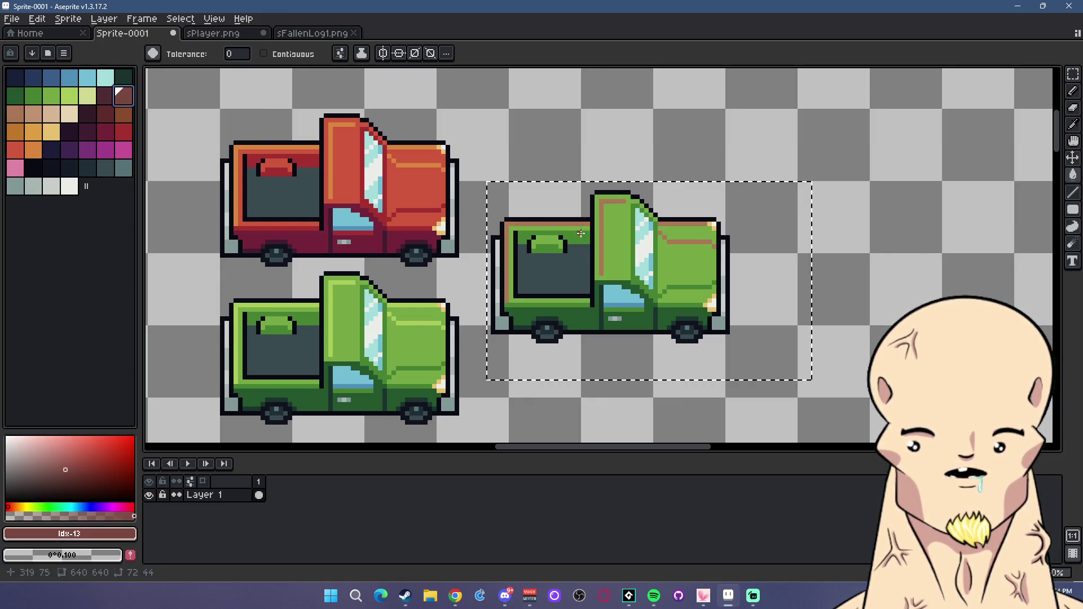
{"action": "left_click", "coordinate": [618, 226]}
{"action": "left_click", "coordinate": [105, 96]}
{"action": "left_click", "coordinate": [642, 247]}
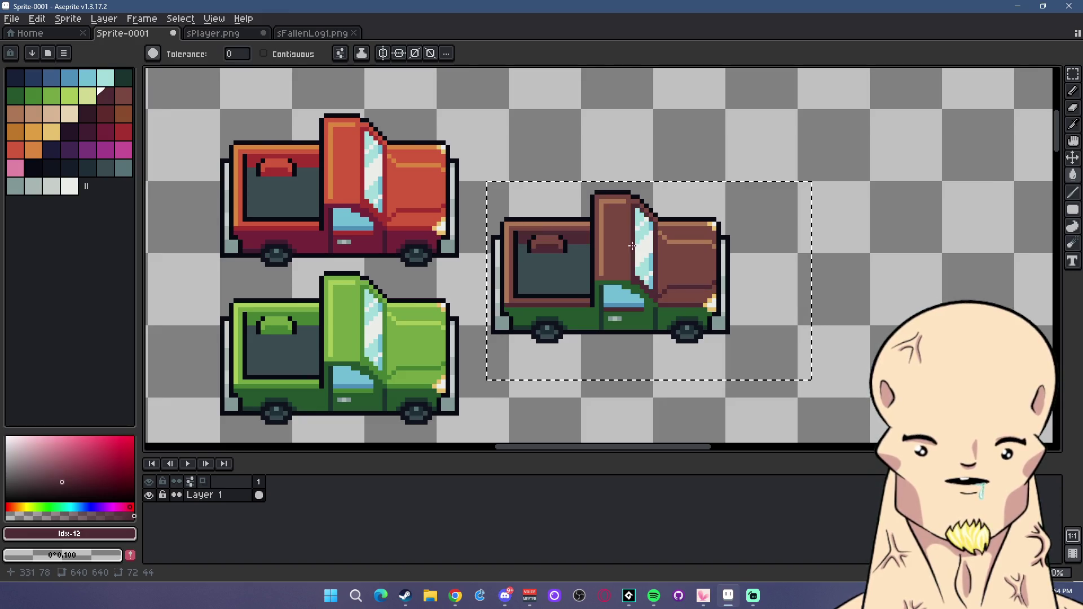
{"action": "left_click", "coordinate": [87, 113]}
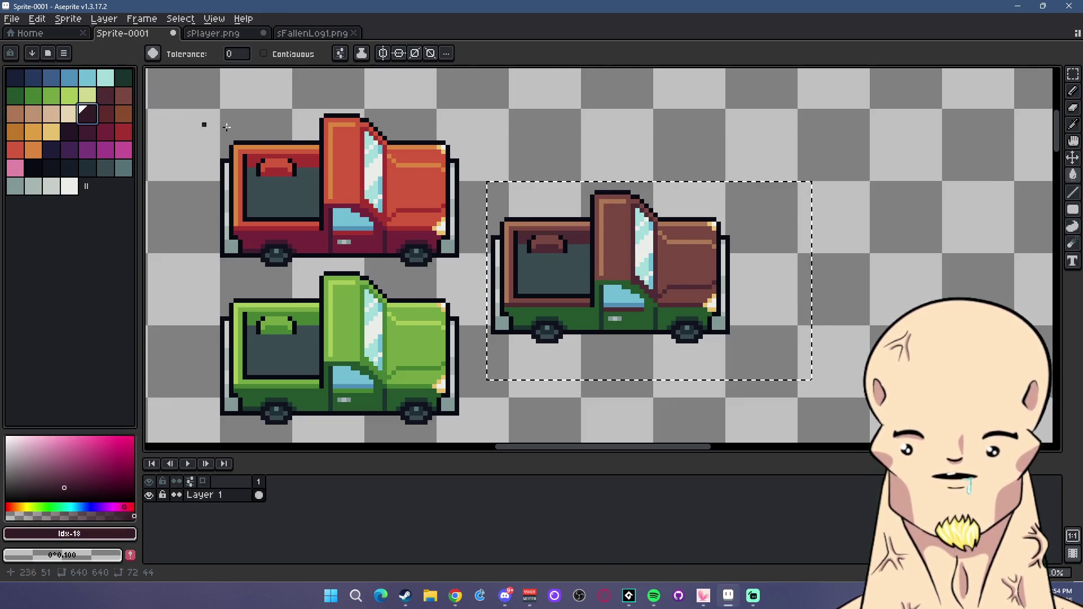
{"action": "left_click", "coordinate": [623, 282]}
{"action": "left_click", "coordinate": [69, 132]}
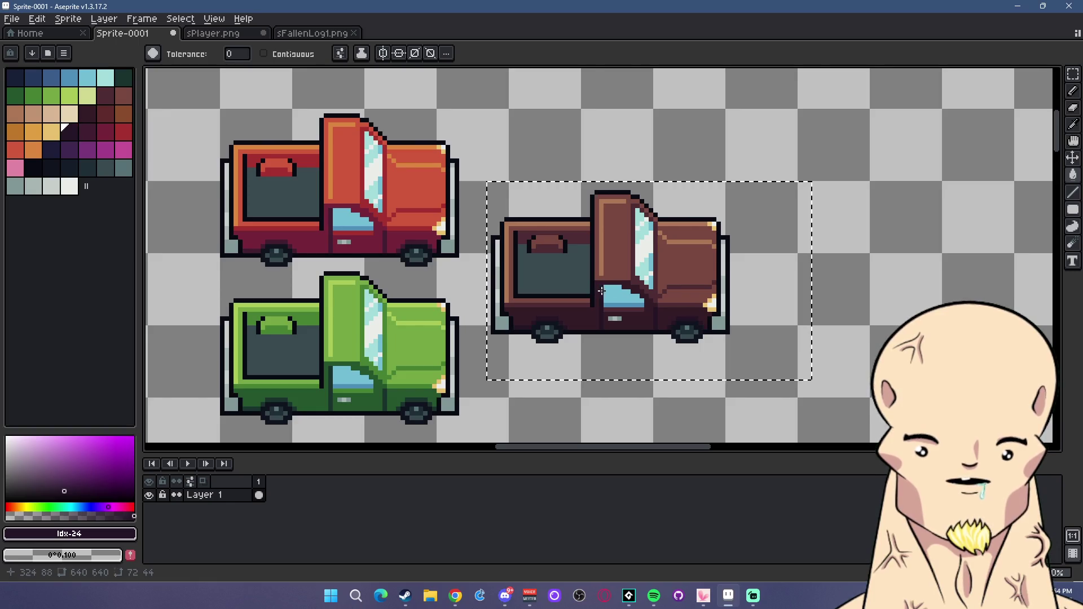
Move the brown truck up beside the red truck in the top row and deselect.
{"action": "scroll", "coordinate": [599, 293], "scroll_direction": "down", "scroll_amount": 2}
{"action": "scroll", "coordinate": [643, 276], "scroll_direction": "up", "scroll_amount": 1}
{"action": "left_click", "coordinate": [1071, 75]}
{"action": "scroll", "coordinate": [817, 270], "scroll_direction": "down", "scroll_amount": 1}
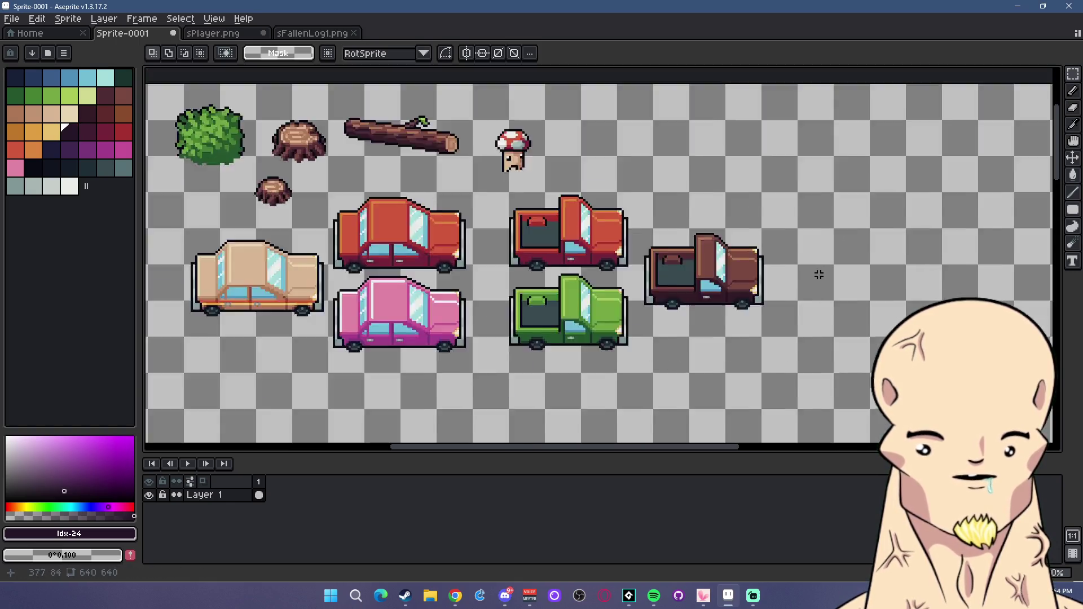
{"action": "left_click", "coordinate": [788, 276]}
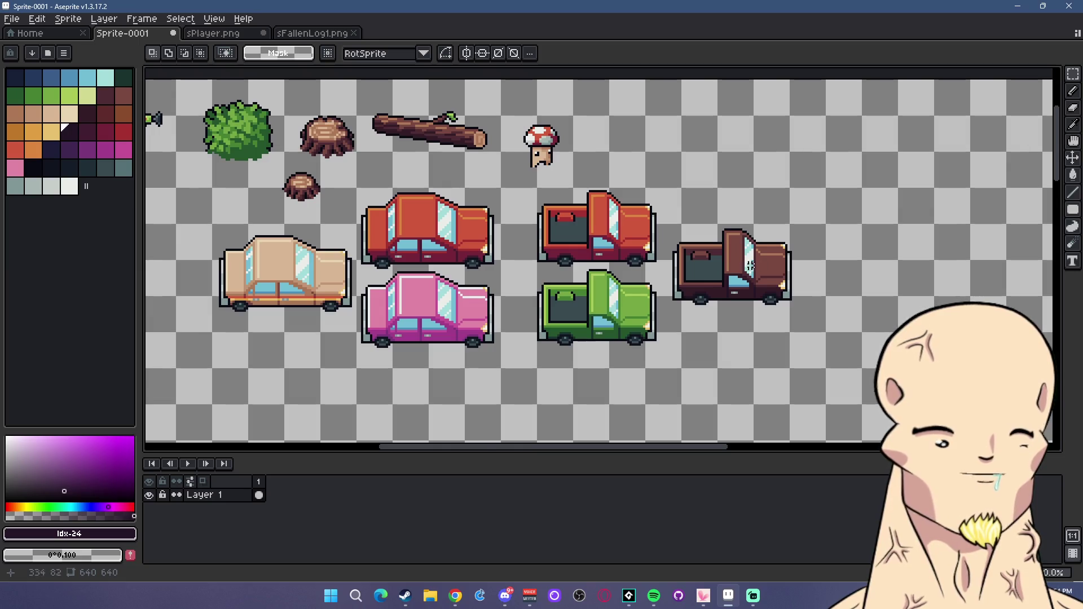
{"action": "scroll", "coordinate": [756, 267], "scroll_direction": "up", "scroll_amount": 1}
{"action": "left_click_drag", "start_coordinate": [597, 176], "coordinate": [962, 399]}
{"action": "left_click_drag", "start_coordinate": [810, 319], "coordinate": [773, 241]}
{"action": "key", "text": "ctrl+d"}
{"action": "scroll", "coordinate": [749, 266], "scroll_direction": "down", "scroll_amount": 1}
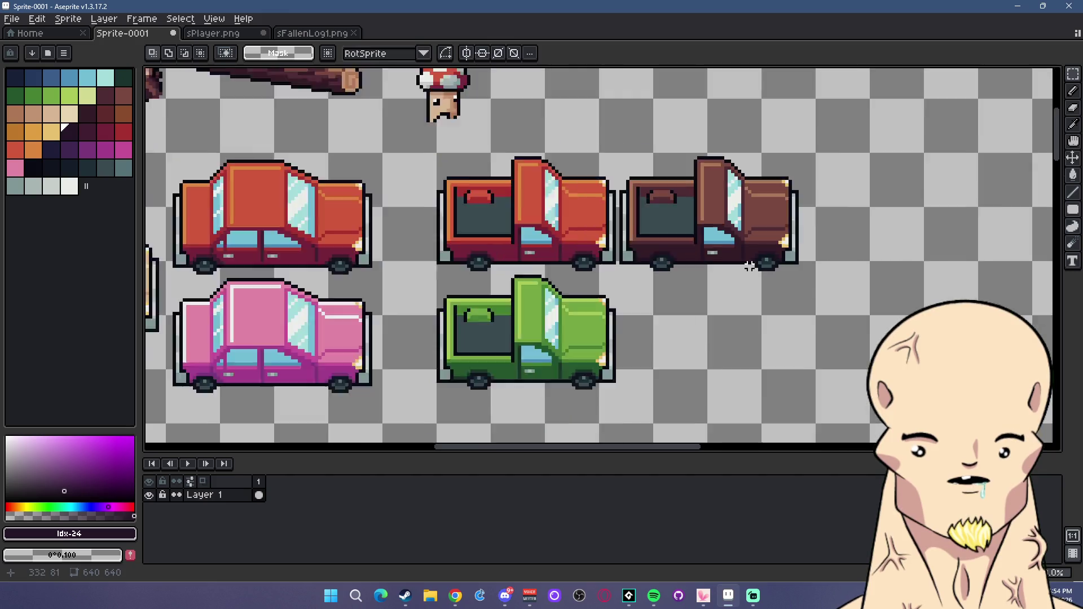
Copy the brown truck down into the lower row beside the green pickup and reselect the copy.
{"action": "scroll", "coordinate": [749, 266], "scroll_direction": "up", "scroll_amount": 1}
{"action": "left_click_drag", "start_coordinate": [847, 288], "coordinate": [617, 140]}
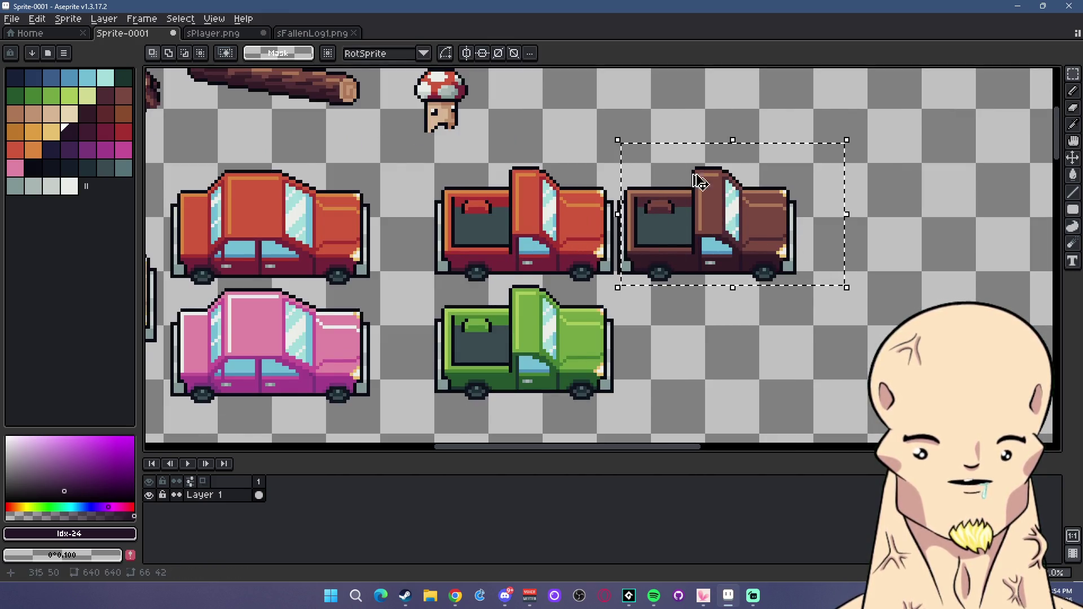
{"action": "left_click_drag", "start_coordinate": [892, 288], "coordinate": [614, 160]}
{"action": "mouse_move", "coordinate": [733, 245]}
{"action": "left_mouse_down"}
{"action": "mouse_move", "coordinate": [734, 378]}
{"action": "mouse_move", "coordinate": [734, 359]}
{"action": "mouse_move", "coordinate": [802, 275]}
{"action": "left_mouse_up"}
{"action": "key", "text": "ctrl+d"}
{"action": "scroll", "coordinate": [782, 338], "scroll_direction": "up", "scroll_amount": 1}
{"action": "left_click_drag", "start_coordinate": [884, 371], "coordinate": [589, 194]}
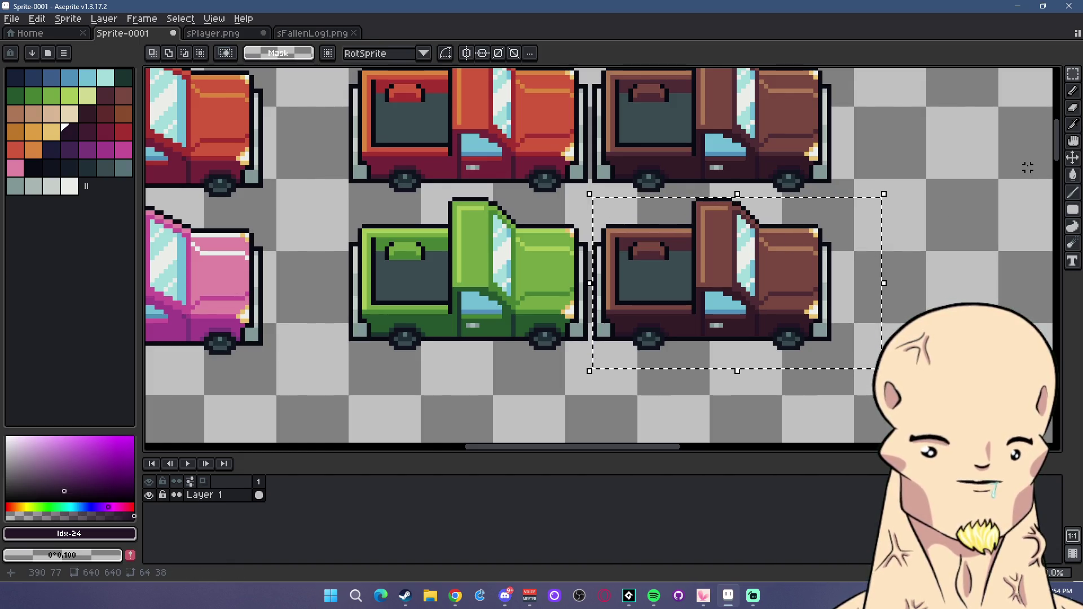
{"action": "left_click", "coordinate": [1073, 175]}
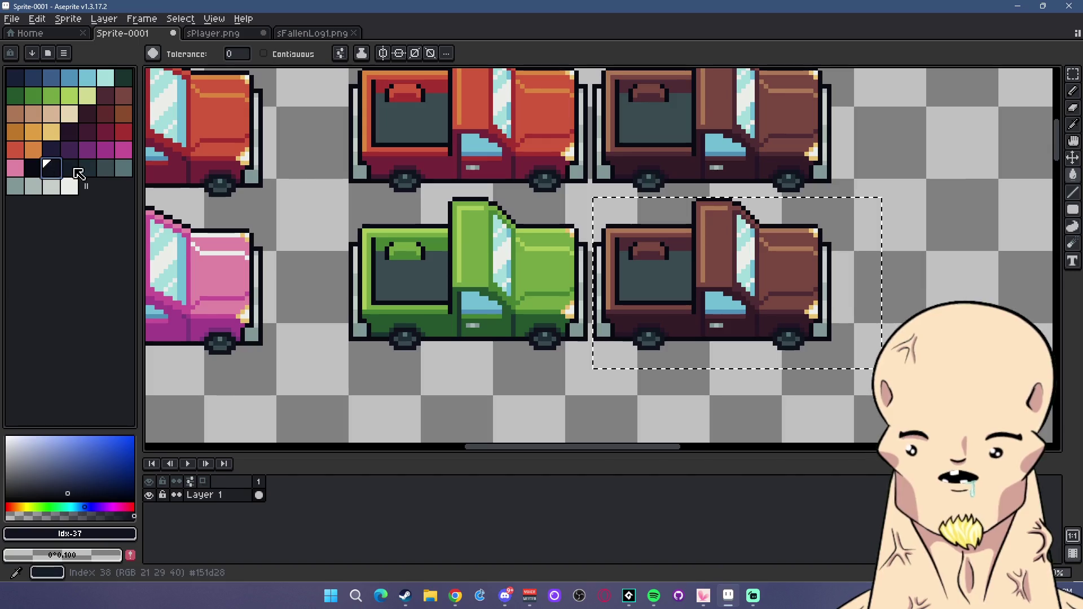
Bucket-fill the lower truck's headrest, trim, cab and hood with dark teal and grey-teal swatches.
{"action": "left_click", "coordinate": [69, 167]}
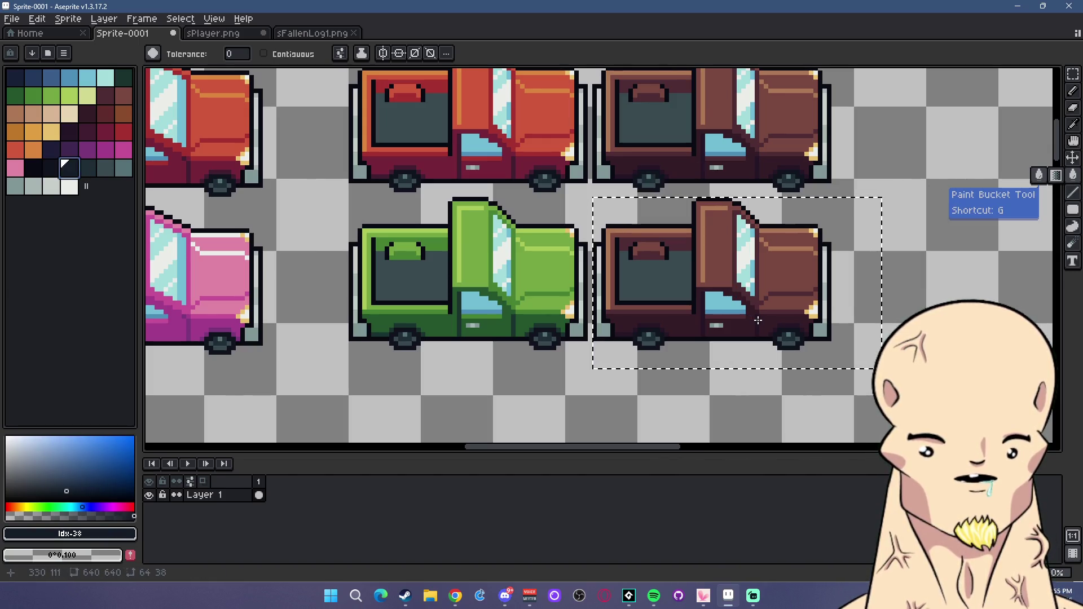
{"action": "scroll", "coordinate": [705, 350], "scroll_direction": "up", "scroll_amount": 1}
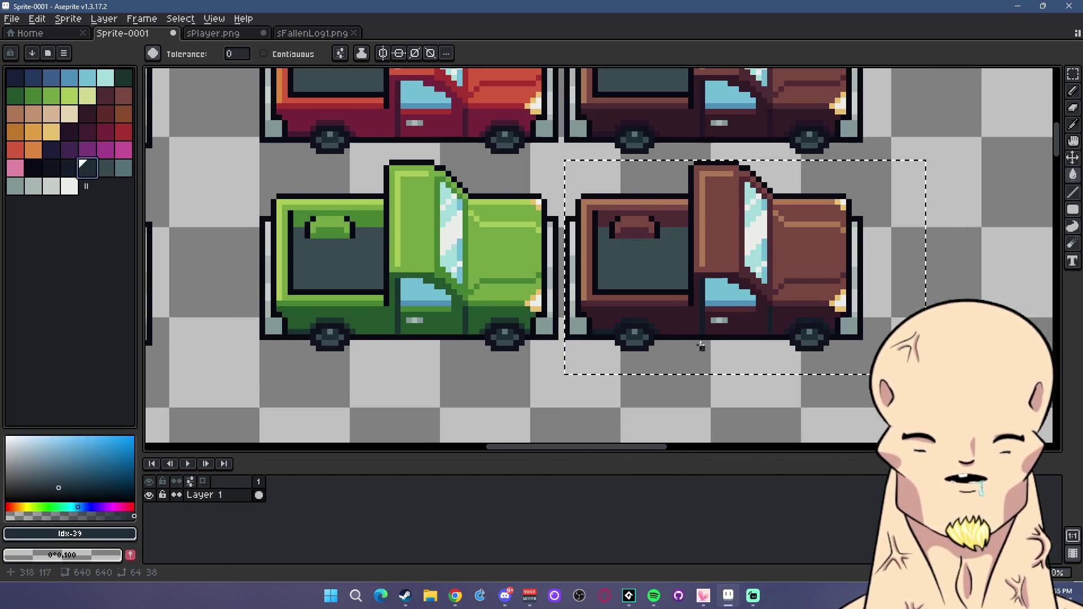
{"action": "left_click", "coordinate": [103, 166]}
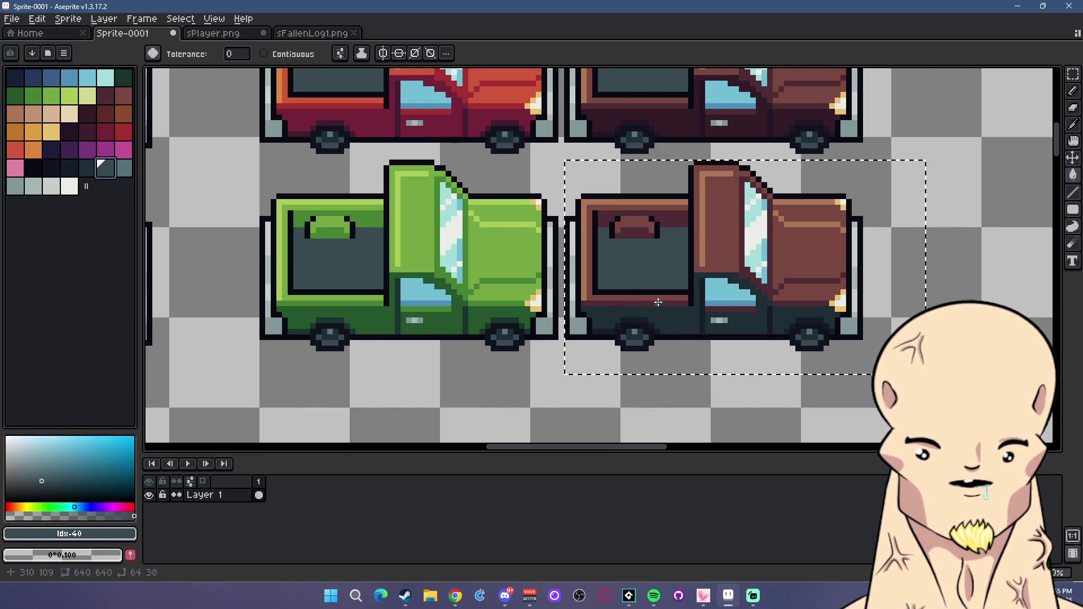
{"action": "left_click", "coordinate": [620, 292]}
{"action": "key", "text": "]"}
{"action": "left_click", "coordinate": [701, 237]}
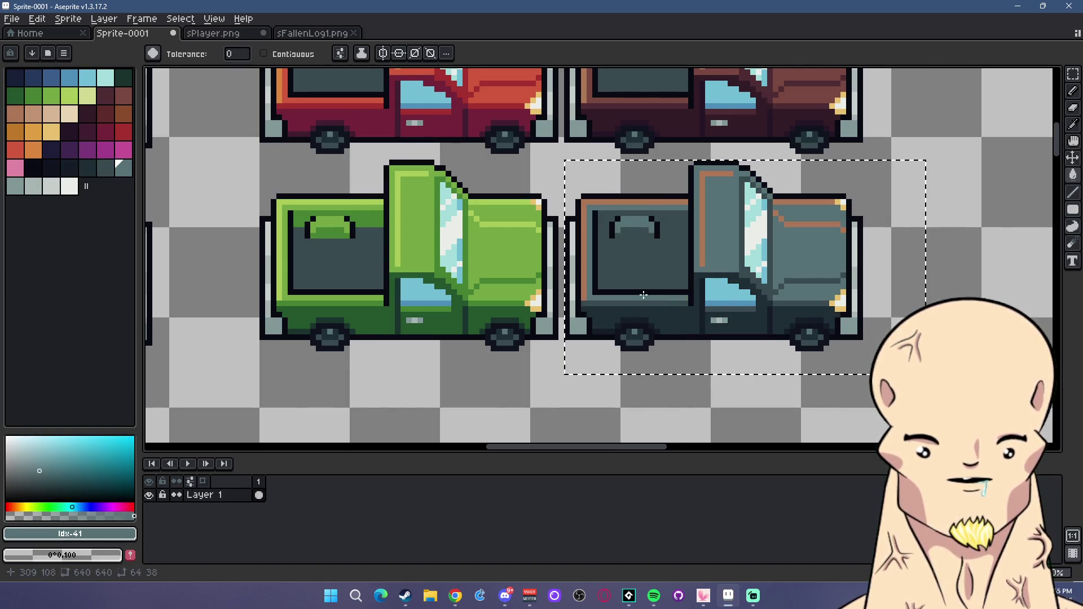
{"action": "key", "text": "]"}
{"action": "scroll", "coordinate": [752, 241], "scroll_direction": "down", "scroll_amount": 4}
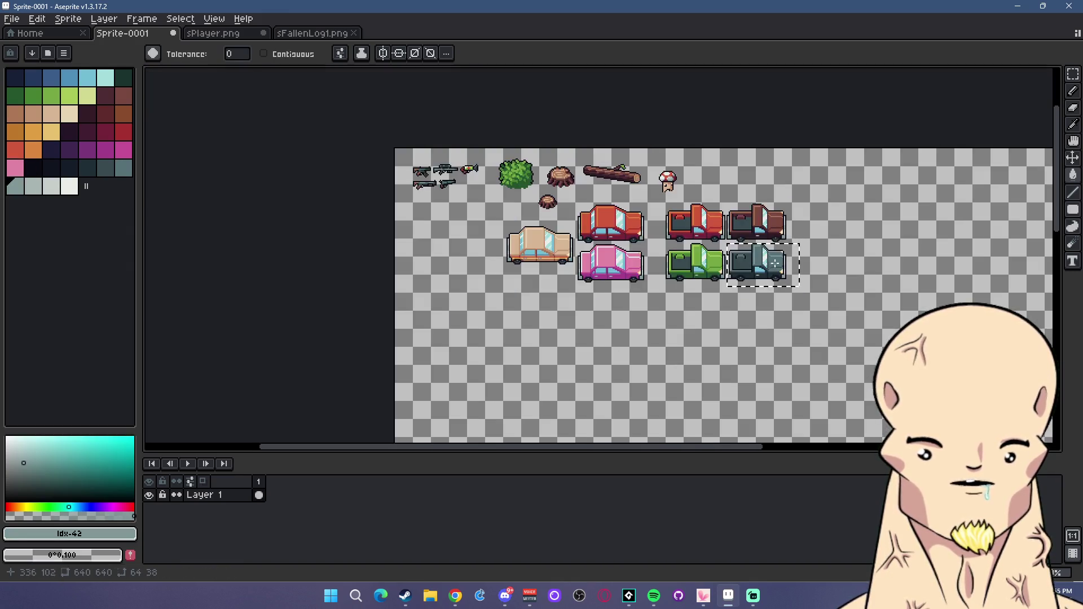
{"action": "scroll", "coordinate": [890, 232], "scroll_direction": "up", "scroll_amount": 2}
Switch to the Rectangular Marquee and zoom in and out over the recoloured truck.
{"action": "key", "text": "m"}
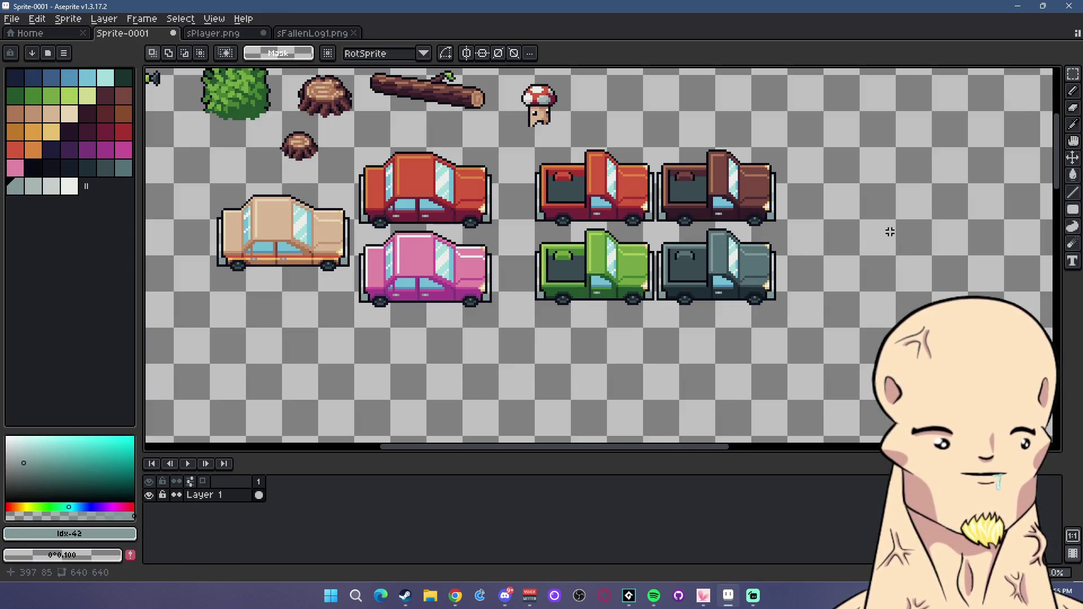
{"action": "scroll", "coordinate": [621, 243], "scroll_direction": "down", "scroll_amount": 1}
{"action": "scroll", "coordinate": [621, 242], "scroll_direction": "up", "scroll_amount": 1}
{"action": "scroll", "coordinate": [494, 251], "scroll_direction": "down", "scroll_amount": 1}
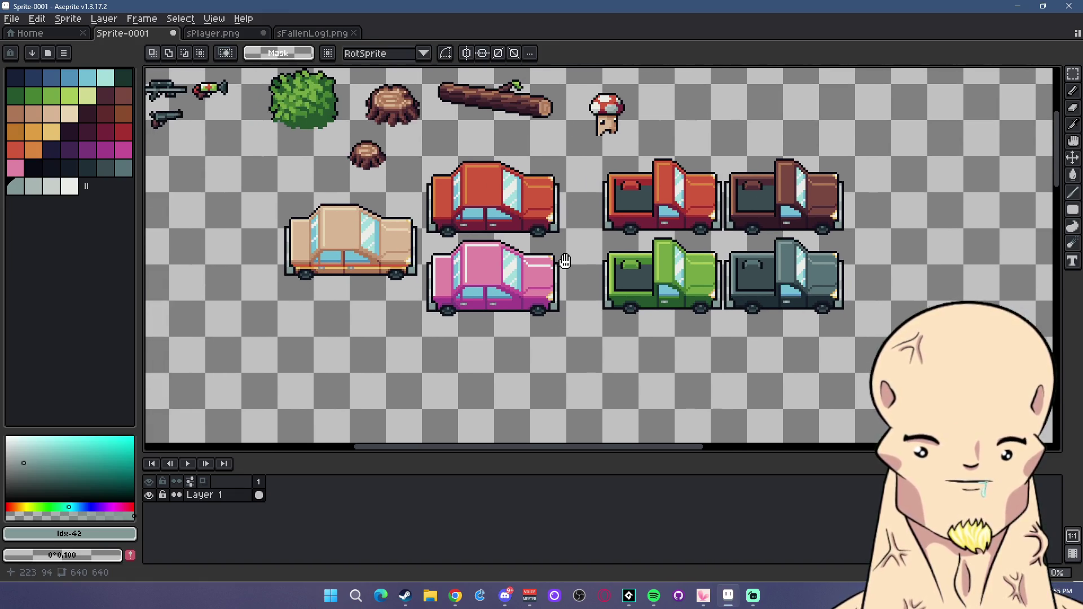
{"action": "scroll", "coordinate": [564, 265], "scroll_direction": "up", "scroll_amount": 1}
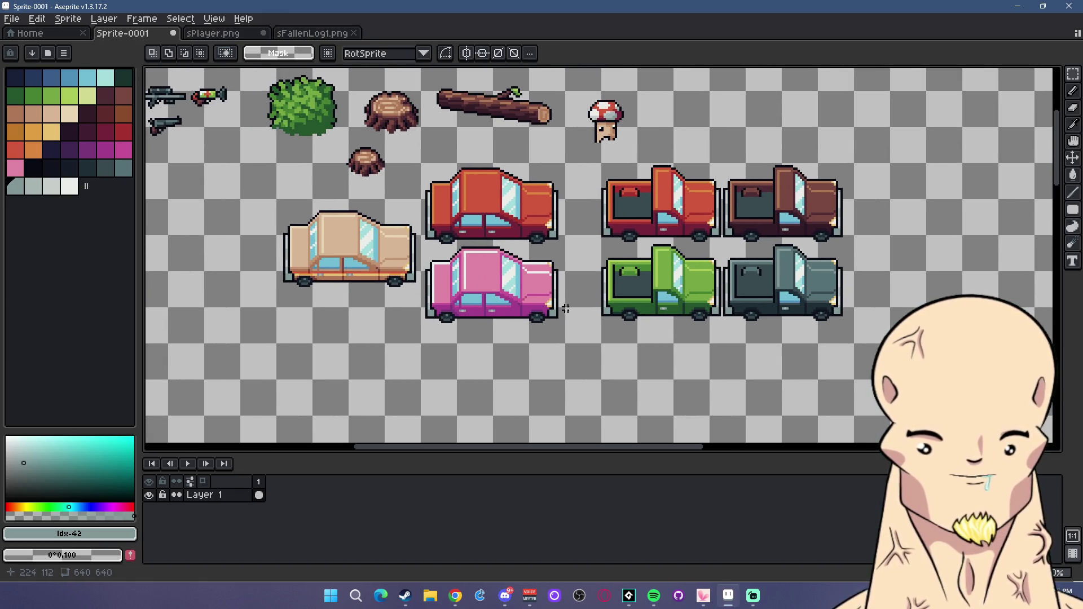
{"action": "scroll", "coordinate": [705, 304], "scroll_direction": "down", "scroll_amount": 1}
{"action": "scroll", "coordinate": [732, 329], "scroll_direction": "up", "scroll_amount": 1}
{"action": "scroll", "coordinate": [732, 329], "scroll_direction": "down", "scroll_amount": 1}
{"action": "scroll", "coordinate": [807, 320], "scroll_direction": "up", "scroll_amount": 1}
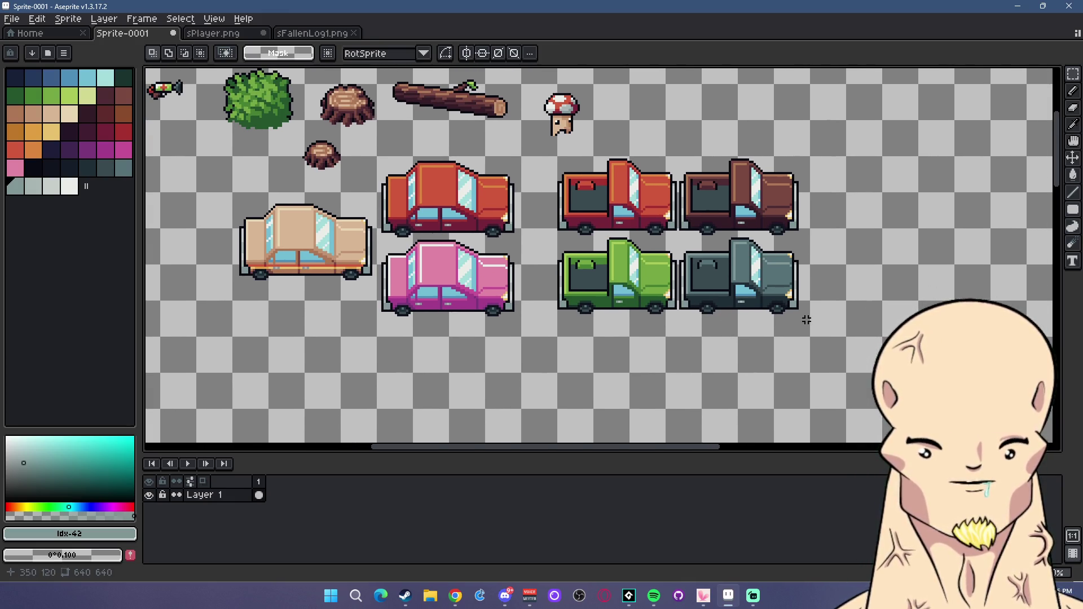
Draw a slightly darker filled rectangle inside the grey truck's bed using palette colour idx-39.
{"action": "scroll", "coordinate": [721, 225], "scroll_direction": "up", "scroll_amount": 1}
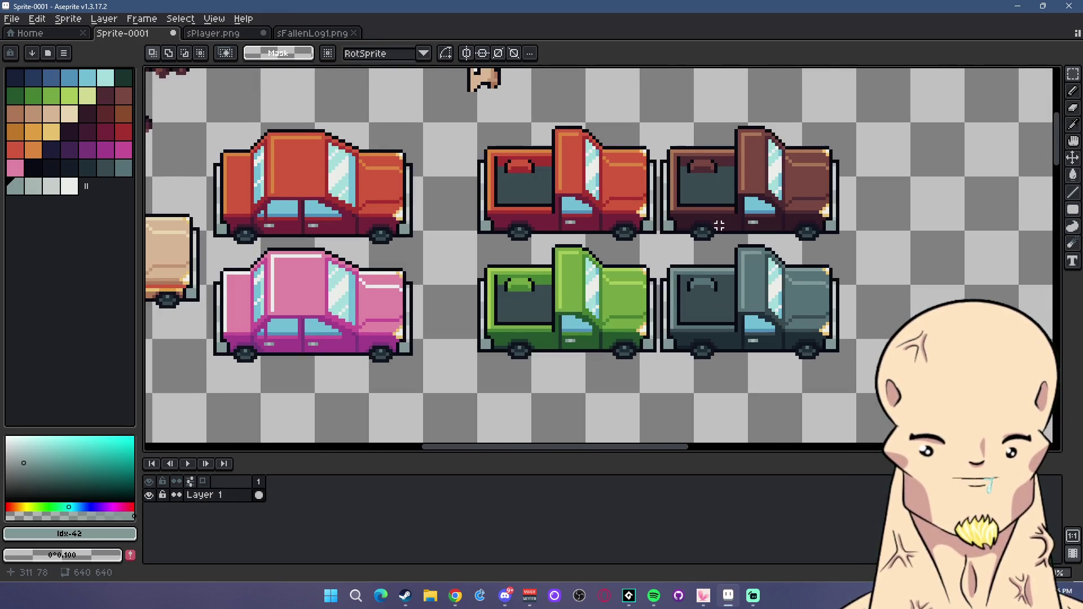
{"action": "scroll", "coordinate": [718, 227], "scroll_direction": "up", "scroll_amount": 1}
{"action": "scroll", "coordinate": [708, 290], "scroll_direction": "up", "scroll_amount": 1}
{"action": "scroll", "coordinate": [743, 319], "scroll_direction": "up", "scroll_amount": 1}
{"action": "left_click", "coordinate": [676, 258], "text": "alt"}
{"action": "key", "text": "u"}
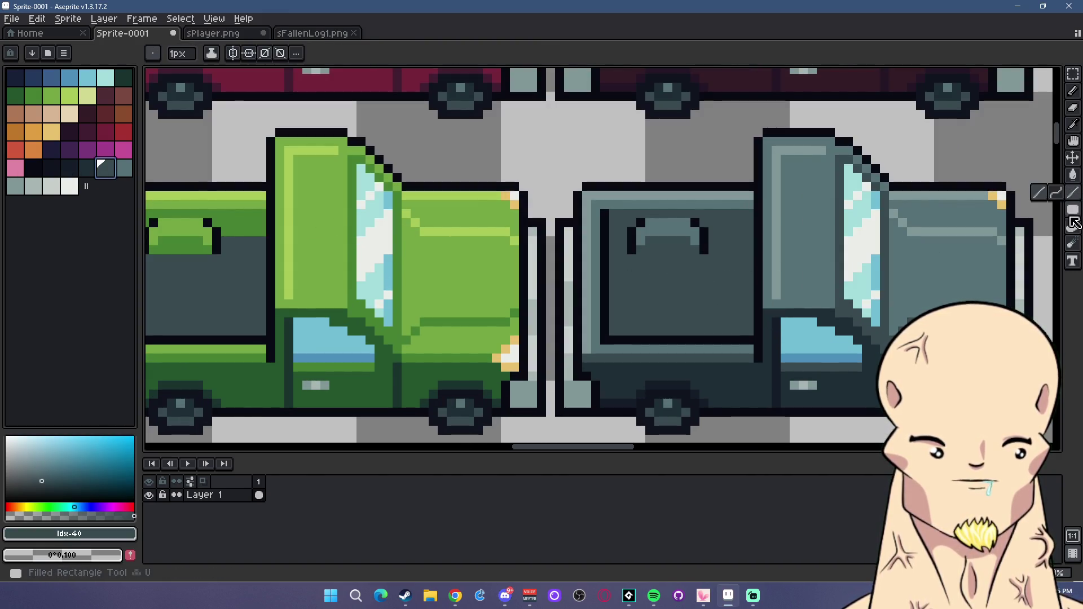
{"action": "scroll", "coordinate": [713, 247], "scroll_direction": "down", "scroll_amount": 1}
{"action": "scroll", "coordinate": [712, 247], "scroll_direction": "down", "scroll_amount": 1}
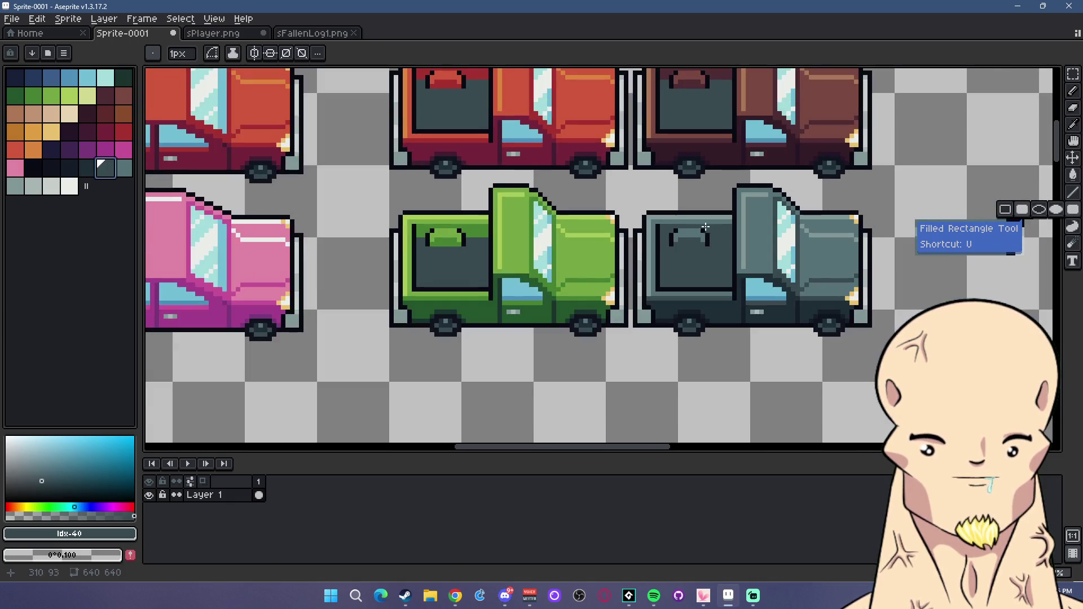
{"action": "scroll", "coordinate": [716, 244], "scroll_direction": "up", "scroll_amount": 3}
{"action": "scroll", "coordinate": [717, 245], "scroll_direction": "up", "scroll_amount": 1}
{"action": "left_click", "coordinate": [88, 168]}
{"action": "mouse_move", "coordinate": [693, 251]}
{"action": "left_mouse_down"}
{"action": "mouse_move", "coordinate": [768, 434]}
{"action": "mouse_move", "coordinate": [604, 289]}
{"action": "left_mouse_up"}
Zoom out over the finished trucks and switch to the other open program.
{"action": "scroll", "coordinate": [760, 397], "scroll_direction": "down", "scroll_amount": 1}
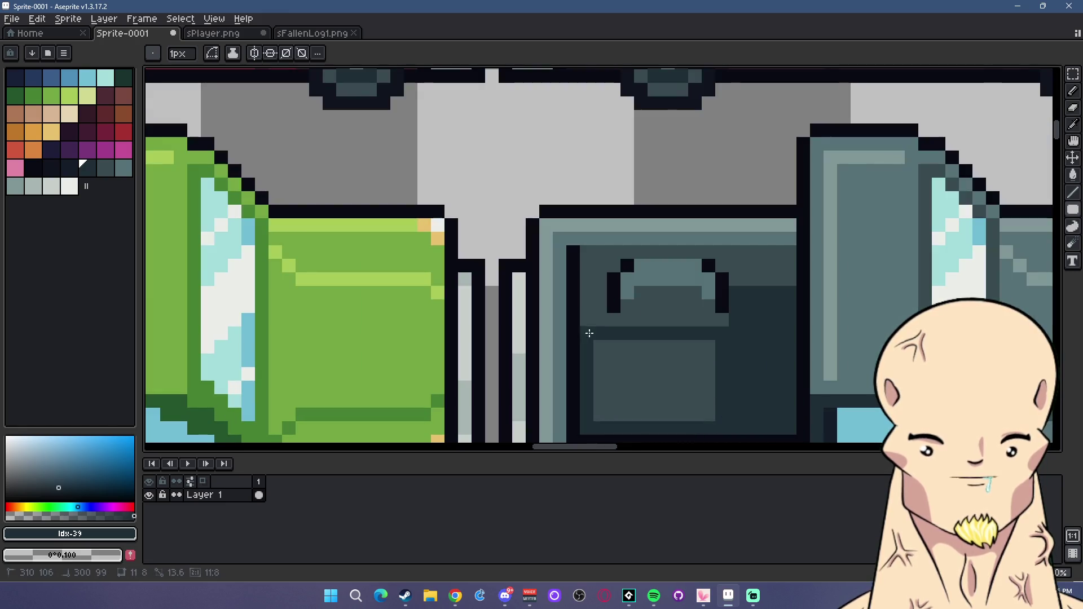
{"action": "scroll", "coordinate": [603, 289], "scroll_direction": "down", "scroll_amount": 4}
{"action": "scroll", "coordinate": [733, 339], "scroll_direction": "down", "scroll_amount": 2}
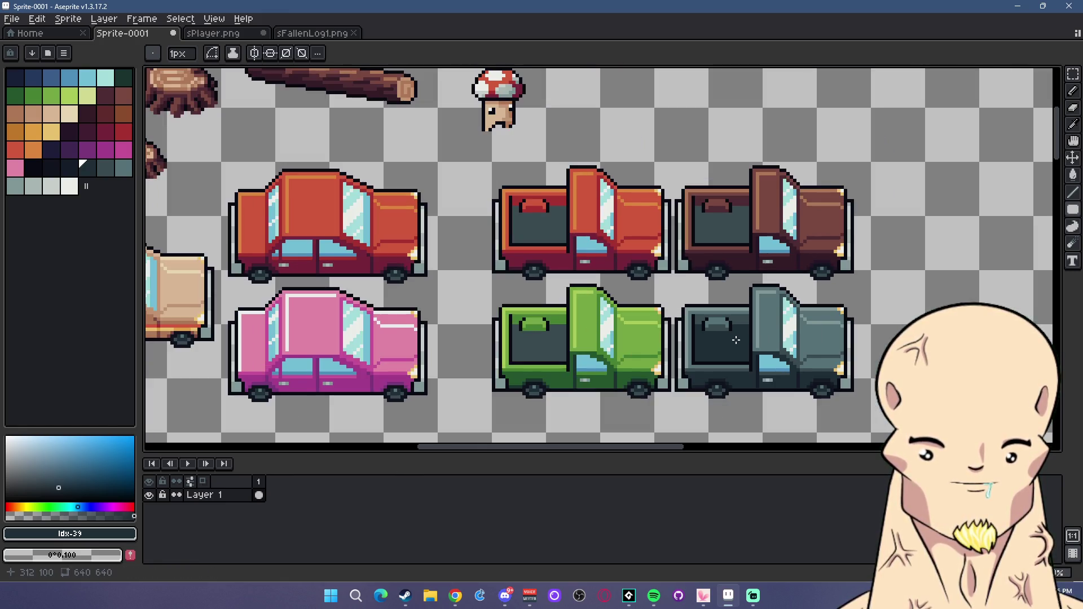
{"action": "scroll", "coordinate": [736, 341], "scroll_direction": "up", "scroll_amount": 1}
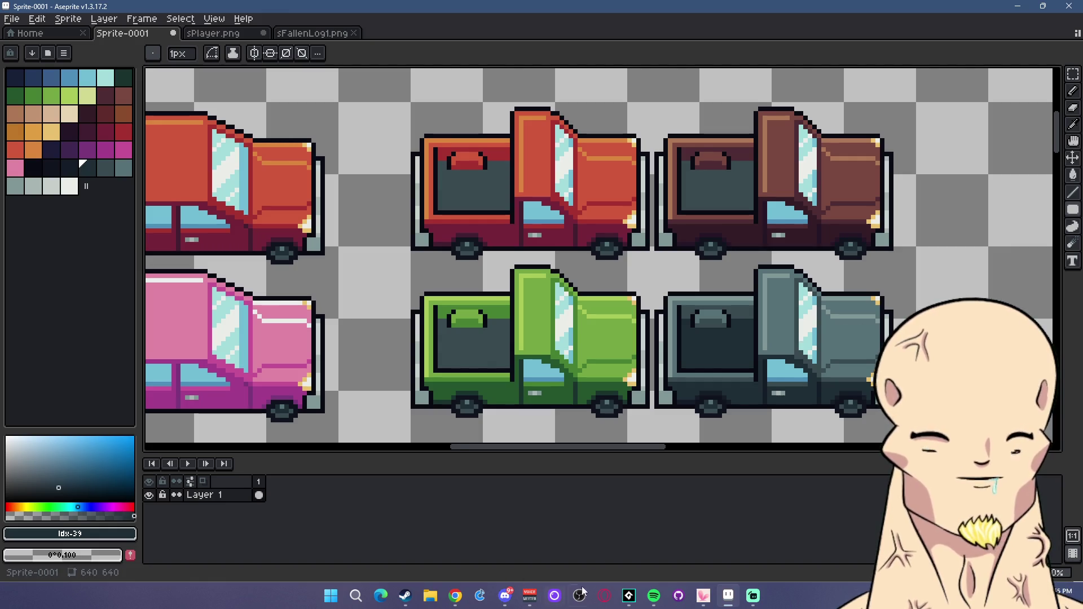
{"action": "left_click", "coordinate": [753, 597]}
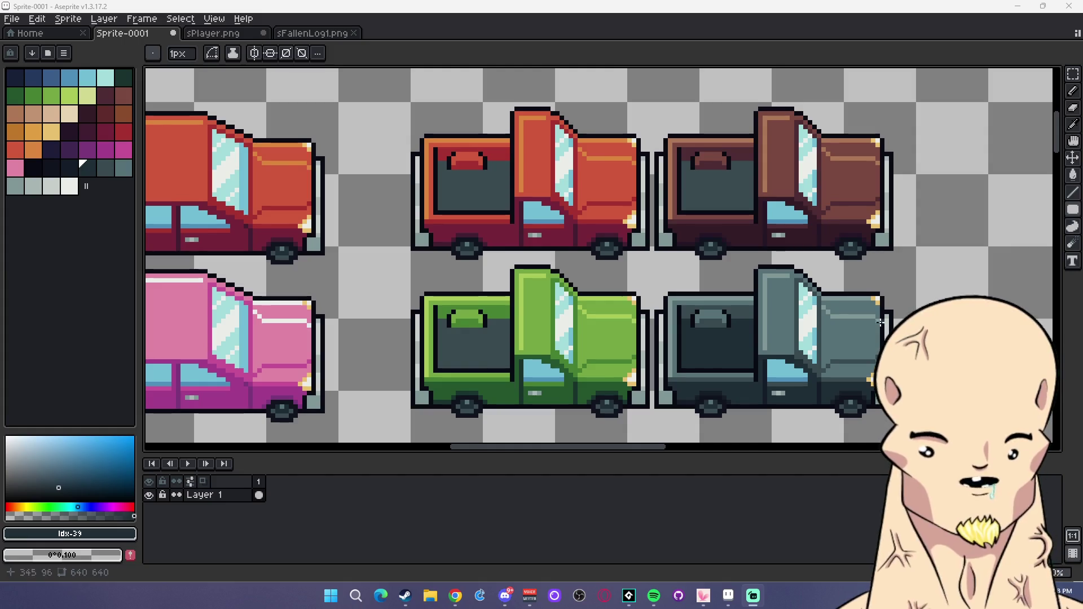
Draw a straight red line along the grey truck's lower body with the Line tool.
{"action": "scroll", "coordinate": [529, 281], "scroll_direction": "down", "scroll_amount": 4}
{"action": "scroll", "coordinate": [528, 281], "scroll_direction": "up", "scroll_amount": 1}
{"action": "scroll", "coordinate": [489, 282], "scroll_direction": "up", "scroll_amount": 1}
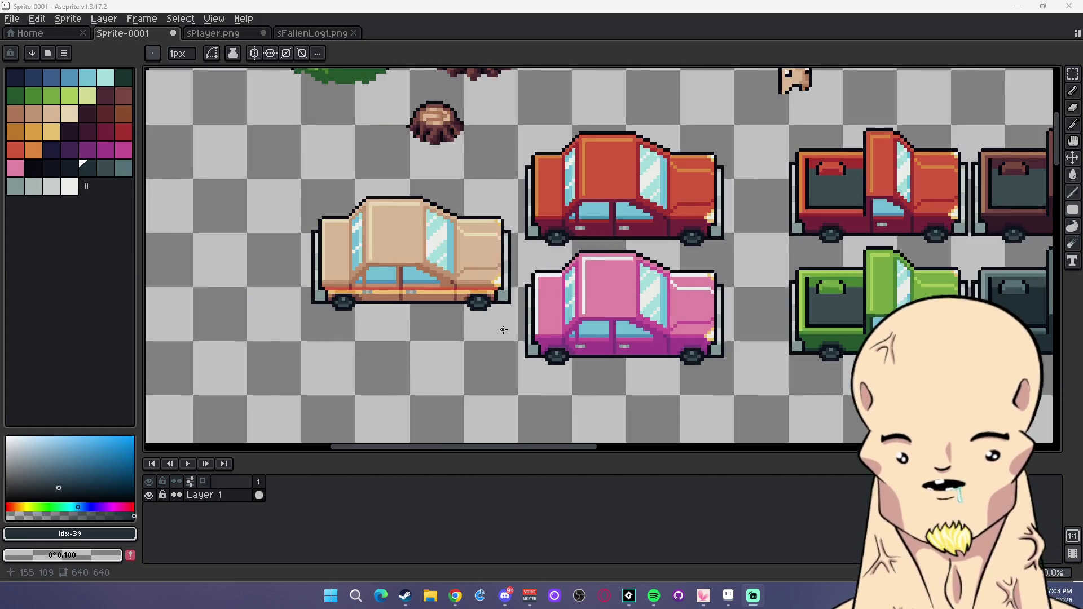
{"action": "left_click_drag", "start_coordinate": [587, 294], "coordinate": [197, 268]}
{"action": "scroll", "coordinate": [636, 268], "scroll_direction": "down", "scroll_amount": 1}
{"action": "scroll", "coordinate": [636, 268], "scroll_direction": "up", "scroll_amount": 1}
{"action": "scroll", "coordinate": [636, 268], "scroll_direction": "up", "scroll_amount": 1}
{"action": "scroll", "coordinate": [682, 314], "scroll_direction": "up", "scroll_amount": 1}
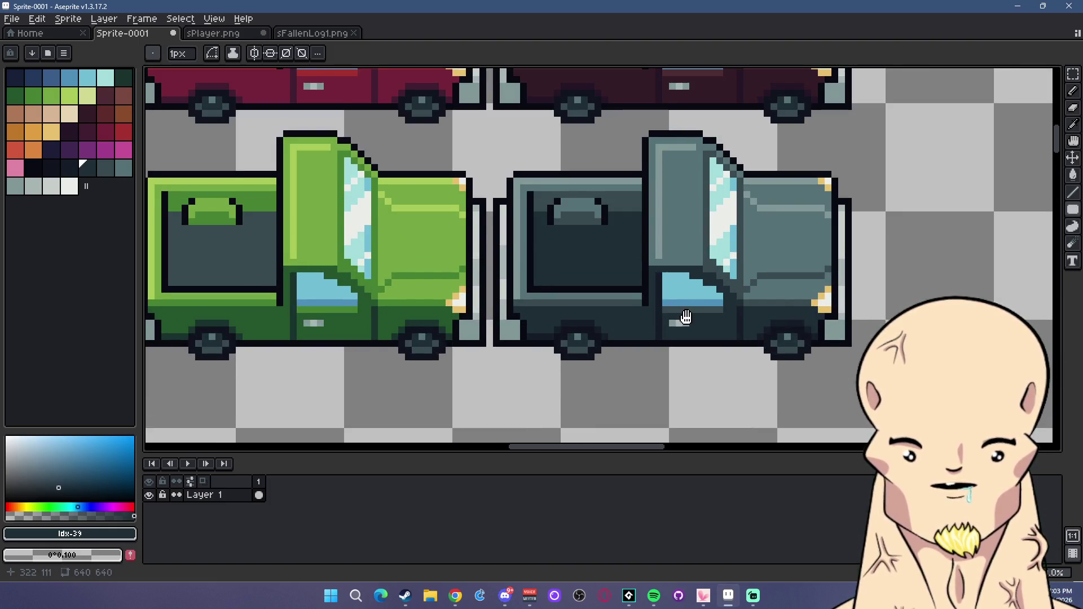
{"action": "scroll", "coordinate": [592, 254], "scroll_direction": "up", "scroll_amount": 1}
{"action": "left_click", "coordinate": [16, 150]}
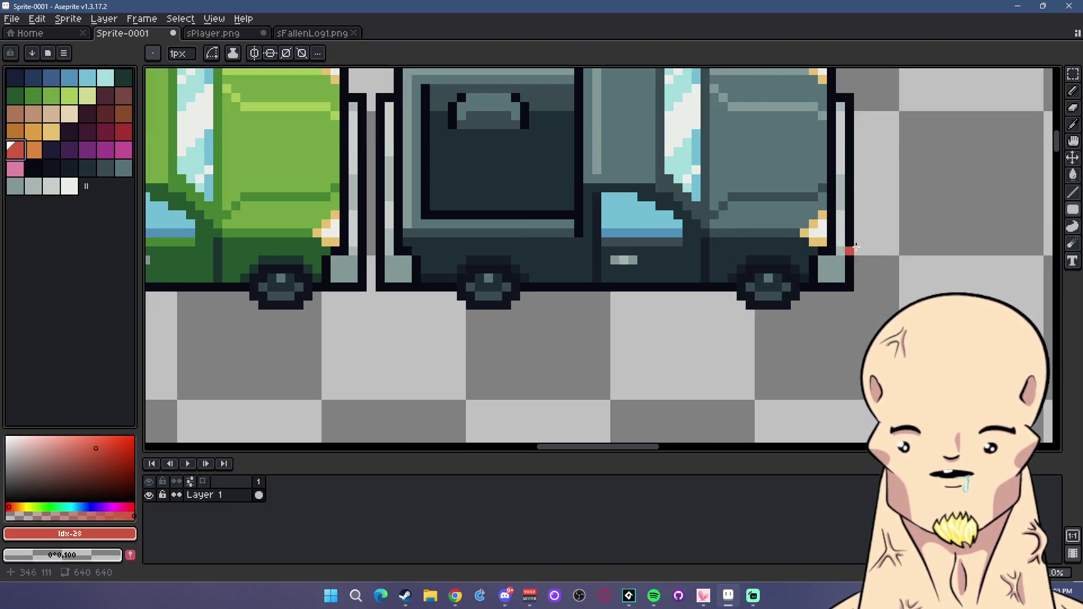
{"action": "key", "text": "l"}
{"action": "left_click_drag", "start_coordinate": [816, 251], "coordinate": [414, 251]}
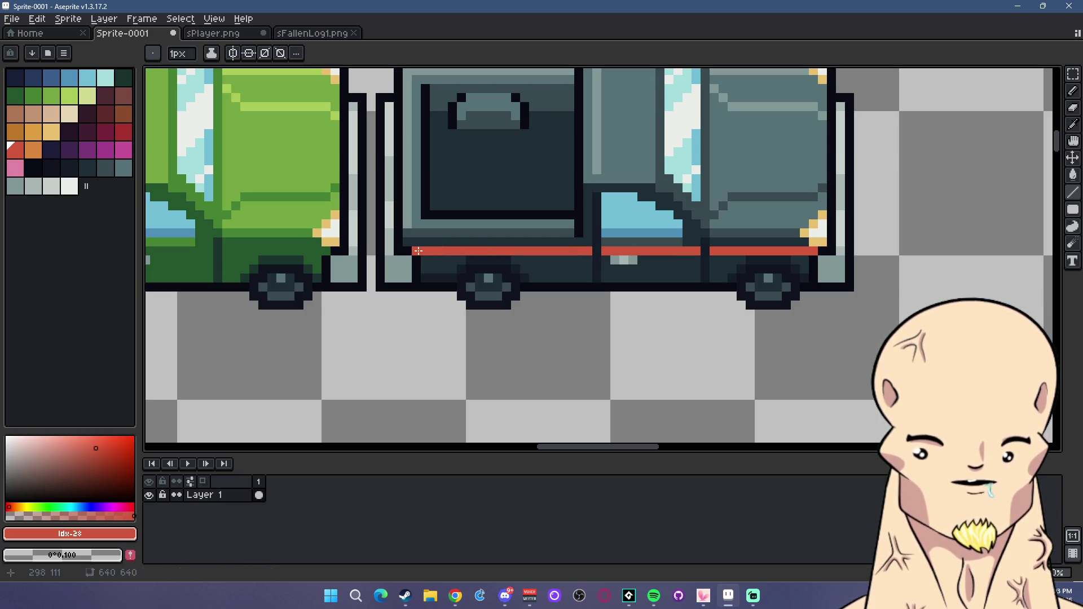
Repaint the stripe in darker red and shade part of it an even darker crimson.
{"action": "scroll", "coordinate": [554, 230], "scroll_direction": "down", "scroll_amount": 3}
{"action": "scroll", "coordinate": [554, 230], "scroll_direction": "down", "scroll_amount": 2}
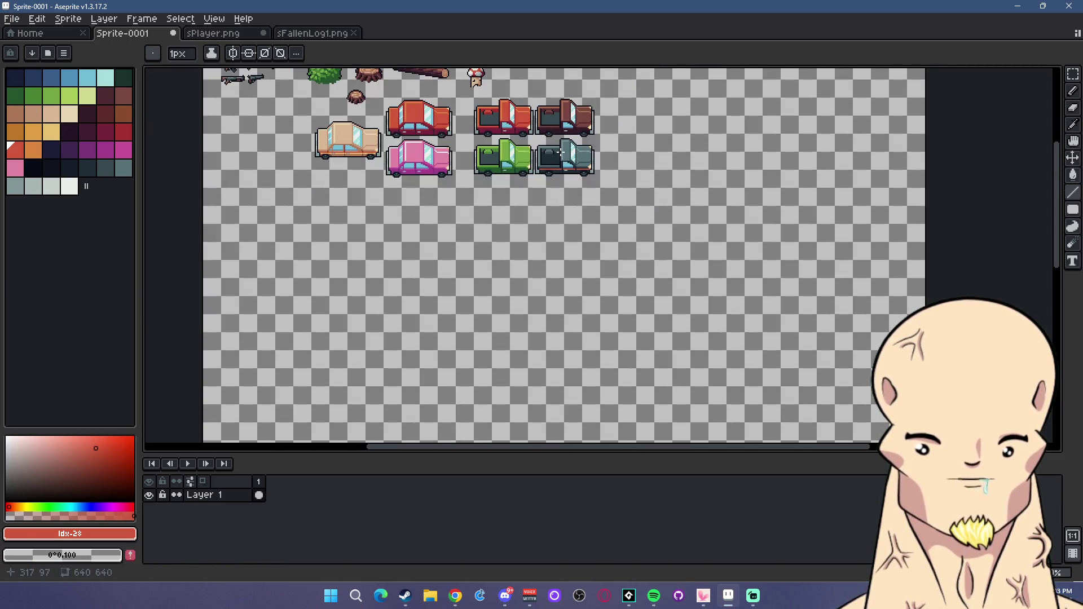
{"action": "scroll", "coordinate": [554, 230], "scroll_direction": "up", "scroll_amount": 2}
{"action": "scroll", "coordinate": [554, 230], "scroll_direction": "up", "scroll_amount": 2}
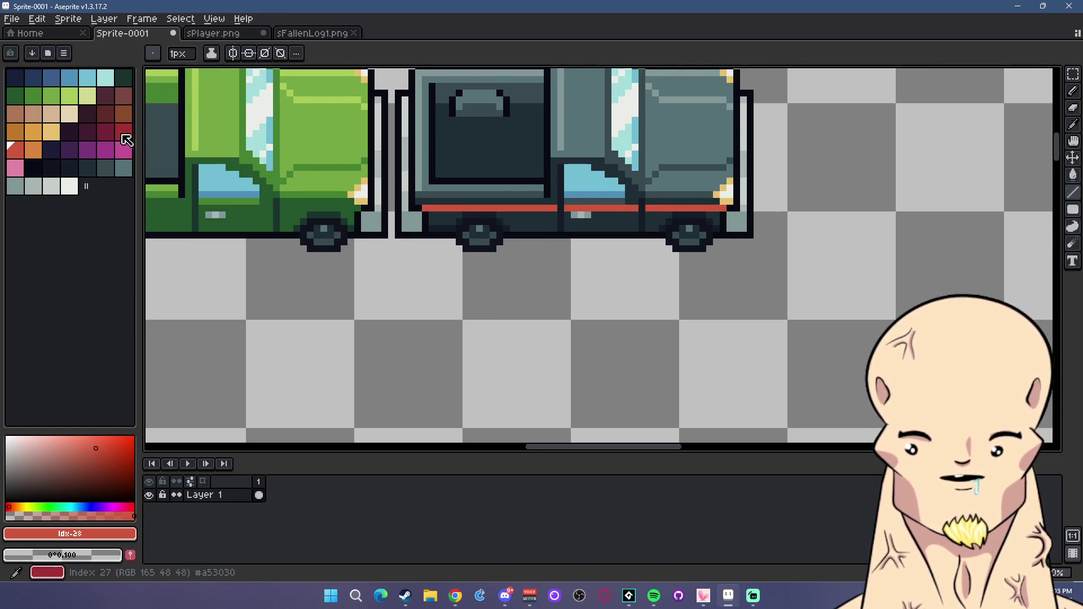
{"action": "left_click", "coordinate": [123, 131]}
{"action": "left_click_drag", "start_coordinate": [435, 215], "coordinate": [713, 214]}
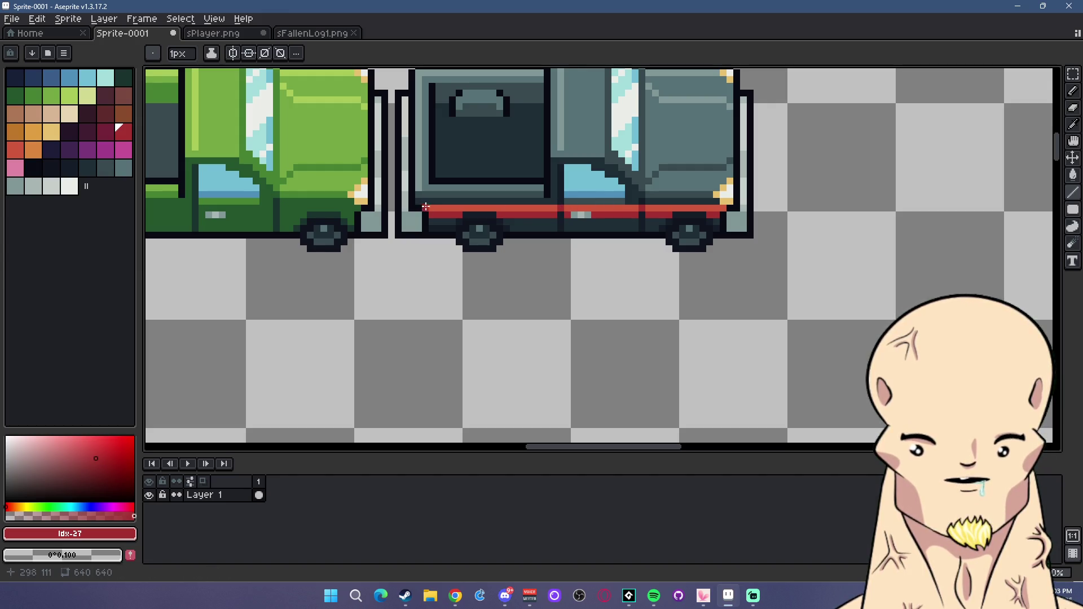
{"action": "left_click", "coordinate": [105, 131]}
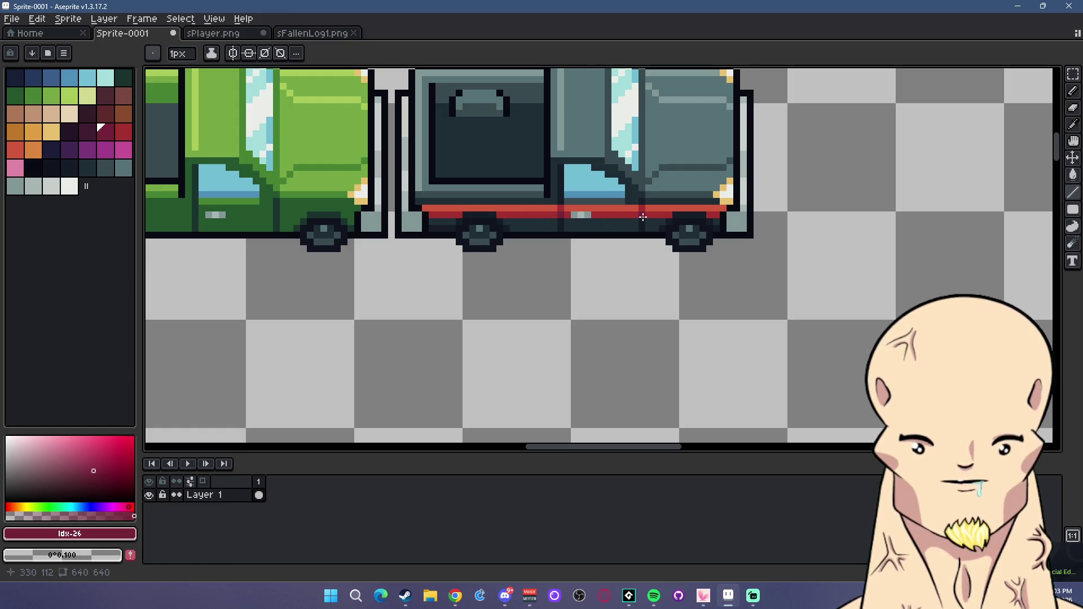
{"action": "left_click_drag", "start_coordinate": [469, 215], "coordinate": [497, 216]}
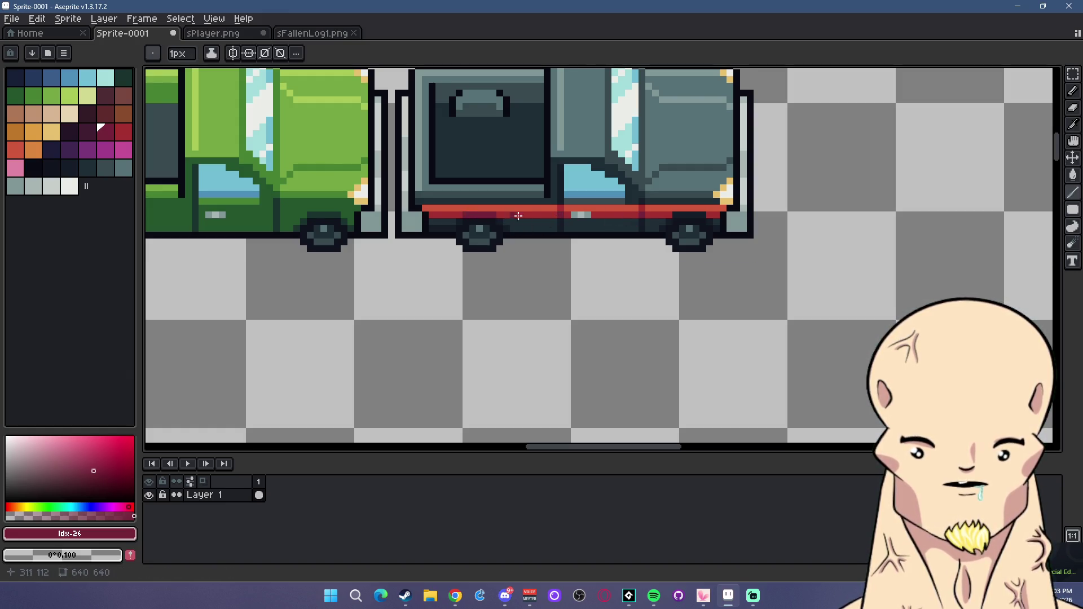
{"action": "scroll", "coordinate": [711, 223], "scroll_direction": "down", "scroll_amount": 5}
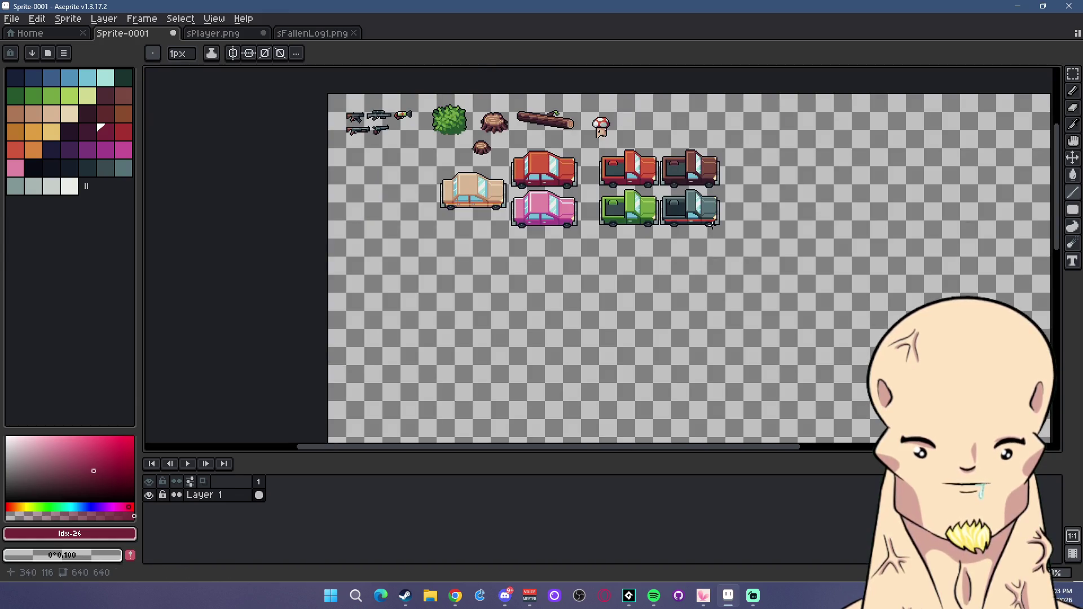
{"action": "scroll", "coordinate": [849, 191], "scroll_direction": "up", "scroll_amount": 1}
{"action": "scroll", "coordinate": [849, 190], "scroll_direction": "up", "scroll_amount": 1}
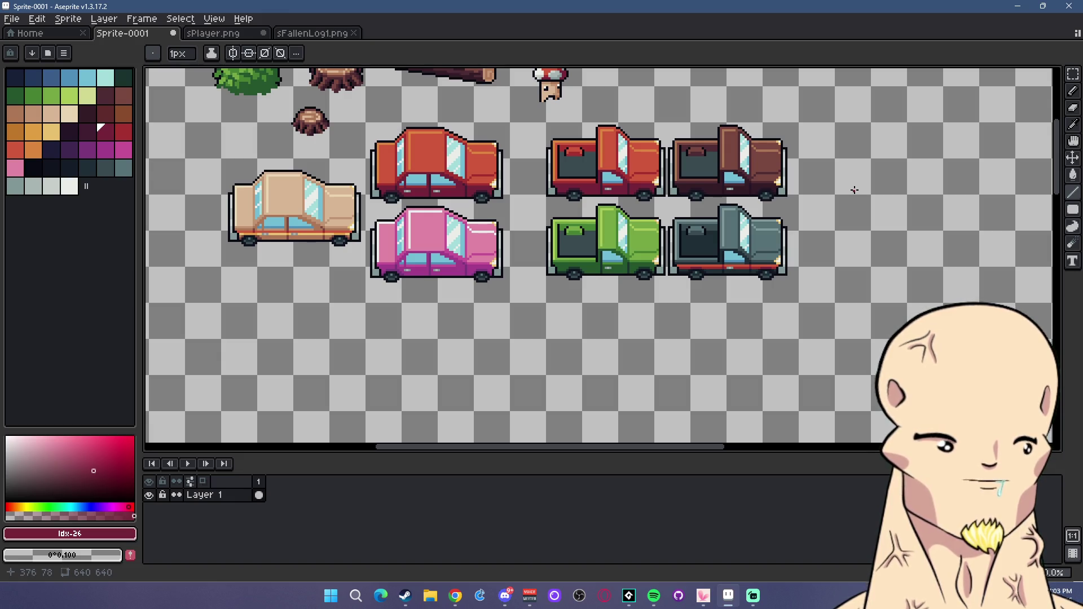
{"action": "left_click", "coordinate": [459, 602]}
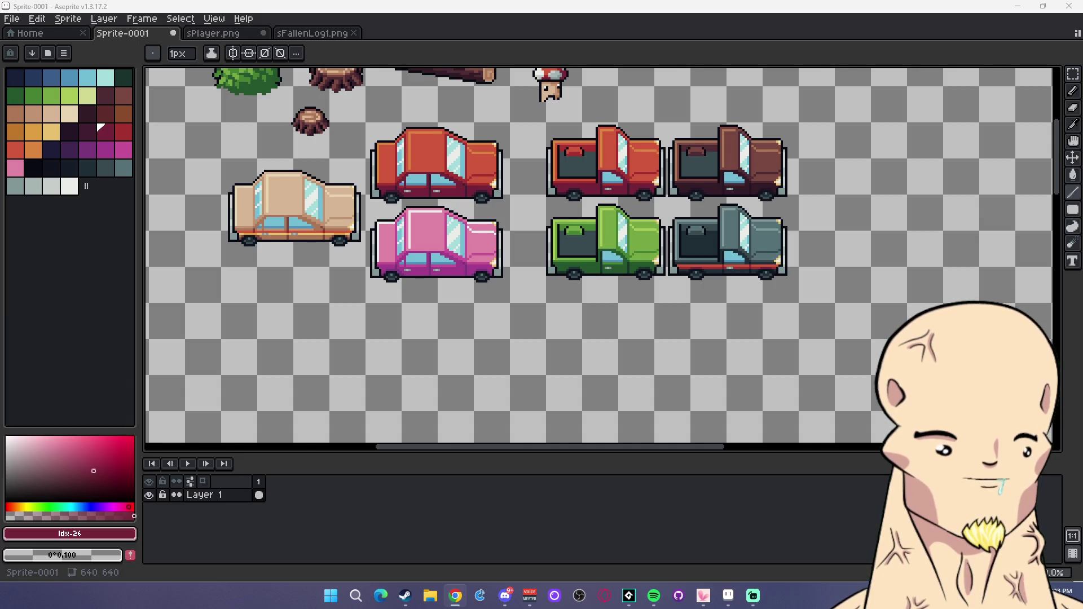
{"action": "left_click_drag", "start_coordinate": [557, 237], "coordinate": [600, 278]}
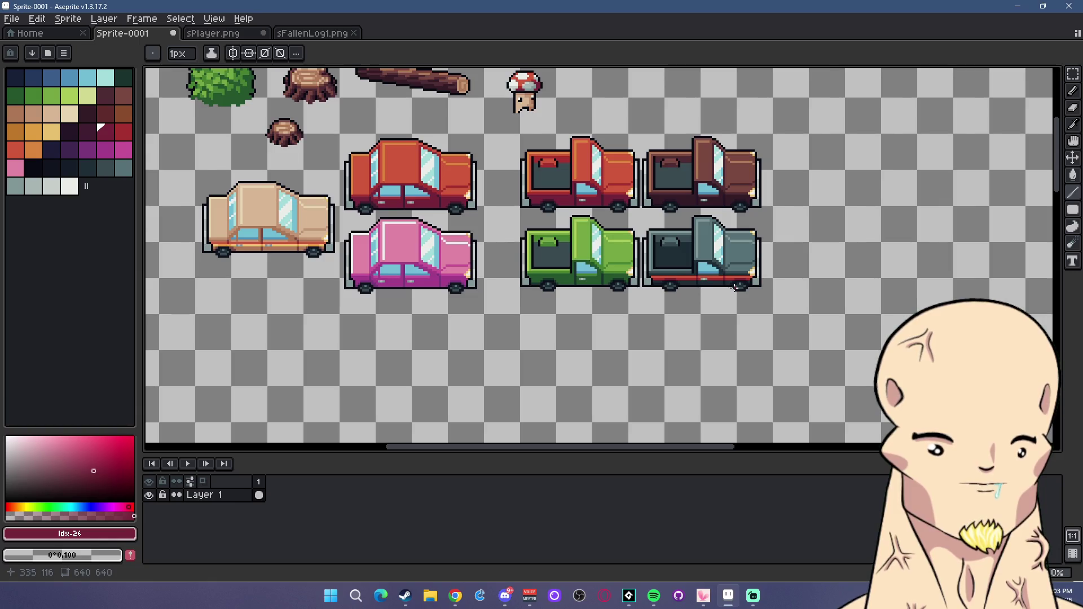
{"action": "left_click_drag", "start_coordinate": [727, 284], "coordinate": [748, 292]}
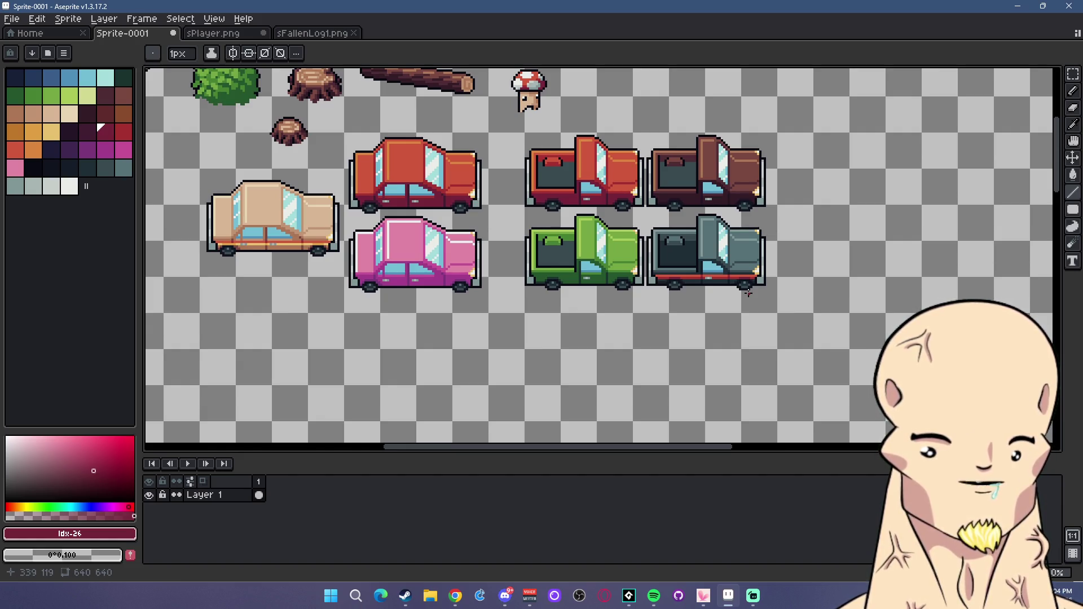
{"action": "scroll", "coordinate": [628, 271], "scroll_direction": "left", "scroll_amount": 2}
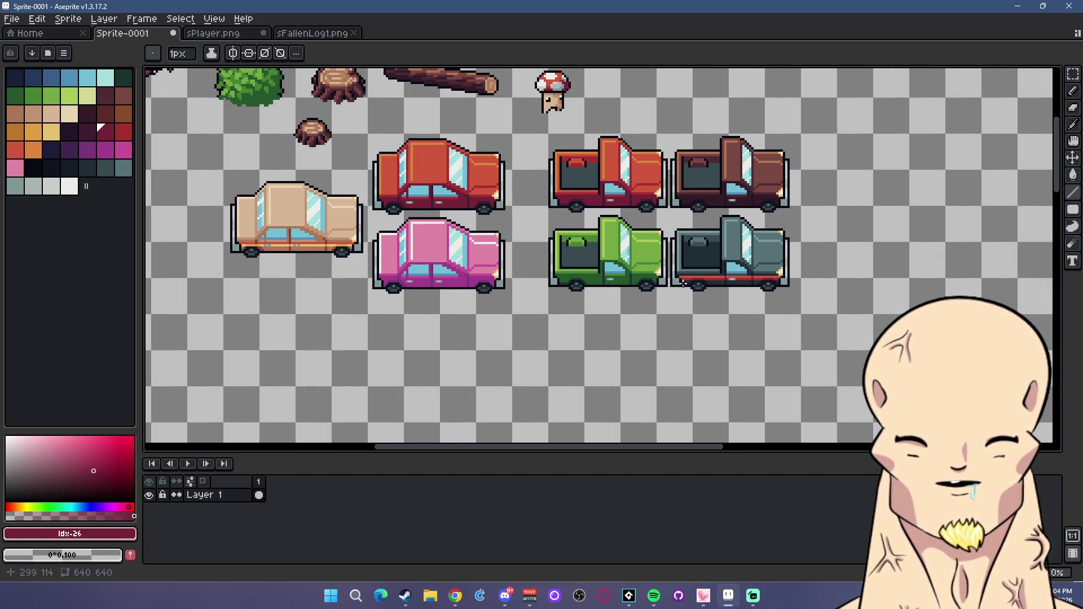
{"action": "mouse_move", "coordinate": [682, 284]}
{"action": "left_mouse_down"}
{"action": "mouse_move", "coordinate": [613, 273]}
{"action": "mouse_move", "coordinate": [624, 278]}
{"action": "left_mouse_up"}
{"action": "left_click", "coordinate": [1073, 74]}
Copy the red pickup, paste and place the duplicate, then select it.
{"action": "scroll", "coordinate": [654, 141], "scroll_direction": "up", "scroll_amount": 1}
{"action": "mouse_move", "coordinate": [398, 137]}
{"action": "left_mouse_down"}
{"action": "mouse_move", "coordinate": [587, 259]}
{"action": "mouse_move", "coordinate": [920, 235]}
{"action": "left_mouse_up"}
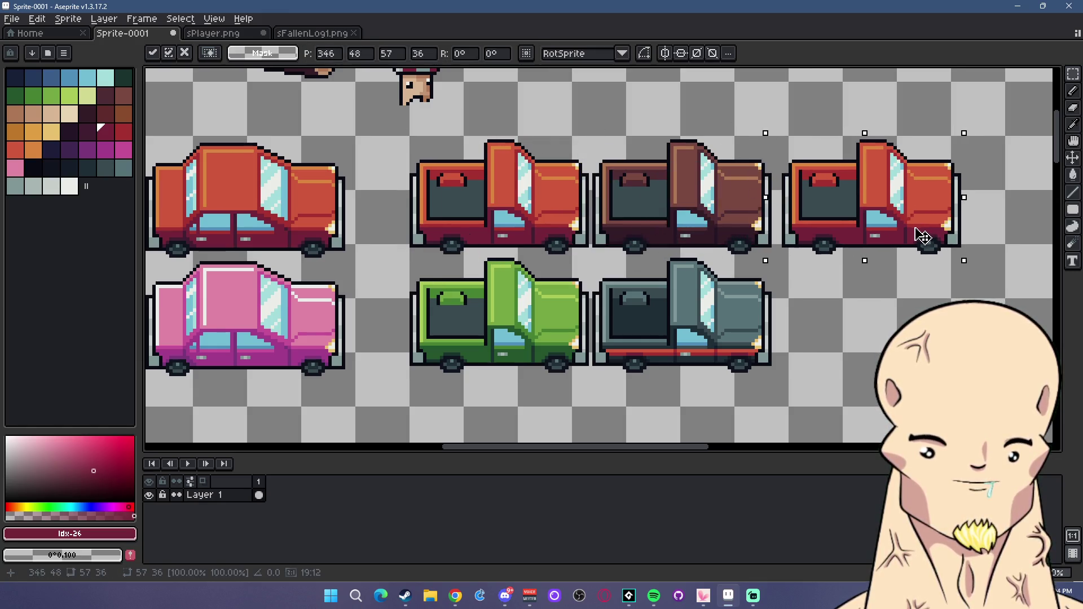
{"action": "key", "text": "Return"}
{"action": "mouse_move", "coordinate": [981, 271]}
{"action": "left_mouse_down"}
{"action": "mouse_move", "coordinate": [808, 283]}
{"action": "mouse_move", "coordinate": [600, 135]}
{"action": "left_mouse_up"}
Bucket-fill the copy's stripes yellow and its red body orange.
{"action": "scroll", "coordinate": [704, 203], "scroll_direction": "up", "scroll_amount": 1}
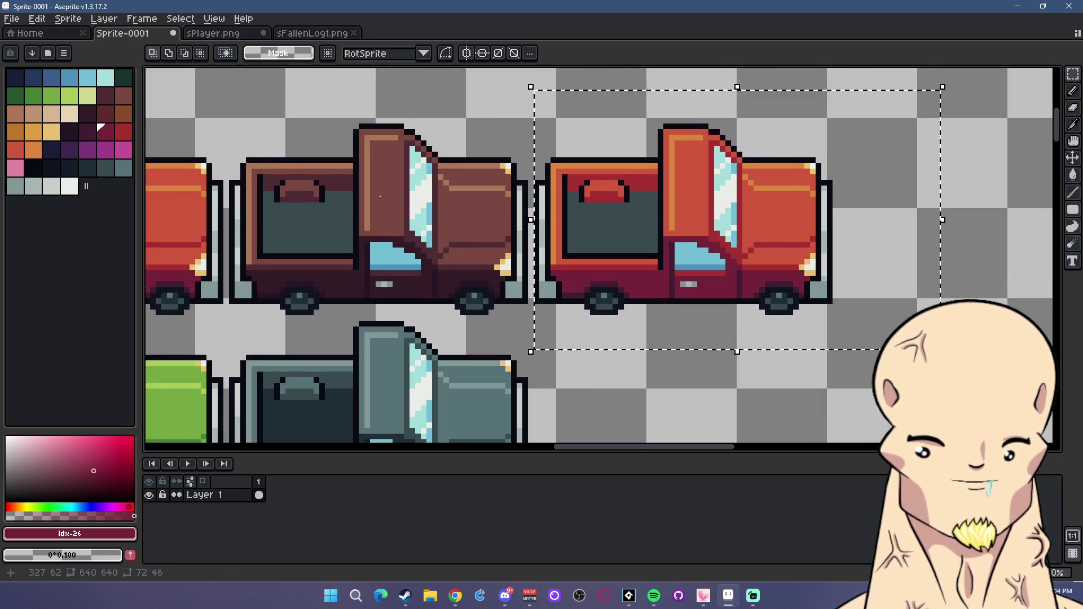
{"action": "left_click", "coordinate": [51, 132]}
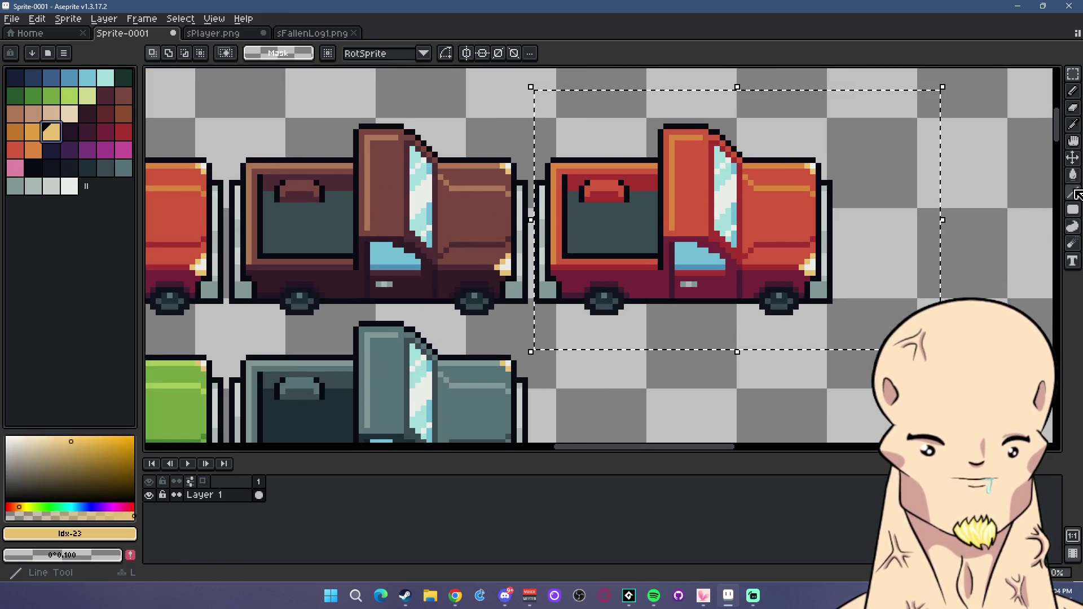
{"action": "left_click", "coordinate": [1073, 175]}
{"action": "scroll", "coordinate": [682, 151], "scroll_direction": "up", "scroll_amount": 1}
{"action": "left_click", "coordinate": [673, 141]}
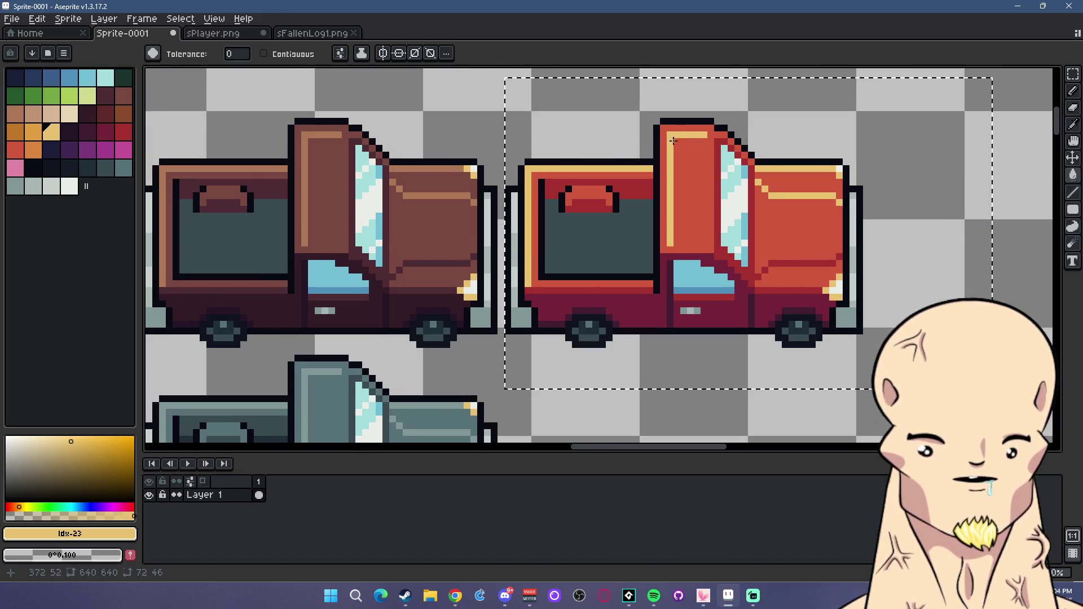
{"action": "left_click", "coordinate": [33, 132]}
{"action": "left_click", "coordinate": [795, 226]}
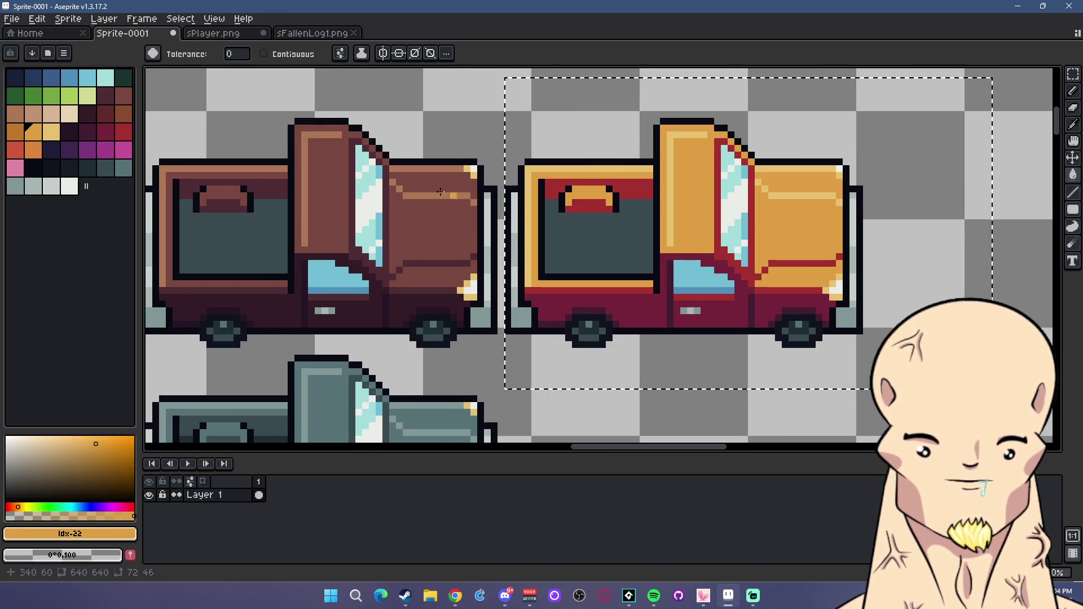
Recolour the remaining red stripes darker orange and the maroon lower body brown.
{"action": "left_click", "coordinate": [13, 132]}
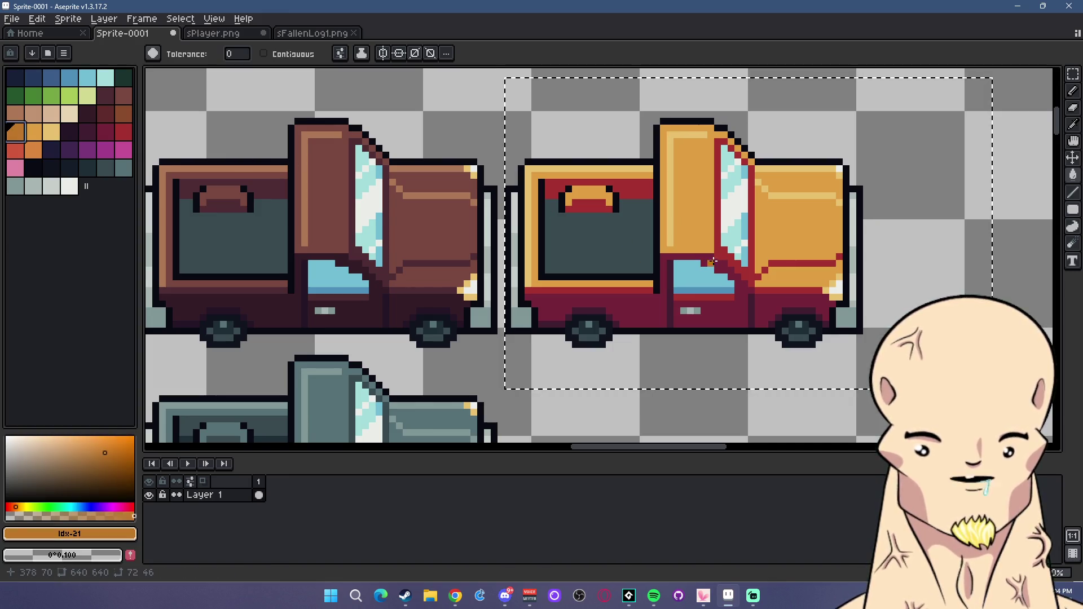
{"action": "left_click", "coordinate": [712, 261]}
{"action": "left_click", "coordinate": [123, 114]}
{"action": "left_click", "coordinate": [665, 260]}
{"action": "scroll", "coordinate": [677, 265], "scroll_direction": "down", "scroll_amount": 2}
{"action": "scroll", "coordinate": [691, 271], "scroll_direction": "up", "scroll_amount": 1}
{"action": "scroll", "coordinate": [694, 273], "scroll_direction": "up", "scroll_amount": 1}
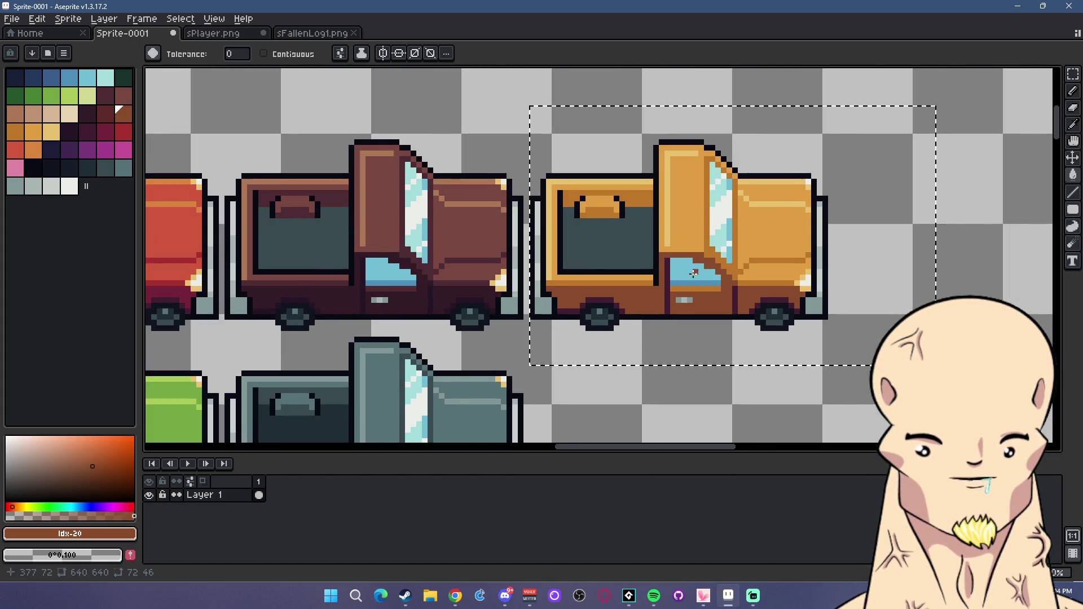
{"action": "scroll", "coordinate": [693, 273], "scroll_direction": "up", "scroll_amount": 1}
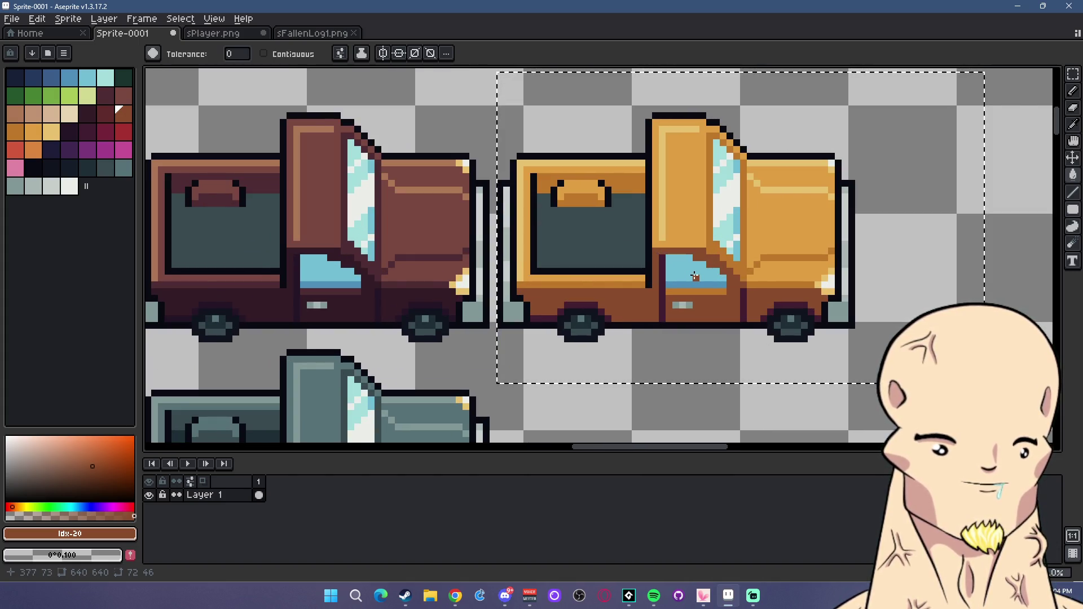
{"action": "left_click", "coordinate": [105, 113]}
{"action": "scroll", "coordinate": [641, 299], "scroll_direction": "down", "scroll_amount": 3}
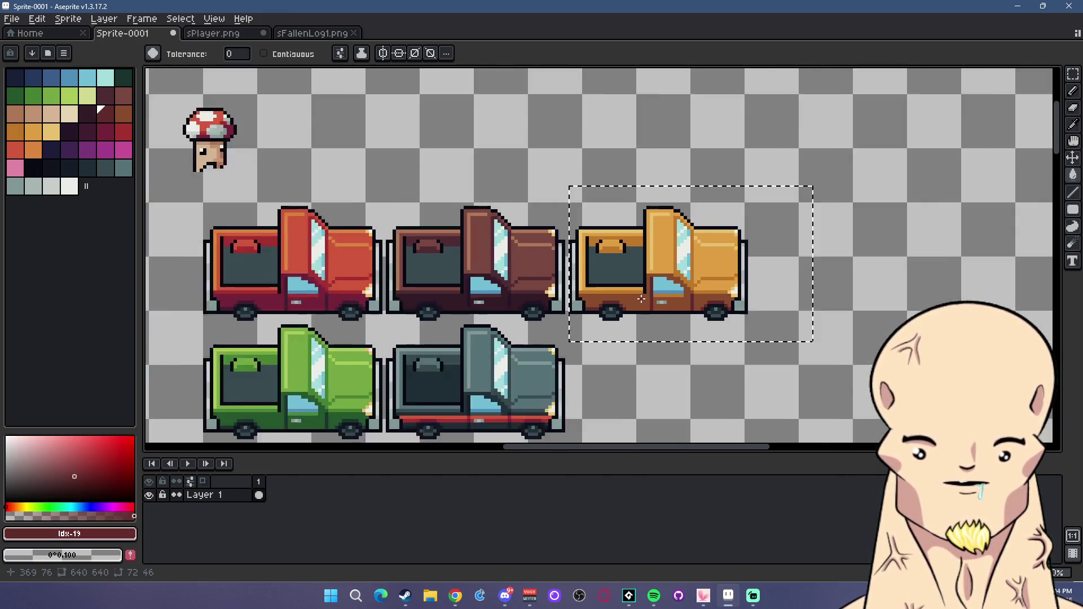
{"action": "scroll", "coordinate": [642, 299], "scroll_direction": "down", "scroll_amount": 4}
{"action": "scroll", "coordinate": [641, 299], "scroll_direction": "up", "scroll_amount": 2}
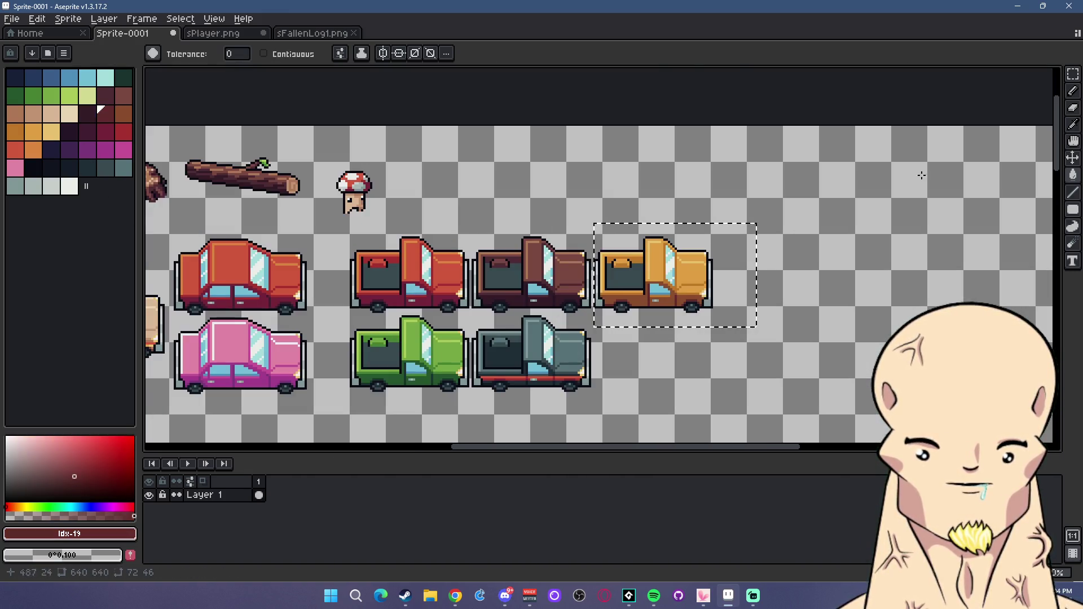
Marquee-select the orange truck and cut it from the sheet.
{"action": "left_click", "coordinate": [1073, 76]}
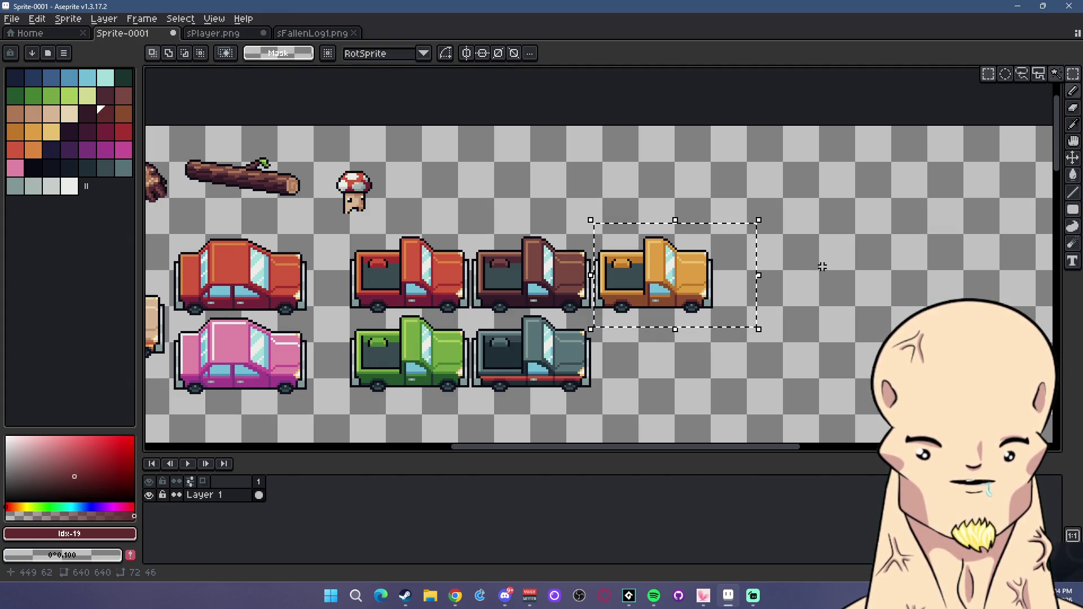
{"action": "left_click_drag", "start_coordinate": [740, 316], "coordinate": [594, 224]}
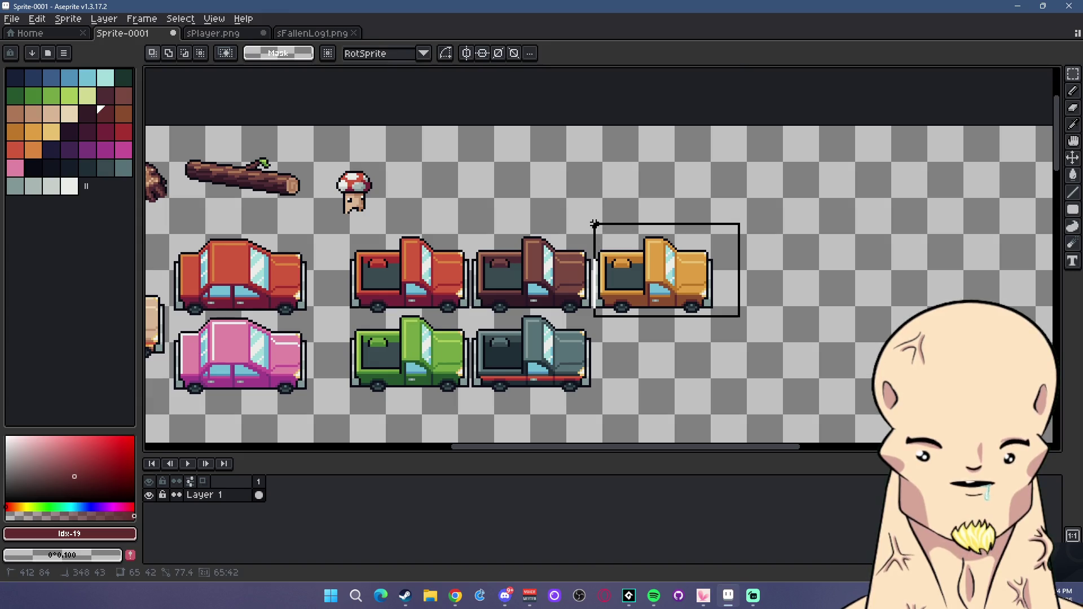
{"action": "key", "text": "ctrl+x"}
{"action": "scroll", "coordinate": [605, 235], "scroll_direction": "down", "scroll_amount": 3}
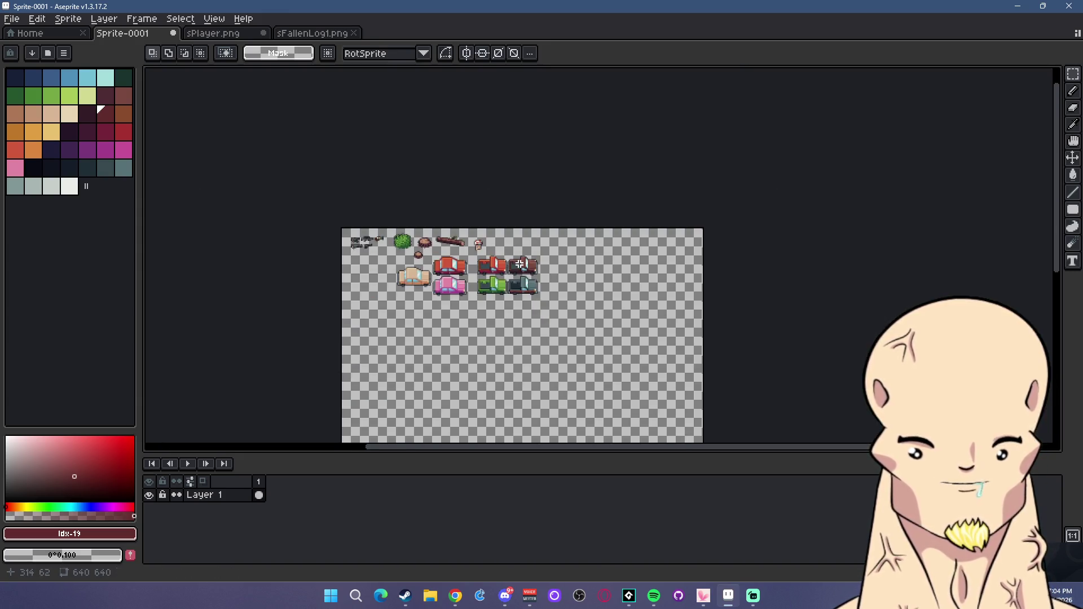
{"action": "scroll", "coordinate": [477, 265], "scroll_direction": "up", "scroll_amount": 2}
{"action": "scroll", "coordinate": [477, 265], "scroll_direction": "up", "scroll_amount": 1}
{"action": "scroll", "coordinate": [636, 243], "scroll_direction": "up", "scroll_amount": 1}
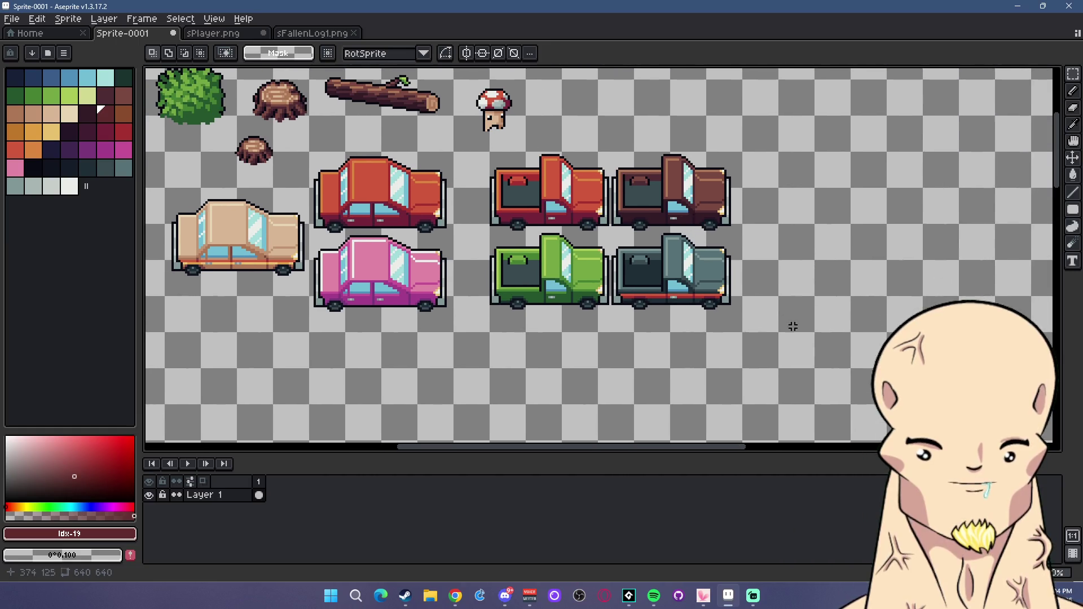
Move the green and grey trucks beside the brown truck, and the red car below the red truck.
{"action": "left_click_drag", "start_coordinate": [791, 328], "coordinate": [480, 230]}
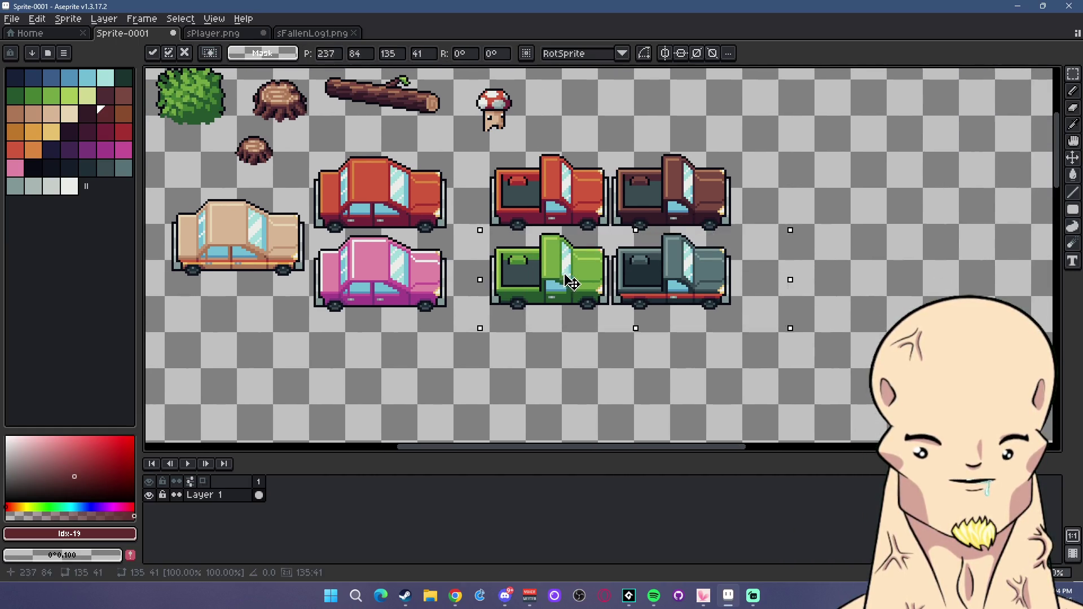
{"action": "left_click_drag", "start_coordinate": [571, 283], "coordinate": [819, 202]}
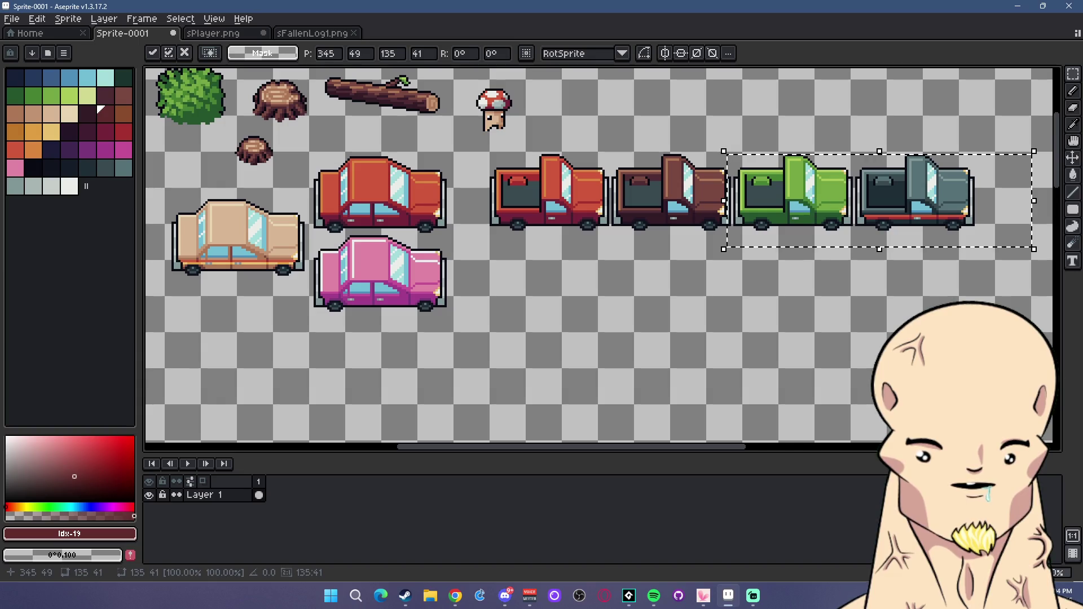
{"action": "key", "text": "Return"}
{"action": "scroll", "coordinate": [451, 254], "scroll_direction": "left", "scroll_amount": 3}
{"action": "scroll", "coordinate": [362, 198], "scroll_direction": "up", "scroll_amount": 1}
{"action": "left_click_drag", "start_coordinate": [435, 133], "coordinate": [864, 348]}
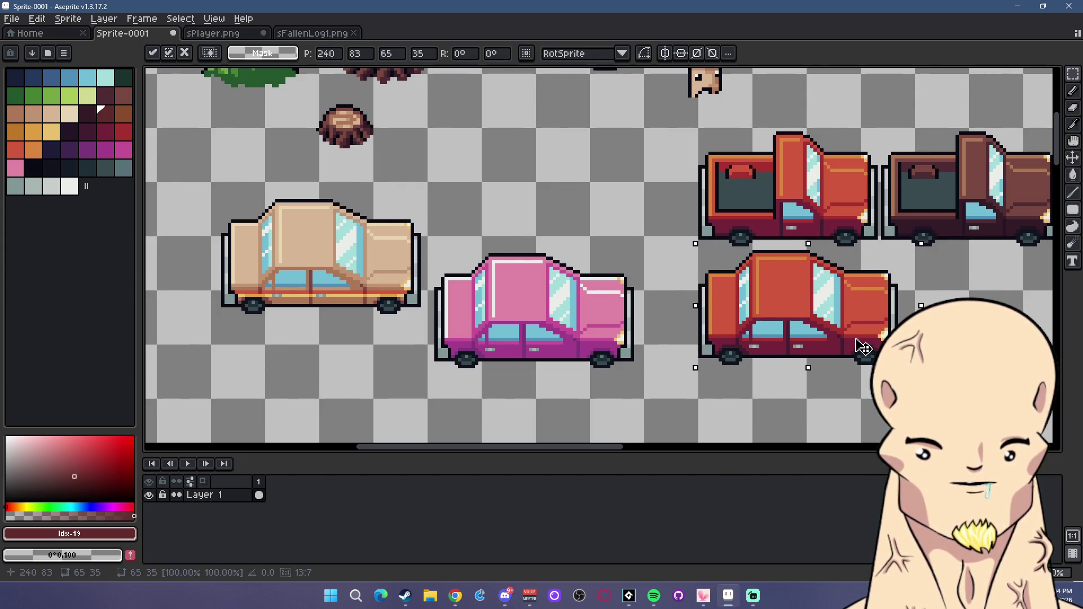
{"action": "key", "text": "ctrl+d"}
Line up the pink car and the beige car beside the red car.
{"action": "scroll", "coordinate": [278, 217], "scroll_direction": "down", "scroll_amount": 2}
{"action": "scroll", "coordinate": [278, 218], "scroll_direction": "down", "scroll_amount": 1}
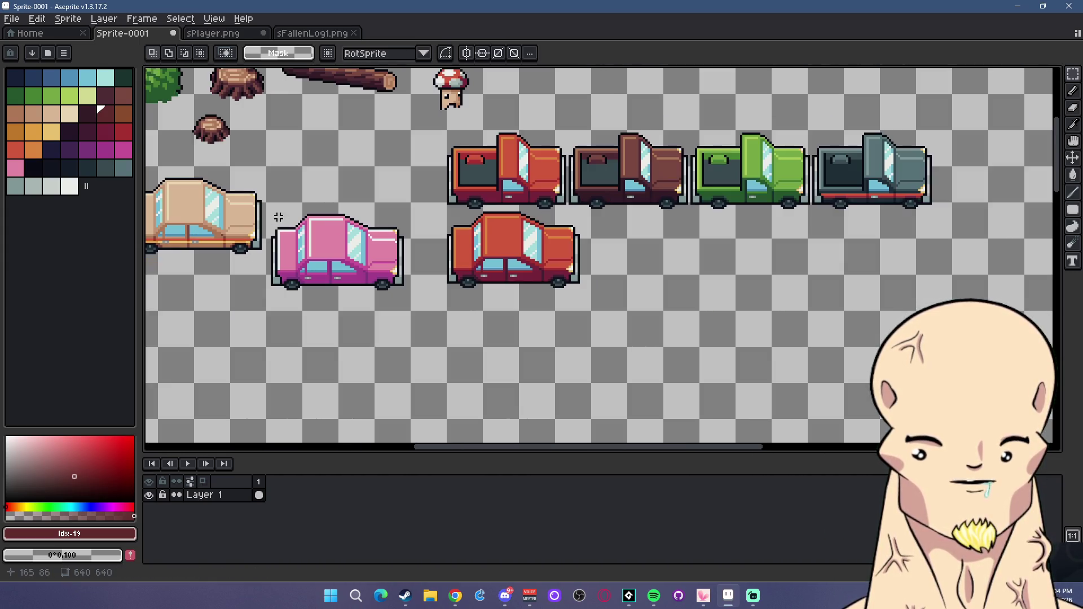
{"action": "left_click_drag", "start_coordinate": [263, 199], "coordinate": [416, 322]}
{"action": "left_click_drag", "start_coordinate": [372, 276], "coordinate": [934, 283]}
{"action": "left_click_drag", "start_coordinate": [346, 176], "coordinate": [602, 278]}
{"action": "mouse_move", "coordinate": [549, 240]}
{"action": "left_mouse_down"}
{"action": "mouse_move", "coordinate": [862, 300]}
{"action": "mouse_move", "coordinate": [736, 289]}
{"action": "left_mouse_up"}
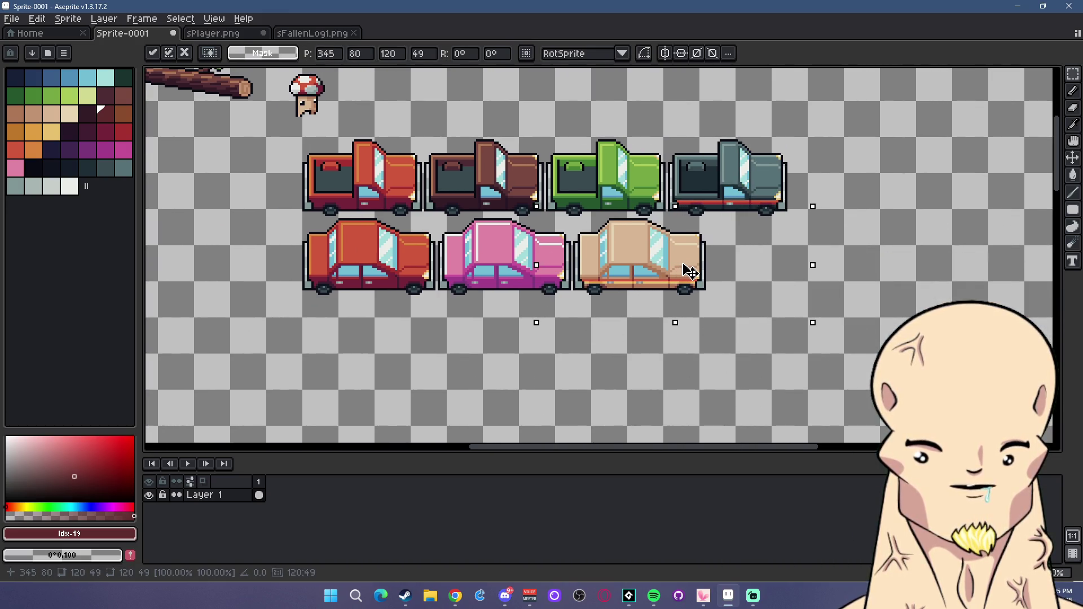
{"action": "left_click", "coordinate": [903, 280]}
Move the whole block of trucks and cars to the sheet's top-right and deselect.
{"action": "scroll", "coordinate": [731, 268], "scroll_direction": "down", "scroll_amount": 2}
{"action": "scroll", "coordinate": [635, 266], "scroll_direction": "down", "scroll_amount": 2}
{"action": "scroll", "coordinate": [635, 266], "scroll_direction": "up", "scroll_amount": 3}
{"action": "left_click_drag", "start_coordinate": [380, 137], "coordinate": [959, 370]}
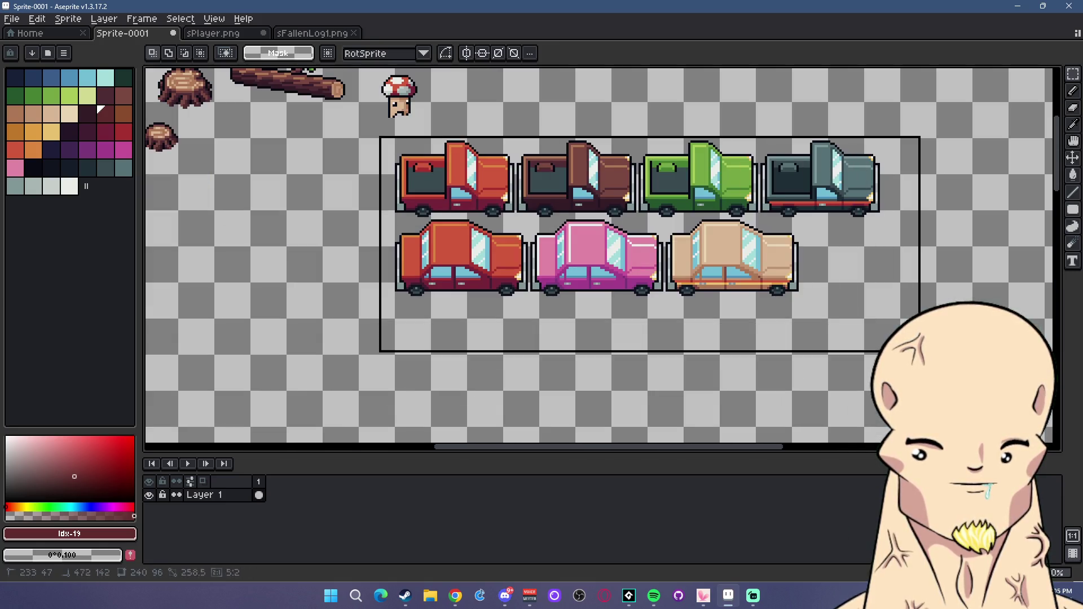
{"action": "scroll", "coordinate": [851, 295], "scroll_direction": "down", "scroll_amount": 2}
{"action": "scroll", "coordinate": [899, 273], "scroll_direction": "up", "scroll_amount": 1}
{"action": "left_click_drag", "start_coordinate": [899, 273], "coordinate": [552, 279]}
{"action": "left_click_drag", "start_coordinate": [455, 279], "coordinate": [660, 224]}
{"action": "key", "text": "Return"}
{"action": "scroll", "coordinate": [958, 225], "scroll_direction": "up", "scroll_amount": 2}
{"action": "scroll", "coordinate": [305, 233], "scroll_direction": "down", "scroll_amount": 2}
{"action": "key", "text": "ctrl+d"}
Pan across the guns, bush, log and cars, and select the mushroom sprite.
{"action": "left_click_drag", "start_coordinate": [306, 232], "coordinate": [796, 220]}
{"action": "scroll", "coordinate": [503, 208], "scroll_direction": "up", "scroll_amount": 2}
{"action": "left_click_drag", "start_coordinate": [722, 207], "coordinate": [517, 208]}
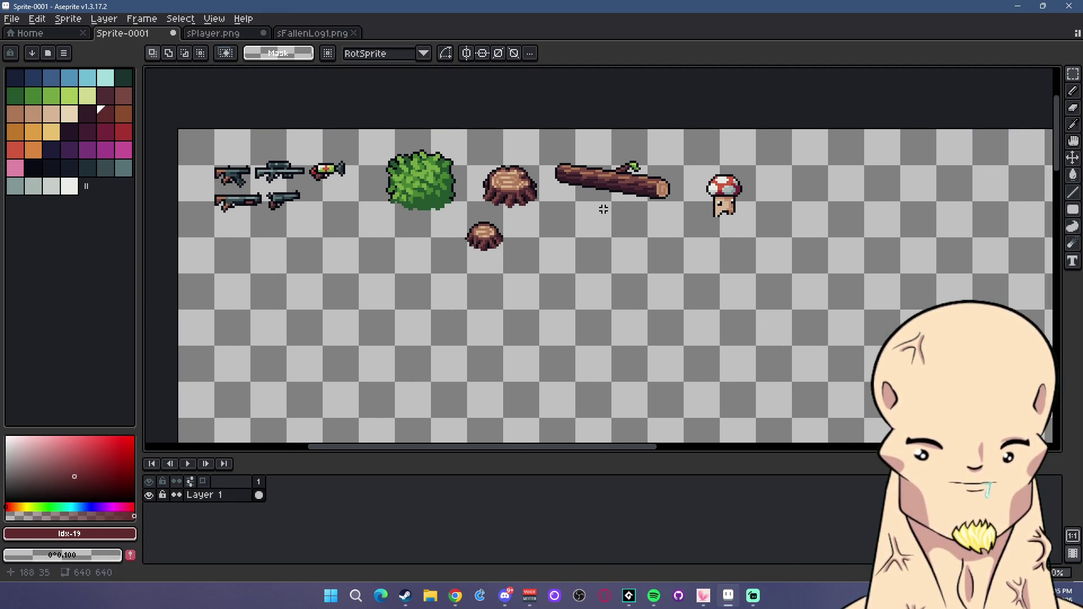
{"action": "left_click_drag", "start_coordinate": [736, 225], "coordinate": [534, 206]}
{"action": "left_click_drag", "start_coordinate": [506, 150], "coordinate": [586, 244]}
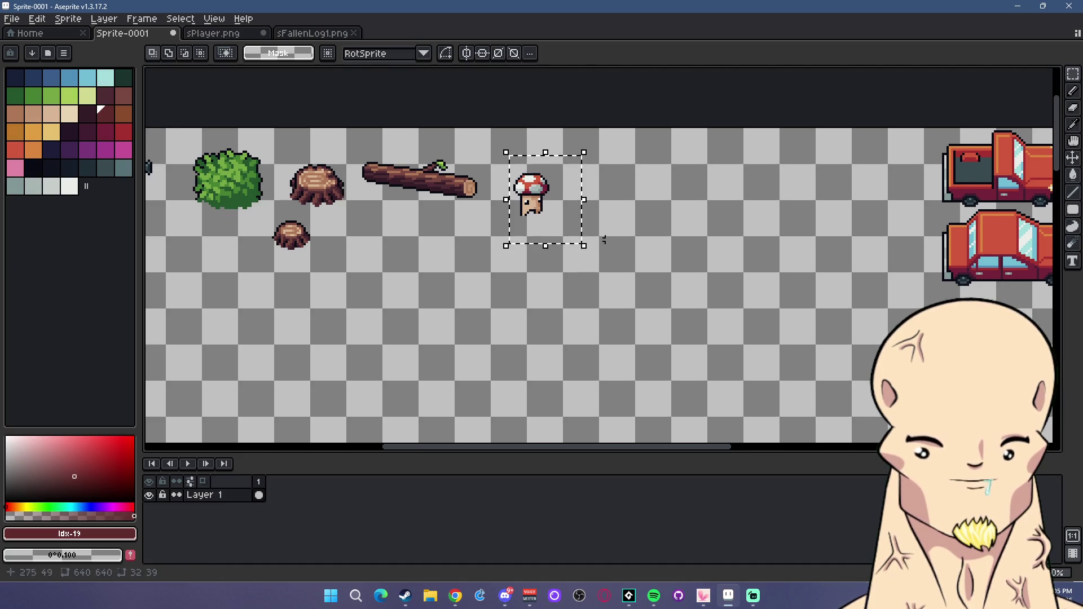
{"action": "scroll", "coordinate": [565, 226], "scroll_direction": "down", "scroll_amount": 3}
{"action": "scroll", "coordinate": [734, 271], "scroll_direction": "up", "scroll_amount": 2}
{"action": "left_click_drag", "start_coordinate": [486, 288], "coordinate": [636, 243]}
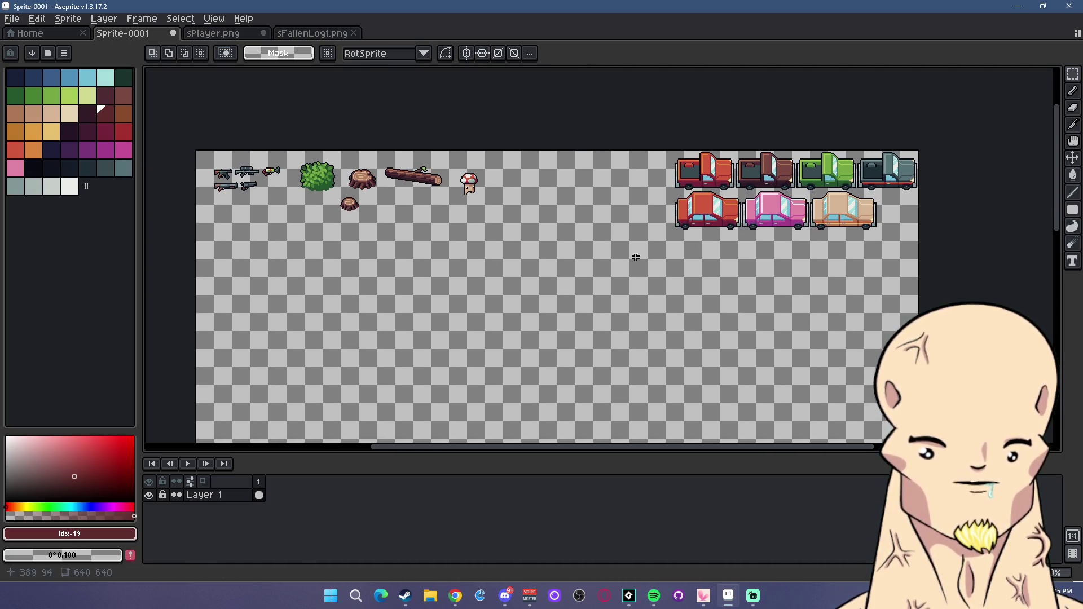
{"action": "scroll", "coordinate": [733, 220], "scroll_direction": "down", "scroll_amount": 2}
Switch to the Line tool, nudge the sheet view, and hide Aseprite to return to GameMaker.
{"action": "left_click", "coordinate": [1072, 193]}
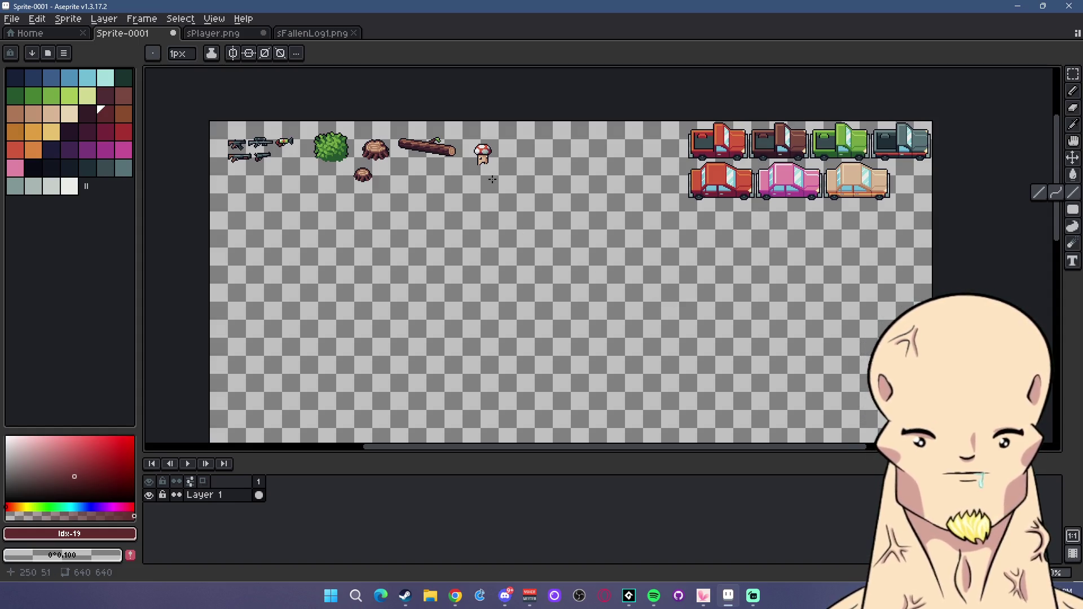
{"action": "scroll", "coordinate": [492, 180], "scroll_direction": "up", "scroll_amount": 3}
{"action": "scroll", "coordinate": [491, 179], "scroll_direction": "up", "scroll_amount": 1}
{"action": "scroll", "coordinate": [492, 179], "scroll_direction": "down", "scroll_amount": 1}
{"action": "left_click_drag", "start_coordinate": [518, 185], "coordinate": [504, 207]}
{"action": "scroll", "coordinate": [573, 206], "scroll_direction": "down", "scroll_amount": 3}
{"action": "scroll", "coordinate": [561, 210], "scroll_direction": "up", "scroll_amount": 3}
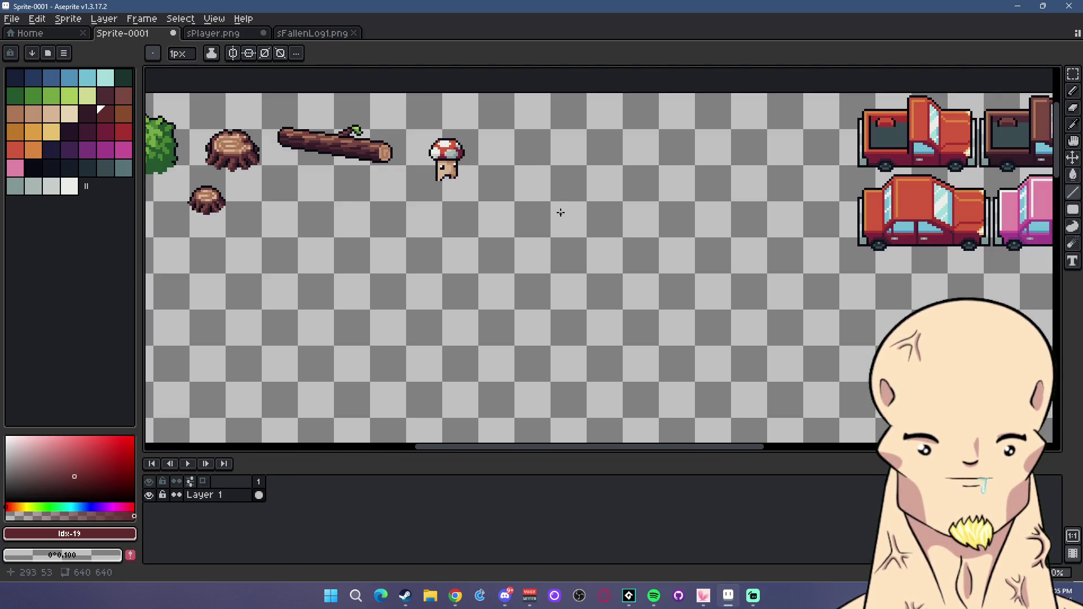
{"action": "left_click_drag", "start_coordinate": [499, 204], "coordinate": [511, 219]}
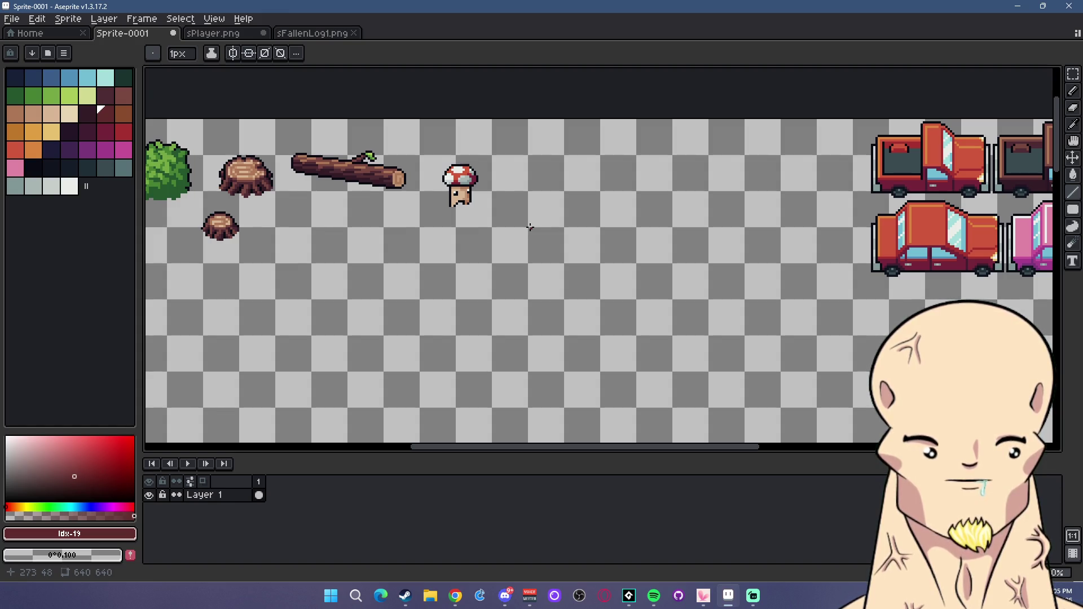
{"action": "scroll", "coordinate": [530, 227], "scroll_direction": "down", "scroll_amount": 3}
{"action": "scroll", "coordinate": [564, 237], "scroll_direction": "up", "scroll_amount": 3}
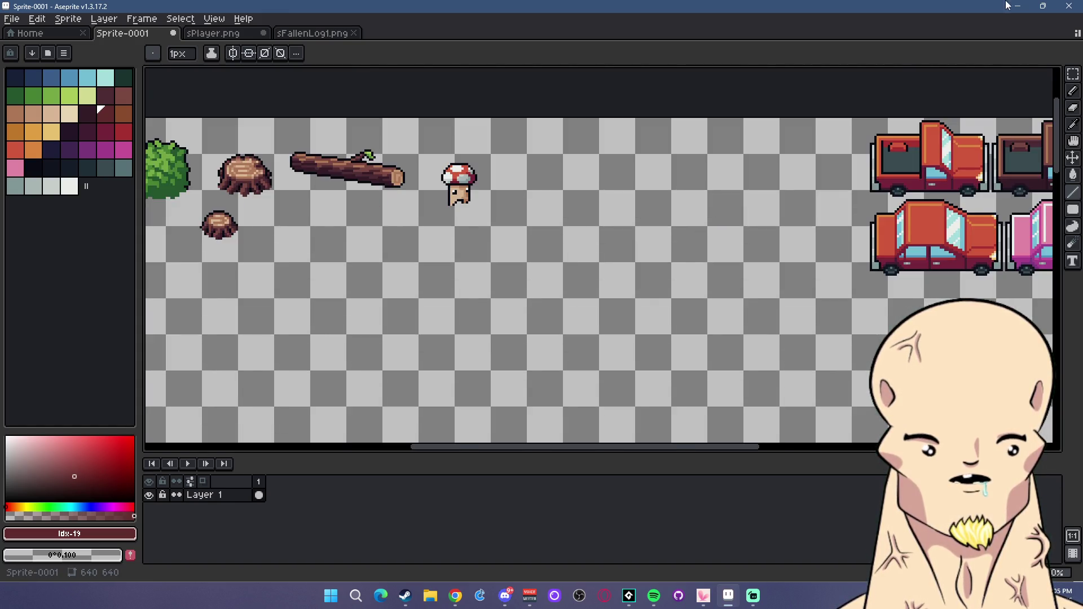
{"action": "left_click", "coordinate": [1017, 6]}
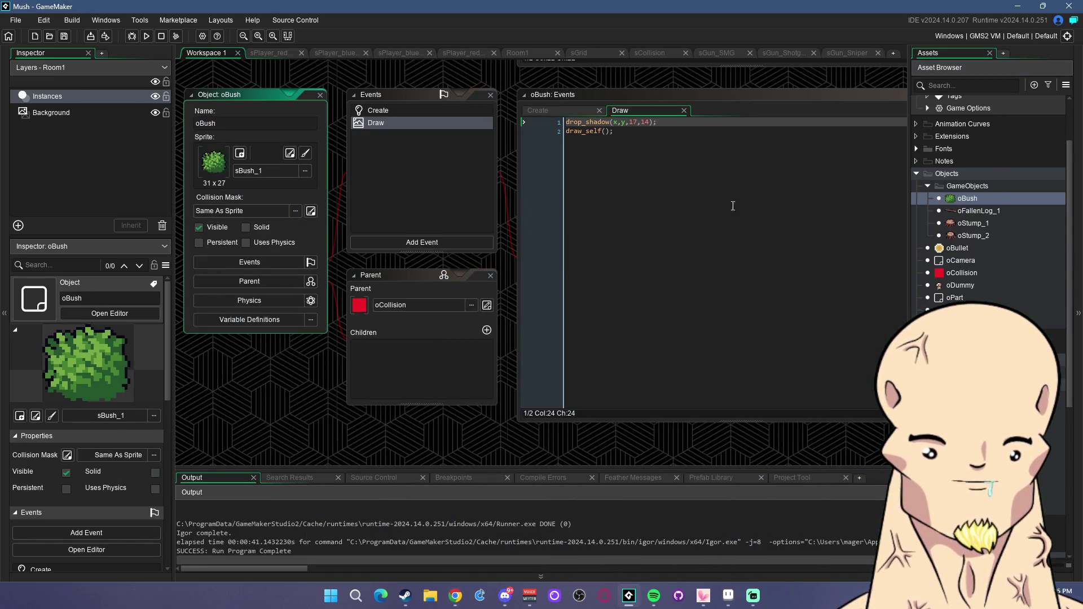
Add gpu_set_blendmode(bm_subtract); on a new line after draw_self in oBush's Draw event.
{"action": "left_click", "coordinate": [668, 164]}
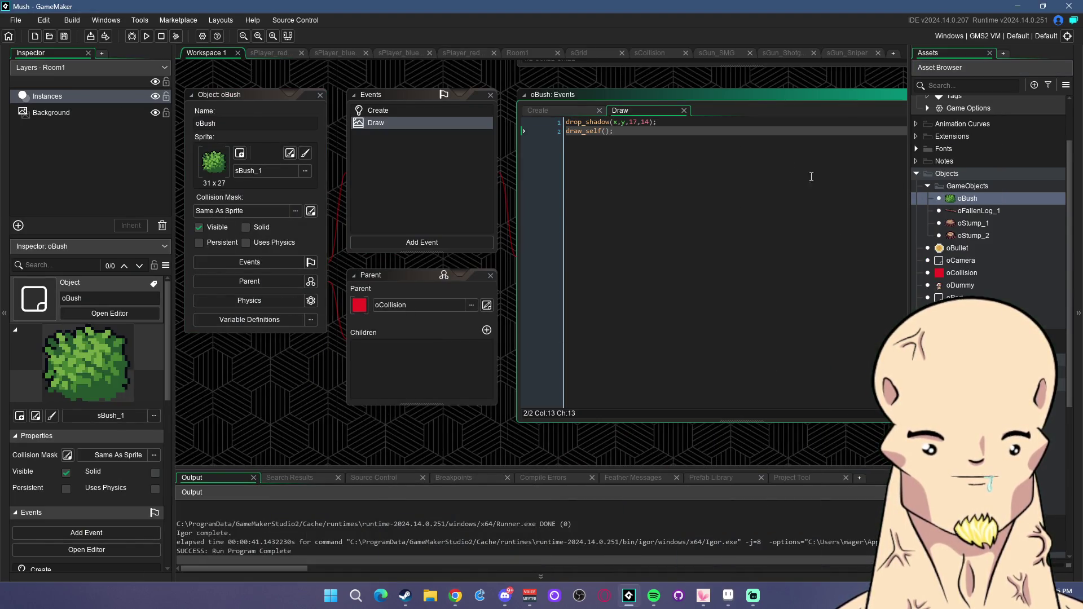
{"action": "left_click", "coordinate": [670, 121]}
{"action": "key", "text": "Return"}
{"action": "key", "text": "Return"}
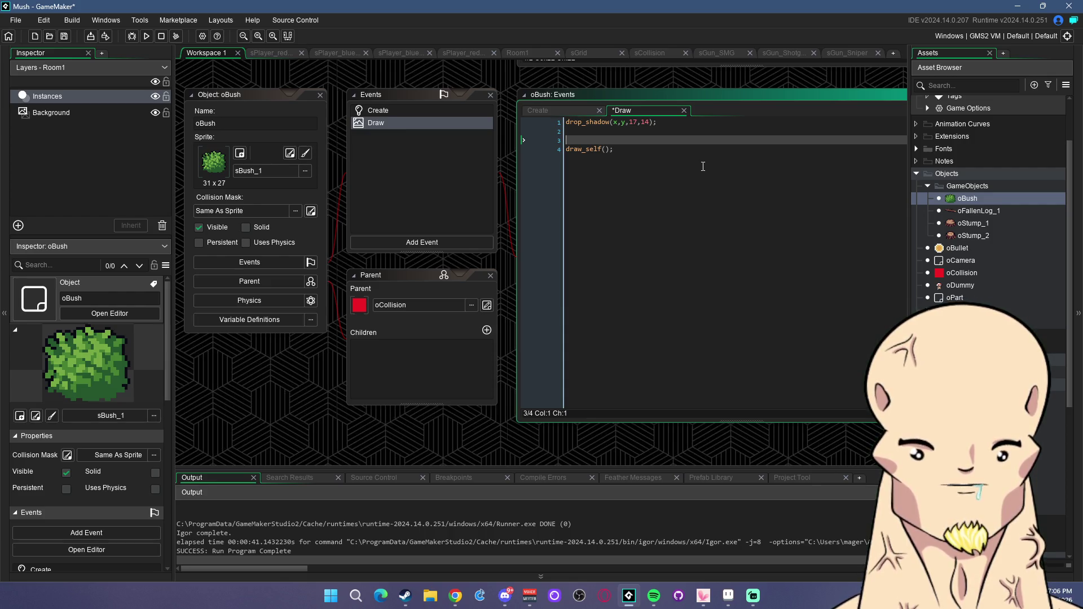
{"action": "key", "text": "BackSpace"}
{"action": "key", "text": "BackSpace"}
{"action": "key", "text": "Down"}
{"action": "key", "text": "Return"}
{"action": "key", "text": "Return"}
{"action": "type", "text": "draw_"}
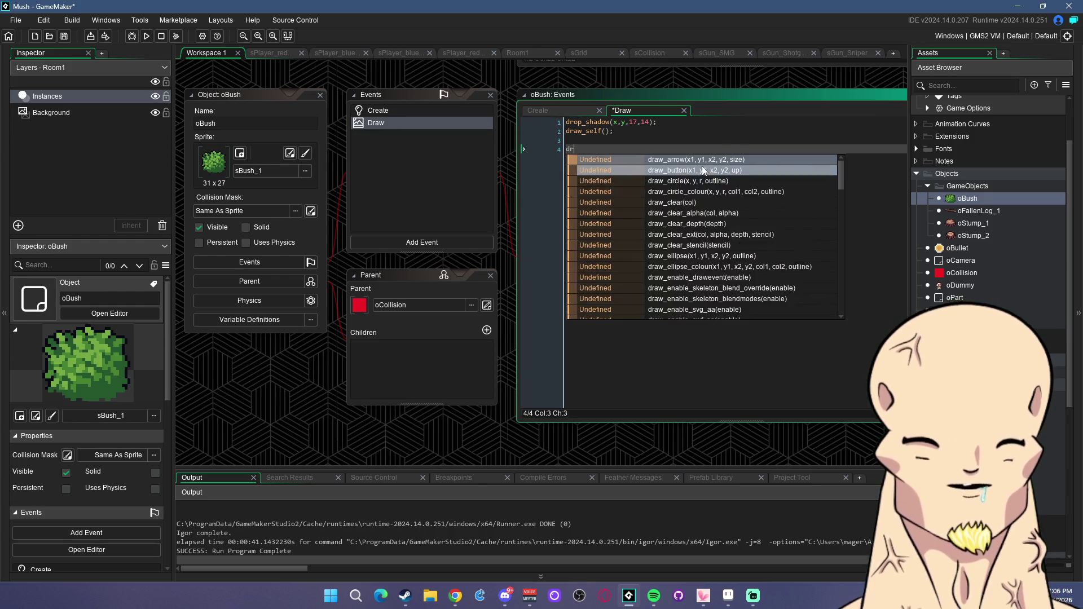
{"action": "key", "text": "BackSpace"}
{"action": "key", "text": "BackSpace"}
{"action": "key", "text": "BackSpace"}
{"action": "key", "text": "BackSpace"}
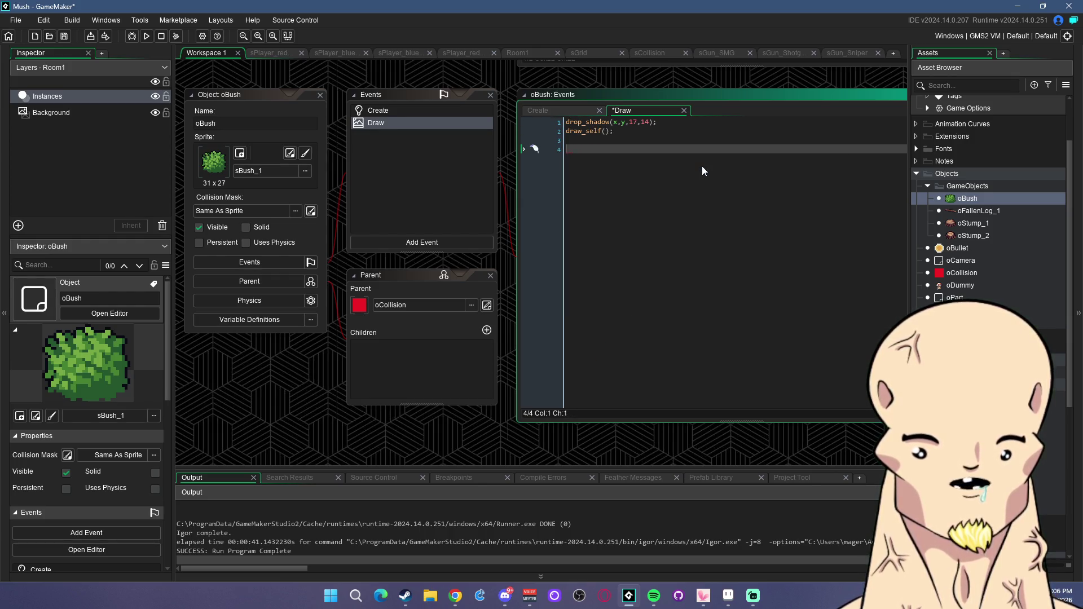
{"action": "type", "text": "gpu_set_vl"}
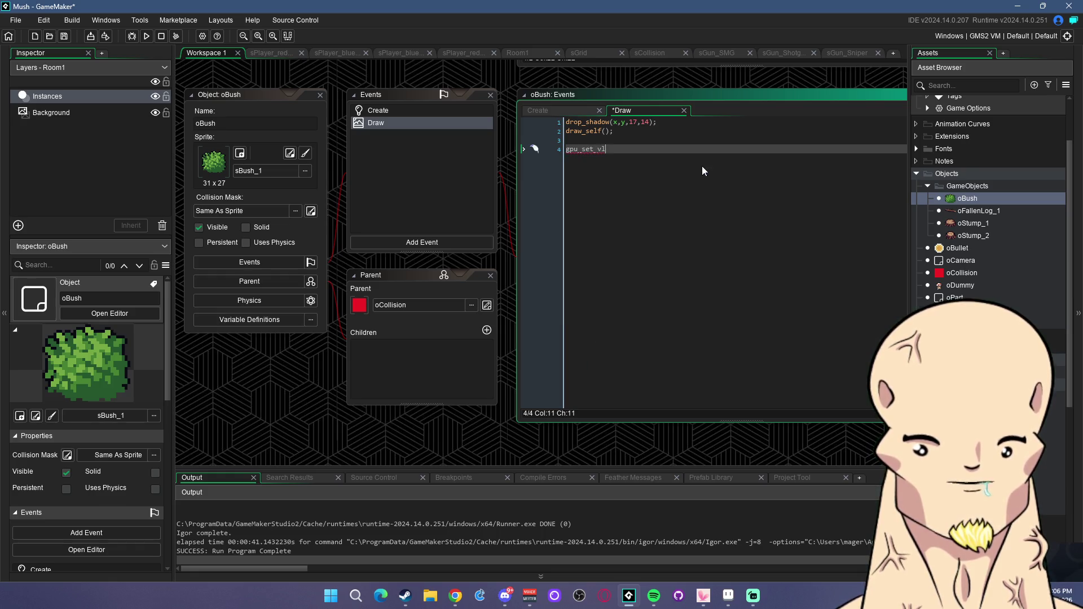
{"action": "key", "text": "BackSpace"}
{"action": "key", "text": "BackSpace"}
{"action": "type", "text": "ble"}
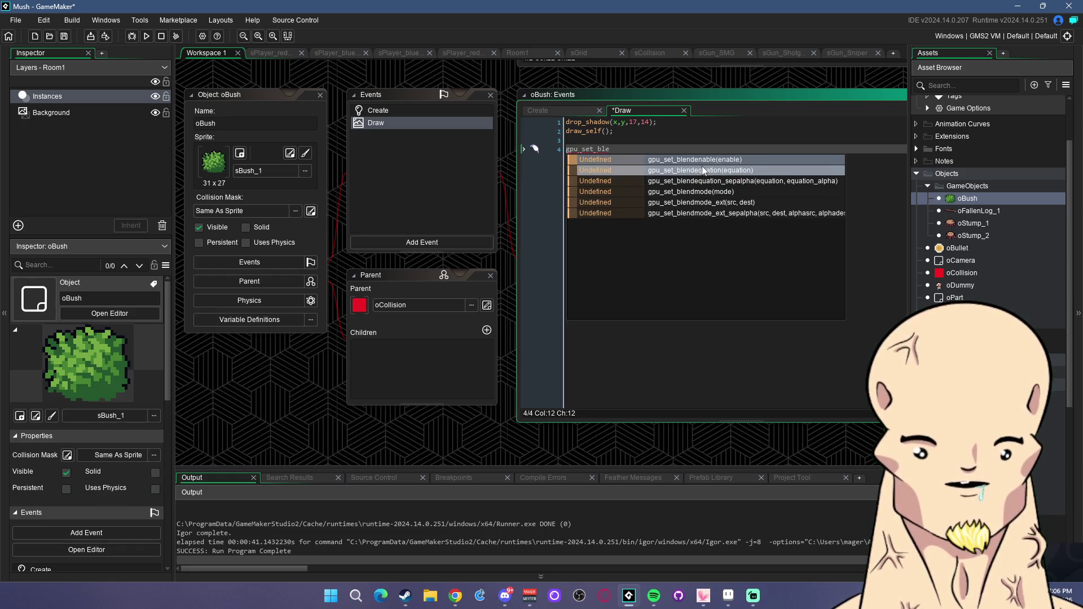
{"action": "key", "text": "Down"}
{"action": "key", "text": "Down"}
{"action": "key", "text": "Down"}
{"action": "key", "text": "Return"}
{"action": "type", "text": "bm_su"}
{"action": "key", "text": "Return"}
{"action": "type", "text": ");"}
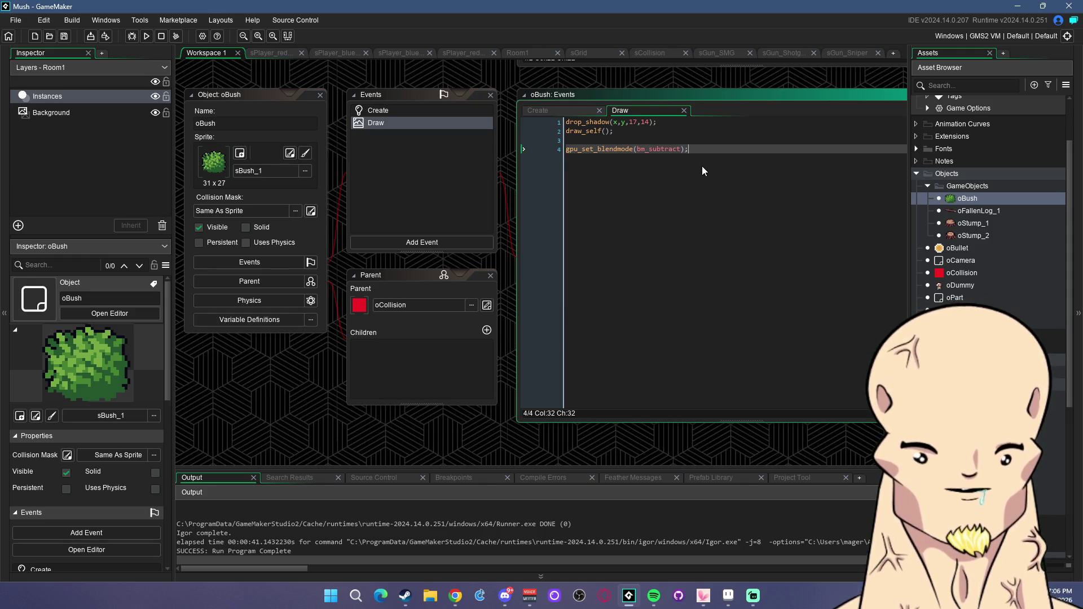
Insert a draw_circle call below the subtract blend-mode line.
{"action": "key", "text": "Return"}
{"action": "type", "text": "d"}
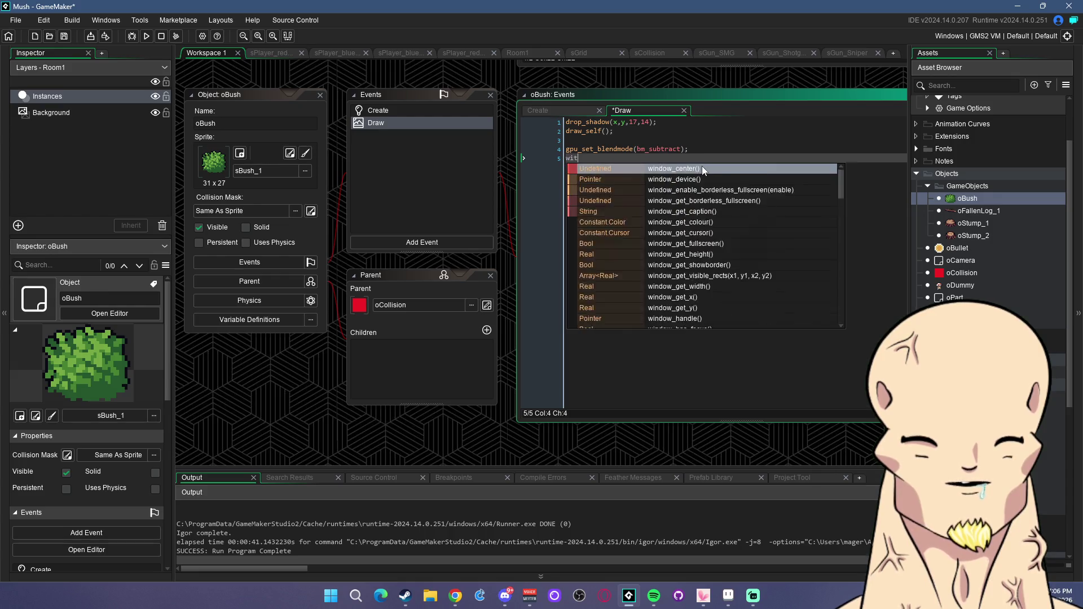
{"action": "key", "text": "BackSpace"}
{"action": "type", "text": "dr"}
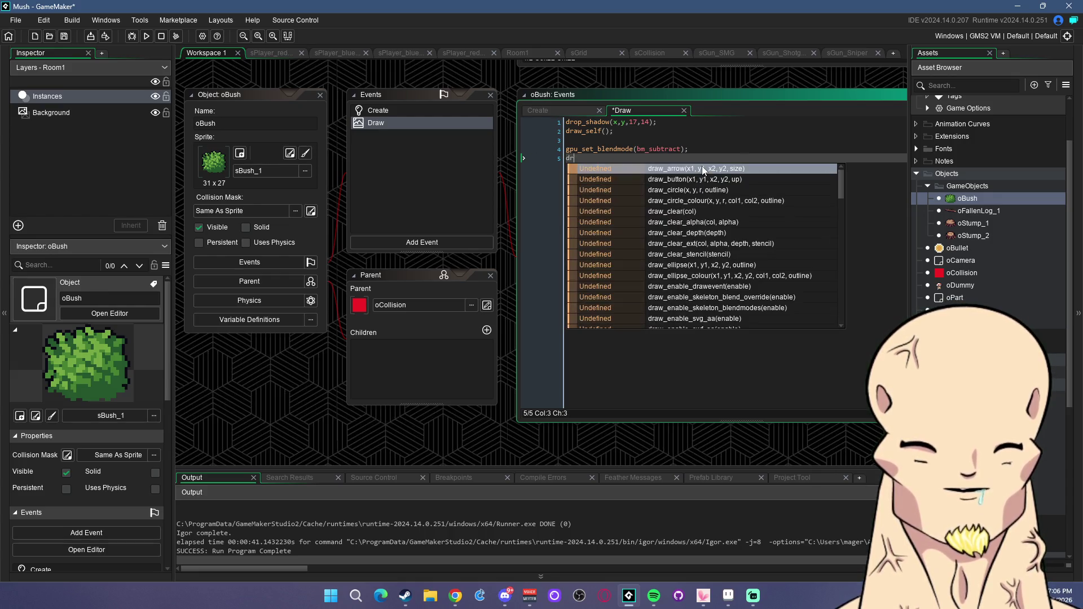
{"action": "type", "text": "aw_ci"}
{"action": "key", "text": "Return"}
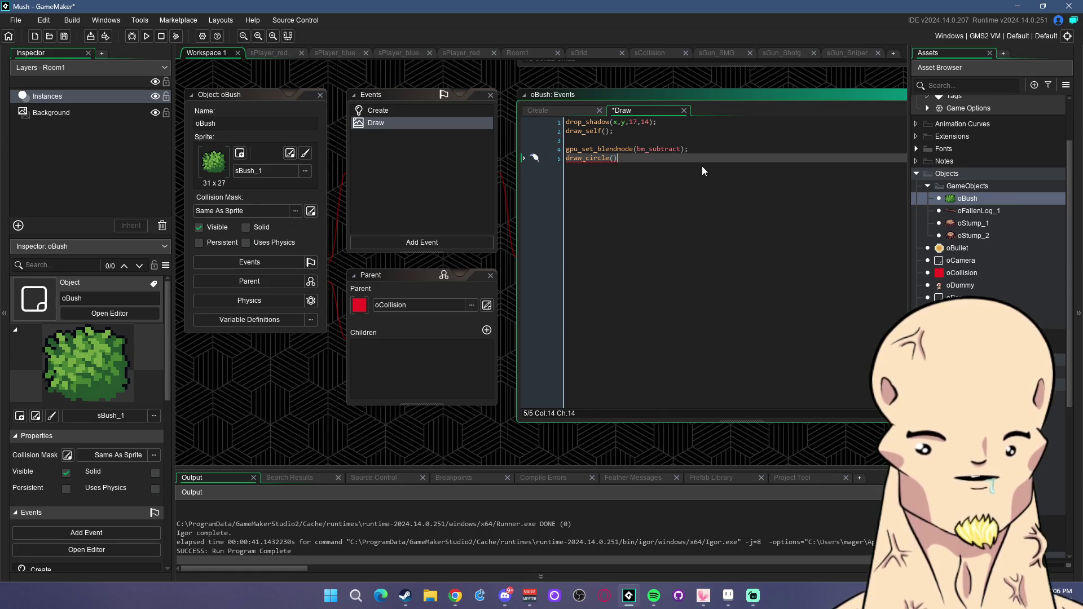
Duplicate the blend-mode line below draw_circle, change it to bm_normal, and save.
{"action": "key", "text": "End"}
{"action": "key", "text": "Return"}
{"action": "key", "text": "Up"}
{"action": "key", "text": "Up"}
{"action": "key", "text": "End"}
{"action": "key", "text": "shift+Home"}
{"action": "key", "text": "ctrl+c"}
{"action": "key", "text": "Down"}
{"action": "key", "text": "Down"}
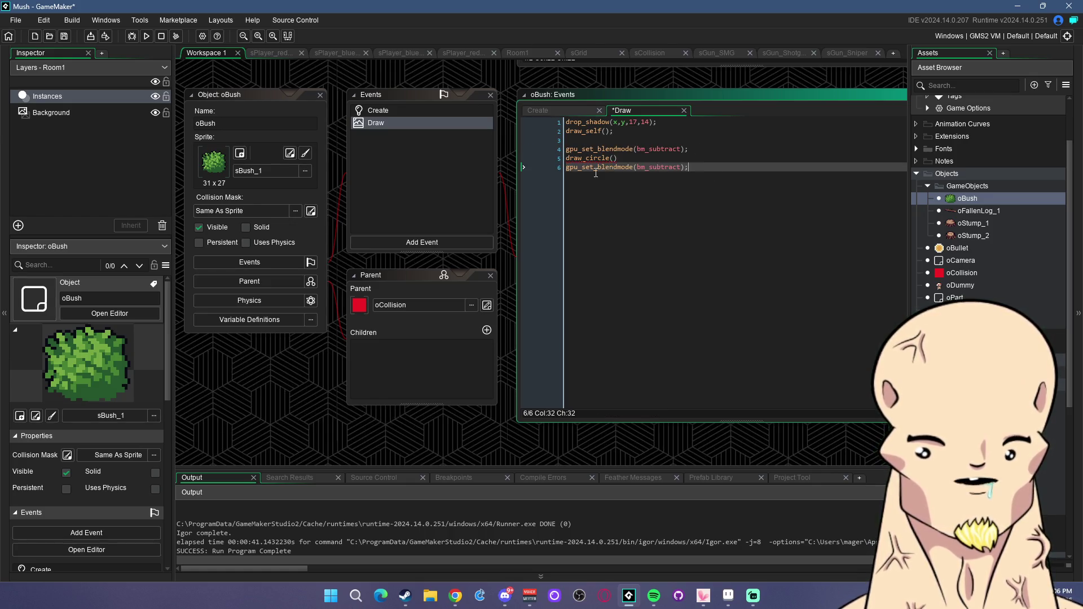
{"action": "key", "text": "ctrl+v"}
{"action": "double_click", "coordinate": [659, 167]}
{"action": "type", "text": "bm_a"}
{"action": "key", "text": "BackSpace"}
{"action": "type", "text": "n"}
{"action": "key", "text": "Return"}
{"action": "key", "text": "ctrl+s"}
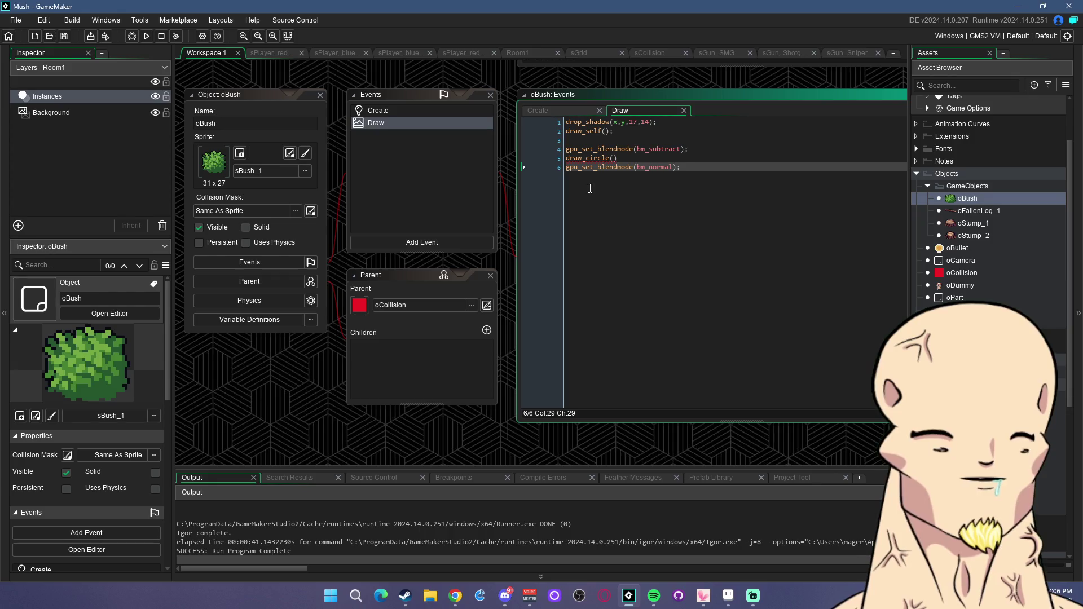
Give draw_circle the arguments oPlayer.x, oPlayer.y, 32, false and run the game.
{"action": "key", "text": "Up"}
{"action": "key", "text": "Left"}
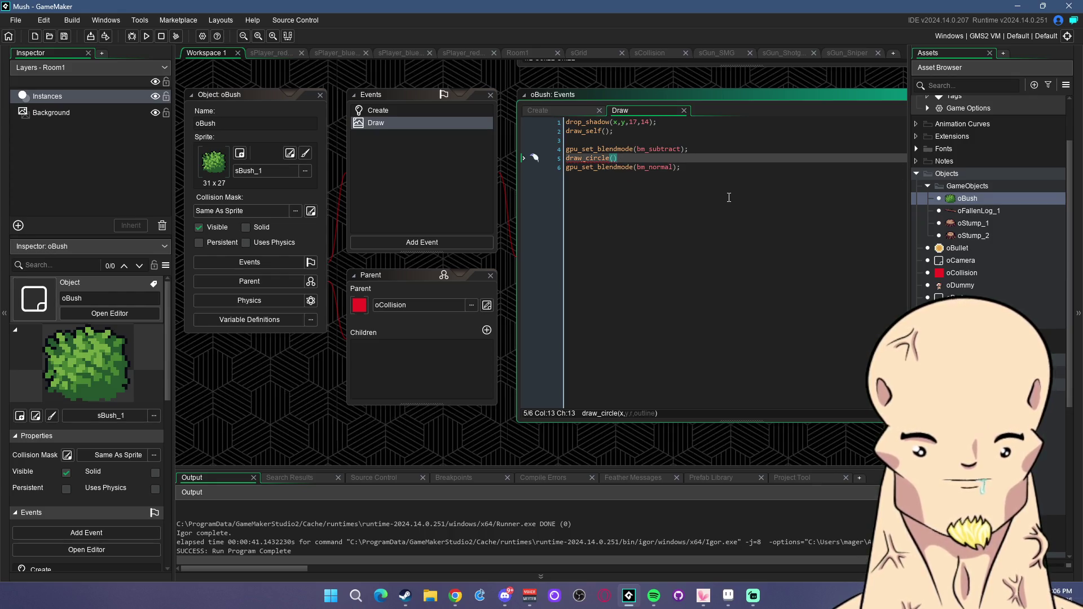
{"action": "type", "text": "oPlayer.x"}
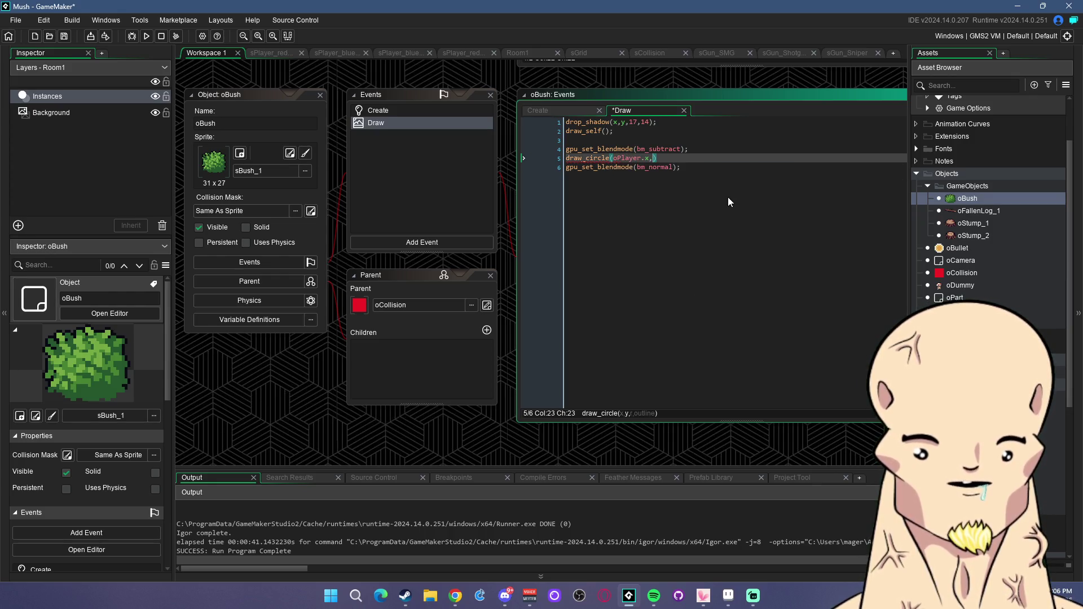
{"action": "type", "text": ",oPlayer.x"}
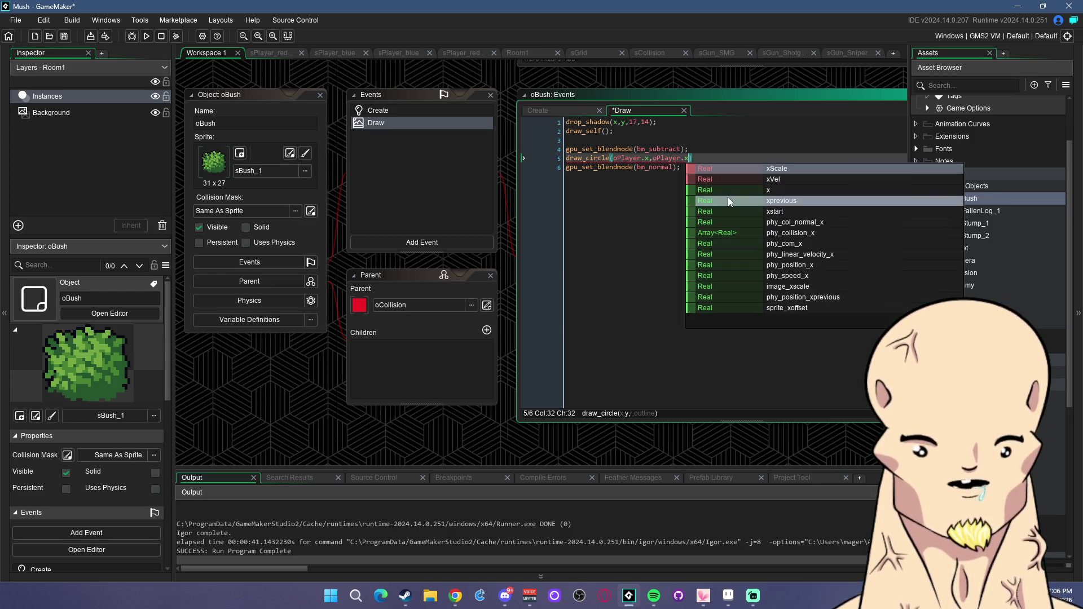
{"action": "key", "text": "BackSpace"}
{"action": "type", "text": "y,32,fa"}
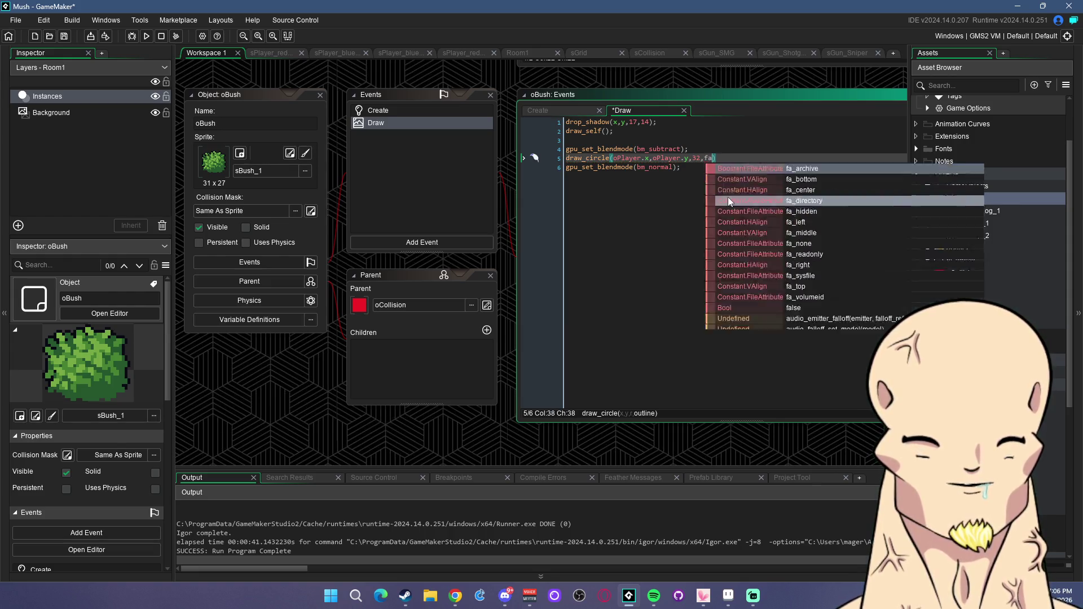
{"action": "type", "text": "lse)"}
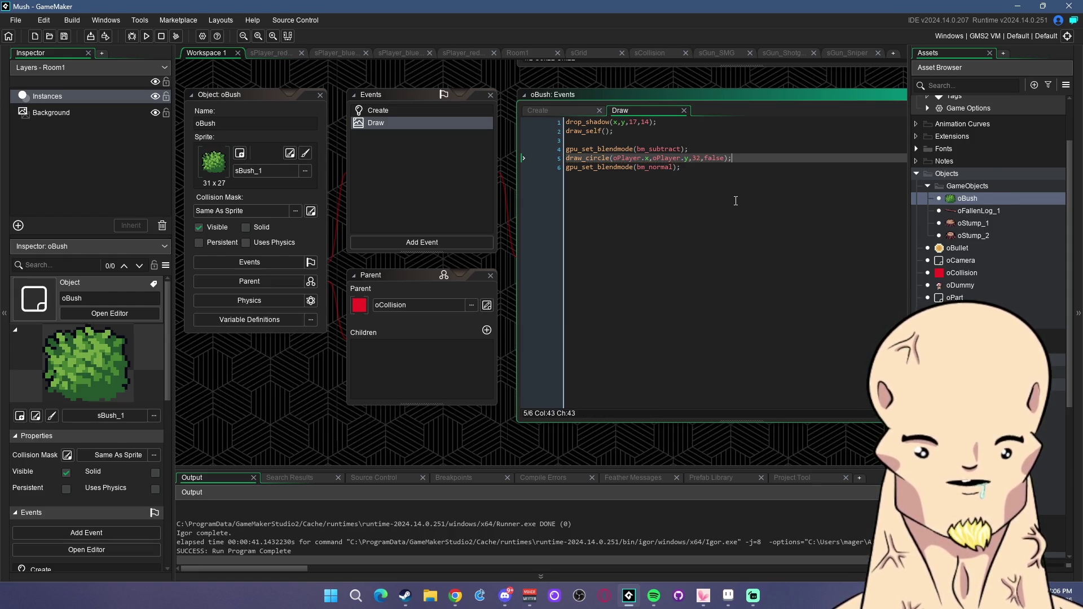
{"action": "left_click", "coordinate": [146, 35]}
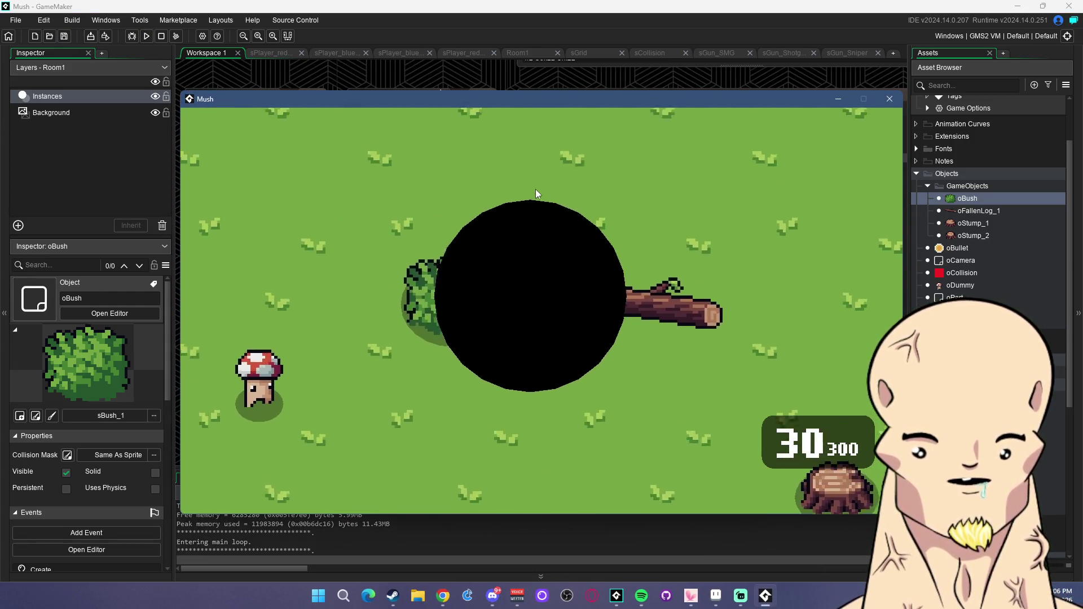
{"action": "left_click", "coordinate": [890, 99]}
{"action": "left_click", "coordinate": [710, 149]}
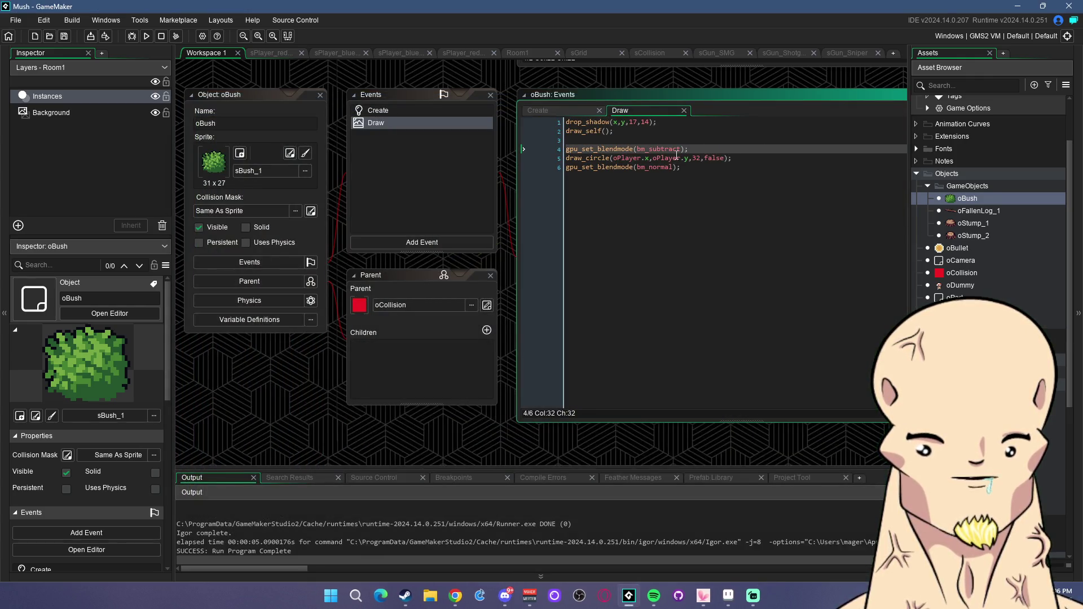
{"action": "left_click", "coordinate": [653, 133]}
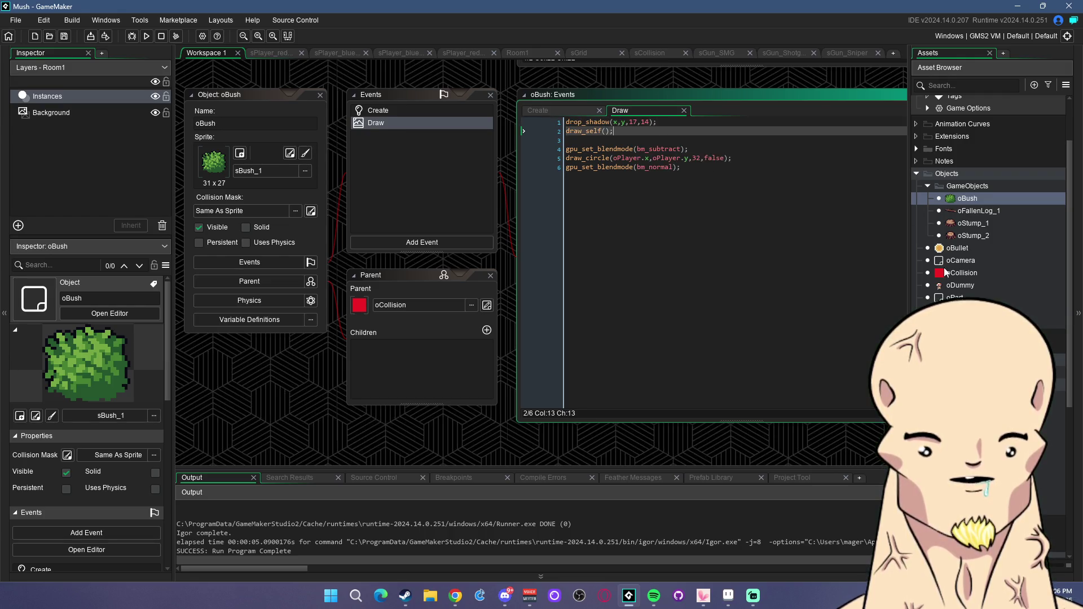
{"action": "scroll", "coordinate": [990, 288], "scroll_direction": "down", "scroll_amount": 3}
{"action": "scroll", "coordinate": [990, 287], "scroll_direction": "down", "scroll_amount": 1}
Inspect the shadow ellipse and alpha lines in the DropShadows script.
{"action": "double_click", "coordinate": [971, 353]}
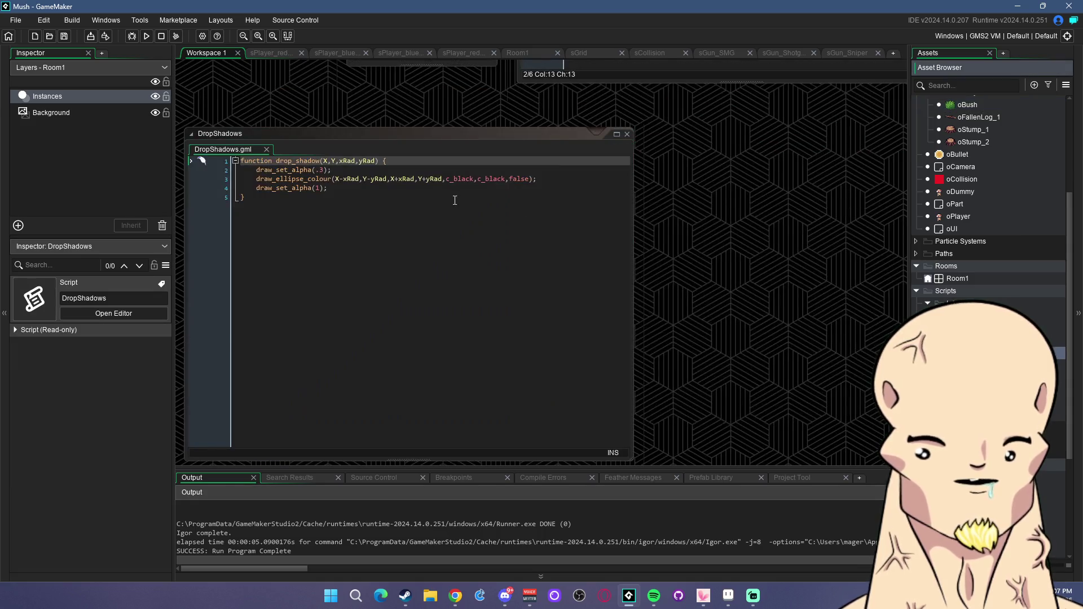
{"action": "left_click", "coordinate": [356, 179]}
{"action": "left_click", "coordinate": [452, 171]}
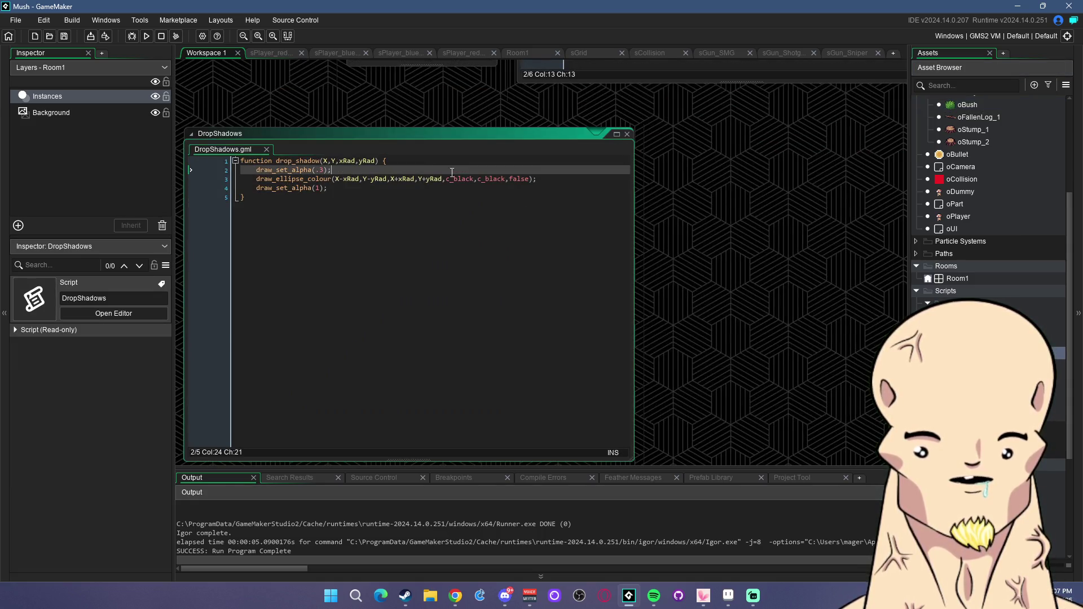
{"action": "scroll", "coordinate": [990, 269], "scroll_direction": "up", "scroll_amount": 2}
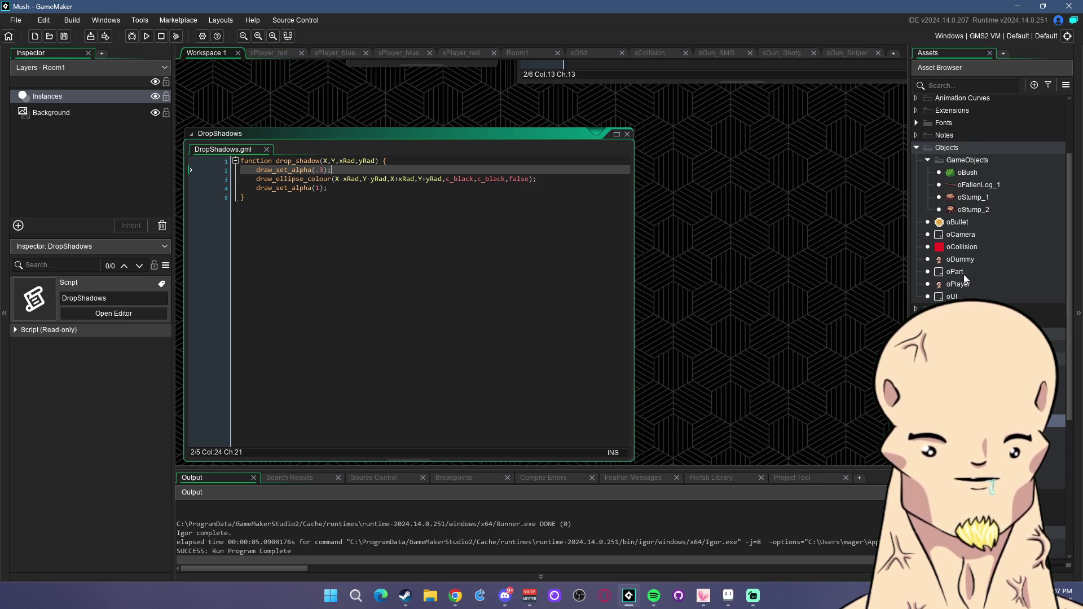
Insert gpu_set_blendmode(bm_normal); above draw_self() in oBush's Draw event, then view its Create event.
{"action": "double_click", "coordinate": [967, 172]}
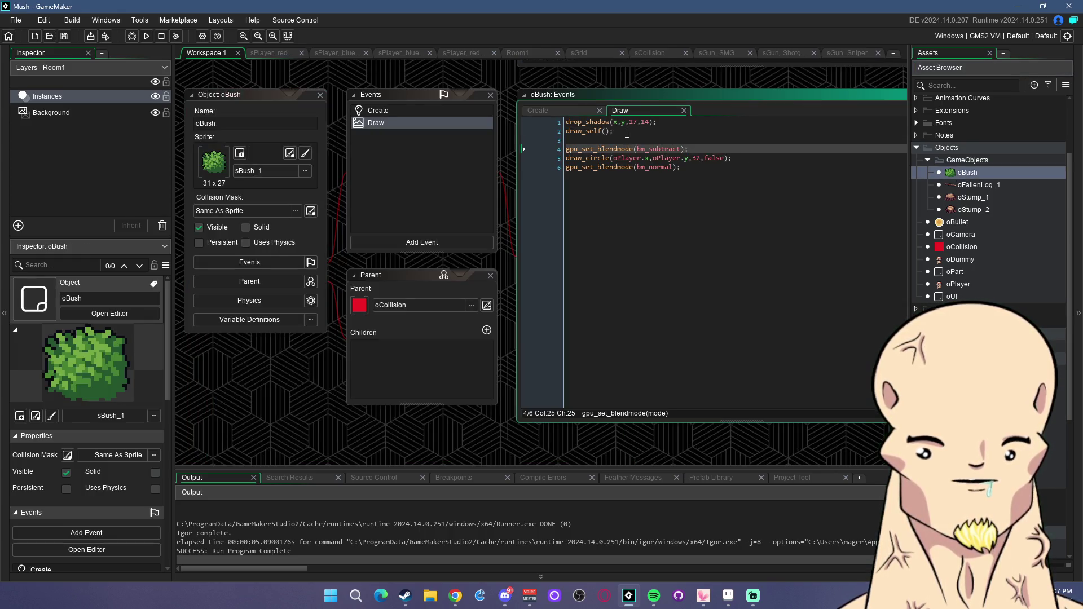
{"action": "triple_click", "coordinate": [651, 148]}
{"action": "key", "text": "ctrl+c"}
{"action": "left_click", "coordinate": [664, 121]}
{"action": "key", "text": "Return"}
{"action": "key", "text": "Return"}
{"action": "key", "text": "ctrl+v"}
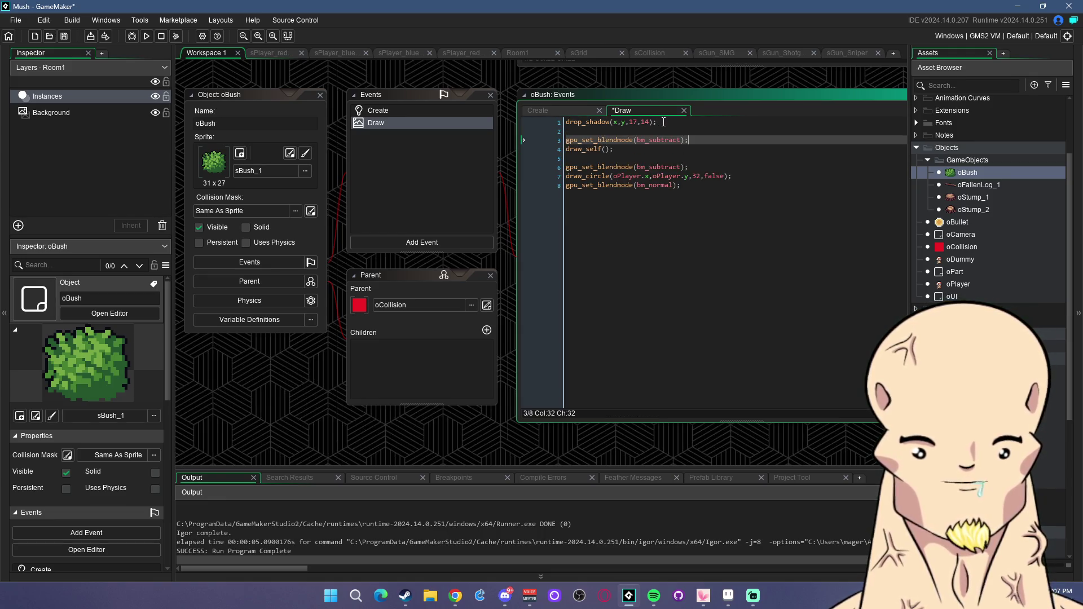
{"action": "double_click", "coordinate": [657, 142]}
{"action": "type", "text": "bm_norm"}
{"action": "key", "text": "Return"}
{"action": "type", "text": ";"}
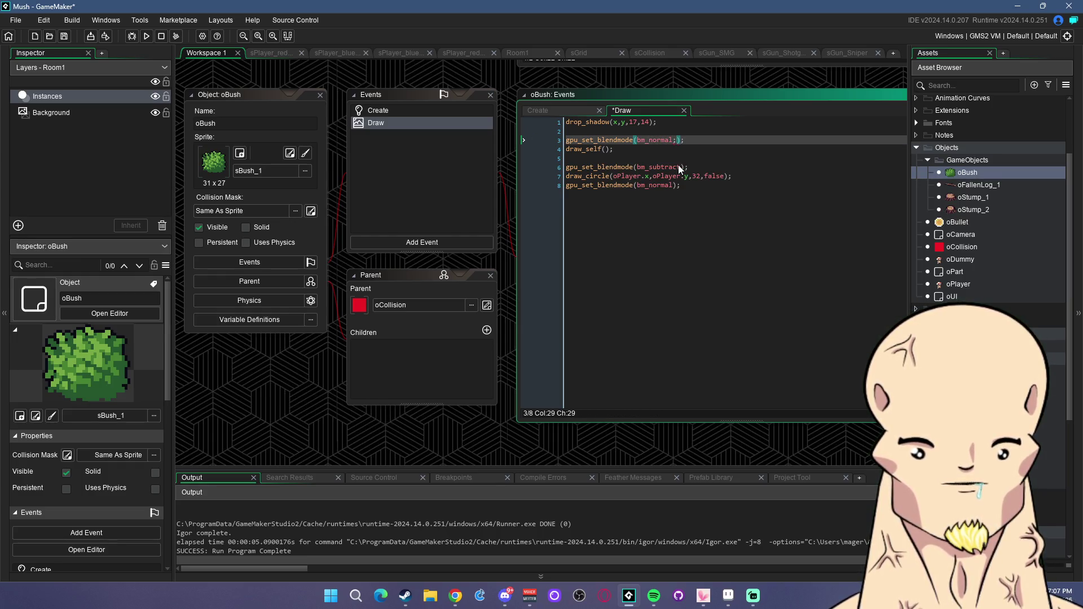
{"action": "left_click", "coordinate": [424, 108]}
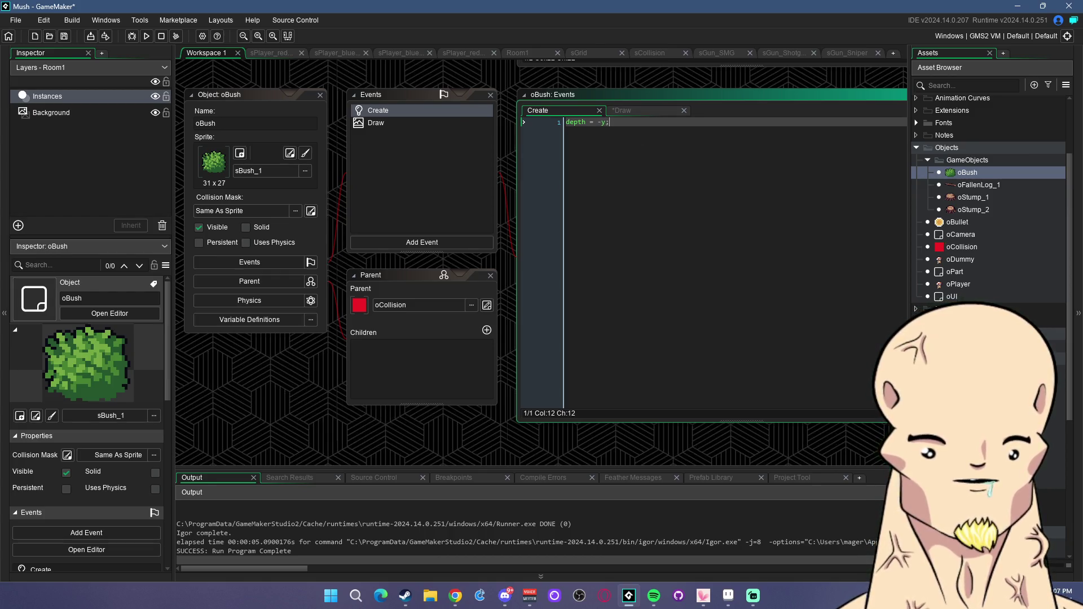
{"action": "key", "text": "ctrl+Tab"}
Add gpu_set_blendenable(true) below the font line in FontFunctions, then test-run the game.
{"action": "left_click", "coordinate": [364, 163]}
{"action": "key", "text": "Return"}
{"action": "key", "text": "Return"}
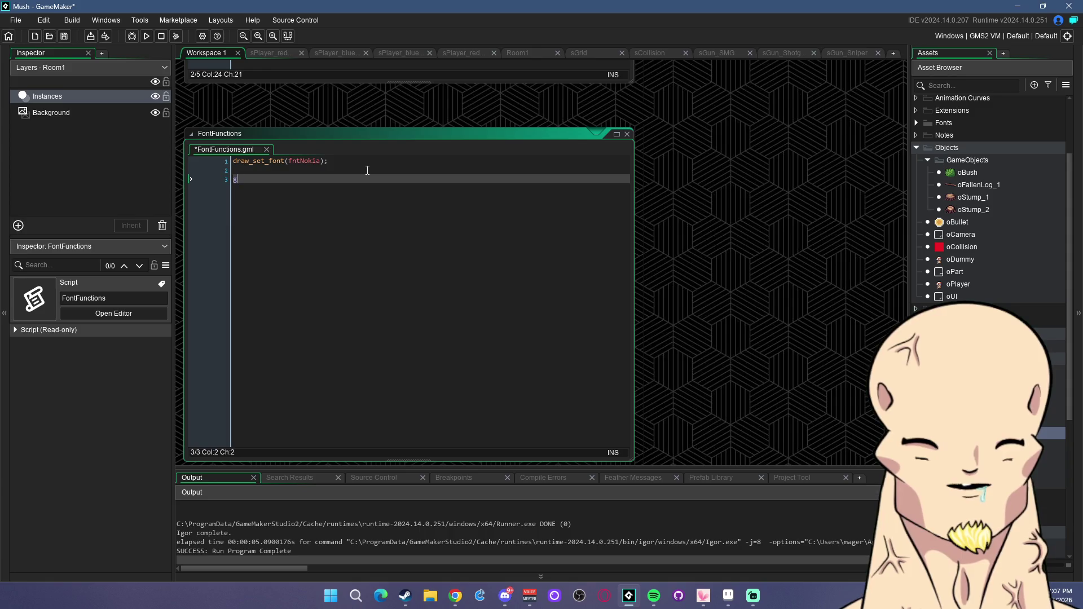
{"action": "type", "text": "gpu_set_blend"}
{"action": "key", "text": "Return"}
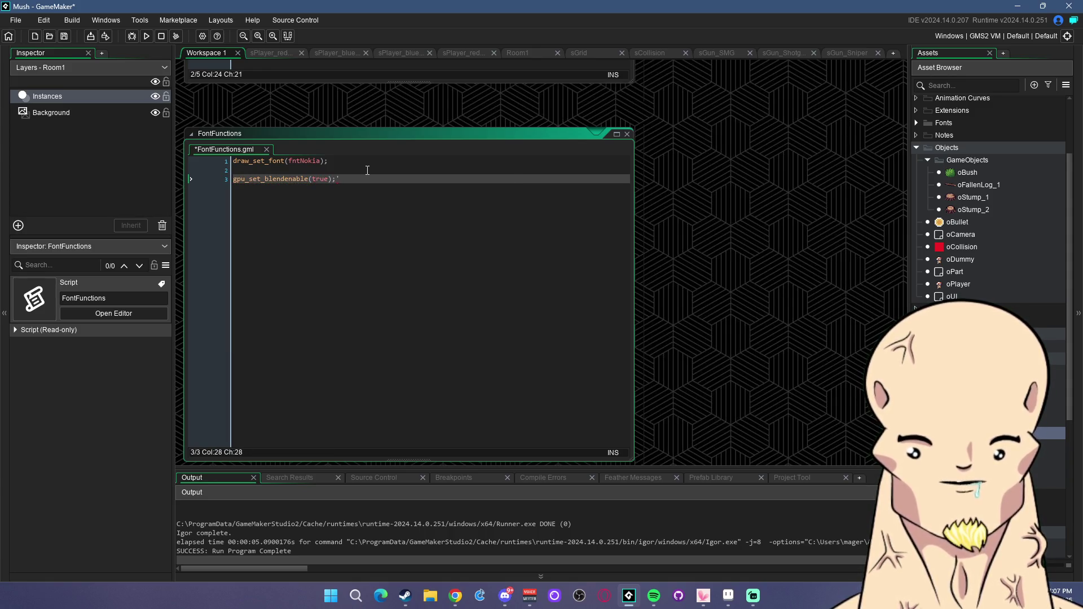
{"action": "left_click", "coordinate": [146, 35]}
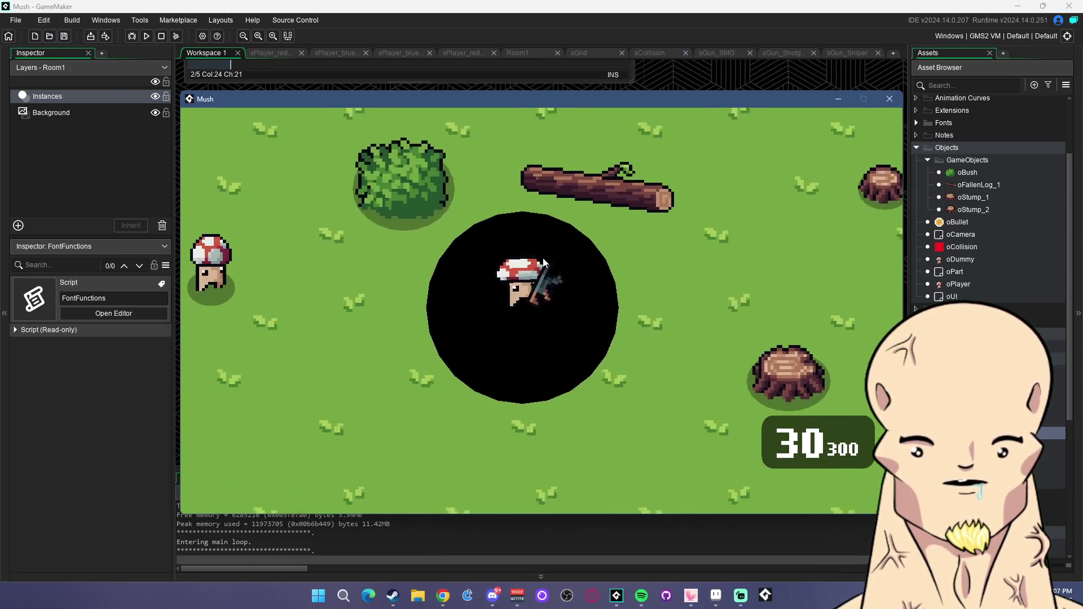
{"action": "left_click", "coordinate": [890, 99]}
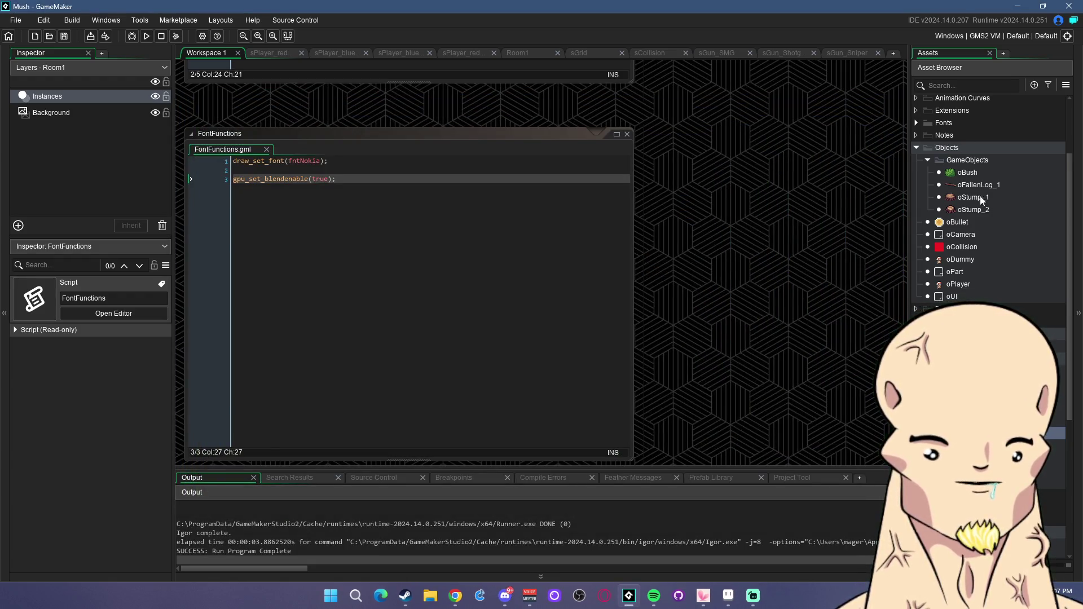
Delete the gpu_set_blendmode lines from oBush's Draw event and run the game.
{"action": "double_click", "coordinate": [968, 171]}
{"action": "left_click", "coordinate": [376, 123]}
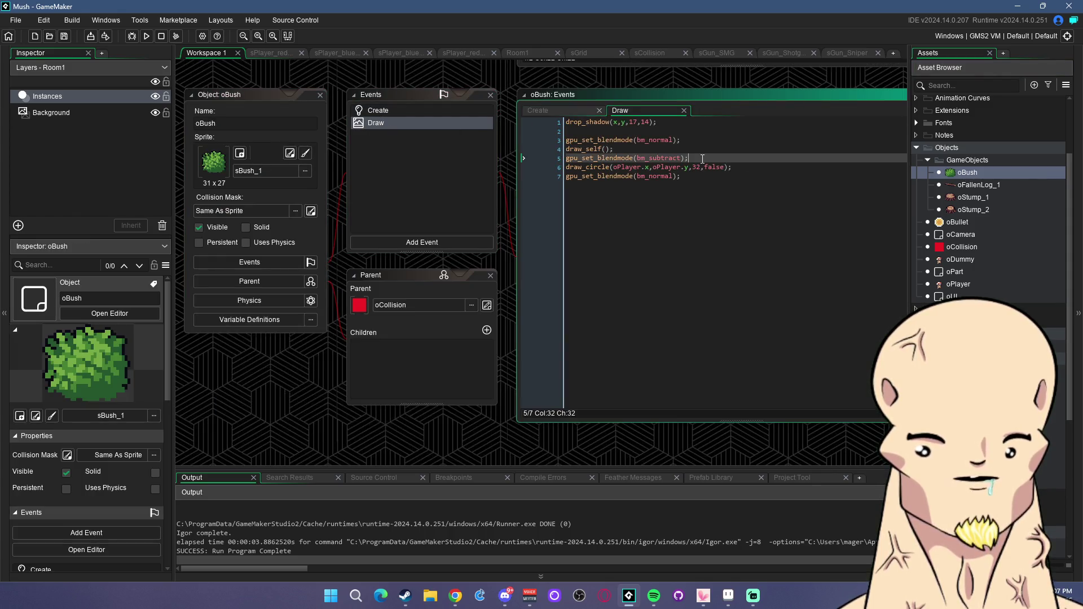
{"action": "left_click", "coordinate": [688, 175]}
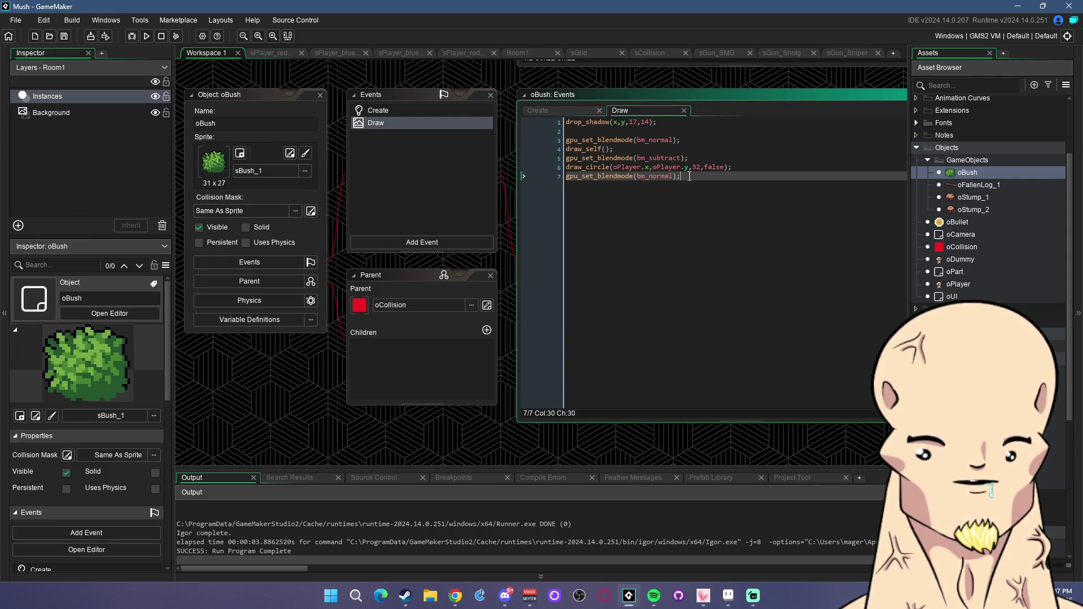
{"action": "key", "text": "Up"}
{"action": "key", "text": "Up"}
{"action": "key", "text": "shift+Home"}
{"action": "key", "text": "BackSpace"}
{"action": "key", "text": "BackSpace"}
{"action": "key", "text": "Up"}
{"action": "key", "text": "End"}
{"action": "key", "text": "shift+Home"}
{"action": "key", "text": "BackSpace"}
{"action": "key", "text": "BackSpace"}
{"action": "left_click", "coordinate": [699, 168]}
{"action": "key", "text": "shift+Home"}
{"action": "key", "text": "BackSpace"}
{"action": "key", "text": "BackSpace"}
{"action": "key", "text": "Up"}
{"action": "left_click", "coordinate": [63, 36]}
{"action": "key", "text": "F5"}
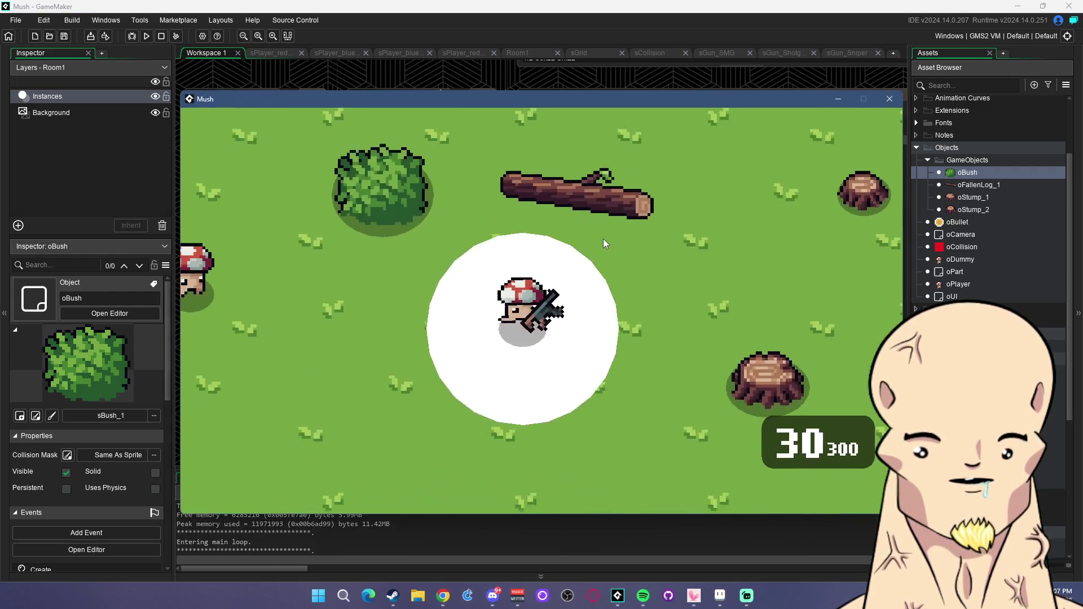
Close the game and delete the draw_circle line from the Draw event.
{"action": "left_click", "coordinate": [891, 101]}
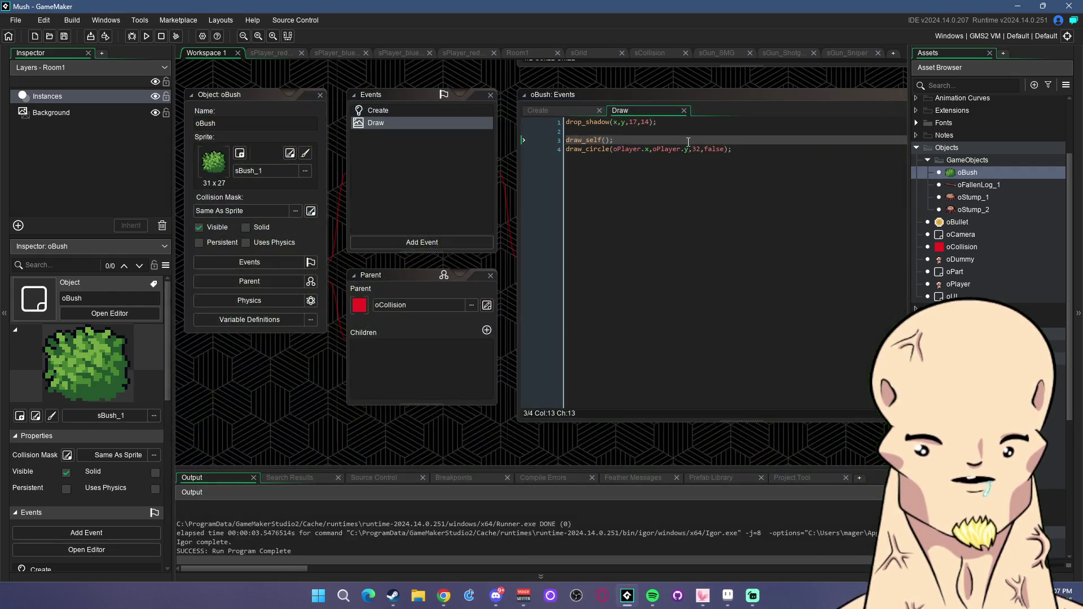
{"action": "left_click", "coordinate": [755, 150]}
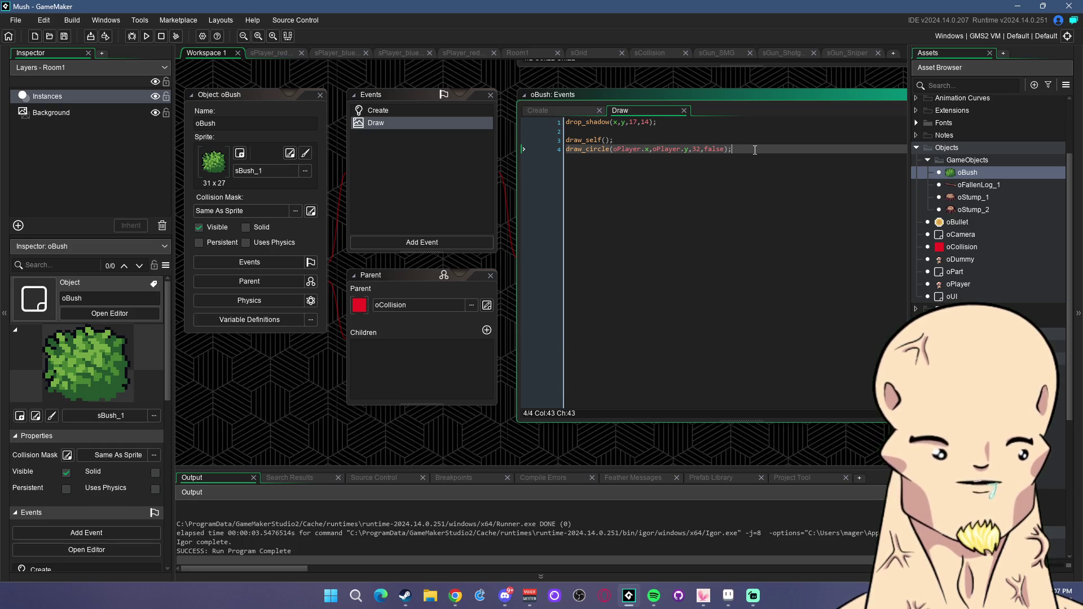
{"action": "left_click", "coordinate": [673, 141]}
{"action": "left_click", "coordinate": [678, 122]}
{"action": "left_click", "coordinate": [649, 141]}
{"action": "left_click_drag", "start_coordinate": [733, 150], "coordinate": [582, 157]}
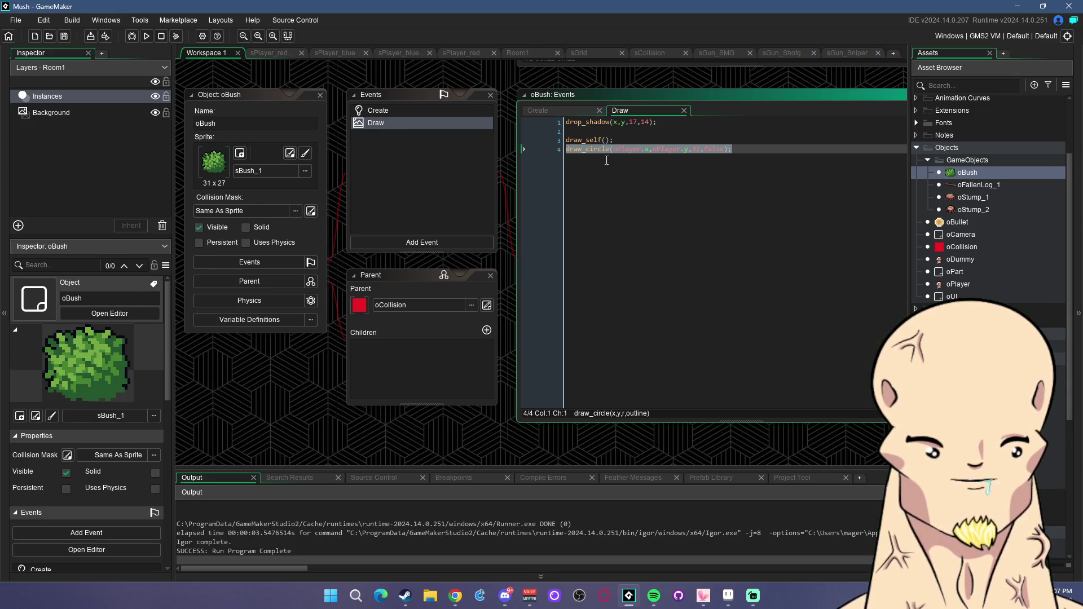
{"action": "key", "text": "BackSpace"}
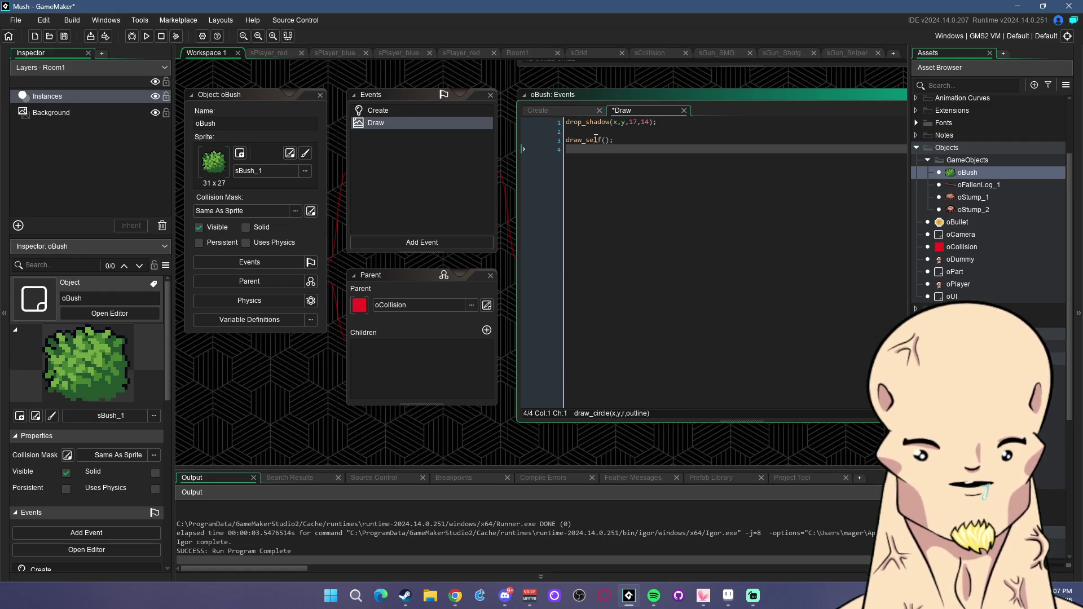
Remove leftover blank lines in oBush's Draw code, then check the oFallenLog_1, oStump_1 and oStump_2 objects.
{"action": "key", "text": "BackSpace"}
{"action": "left_click", "coordinate": [700, 123]}
{"action": "key", "text": "Delete"}
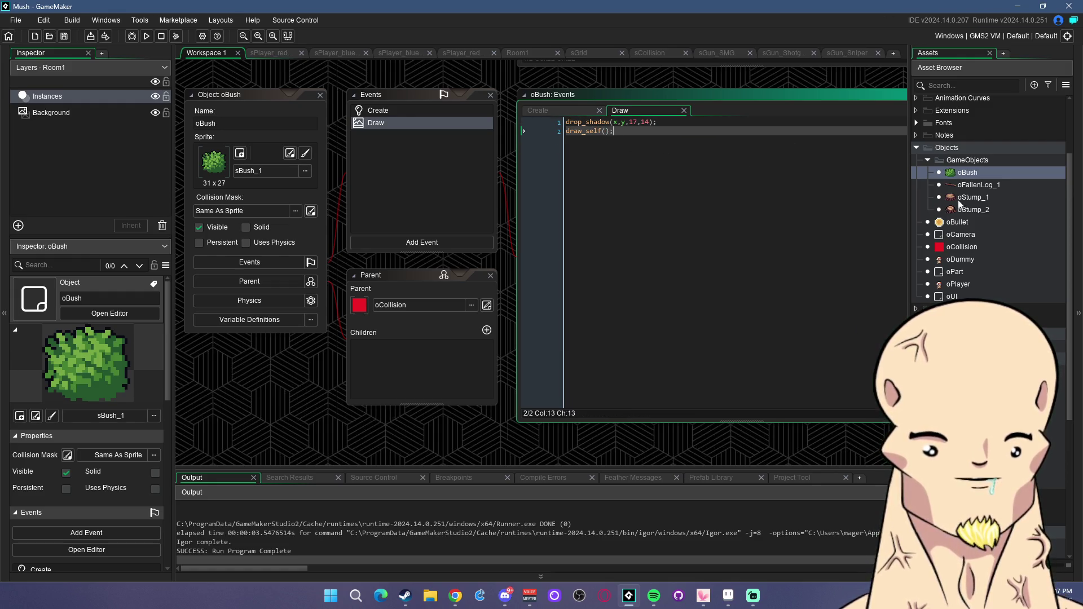
{"action": "double_click", "coordinate": [978, 185]}
{"action": "double_click", "coordinate": [974, 197]}
{"action": "double_click", "coordinate": [973, 210]}
{"action": "left_click", "coordinate": [751, 136]}
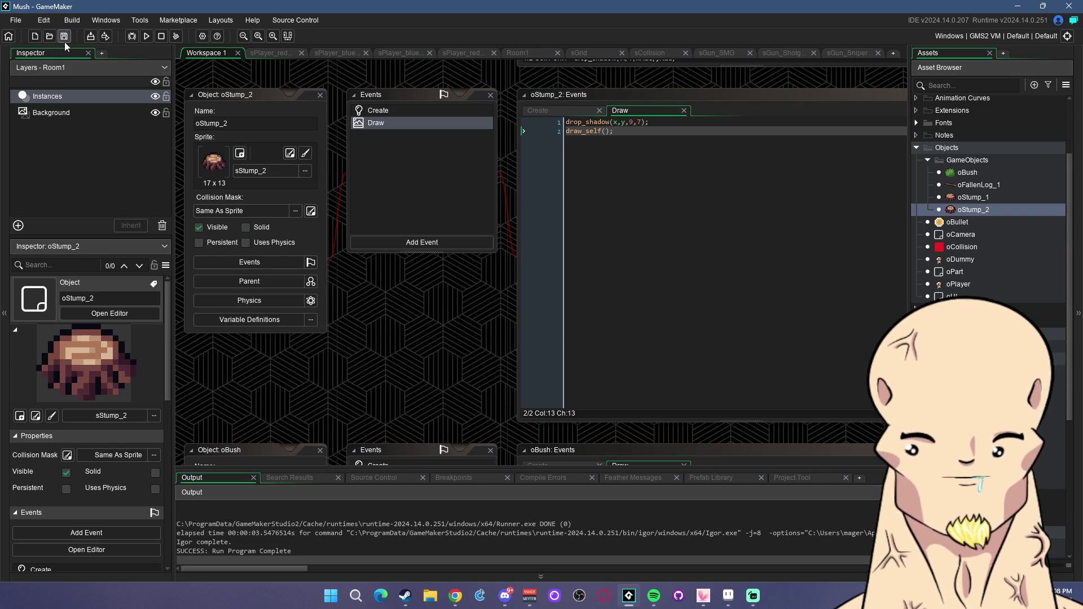
Playtest the level, walking with WASD around the bush and log while firing, then close the game.
{"action": "left_click", "coordinate": [149, 37]}
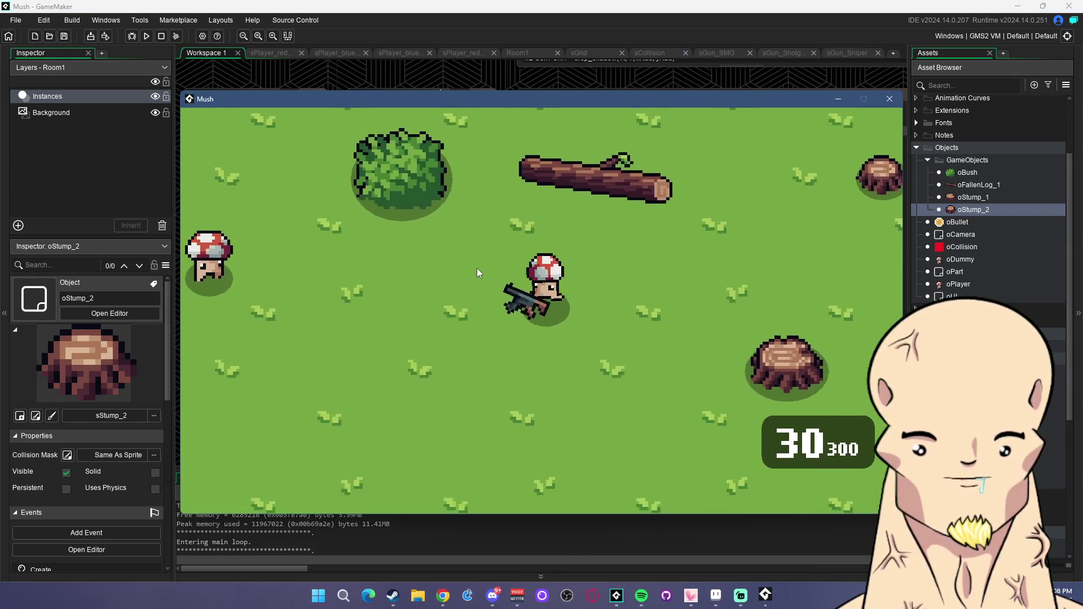
{"action": "key", "text": "w"}
{"action": "key", "text": "a"}
{"action": "left_click", "coordinate": [440, 228]}
{"action": "left_click", "coordinate": [441, 245]}
{"action": "left_click", "coordinate": [430, 255]}
{"action": "key", "text": "r"}
{"action": "key", "text": "w"}
{"action": "key", "text": "d"}
{"action": "key", "text": "s"}
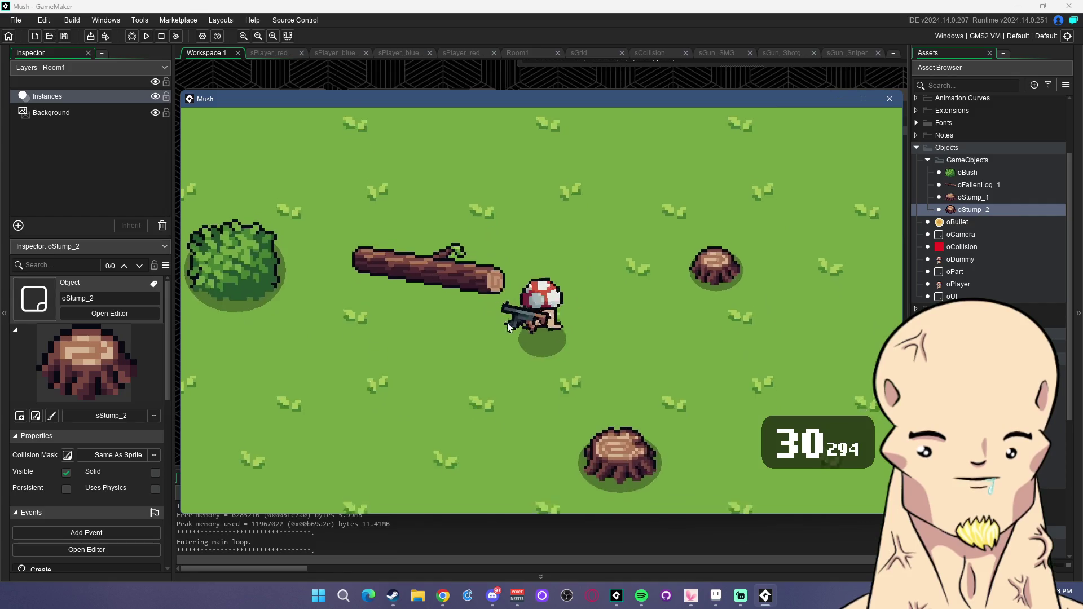
{"action": "key", "text": "a"}
{"action": "key", "text": "w"}
{"action": "key", "text": "a"}
{"action": "left_click", "coordinate": [392, 270]}
{"action": "left_click", "coordinate": [391, 266]}
{"action": "left_click", "coordinate": [391, 263]}
{"action": "left_click", "coordinate": [390, 263]}
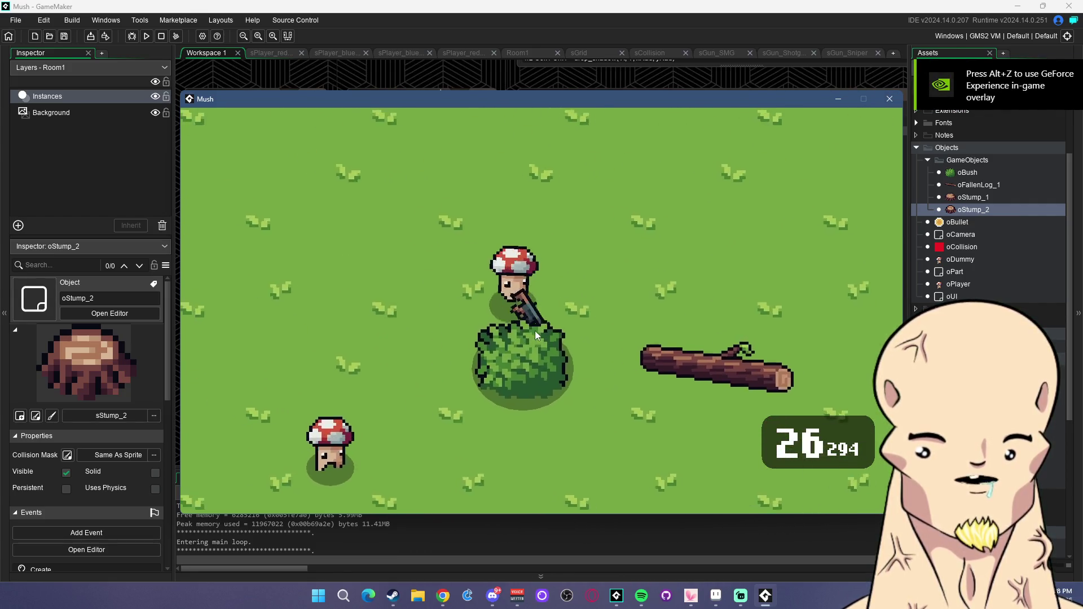
{"action": "key", "text": "s"}
{"action": "key", "text": "d"}
{"action": "key", "text": "w"}
{"action": "key", "text": "a"}
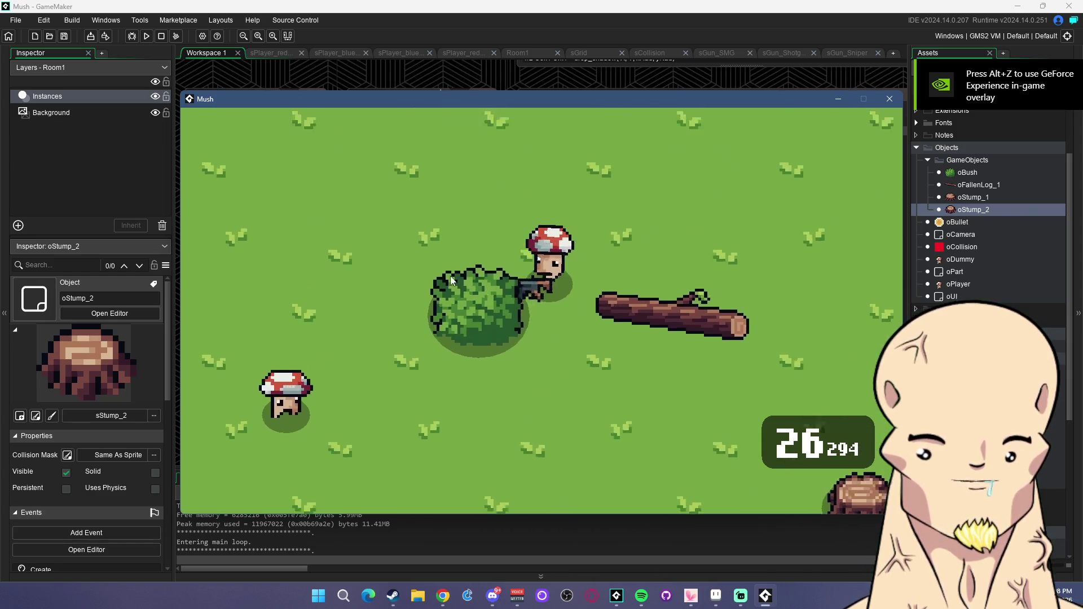
{"action": "key", "text": "d"}
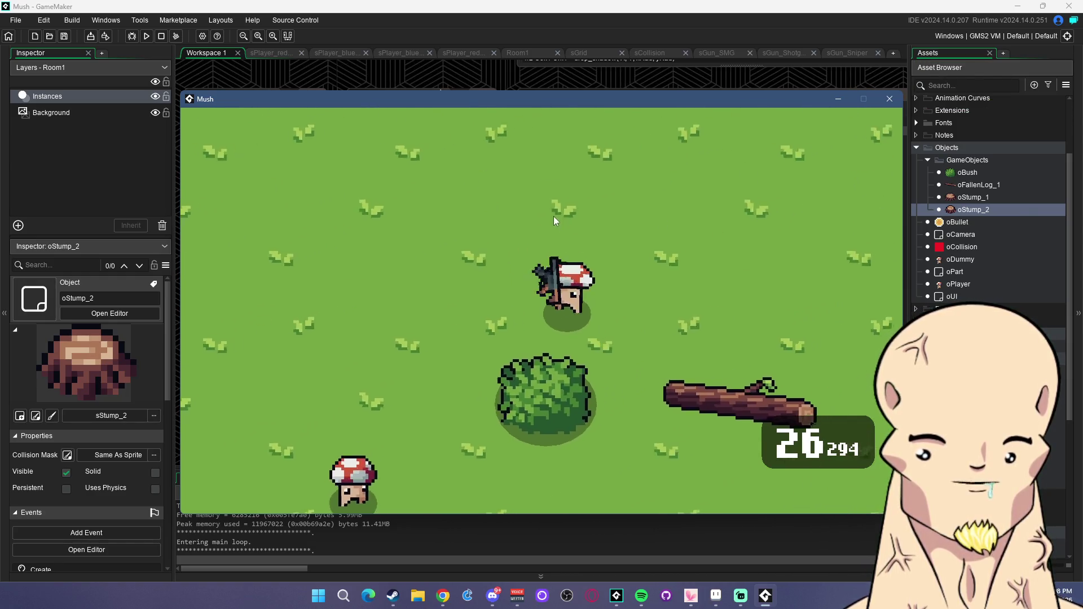
{"action": "key", "text": "s"}
{"action": "key", "text": "s"}
{"action": "key", "text": "w"}
{"action": "key", "text": "a"}
{"action": "key", "text": "s"}
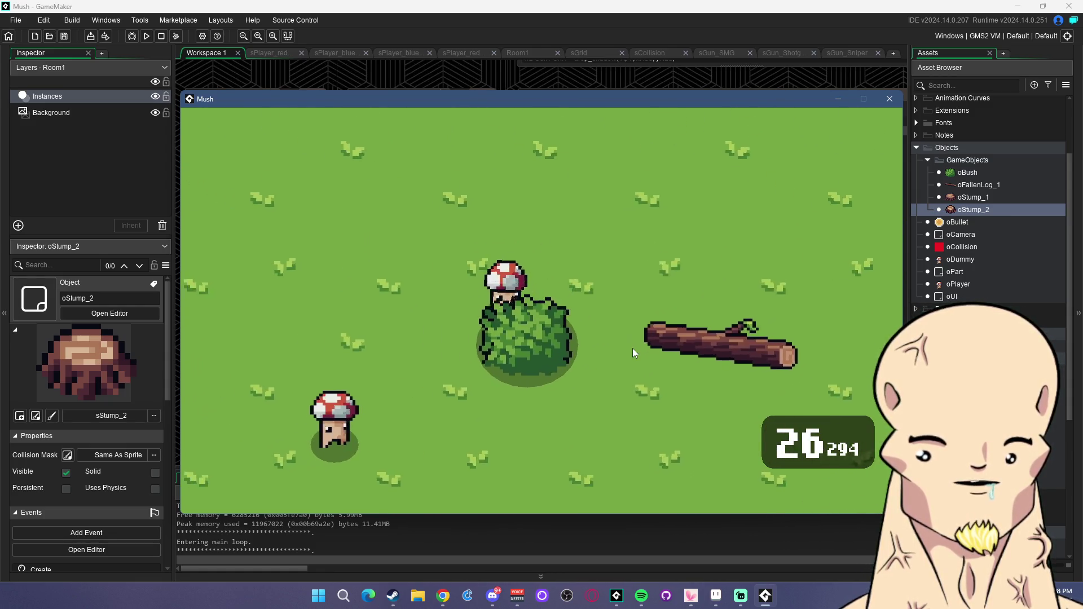
{"action": "key", "text": "d"}
{"action": "key", "text": "w"}
{"action": "key", "text": "w"}
{"action": "key", "text": "d"}
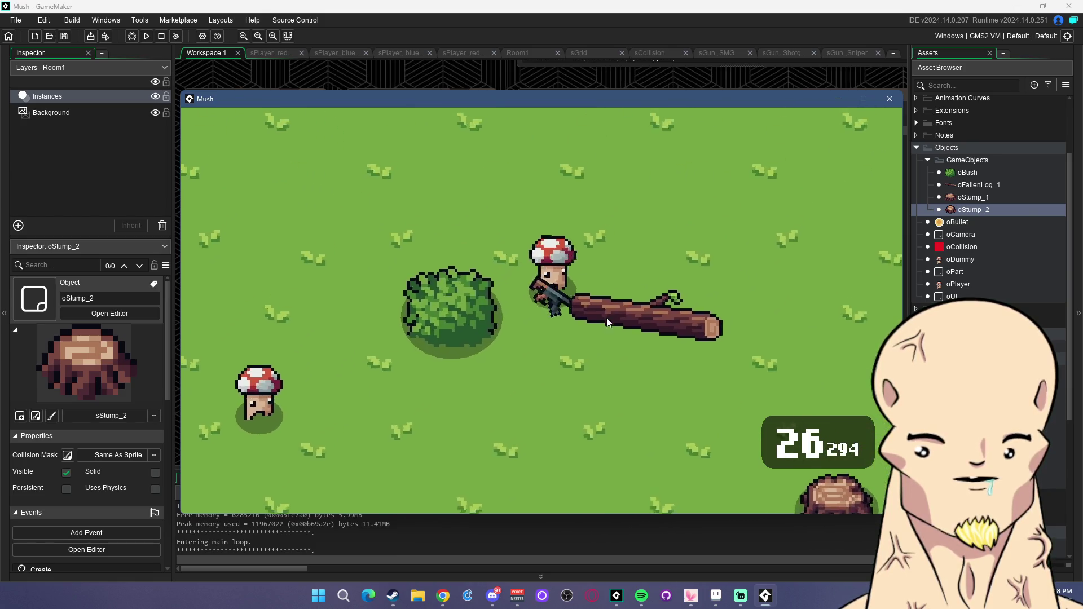
{"action": "left_click", "coordinate": [889, 99]}
Place the cursor on oStump_2's drop_shadow line, then switch to the Aseprite sprite sheet.
{"action": "left_click", "coordinate": [669, 125]}
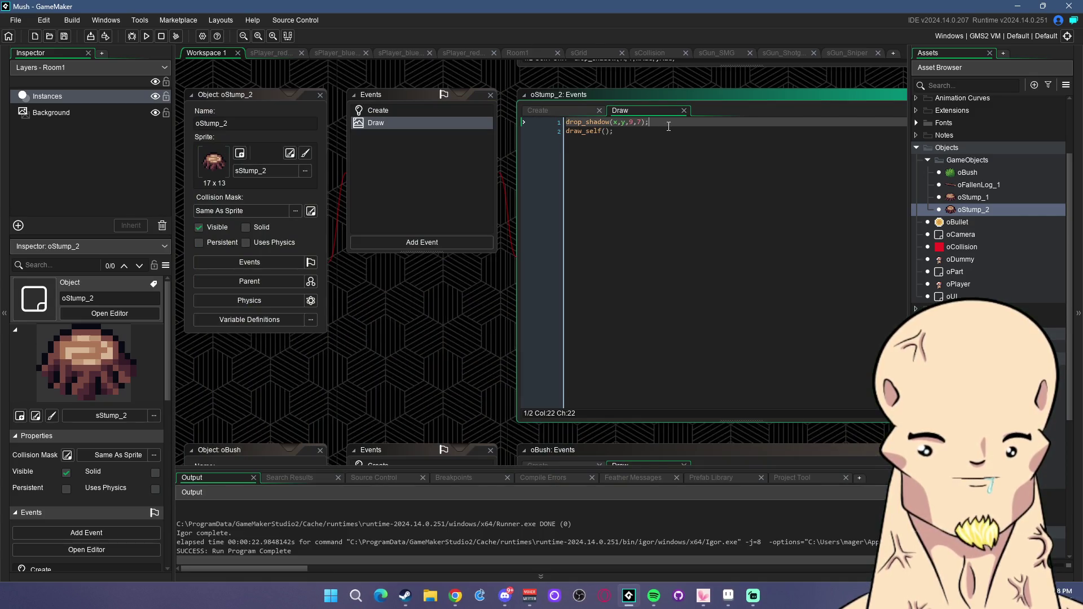
{"action": "left_click", "coordinate": [728, 596]}
{"action": "scroll", "coordinate": [639, 252], "scroll_direction": "down", "scroll_amount": 3}
Pick the dark navy palette colour for a trial roof outline.
{"action": "scroll", "coordinate": [590, 256], "scroll_direction": "up", "scroll_amount": 1}
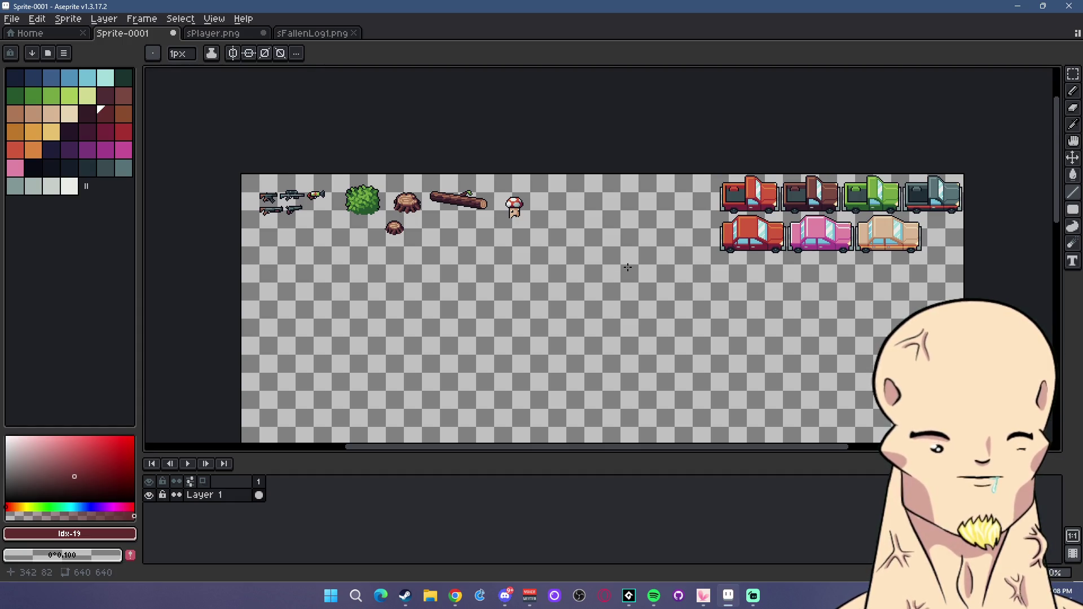
{"action": "scroll", "coordinate": [672, 249], "scroll_direction": "up", "scroll_amount": 2}
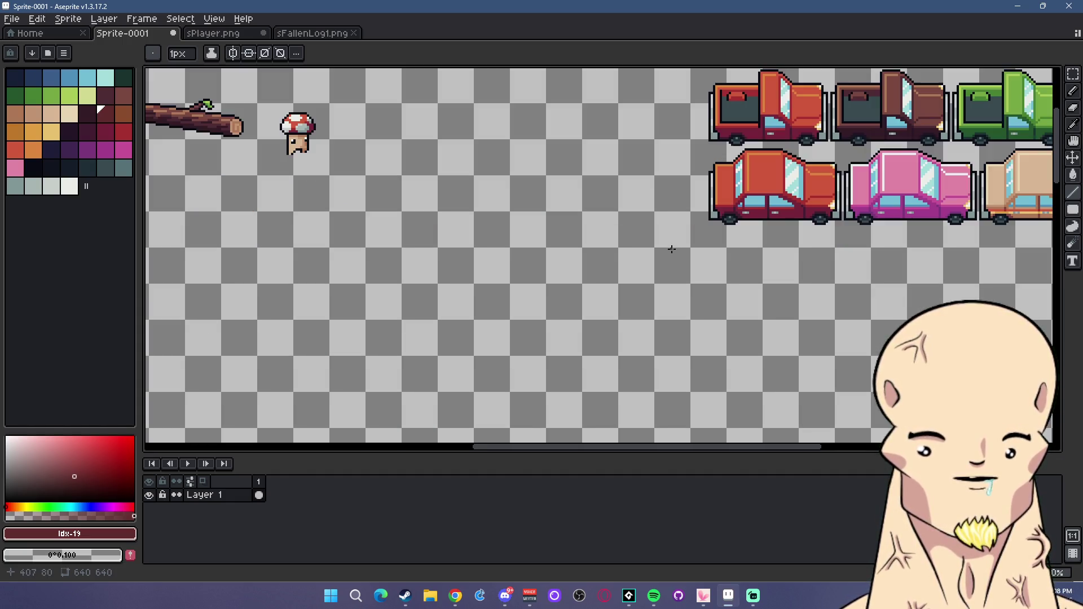
{"action": "left_click_drag", "start_coordinate": [737, 237], "coordinate": [780, 225]}
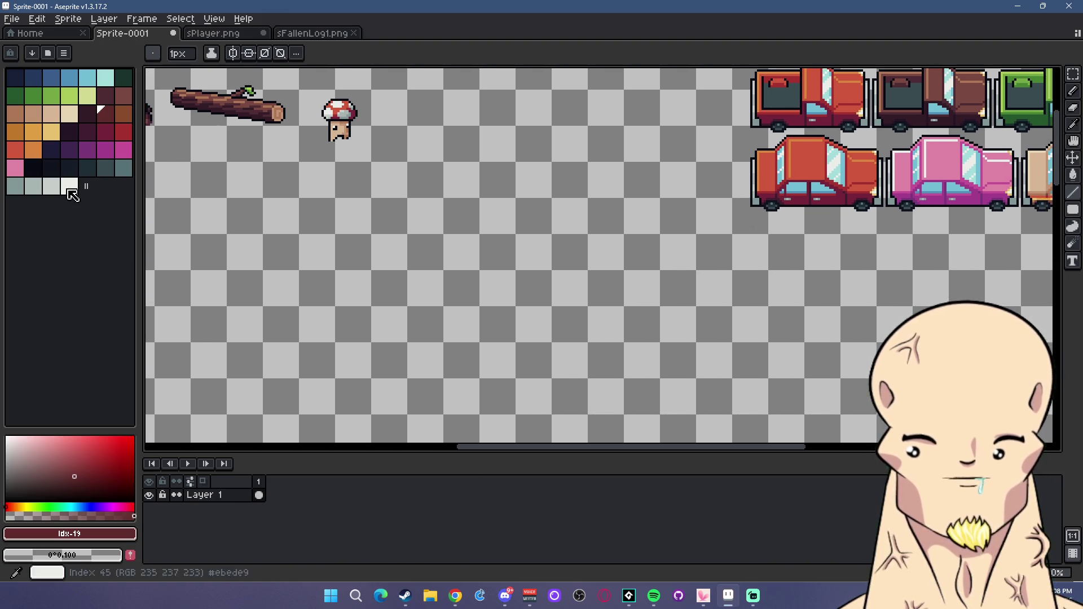
{"action": "left_click", "coordinate": [33, 168]}
{"action": "scroll", "coordinate": [621, 184], "scroll_direction": "down", "scroll_amount": 3}
{"action": "scroll", "coordinate": [621, 184], "scroll_direction": "up", "scroll_amount": 1}
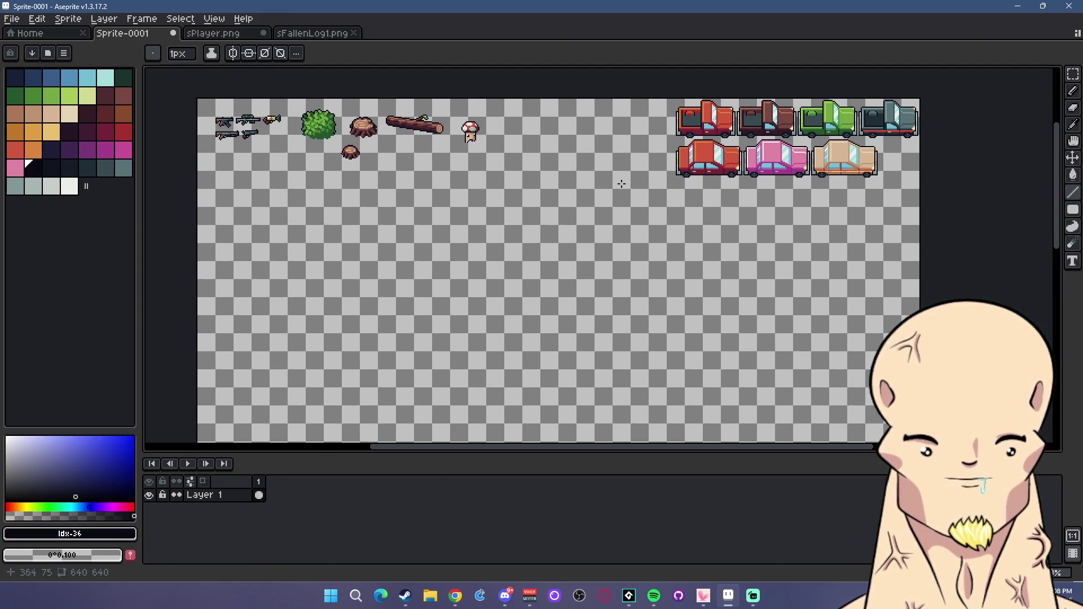
{"action": "key", "text": "minus"}
{"action": "key", "text": "plus"}
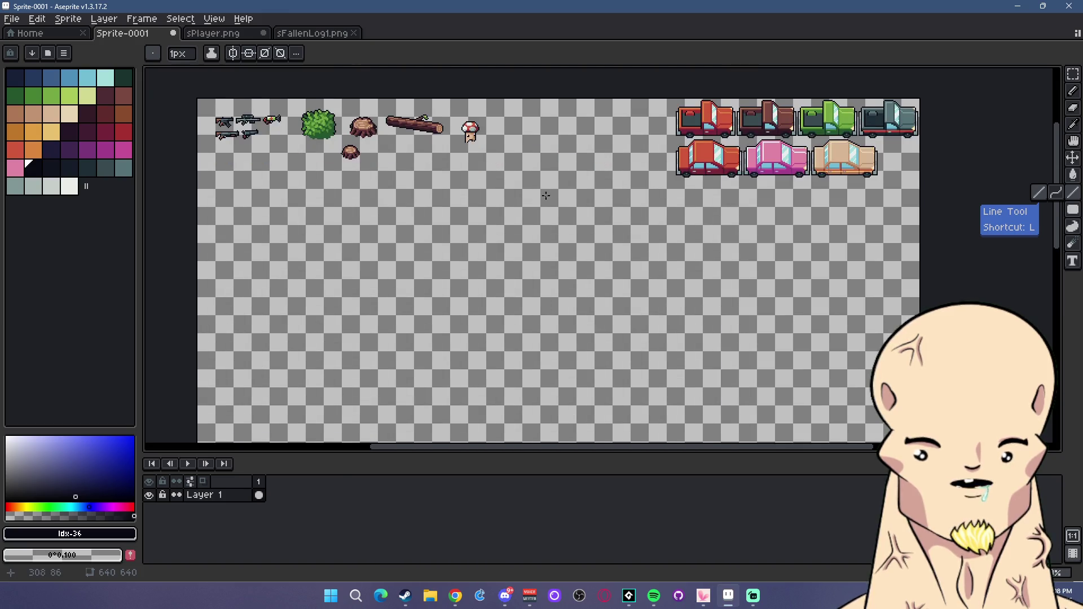
Sketch two diagonal roof slopes meeting at a peak on an empty canvas area.
{"action": "left_click_drag", "start_coordinate": [553, 174], "coordinate": [533, 197]}
{"action": "scroll", "coordinate": [532, 197], "scroll_direction": "up", "scroll_amount": 2}
{"action": "scroll", "coordinate": [529, 181], "scroll_direction": "down", "scroll_amount": 3}
{"action": "scroll", "coordinate": [599, 177], "scroll_direction": "up", "scroll_amount": 1}
{"action": "scroll", "coordinate": [457, 208], "scroll_direction": "up", "scroll_amount": 2}
{"action": "scroll", "coordinate": [457, 208], "scroll_direction": "down", "scroll_amount": 1}
{"action": "scroll", "coordinate": [501, 215], "scroll_direction": "up", "scroll_amount": 1}
{"action": "scroll", "coordinate": [464, 186], "scroll_direction": "up", "scroll_amount": 1}
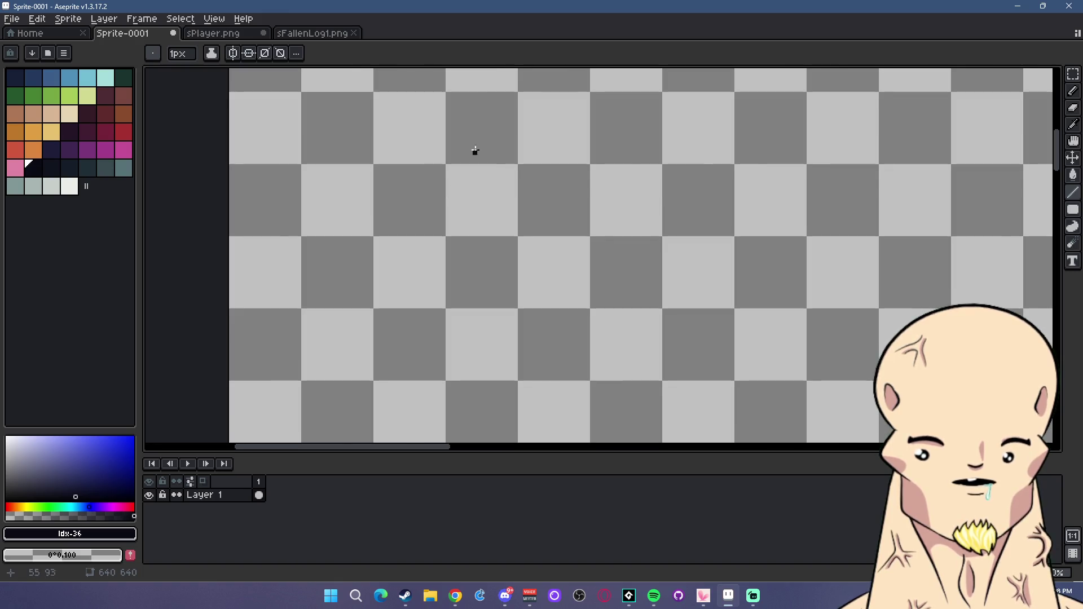
{"action": "left_click_drag", "start_coordinate": [484, 130], "coordinate": [497, 131]}
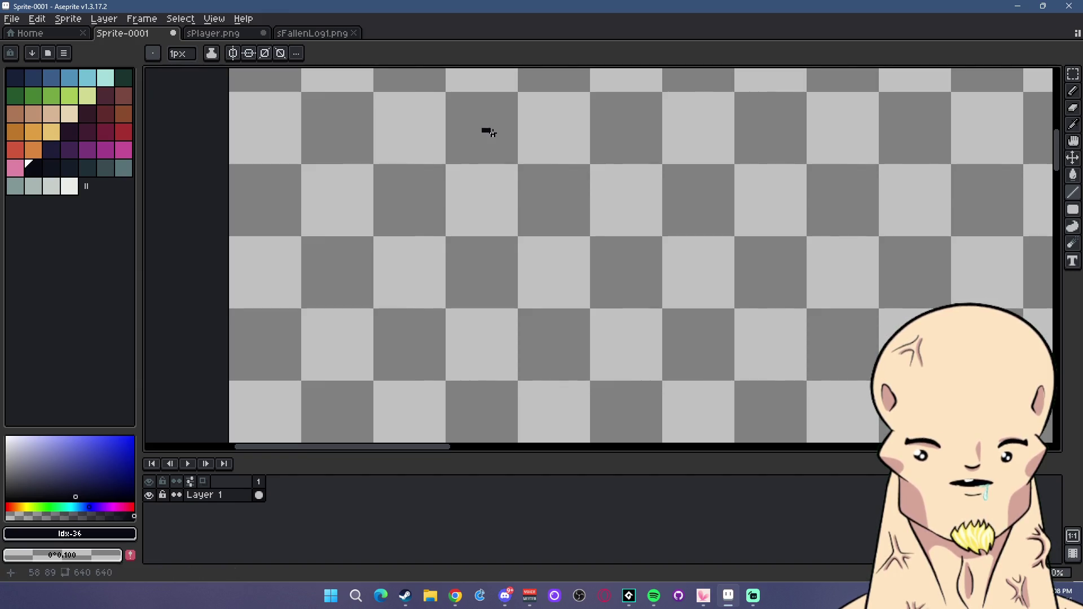
{"action": "left_click_drag", "start_coordinate": [487, 130], "coordinate": [641, 303]}
{"action": "left_click_drag", "start_coordinate": [624, 273], "coordinate": [615, 257]}
{"action": "left_click_drag", "start_coordinate": [485, 130], "coordinate": [375, 249]}
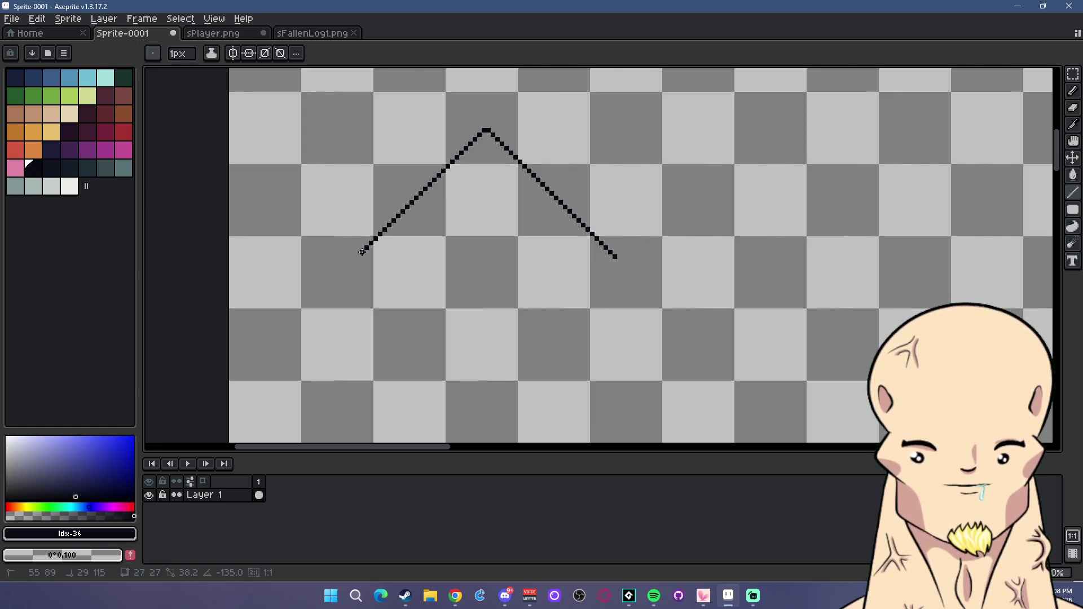
Undo the slopes and redraw the peaked outline with a horizontal base line.
{"action": "key", "text": "ctrl+z"}
{"action": "key", "text": "ctrl+z"}
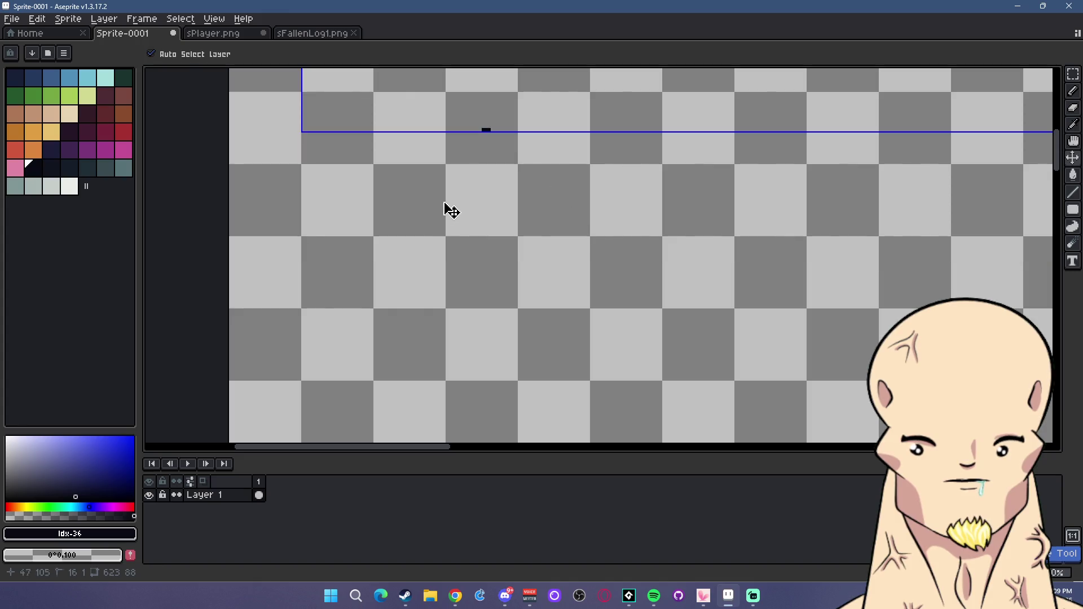
{"action": "key", "text": "ctrl+z"}
{"action": "mouse_move", "coordinate": [375, 234]}
{"action": "left_mouse_down"}
{"action": "mouse_move", "coordinate": [479, 131]}
{"action": "mouse_move", "coordinate": [588, 232]}
{"action": "left_mouse_up"}
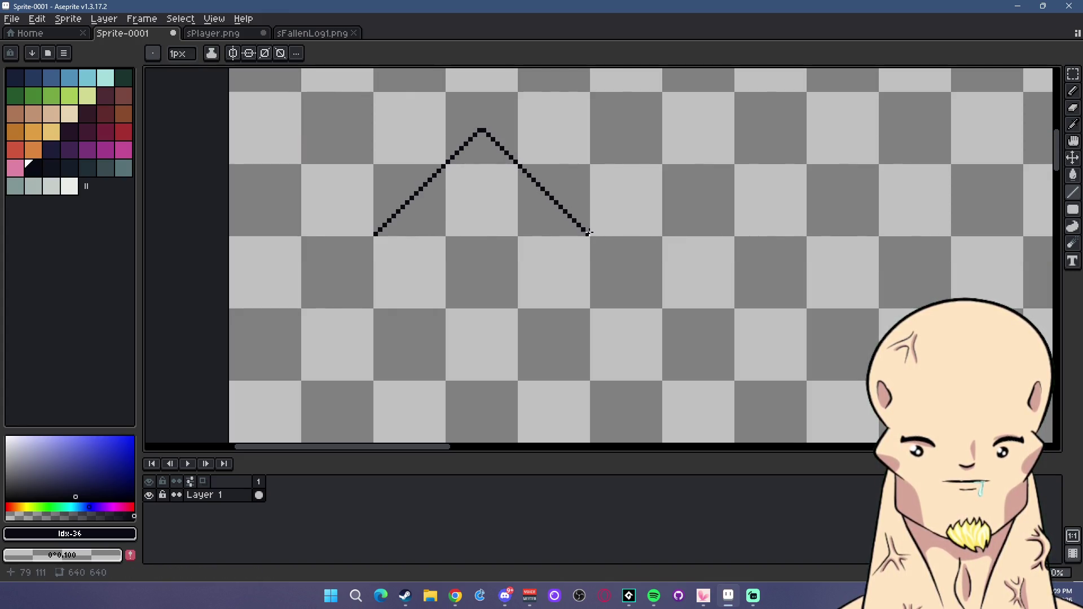
{"action": "scroll", "coordinate": [587, 233], "scroll_direction": "down", "scroll_amount": 1}
{"action": "scroll", "coordinate": [580, 254], "scroll_direction": "down", "scroll_amount": 1}
{"action": "scroll", "coordinate": [580, 254], "scroll_direction": "up", "scroll_amount": 1}
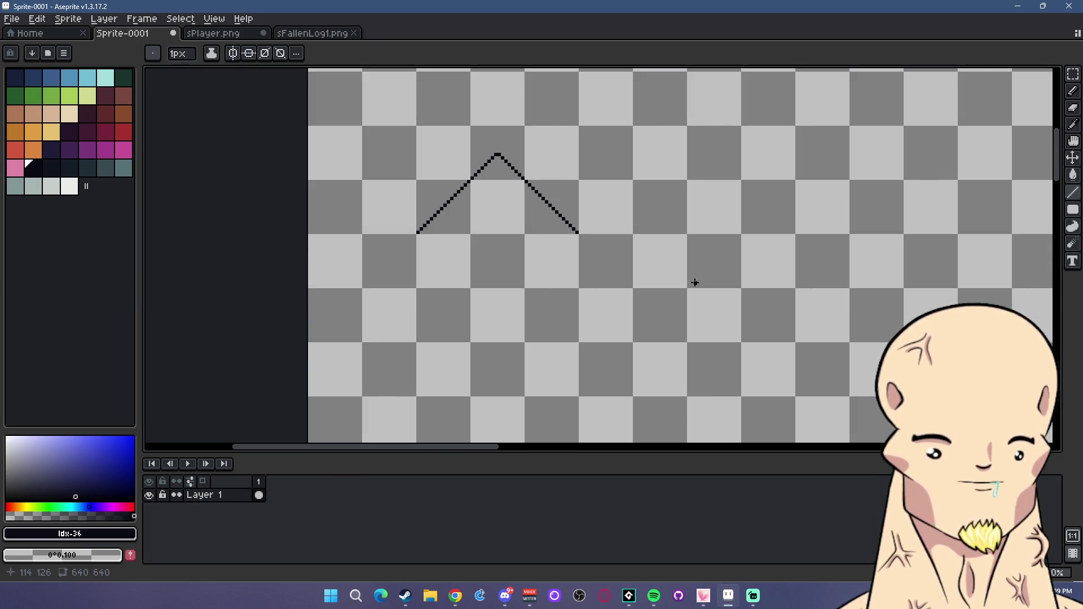
{"action": "left_click_drag", "start_coordinate": [695, 283], "coordinate": [666, 228]}
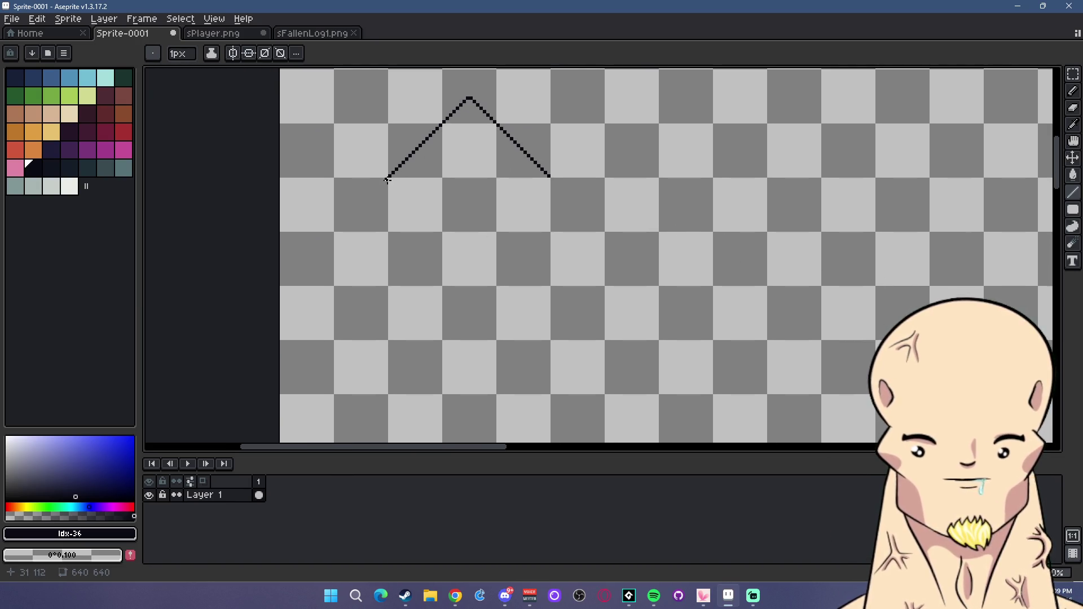
{"action": "left_click_drag", "start_coordinate": [388, 178], "coordinate": [388, 244]}
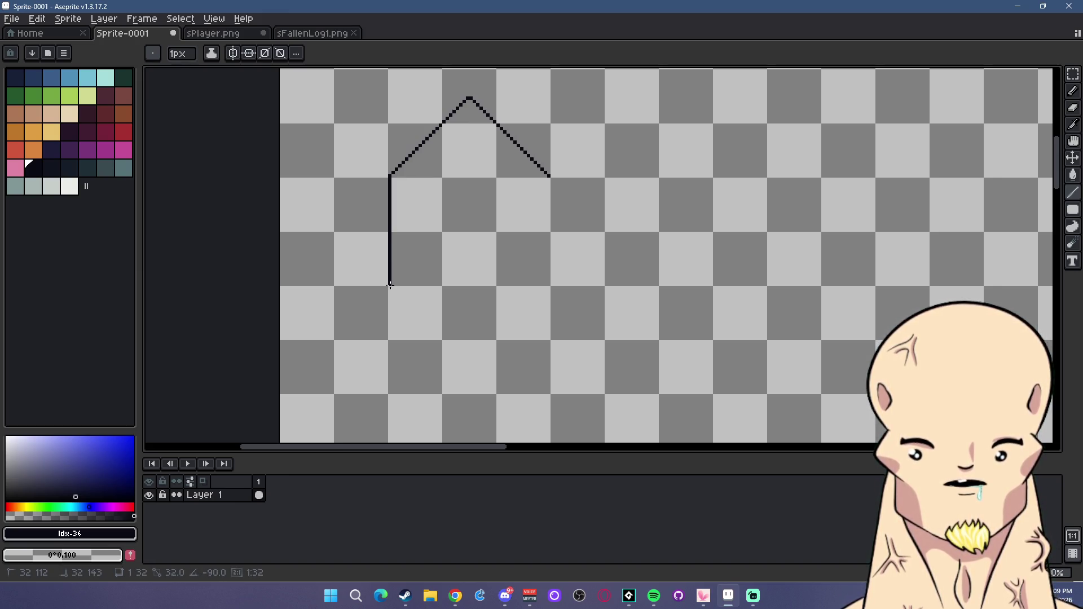
{"action": "key", "text": "ctrl+z"}
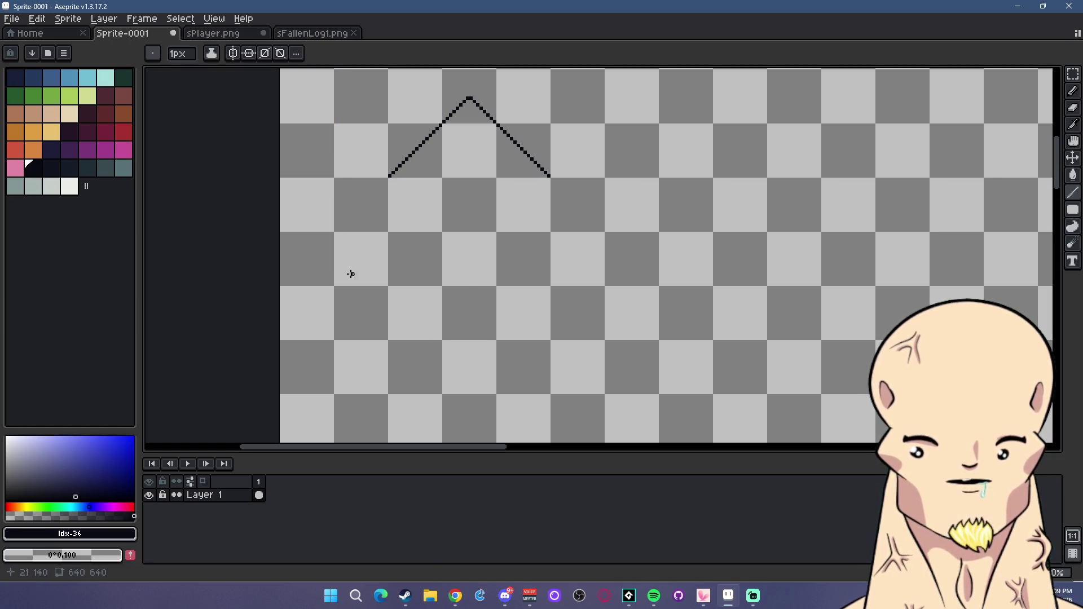
{"action": "left_click_drag", "start_coordinate": [336, 288], "coordinate": [587, 287]}
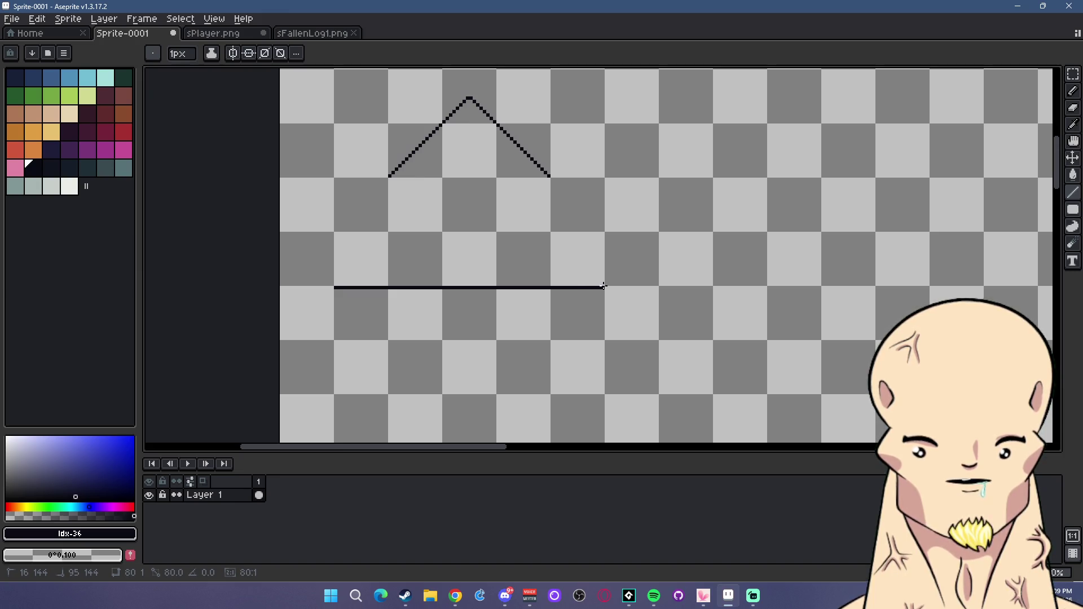
{"action": "left_click_drag", "start_coordinate": [603, 286], "coordinate": [603, 286]}
Discard the roof lines, reframe the whole sprite sheet, and return to GameMaker.
{"action": "left_click_drag", "start_coordinate": [672, 283], "coordinate": [598, 194]}
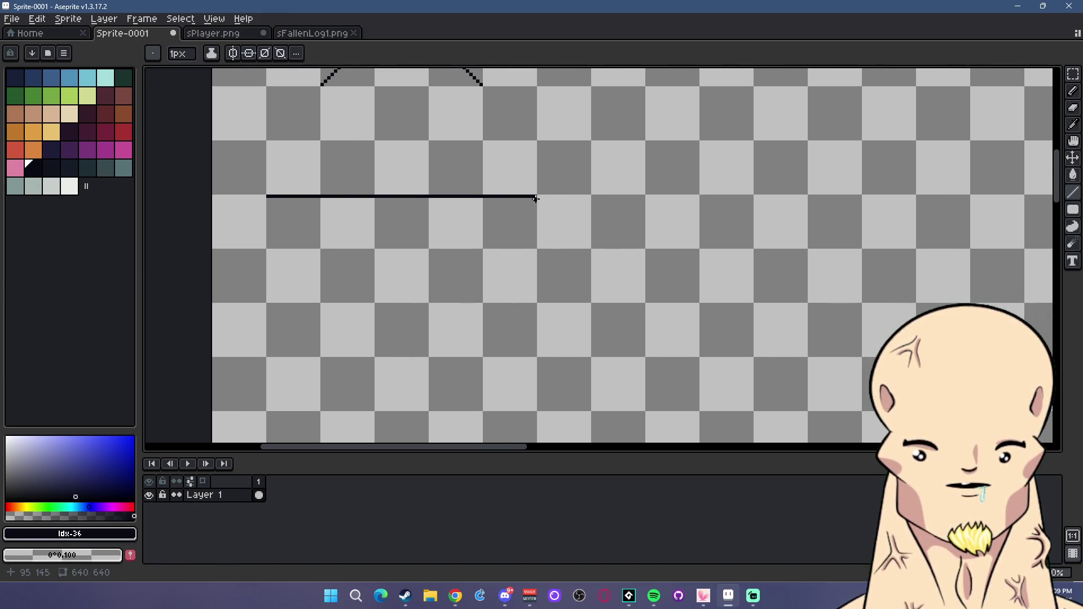
{"action": "scroll", "coordinate": [530, 194], "scroll_direction": "down", "scroll_amount": 1}
{"action": "scroll", "coordinate": [509, 186], "scroll_direction": "up", "scroll_amount": 1}
{"action": "scroll", "coordinate": [519, 183], "scroll_direction": "down", "scroll_amount": 1}
{"action": "key", "text": "v"}
{"action": "left_click_drag", "start_coordinate": [523, 182], "coordinate": [549, 168]}
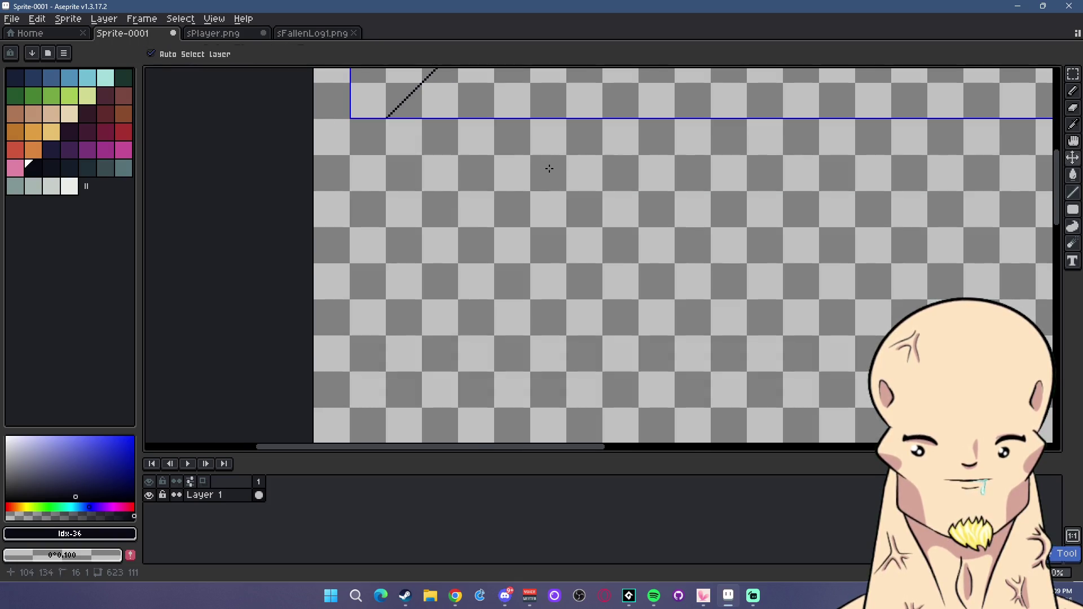
{"action": "key", "text": "ctrl+z"}
{"action": "key", "text": "b"}
{"action": "scroll", "coordinate": [597, 164], "scroll_direction": "down", "scroll_amount": 4}
{"action": "scroll", "coordinate": [698, 181], "scroll_direction": "up", "scroll_amount": 1}
{"action": "scroll", "coordinate": [700, 213], "scroll_direction": "up", "scroll_amount": 1}
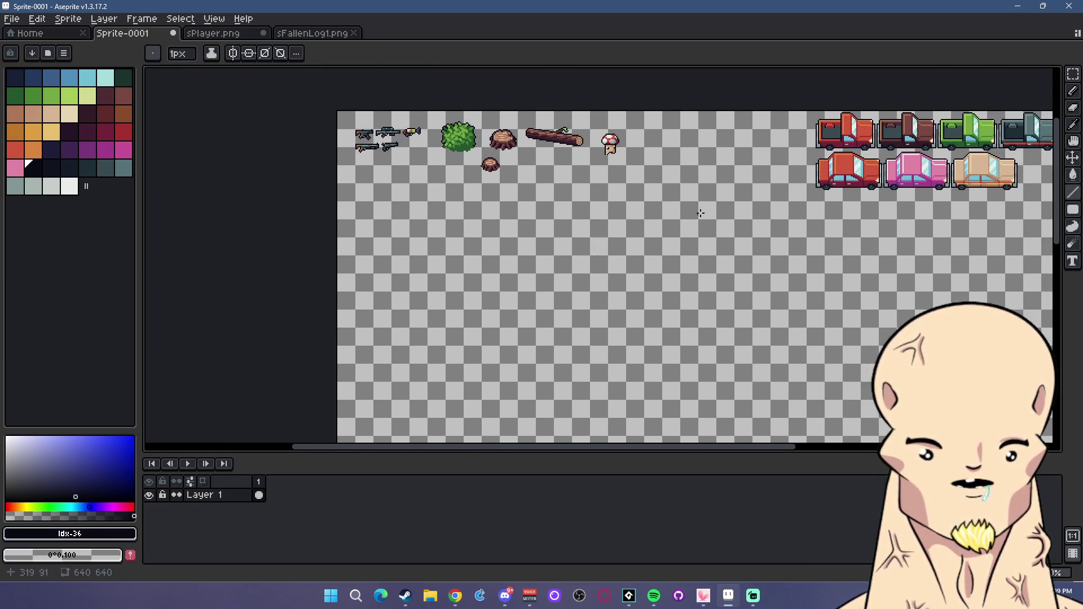
{"action": "left_click_drag", "start_coordinate": [700, 214], "coordinate": [603, 231]}
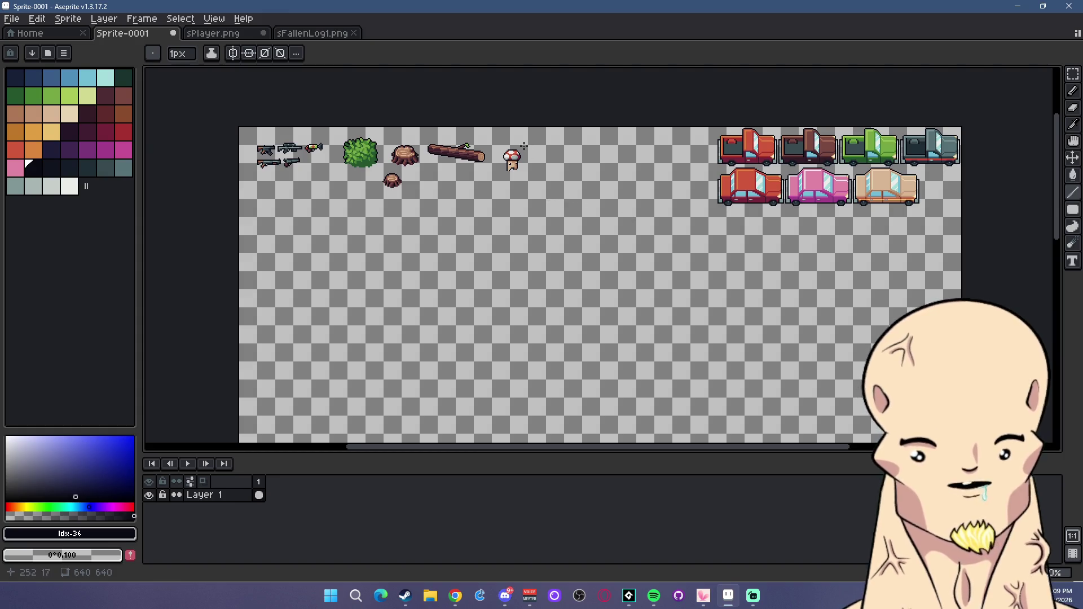
{"action": "scroll", "coordinate": [524, 146], "scroll_direction": "up", "scroll_amount": 3}
{"action": "scroll", "coordinate": [530, 327], "scroll_direction": "down", "scroll_amount": 1}
{"action": "left_click", "coordinate": [629, 595]}
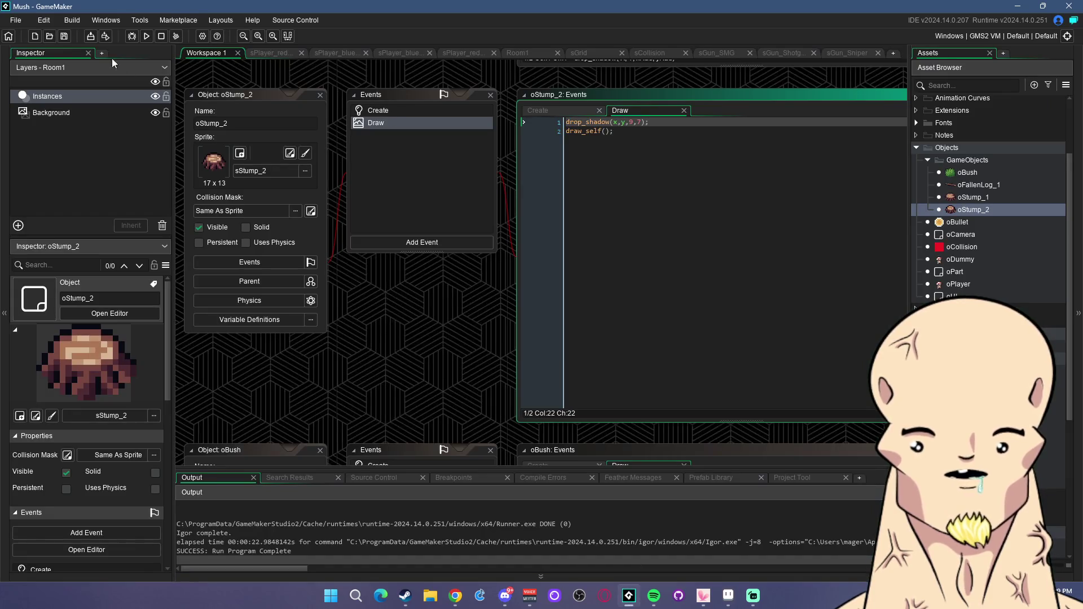
Rerun the Mush game and fire at the dummy, switching to gun 2.
{"action": "left_click", "coordinate": [146, 35]}
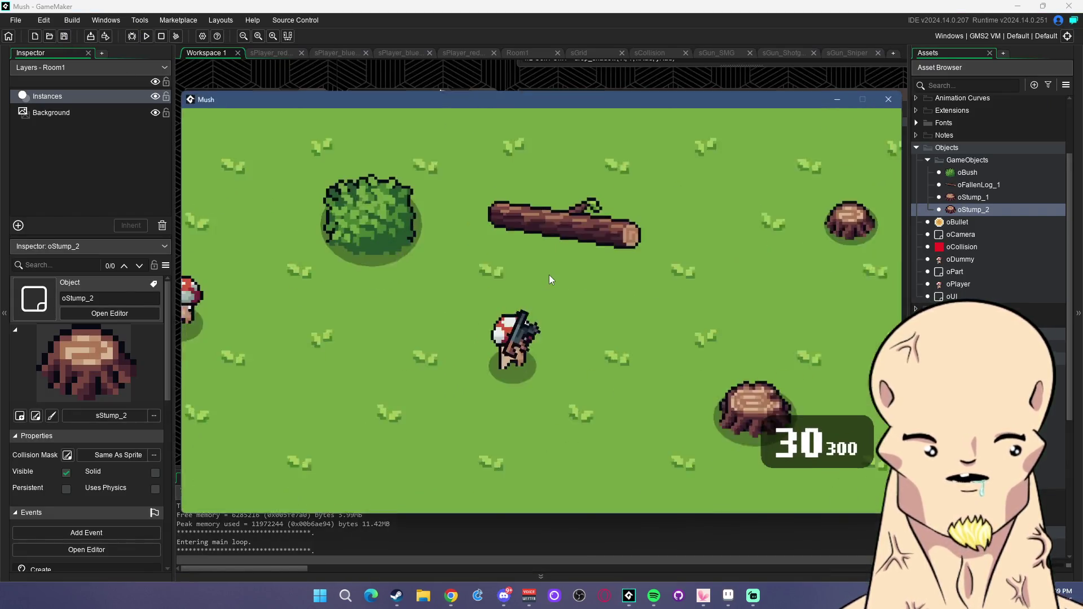
{"action": "key", "text": "a"}
{"action": "left_click", "coordinate": [306, 290]}
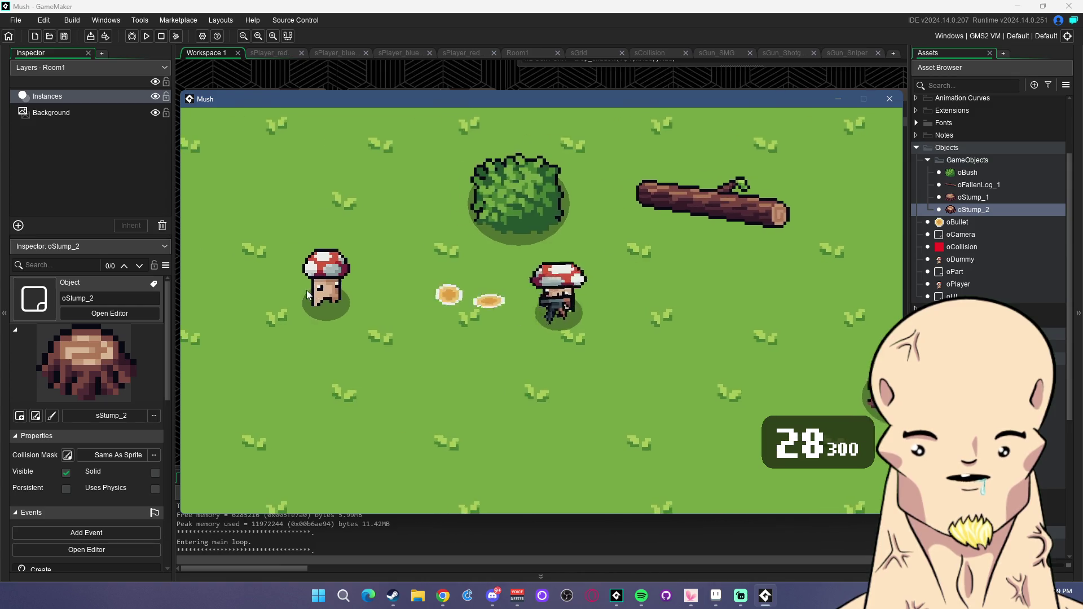
{"action": "left_click_drag", "start_coordinate": [307, 290], "coordinate": [439, 282]}
{"action": "key", "text": "a"}
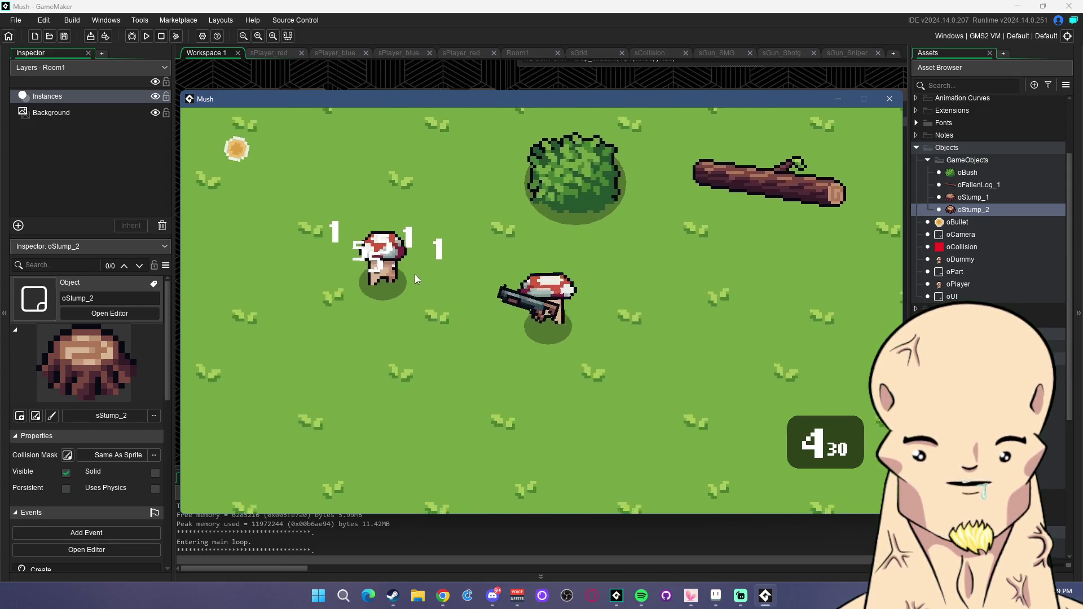
{"action": "key", "text": "2"}
{"action": "left_click", "coordinate": [415, 262]}
Walk the player right, then close the test and bring Aseprite back.
{"action": "key", "text": "d"}
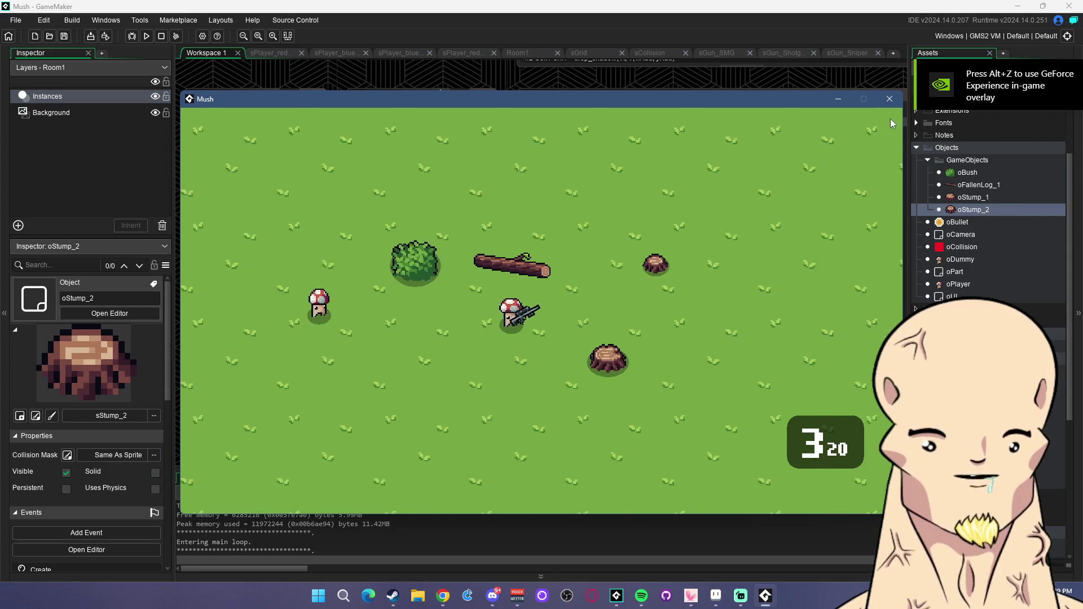
{"action": "left_click", "coordinate": [890, 98]}
{"action": "left_click", "coordinate": [728, 595]}
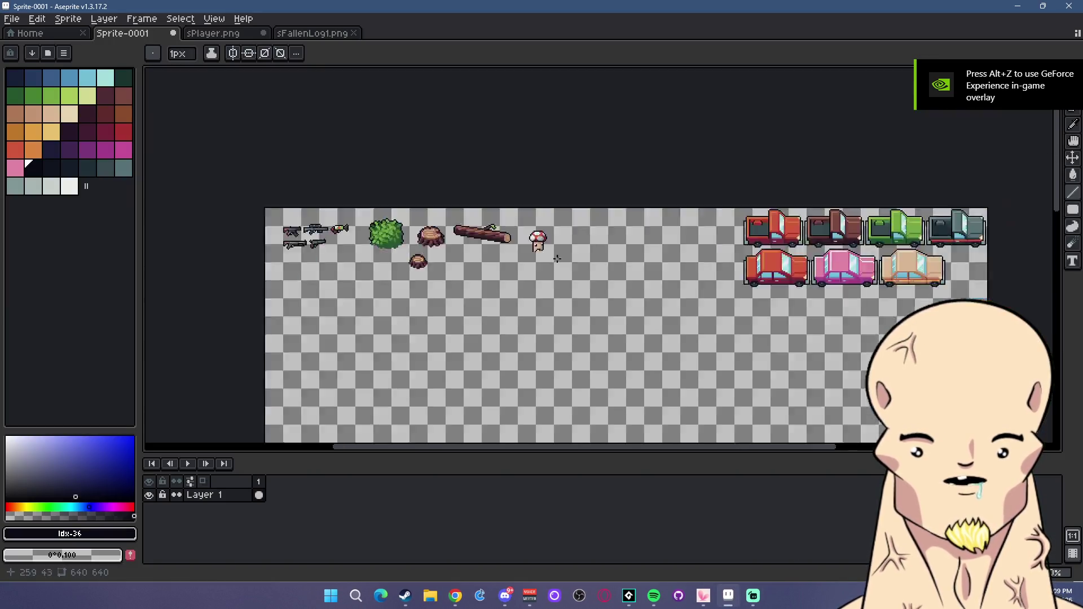
Draw a filled dark slate rectangle in the empty area below the props.
{"action": "left_click_drag", "start_coordinate": [632, 271], "coordinate": [801, 177]}
{"action": "left_click", "coordinate": [1068, 84]}
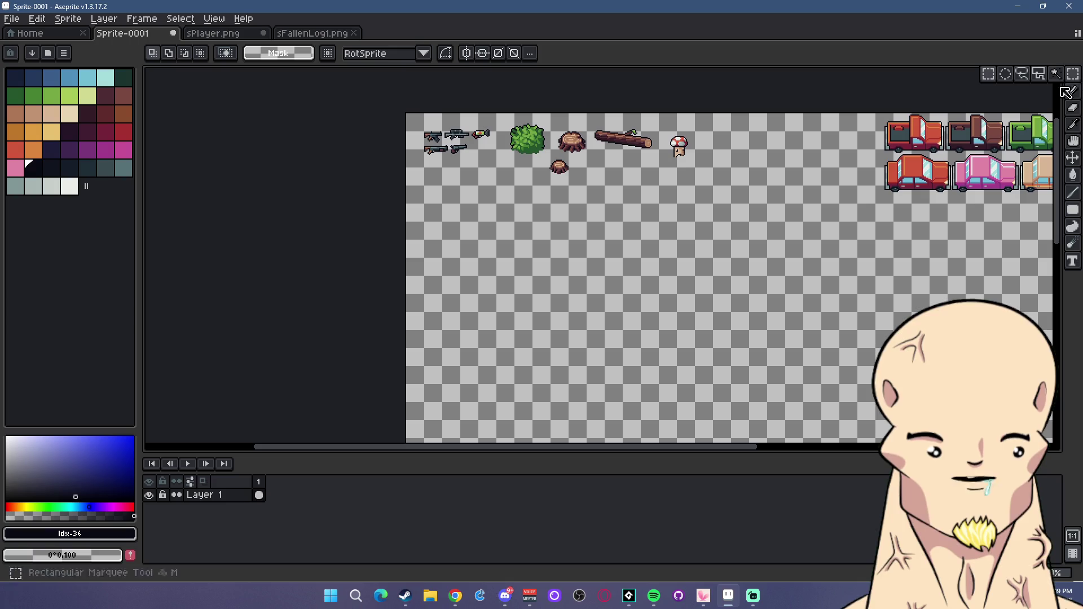
{"action": "scroll", "coordinate": [508, 247], "scroll_direction": "up", "scroll_amount": 2}
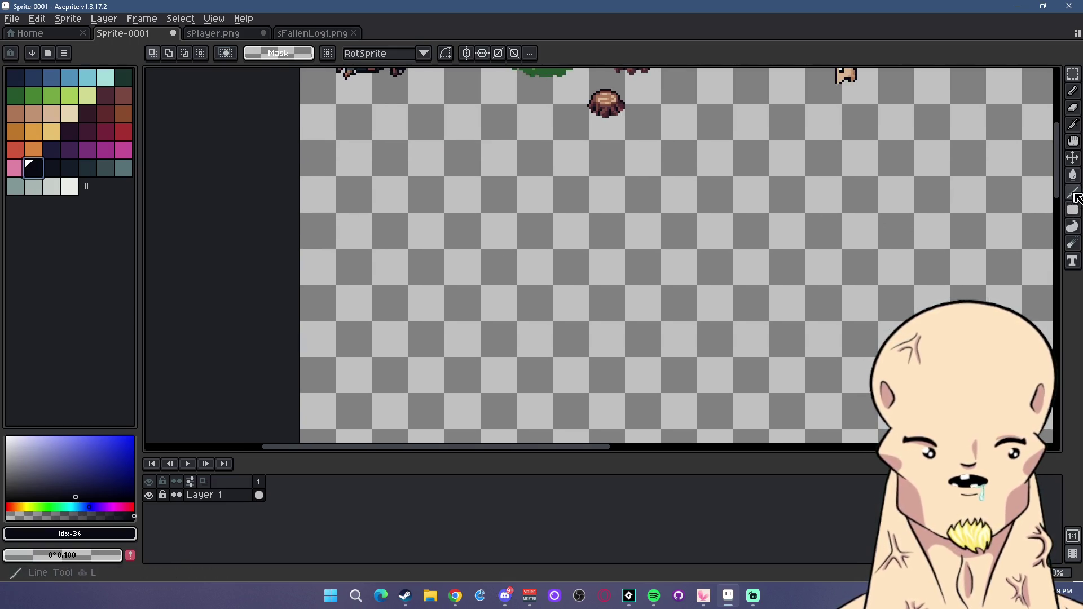
{"action": "key", "text": "l"}
{"action": "scroll", "coordinate": [465, 220], "scroll_direction": "down", "scroll_amount": 2}
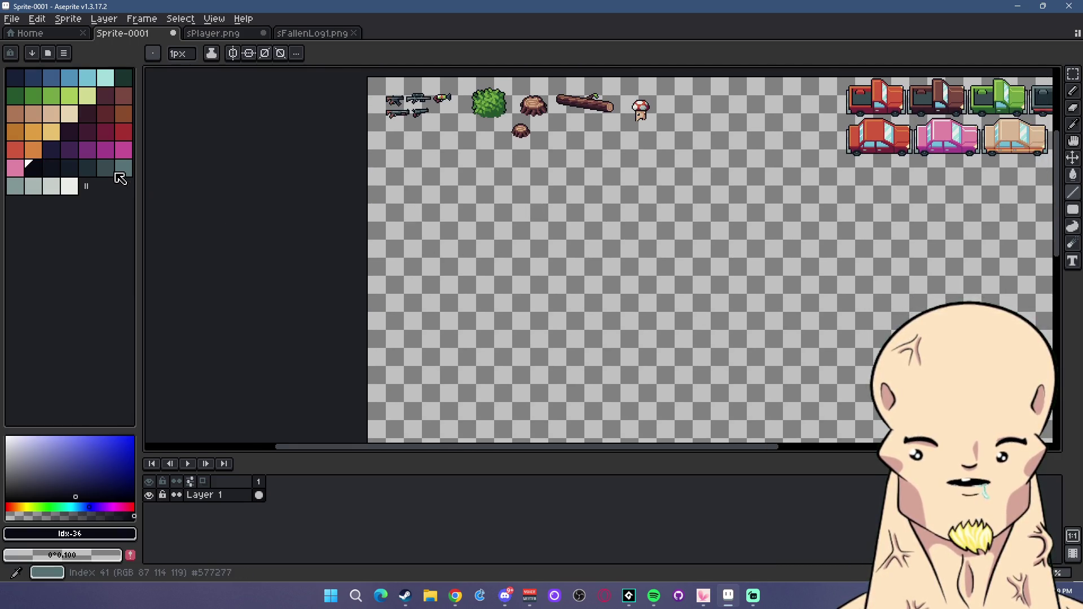
{"action": "left_click", "coordinate": [102, 167]}
{"action": "left_click", "coordinate": [93, 174]}
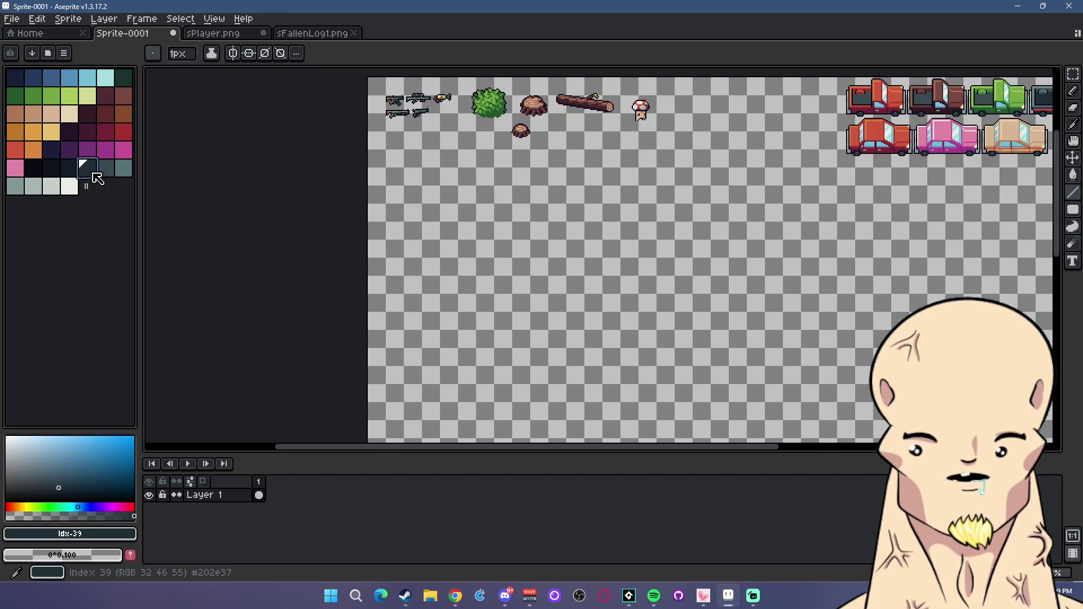
{"action": "key", "text": "u"}
{"action": "scroll", "coordinate": [436, 218], "scroll_direction": "up", "scroll_amount": 2}
{"action": "scroll", "coordinate": [396, 226], "scroll_direction": "up", "scroll_amount": 1}
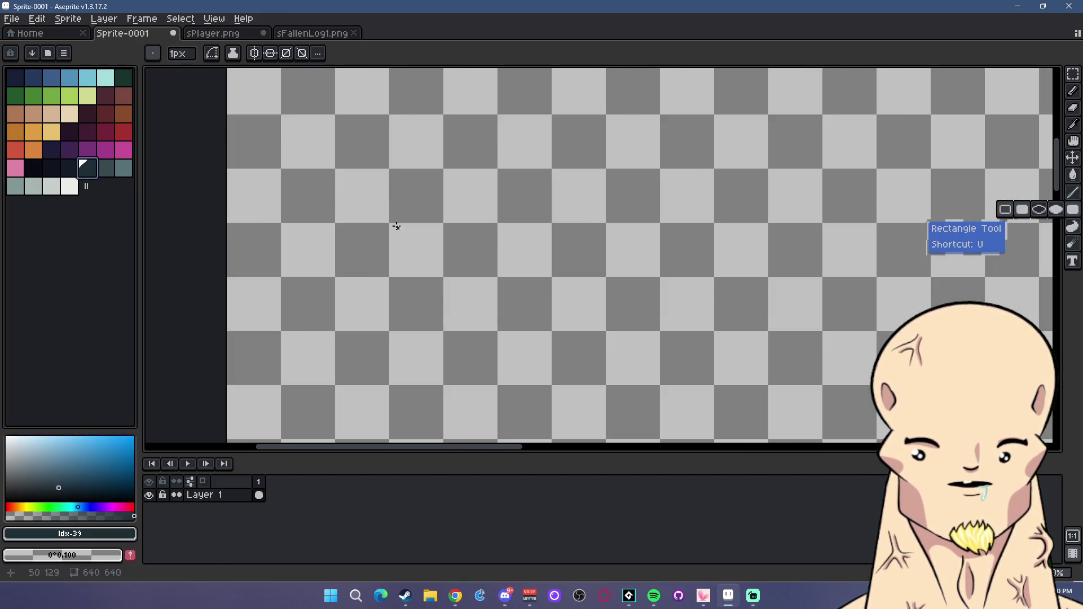
{"action": "left_click_drag", "start_coordinate": [392, 169], "coordinate": [767, 327]}
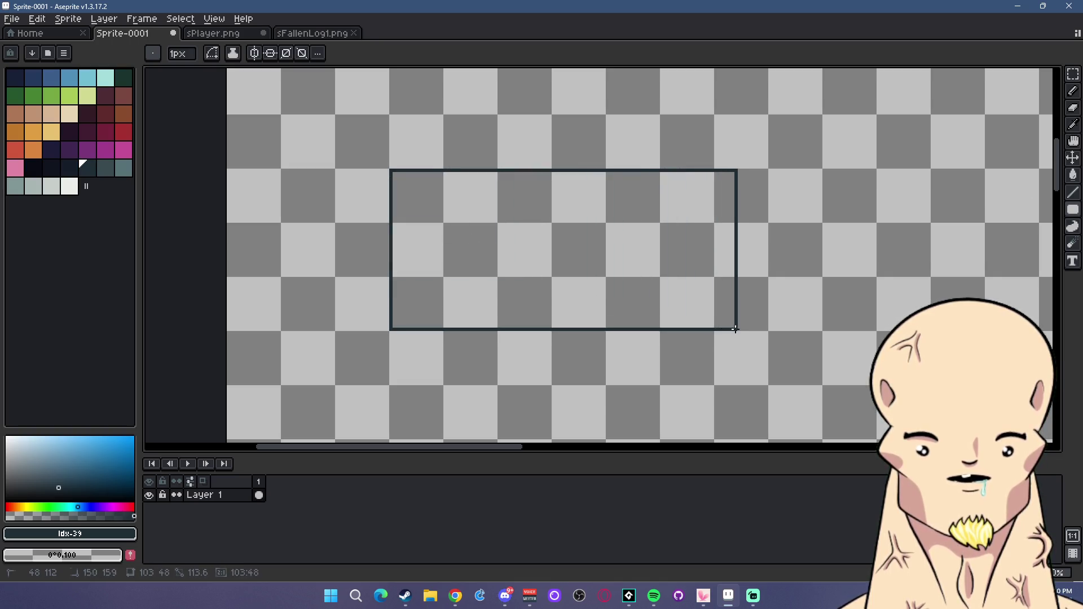
Place copies of the red car on the block to check scale, then undo them.
{"action": "scroll", "coordinate": [767, 327], "scroll_direction": "down", "scroll_amount": 3}
{"action": "scroll", "coordinate": [902, 169], "scroll_direction": "right", "scroll_amount": 2}
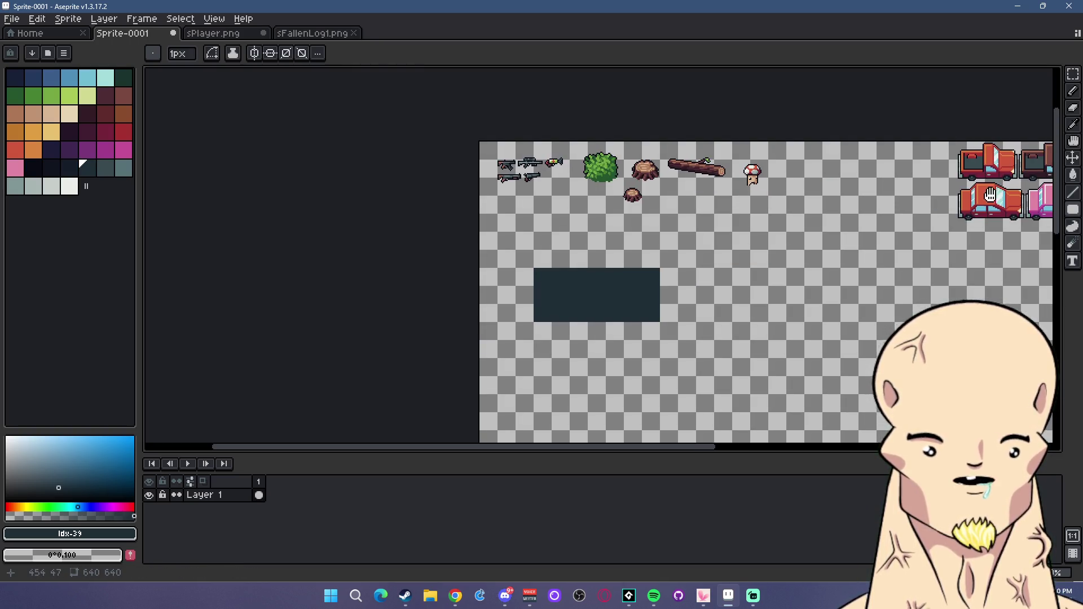
{"action": "scroll", "coordinate": [1052, 107], "scroll_direction": "right", "scroll_amount": 3}
{"action": "left_click", "coordinate": [1072, 74]}
{"action": "scroll", "coordinate": [782, 190], "scroll_direction": "up", "scroll_amount": 3}
{"action": "left_click_drag", "start_coordinate": [721, 198], "coordinate": [918, 320]}
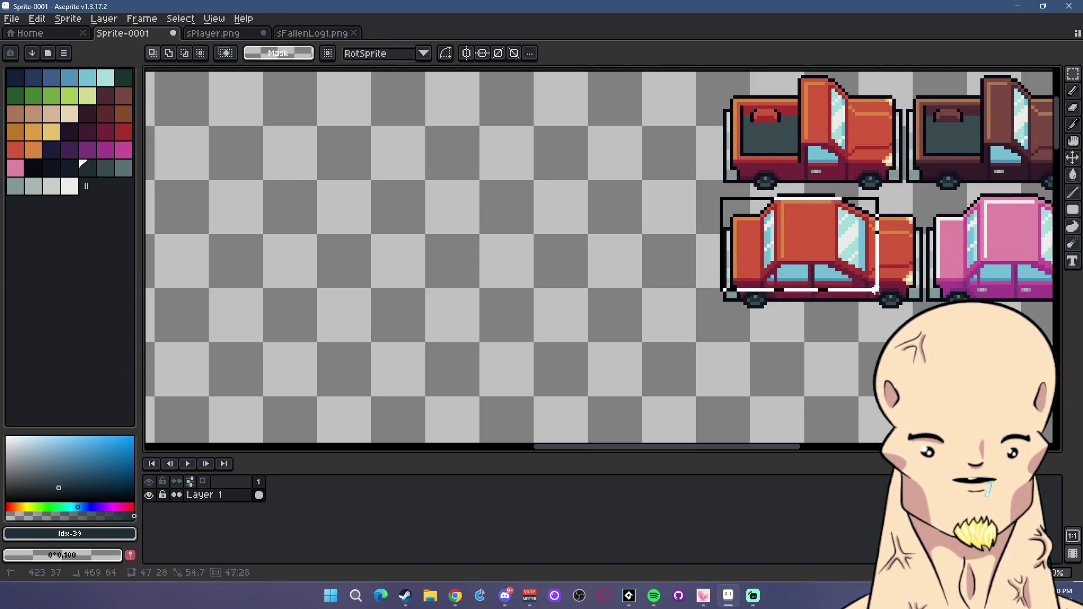
{"action": "left_click_drag", "start_coordinate": [882, 290], "coordinate": [158, 450]}
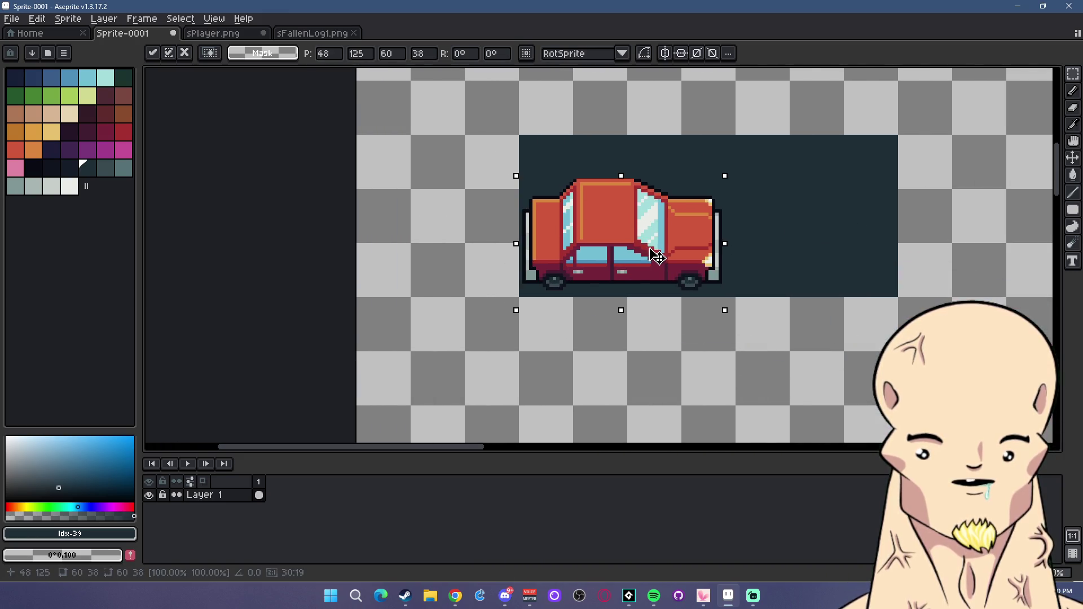
{"action": "mouse_move", "coordinate": [158, 450]}
{"action": "left_mouse_down"}
{"action": "mouse_move", "coordinate": [656, 258]}
{"action": "mouse_move", "coordinate": [671, 169]}
{"action": "left_mouse_up"}
{"action": "key", "text": "Return"}
{"action": "key", "text": "Escape"}
{"action": "key", "text": "ctrl+z"}
{"action": "key", "text": "ctrl+z"}
{"action": "key", "text": "ctrl+z"}
{"action": "key", "text": "ctrl+v"}
{"action": "mouse_move", "coordinate": [658, 239]}
{"action": "left_mouse_down"}
{"action": "mouse_move", "coordinate": [648, 155]}
{"action": "mouse_move", "coordinate": [654, 262]}
{"action": "left_mouse_up"}
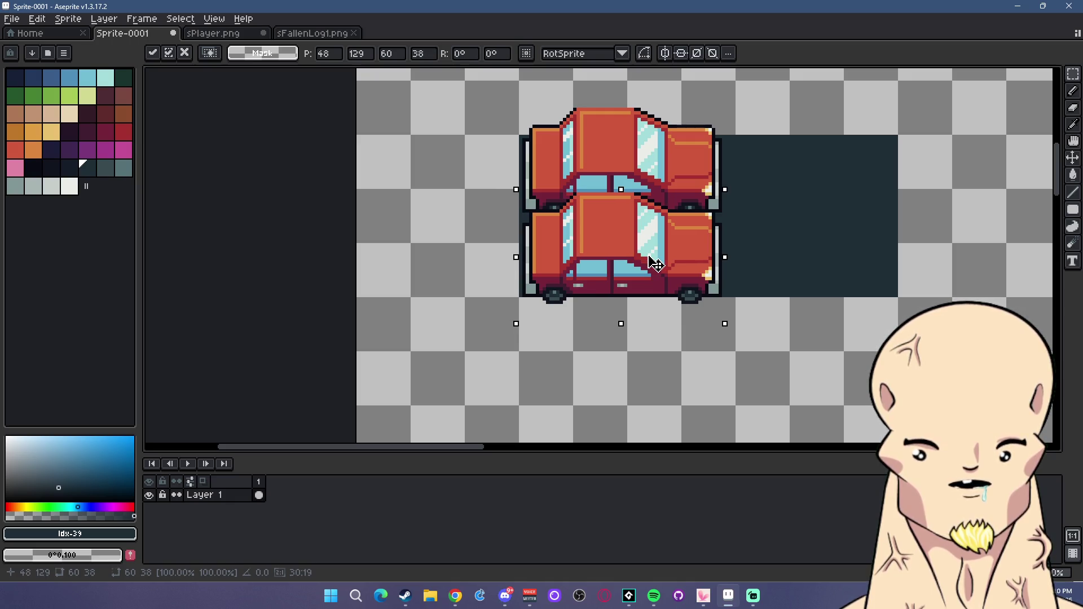
{"action": "left_click", "coordinate": [741, 319]}
{"action": "key", "text": "ctrl+z"}
{"action": "key", "text": "ctrl+z"}
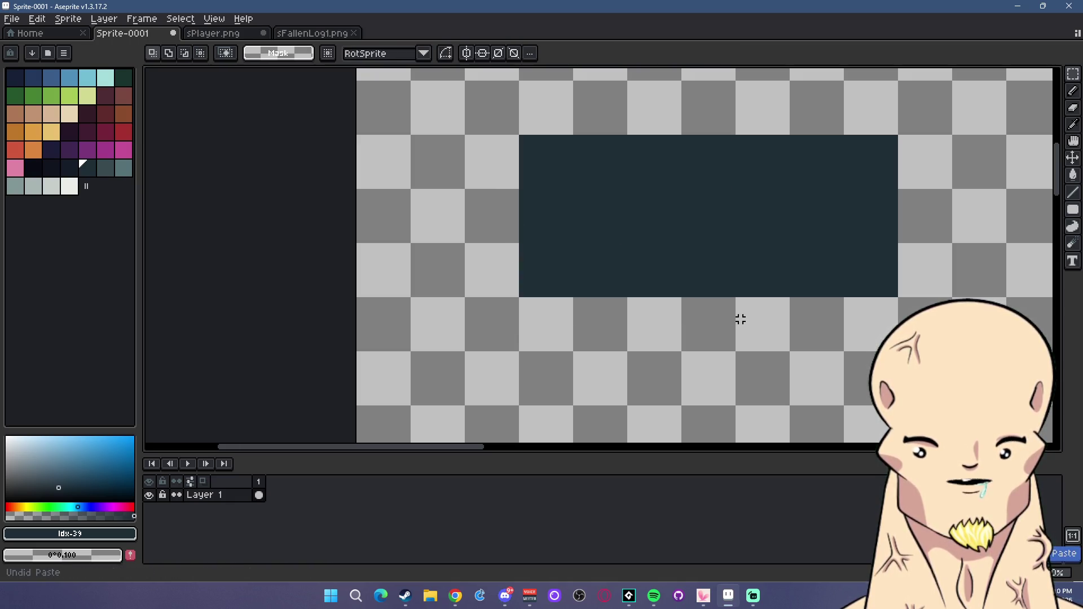
Stretch the block's bottom edge downward and nudge the whole block down 3 pixels.
{"action": "left_click_drag", "start_coordinate": [514, 242], "coordinate": [970, 333]}
{"action": "key", "text": "ctrl+t"}
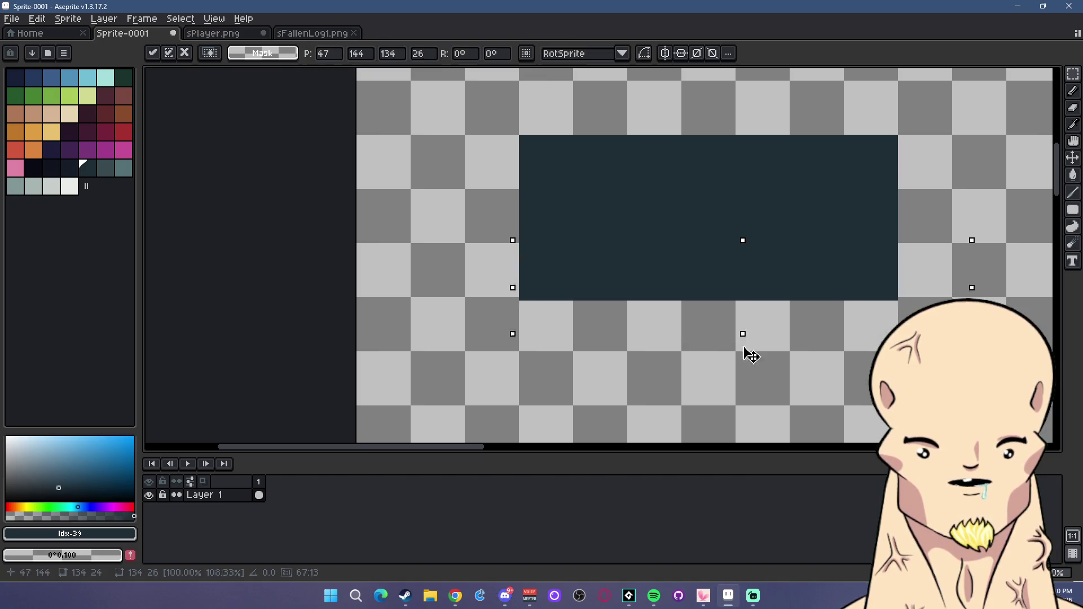
{"action": "left_click_drag", "start_coordinate": [745, 350], "coordinate": [752, 387]}
{"action": "left_click", "coordinate": [789, 375]}
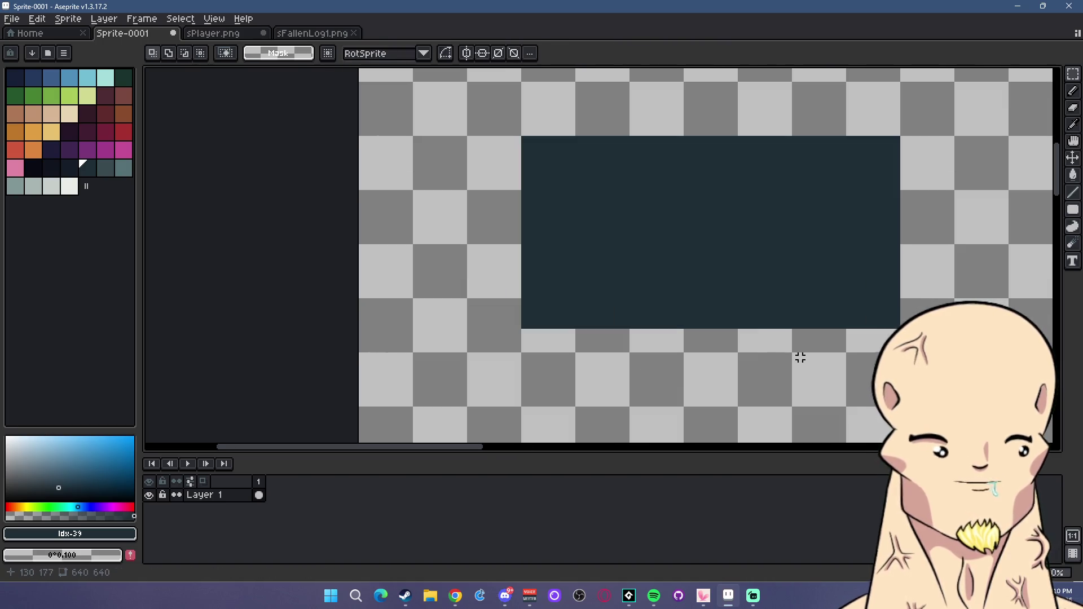
{"action": "scroll", "coordinate": [750, 347], "scroll_direction": "right", "scroll_amount": 4}
{"action": "left_click_drag", "start_coordinate": [358, 118], "coordinate": [821, 400]}
{"action": "key", "text": "ctrl+t"}
{"action": "key", "text": "Down"}
{"action": "key", "text": "Down"}
{"action": "key", "text": "Down"}
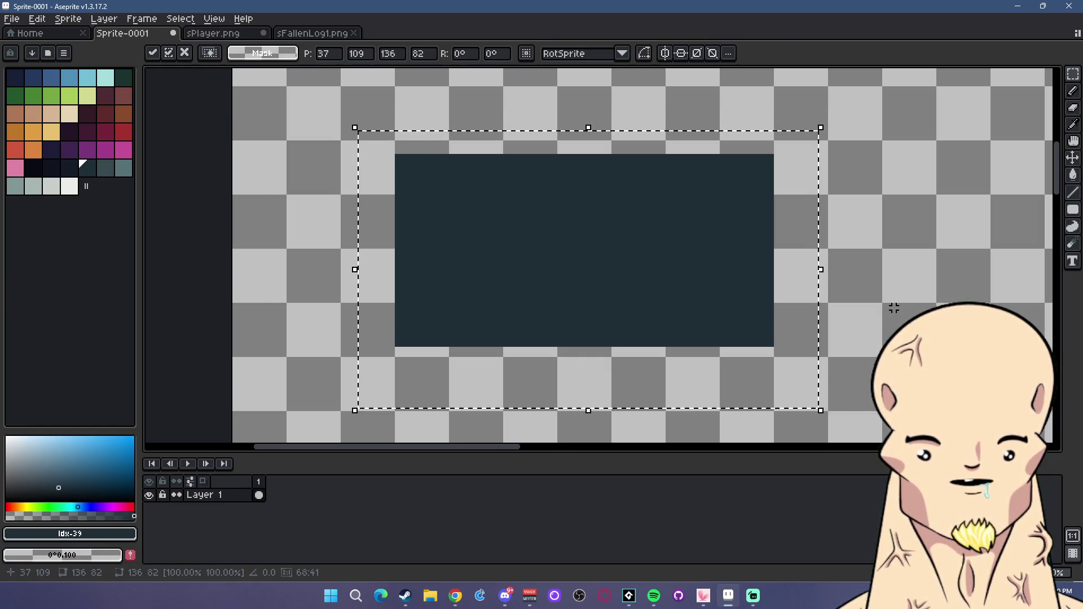
{"action": "left_click", "coordinate": [894, 308]}
Nudge the block's top strip down one pixel, revert it, and pick the near-black trim colour.
{"action": "left_click_drag", "start_coordinate": [370, 145], "coordinate": [834, 190]}
{"action": "key", "text": "ctrl+t"}
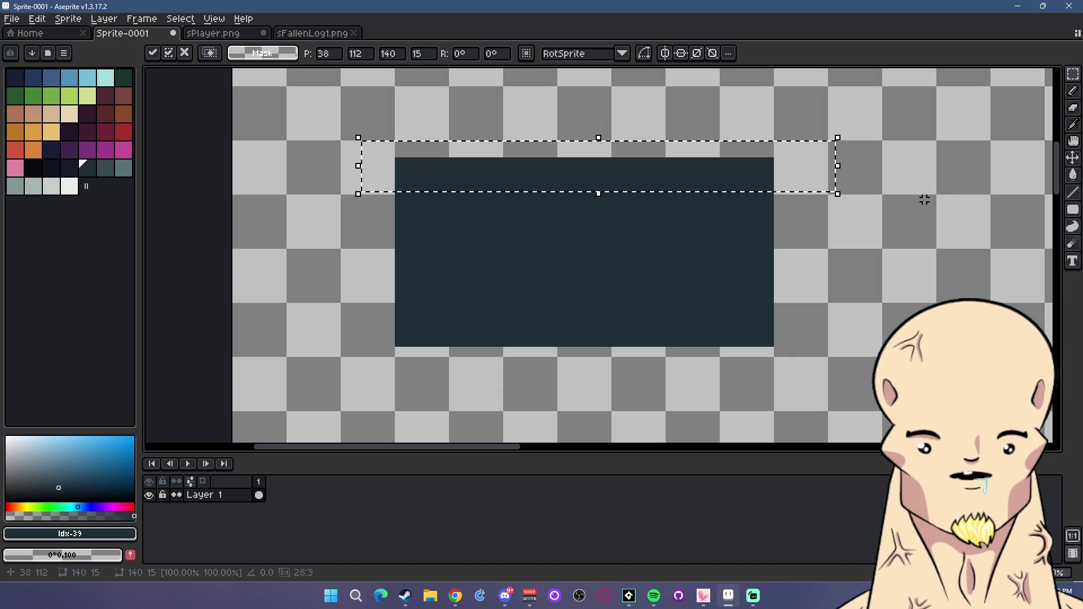
{"action": "key", "text": "Down"}
{"action": "key", "text": "Return"}
{"action": "left_click_drag", "start_coordinate": [330, 110], "coordinate": [371, 143]}
{"action": "key", "text": "ctrl+z"}
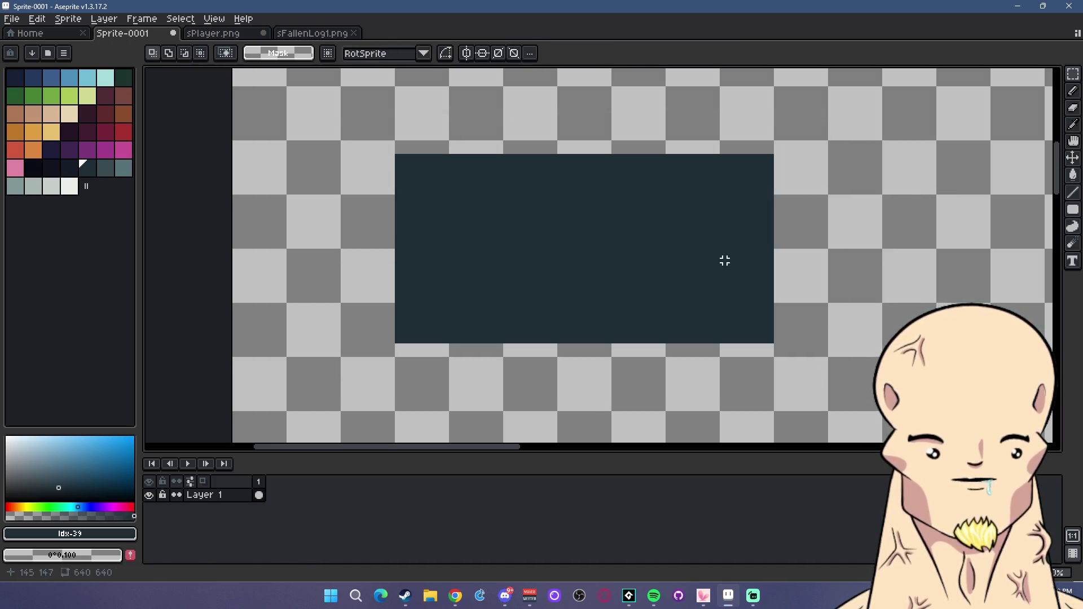
{"action": "left_click", "coordinate": [33, 168]}
Draw near-black trim lines along the block's bottom and top edges.
{"action": "scroll", "coordinate": [670, 186], "scroll_direction": "down", "scroll_amount": 1}
{"action": "scroll", "coordinate": [670, 186], "scroll_direction": "up", "scroll_amount": 1}
{"action": "left_click", "coordinate": [1073, 194]}
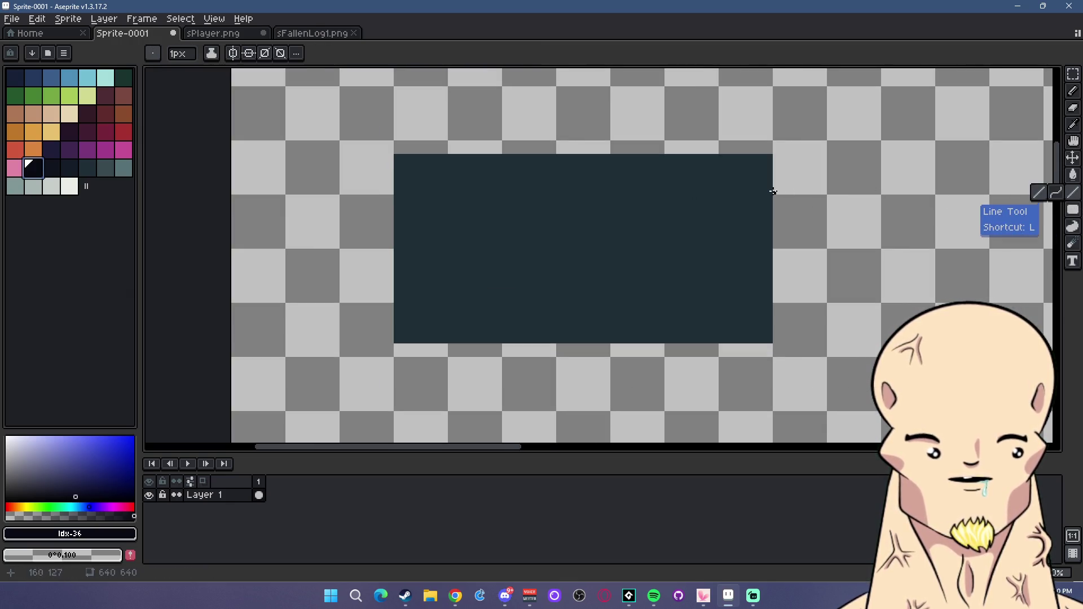
{"action": "left_click", "coordinate": [51, 167]}
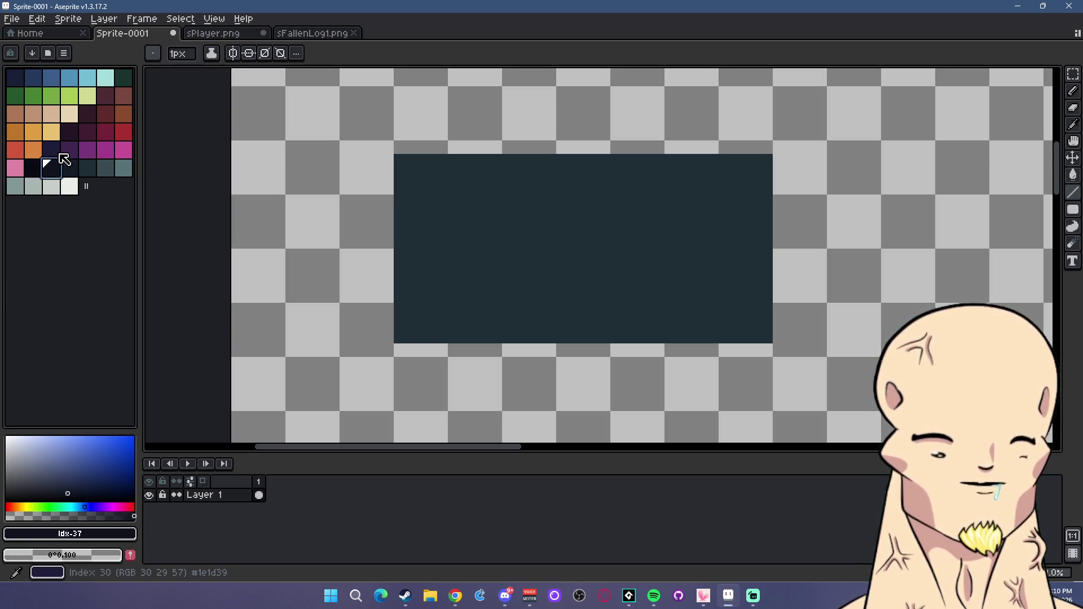
{"action": "left_click", "coordinate": [31, 166]}
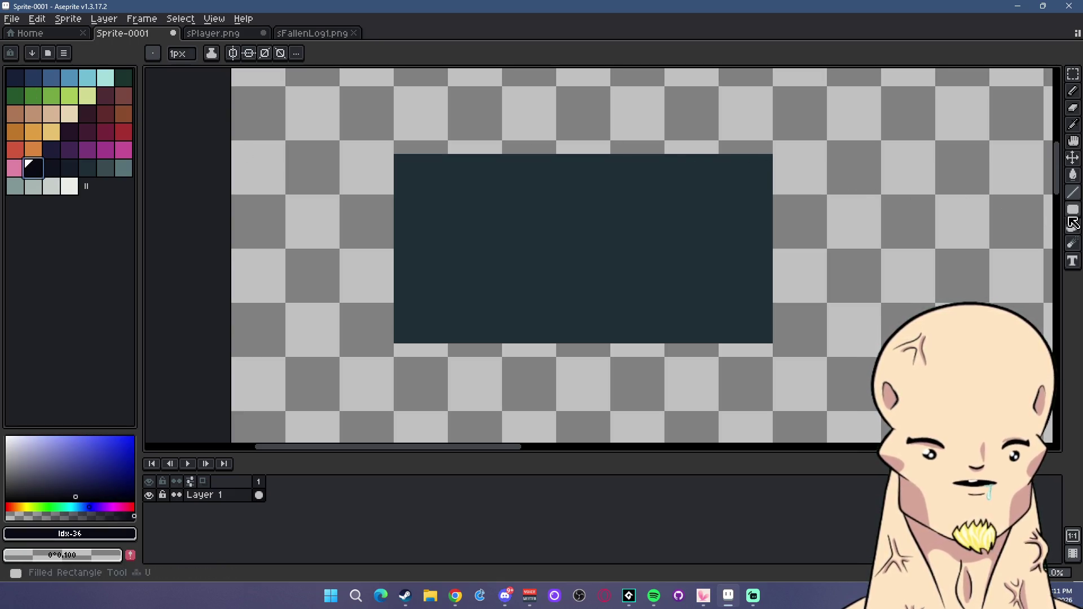
{"action": "mouse_move", "coordinate": [1073, 193]}
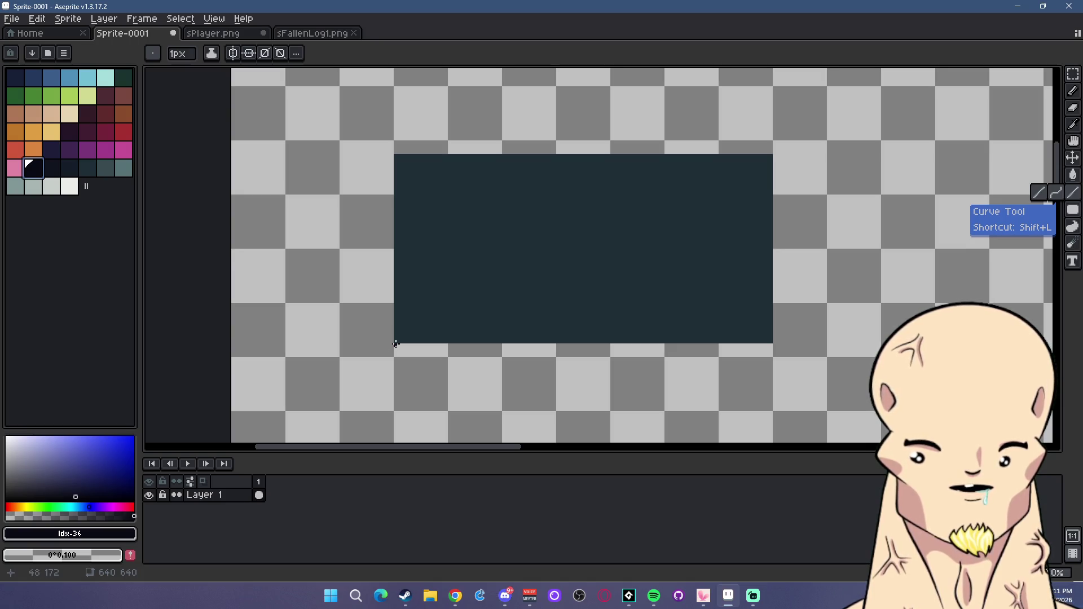
{"action": "left_click_drag", "start_coordinate": [395, 343], "coordinate": [767, 345]}
{"action": "scroll", "coordinate": [592, 375], "scroll_direction": "up", "scroll_amount": 1}
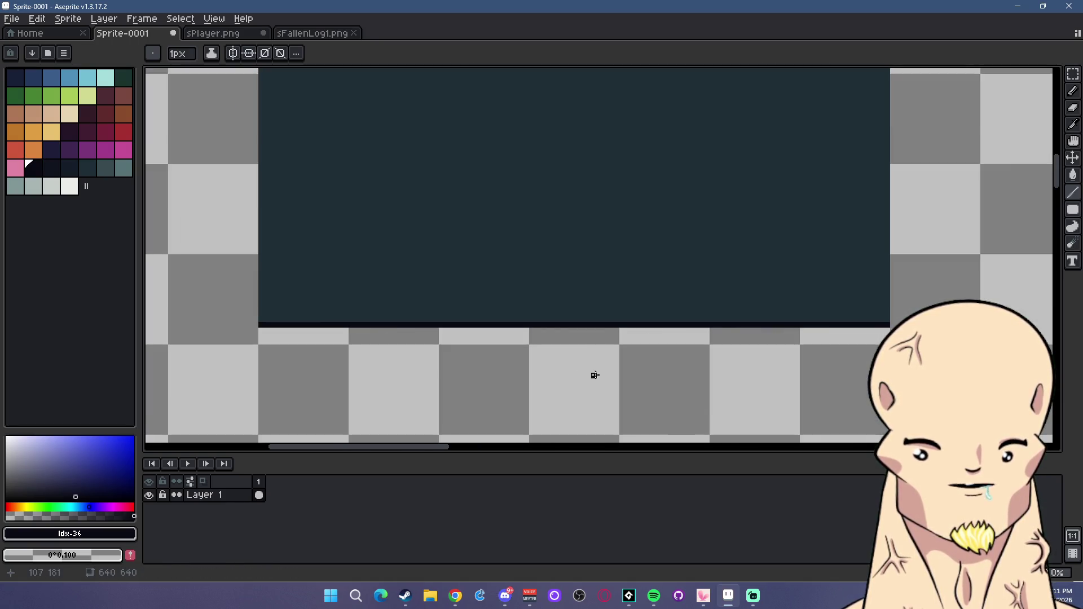
{"action": "scroll", "coordinate": [575, 281], "scroll_direction": "down", "scroll_amount": 1}
{"action": "scroll", "coordinate": [417, 114], "scroll_direction": "up", "scroll_amount": 1}
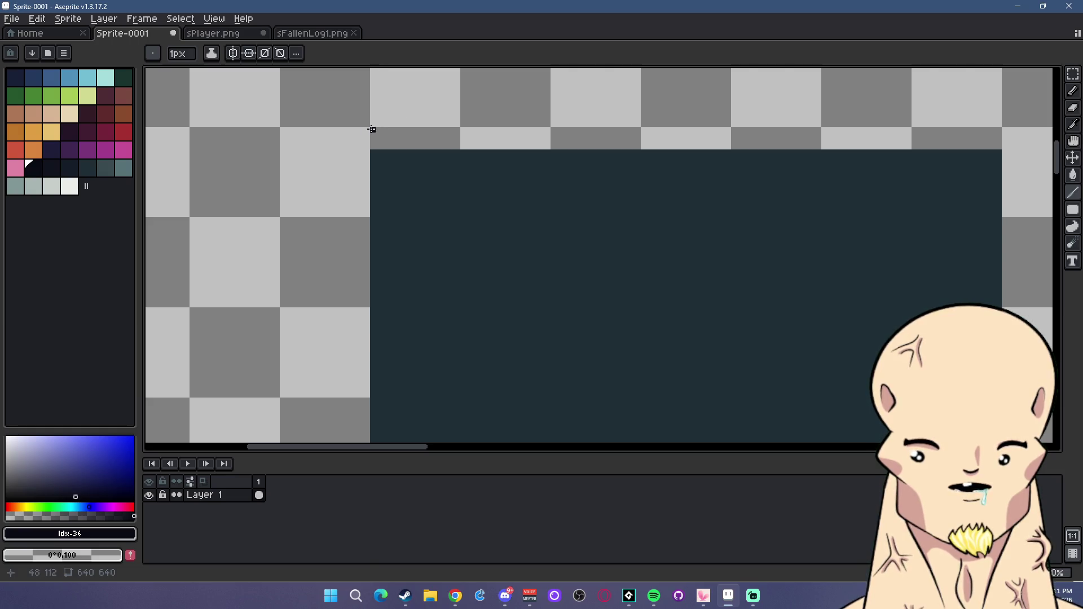
{"action": "left_click_drag", "start_coordinate": [371, 129], "coordinate": [1001, 129]}
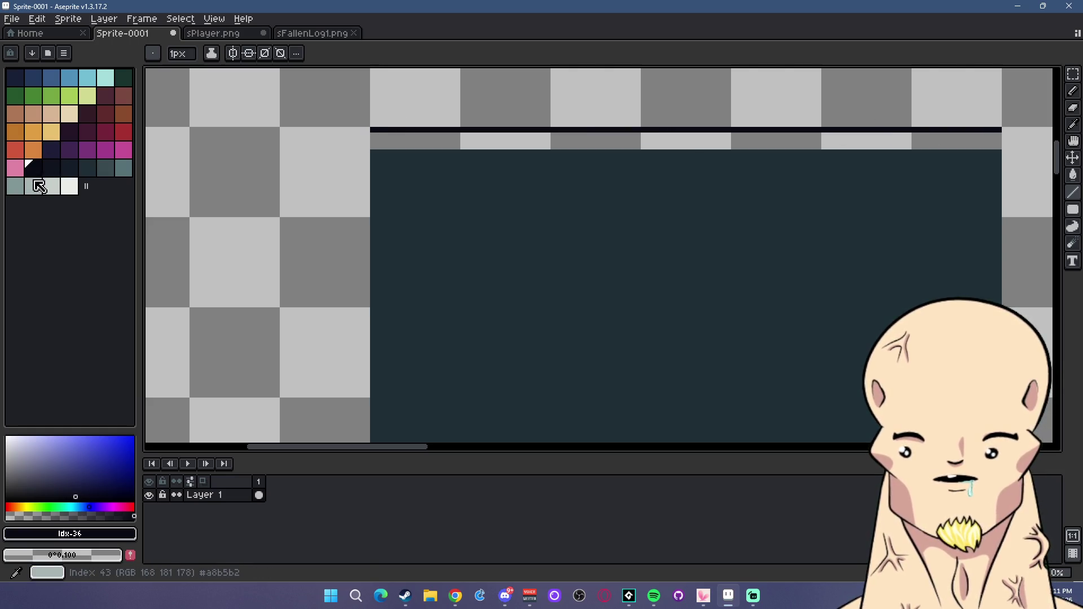
Add a light grey-green trim strip just under the top line.
{"action": "left_click", "coordinate": [51, 187]}
{"action": "left_click", "coordinate": [1073, 210]}
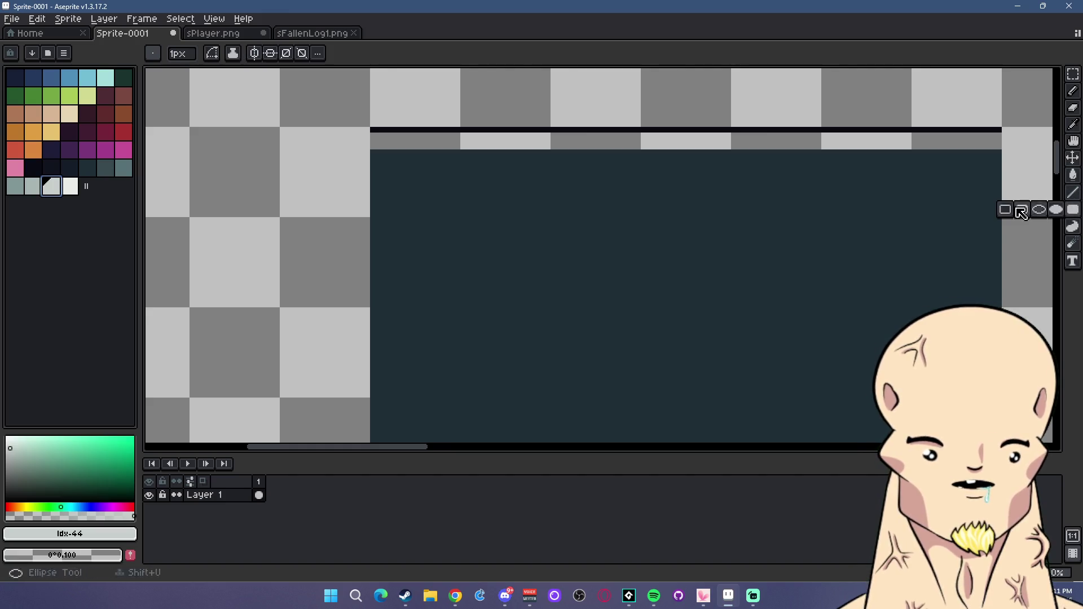
{"action": "left_click", "coordinate": [33, 186]}
{"action": "left_click_drag", "start_coordinate": [374, 136], "coordinate": [1000, 140]}
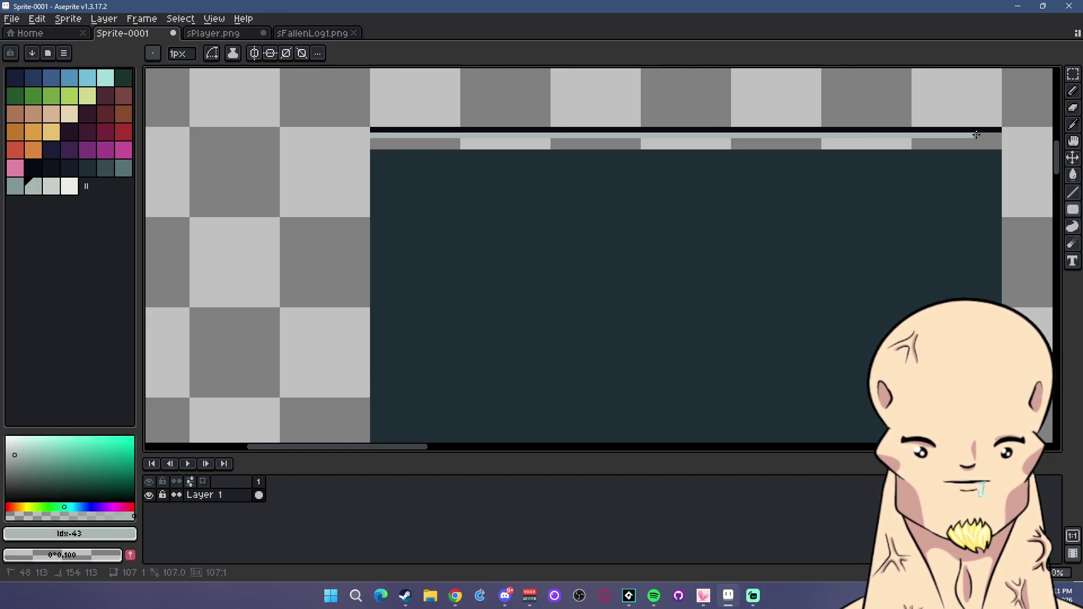
{"action": "scroll", "coordinate": [795, 258], "scroll_direction": "down", "scroll_amount": 3}
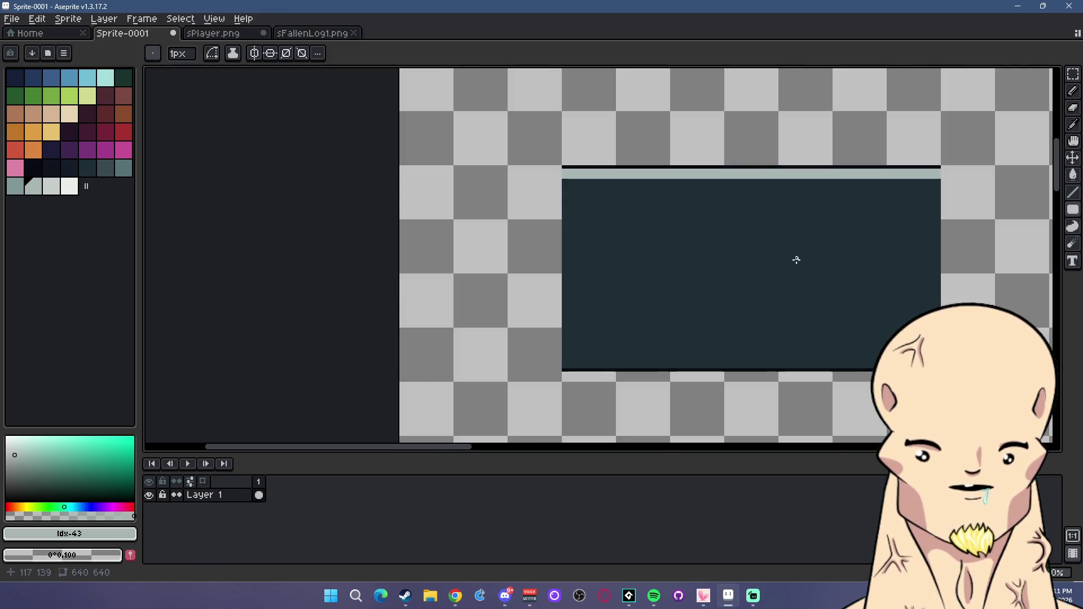
{"action": "scroll", "coordinate": [443, 248], "scroll_direction": "up", "scroll_amount": 3}
Draw darker grey-green shade lines along the bottom and top trim strips.
{"action": "scroll", "coordinate": [438, 252], "scroll_direction": "right", "scroll_amount": 3}
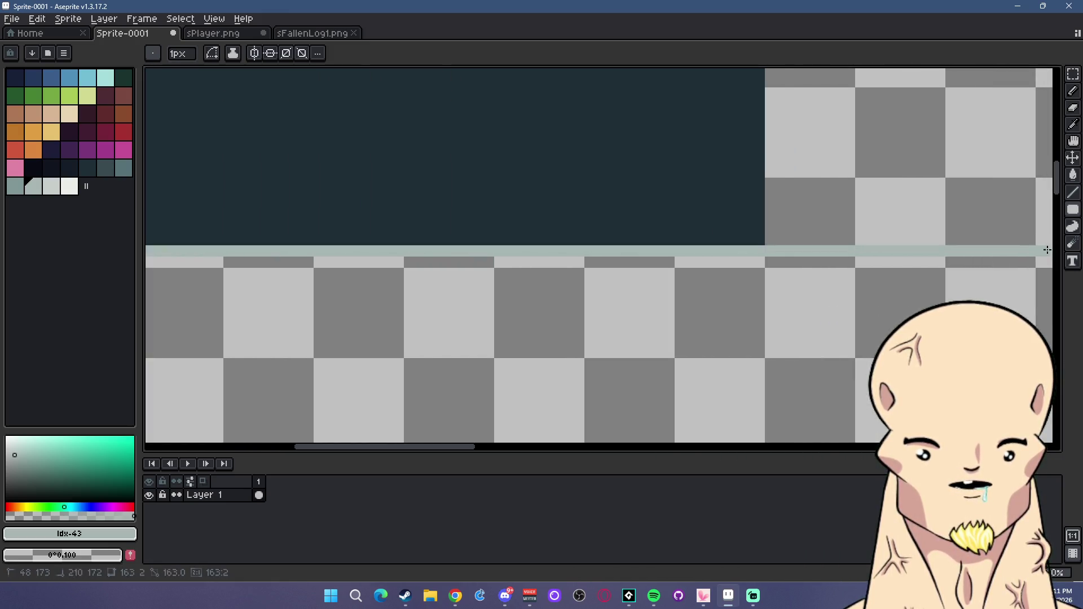
{"action": "key", "text": "["}
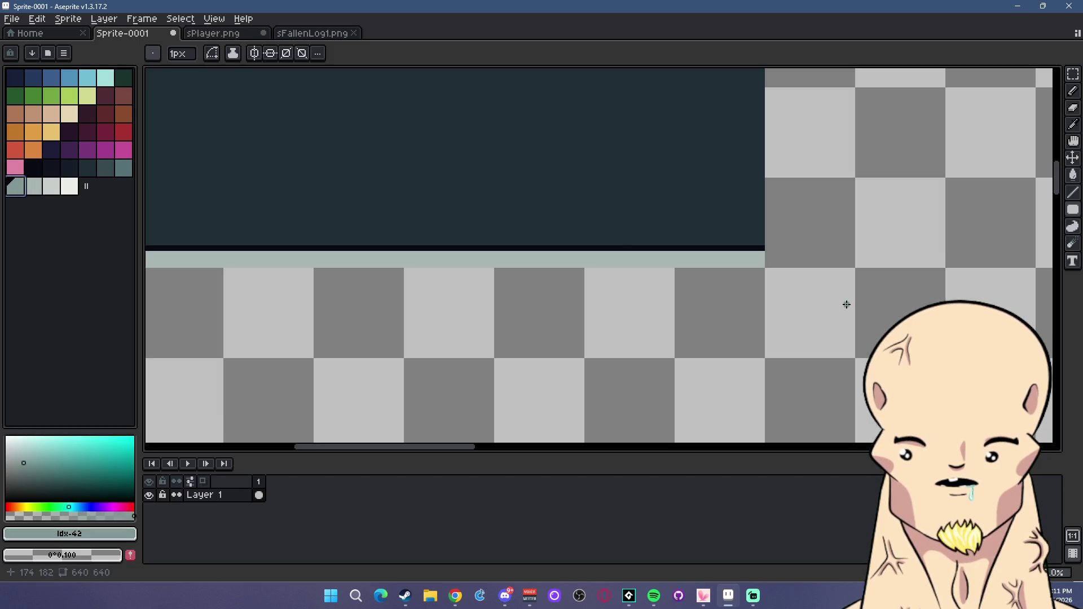
{"action": "left_click_drag", "start_coordinate": [767, 278], "coordinate": [471, 270]}
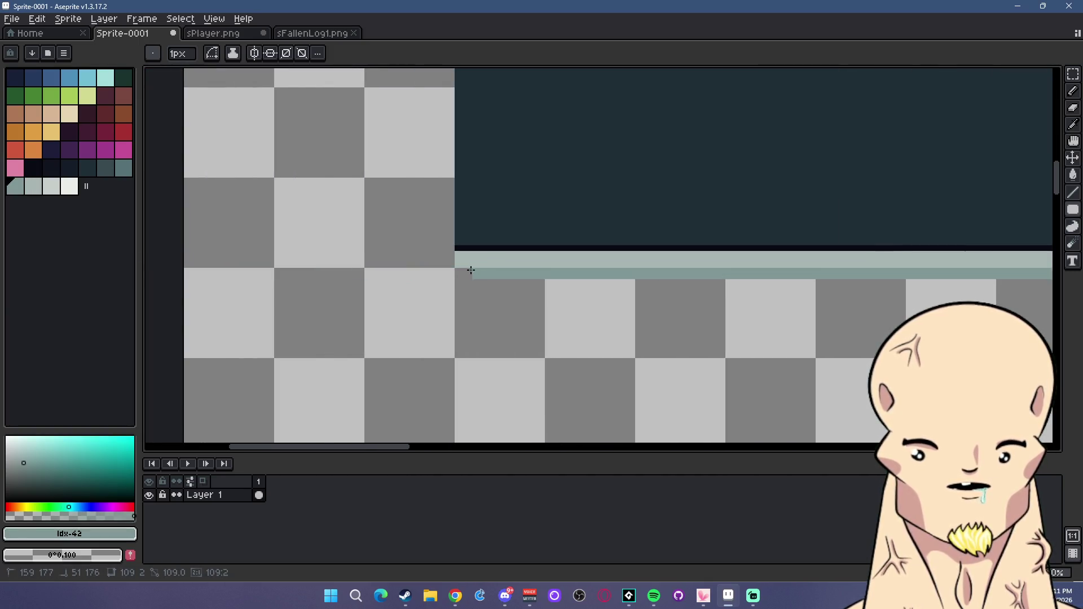
{"action": "scroll", "coordinate": [515, 249], "scroll_direction": "down", "scroll_amount": 3}
{"action": "scroll", "coordinate": [460, 162], "scroll_direction": "up", "scroll_amount": 3}
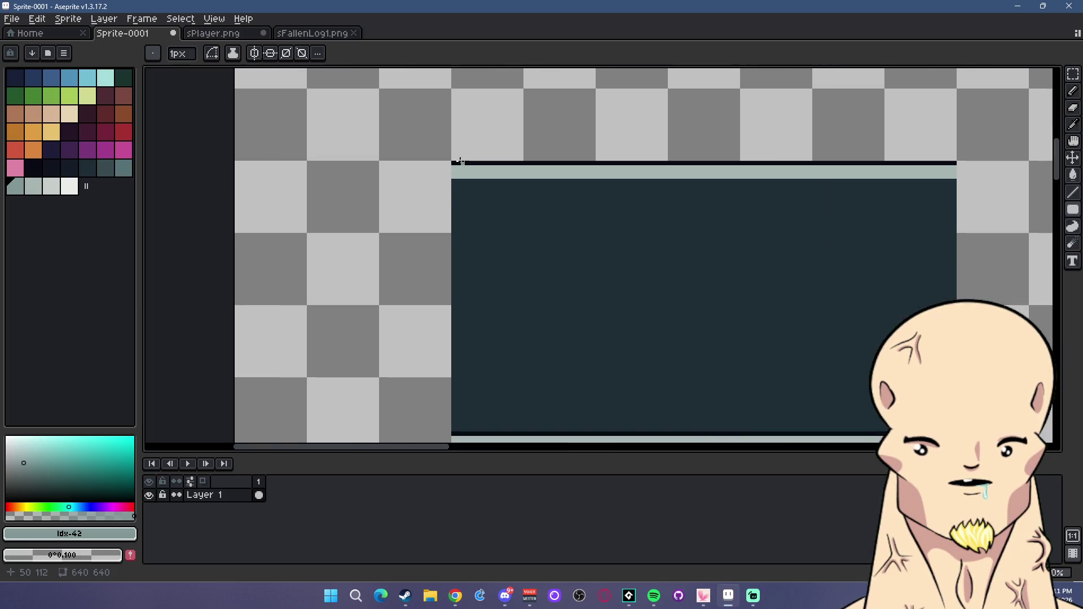
{"action": "left_click_drag", "start_coordinate": [453, 179], "coordinate": [958, 179]}
{"action": "scroll", "coordinate": [959, 189], "scroll_direction": "down", "scroll_amount": 1}
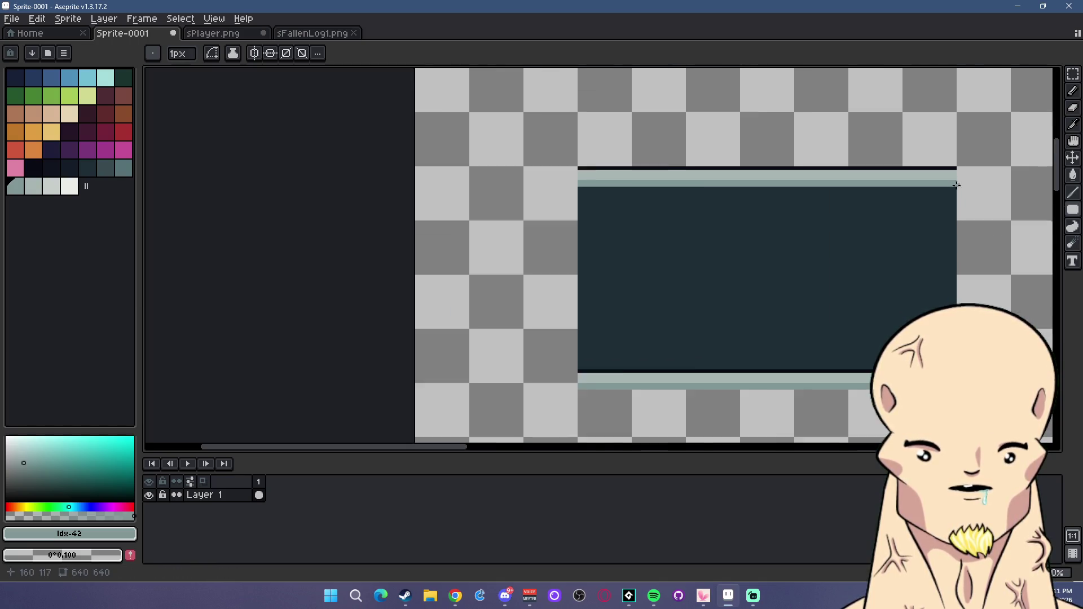
{"action": "scroll", "coordinate": [941, 196], "scroll_direction": "down", "scroll_amount": 1}
Drag a rectangular marquee selection across the roof.
{"action": "key", "text": "m"}
{"action": "left_click_drag", "start_coordinate": [941, 196], "coordinate": [778, 184]}
{"action": "left_click_drag", "start_coordinate": [877, 314], "coordinate": [405, 276]}
{"action": "scroll", "coordinate": [779, 231], "scroll_direction": "down", "scroll_amount": 1}
{"action": "scroll", "coordinate": [797, 157], "scroll_direction": "up", "scroll_amount": 1}
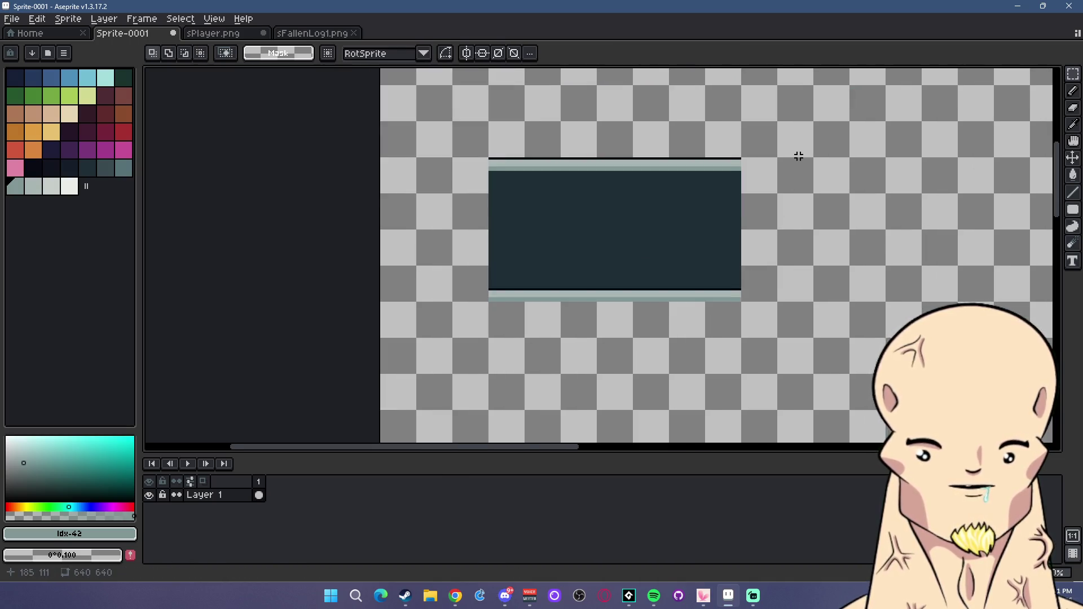
Select the red car and drag it far left, then undo so the cars stay in place.
{"action": "scroll", "coordinate": [724, 199], "scroll_direction": "down", "scroll_amount": 1}
{"action": "scroll", "coordinate": [723, 199], "scroll_direction": "down", "scroll_amount": 1}
{"action": "scroll", "coordinate": [840, 157], "scroll_direction": "up", "scroll_amount": 1}
{"action": "left_click_drag", "start_coordinate": [861, 148], "coordinate": [938, 202]}
{"action": "scroll", "coordinate": [903, 181], "scroll_direction": "up", "scroll_amount": 2}
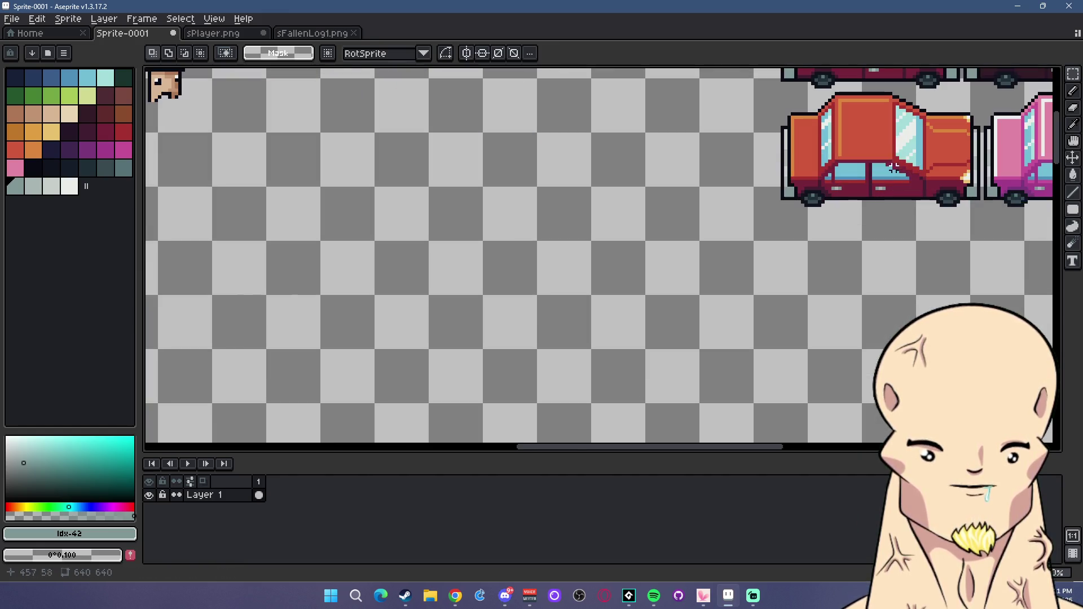
{"action": "left_click_drag", "start_coordinate": [812, 166], "coordinate": [734, 166]}
{"action": "left_click_drag", "start_coordinate": [646, 110], "coordinate": [855, 257]}
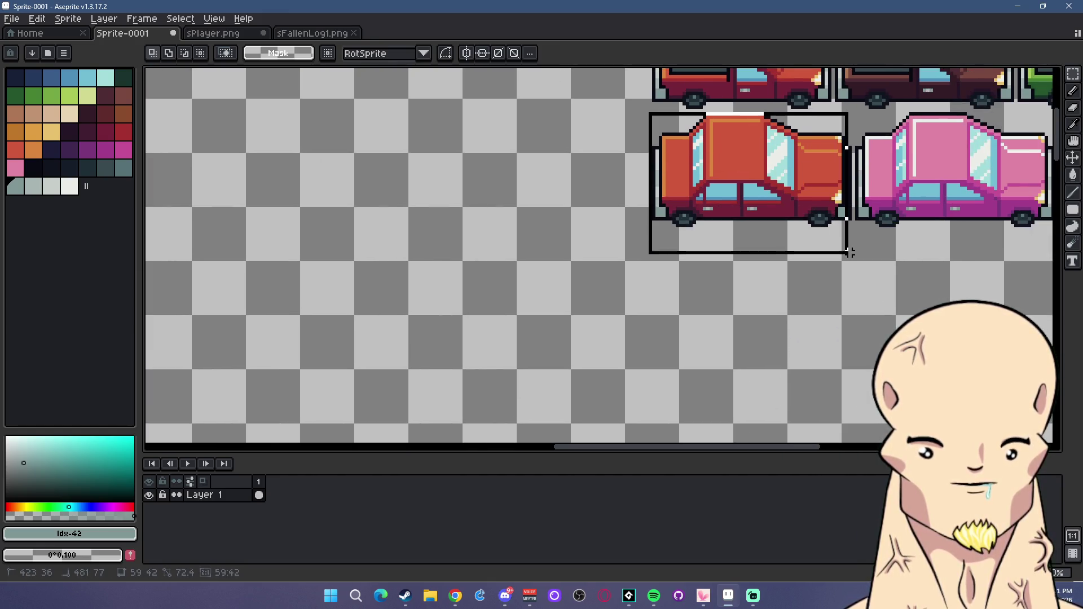
{"action": "mouse_move", "coordinate": [811, 226]}
{"action": "left_mouse_down"}
{"action": "mouse_move", "coordinate": [759, 138]}
{"action": "mouse_move", "coordinate": [719, 189]}
{"action": "mouse_move", "coordinate": [713, 285]}
{"action": "left_mouse_up"}
{"action": "key", "text": "ctrl+z"}
{"action": "key", "text": "ctrl+z"}
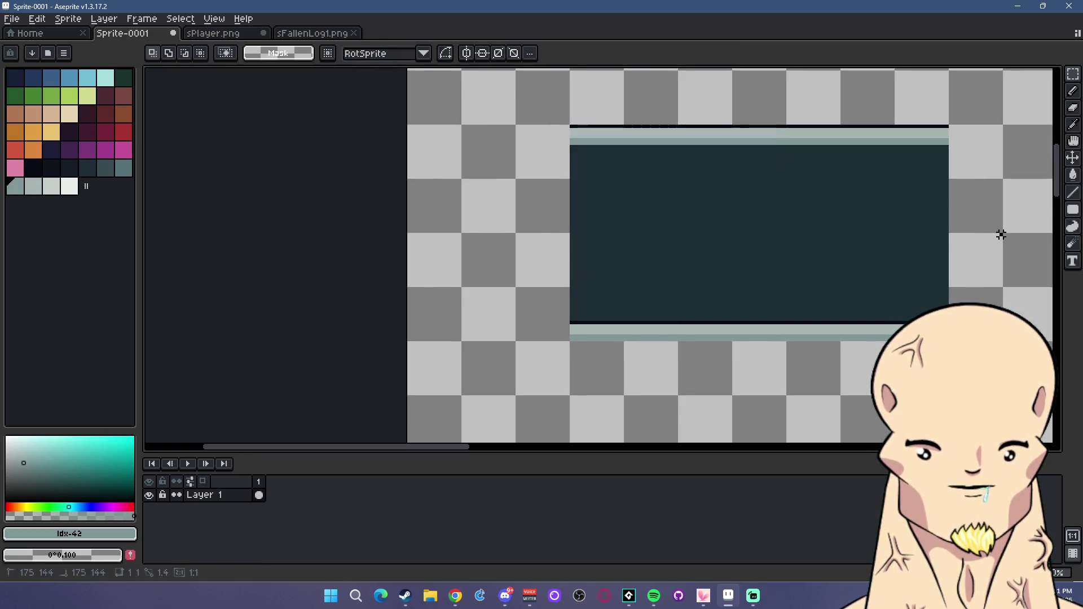
Center the dark roof rectangle in view and marquee its right-hand portion.
{"action": "scroll", "coordinate": [899, 213], "scroll_direction": "down", "scroll_amount": 1}
{"action": "scroll", "coordinate": [922, 220], "scroll_direction": "right", "scroll_amount": 3}
{"action": "scroll", "coordinate": [607, 213], "scroll_direction": "right", "scroll_amount": 2}
{"action": "scroll", "coordinate": [470, 195], "scroll_direction": "down", "scroll_amount": 1}
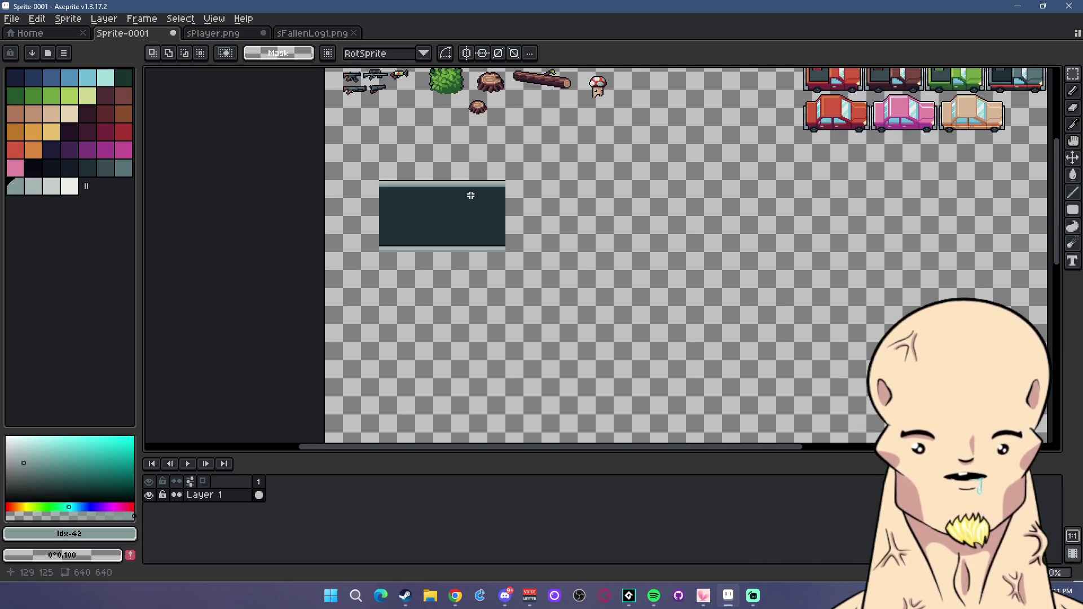
{"action": "scroll", "coordinate": [470, 196], "scroll_direction": "up", "scroll_amount": 1}
{"action": "scroll", "coordinate": [435, 193], "scroll_direction": "up", "scroll_amount": 1}
{"action": "left_click_drag", "start_coordinate": [346, 181], "coordinate": [460, 181]}
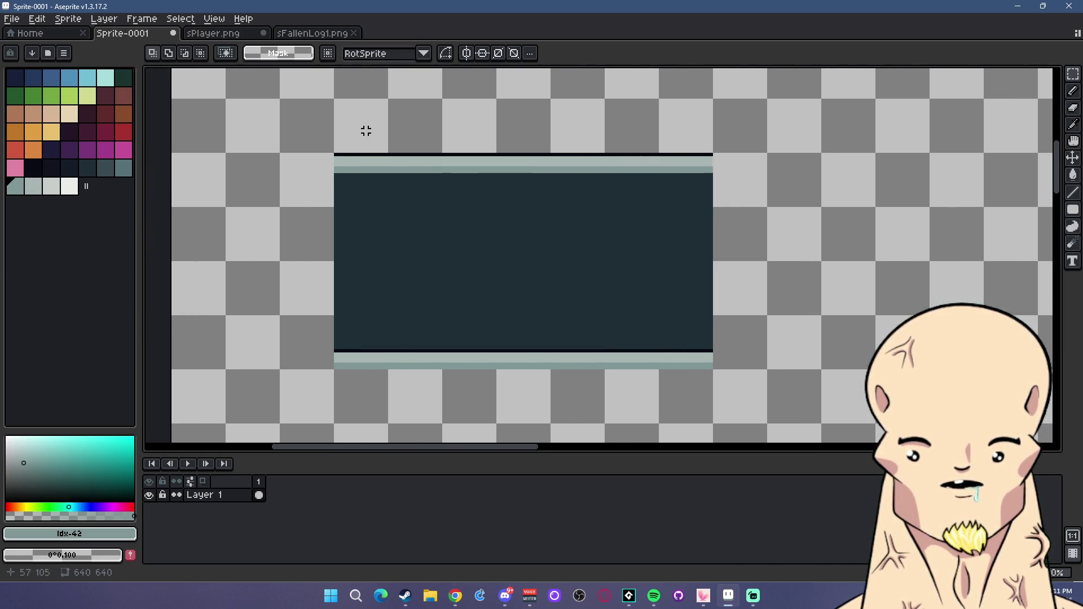
{"action": "left_click_drag", "start_coordinate": [777, 369], "coordinate": [440, 133]}
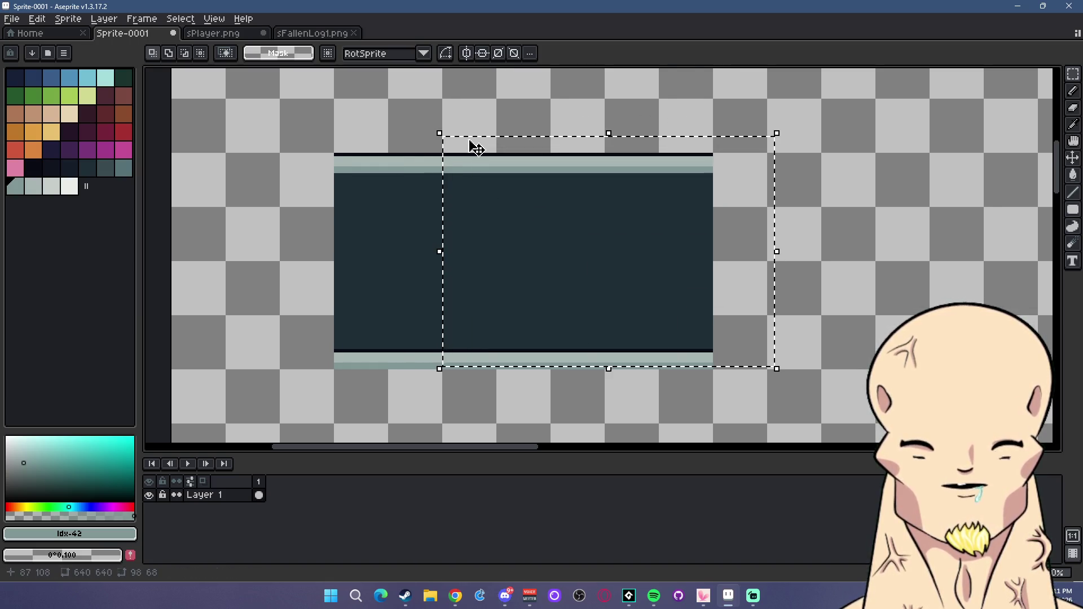
Delete the selected right part of the roof, leaving a narrow strip, and deselect.
{"action": "key", "text": "Delete"}
{"action": "scroll", "coordinate": [356, 186], "scroll_direction": "up", "scroll_amount": 1}
{"action": "scroll", "coordinate": [367, 210], "scroll_direction": "down", "scroll_amount": 1}
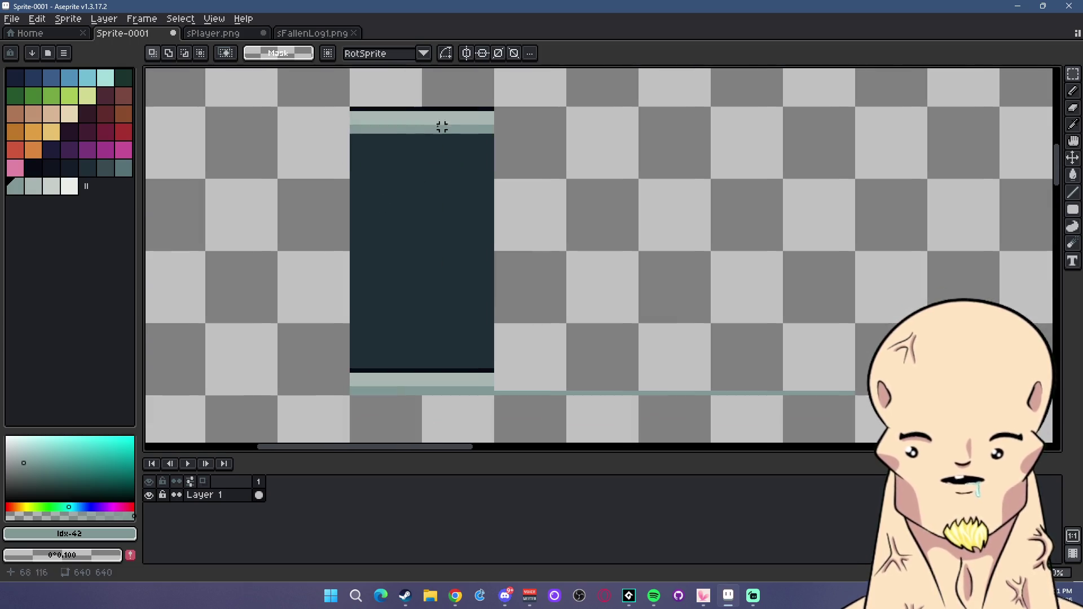
{"action": "left_click_drag", "start_coordinate": [424, 99], "coordinate": [573, 416]}
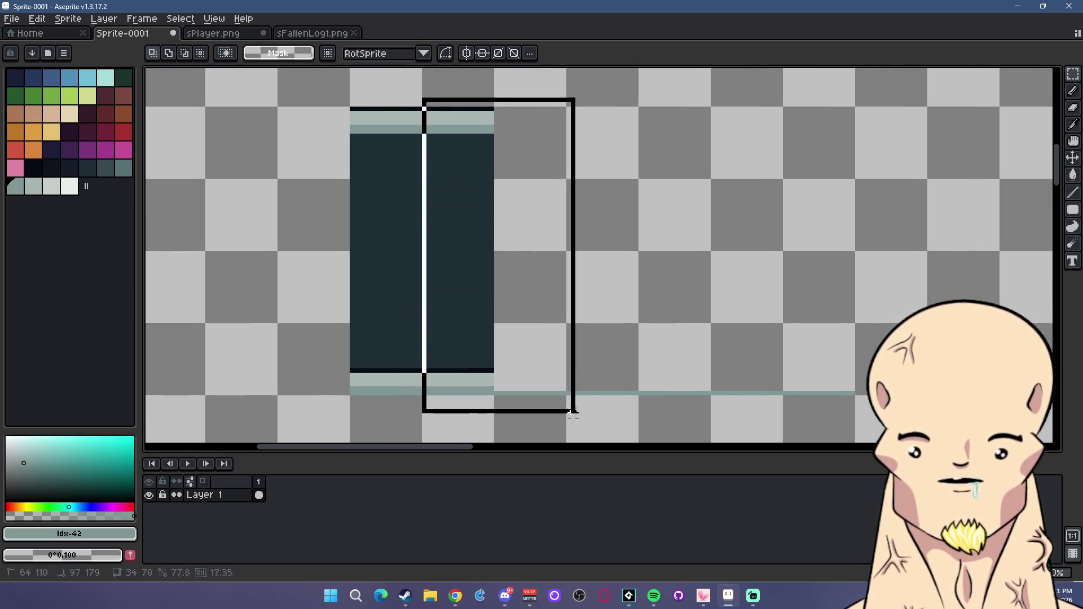
{"action": "key", "text": "ctrl+d"}
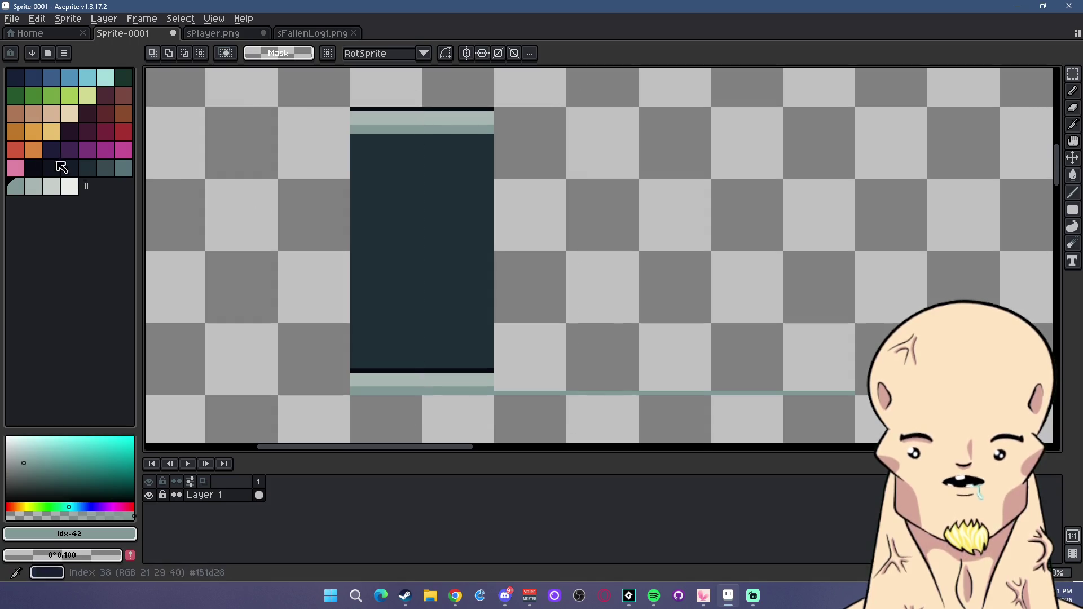
Pick pale yellow and place a single pixel inside a one-pixel column selection on the roof.
{"action": "left_click", "coordinate": [51, 132]}
{"action": "left_click", "coordinate": [1073, 91]}
{"action": "scroll", "coordinate": [419, 236], "scroll_direction": "up", "scroll_amount": 1}
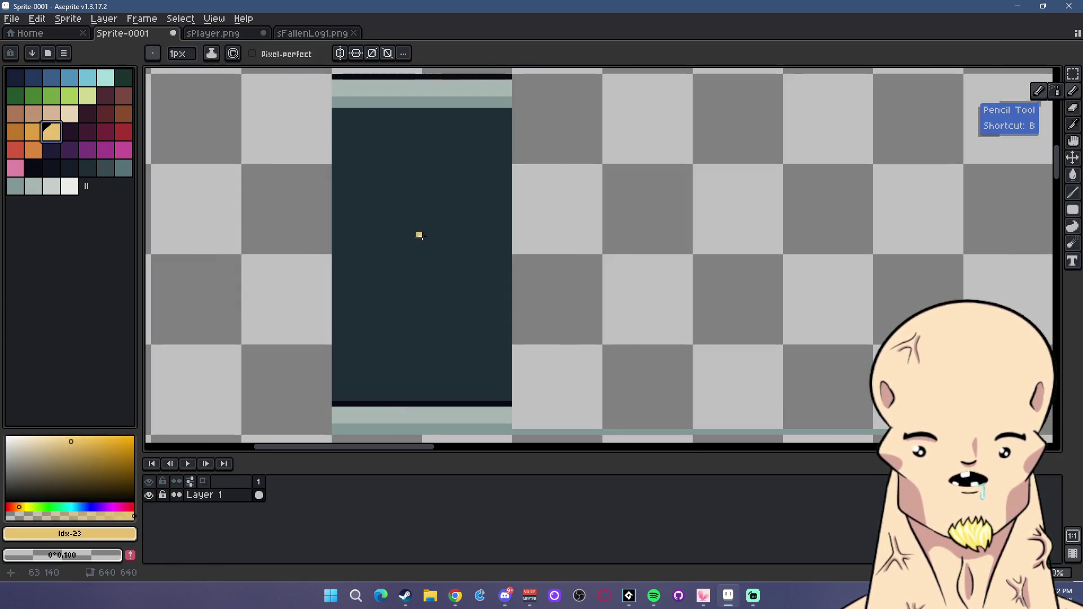
{"action": "key", "text": "m"}
{"action": "scroll", "coordinate": [749, 168], "scroll_direction": "down", "scroll_amount": 1}
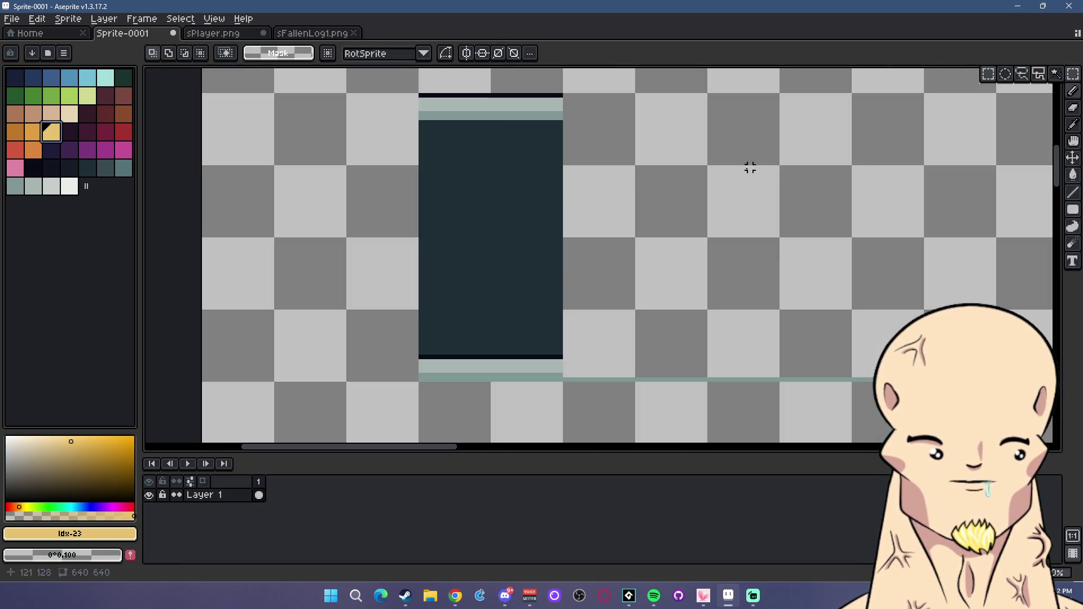
{"action": "left_click_drag", "start_coordinate": [533, 123], "coordinate": [533, 353]}
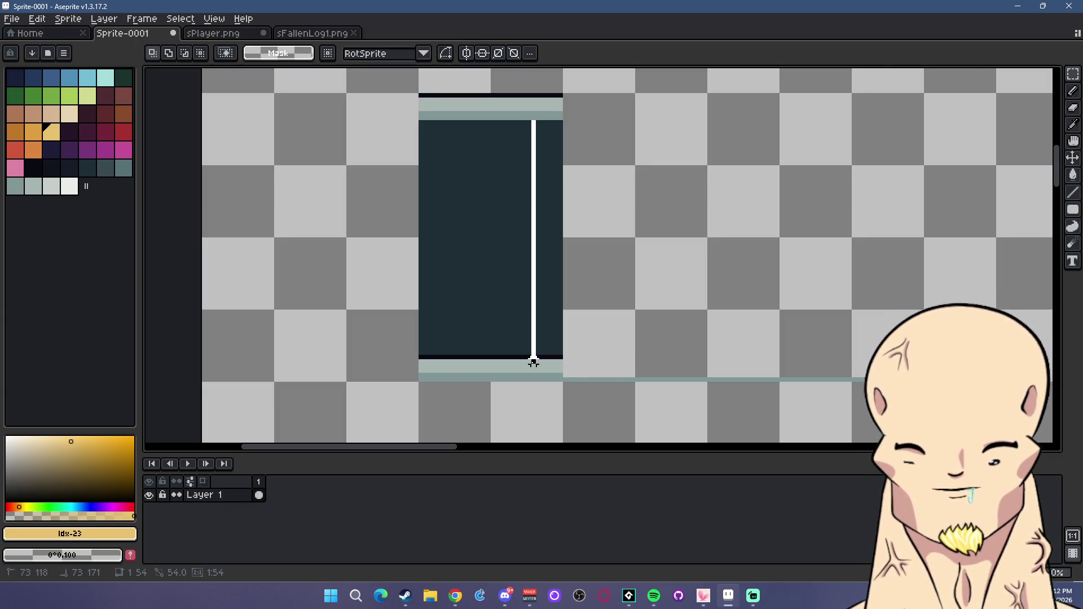
{"action": "left_click_drag", "start_coordinate": [530, 120], "coordinate": [533, 241]}
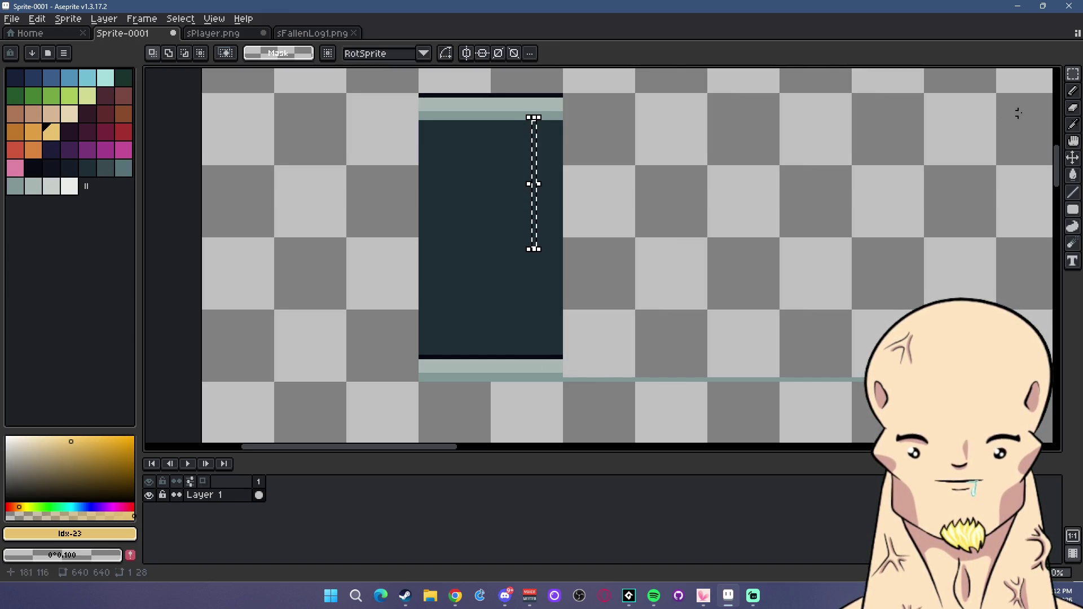
{"action": "key", "text": "b"}
{"action": "scroll", "coordinate": [528, 237], "scroll_direction": "up", "scroll_amount": 1}
{"action": "left_click", "coordinate": [539, 243]}
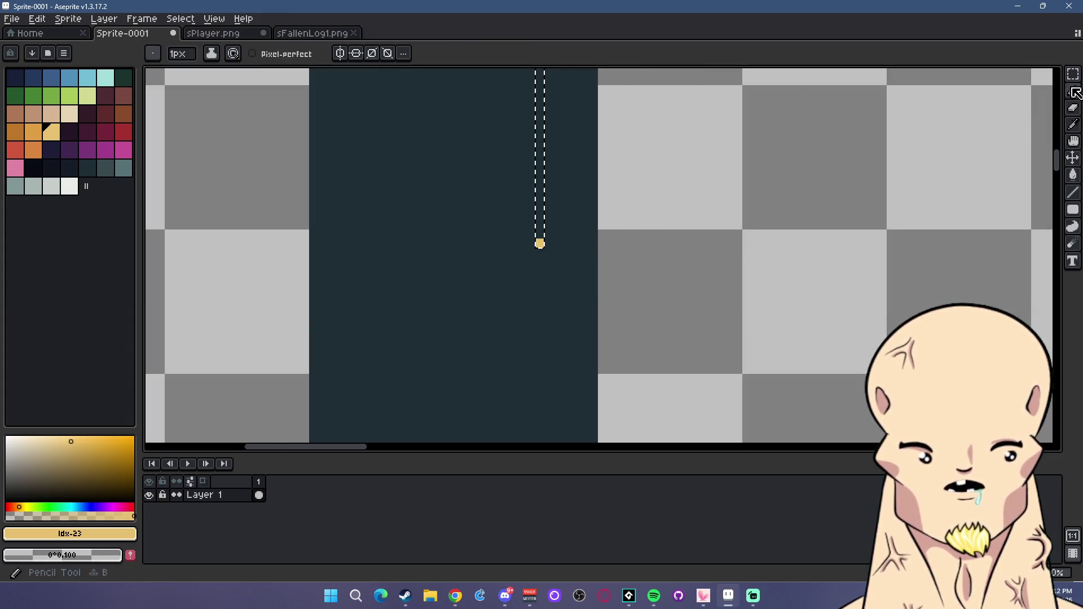
Draw a horizontal pale yellow window-light bar across the roof's middle.
{"action": "key", "text": "m"}
{"action": "key", "text": "ctrl+d"}
{"action": "key", "text": "b"}
{"action": "left_click_drag", "start_coordinate": [538, 246], "coordinate": [492, 247]}
{"action": "scroll", "coordinate": [494, 247], "scroll_direction": "down", "scroll_amount": 5}
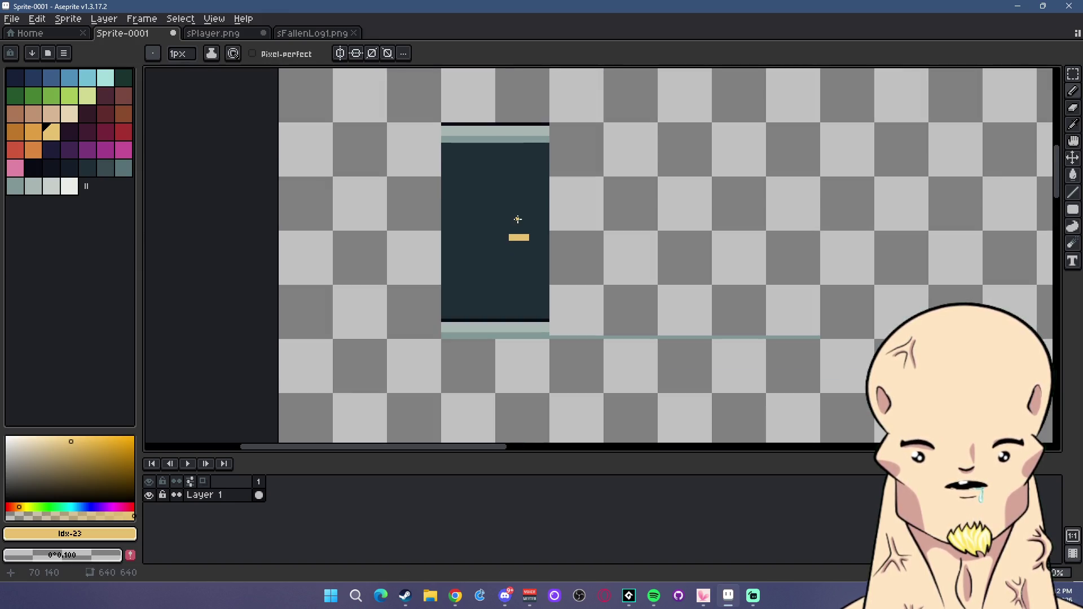
{"action": "scroll", "coordinate": [520, 126], "scroll_direction": "up", "scroll_amount": 3}
Widen the yellow window light by extra columns and add a raised pixel on top.
{"action": "key", "text": "m"}
{"action": "left_click_drag", "start_coordinate": [480, 115], "coordinate": [604, 443]}
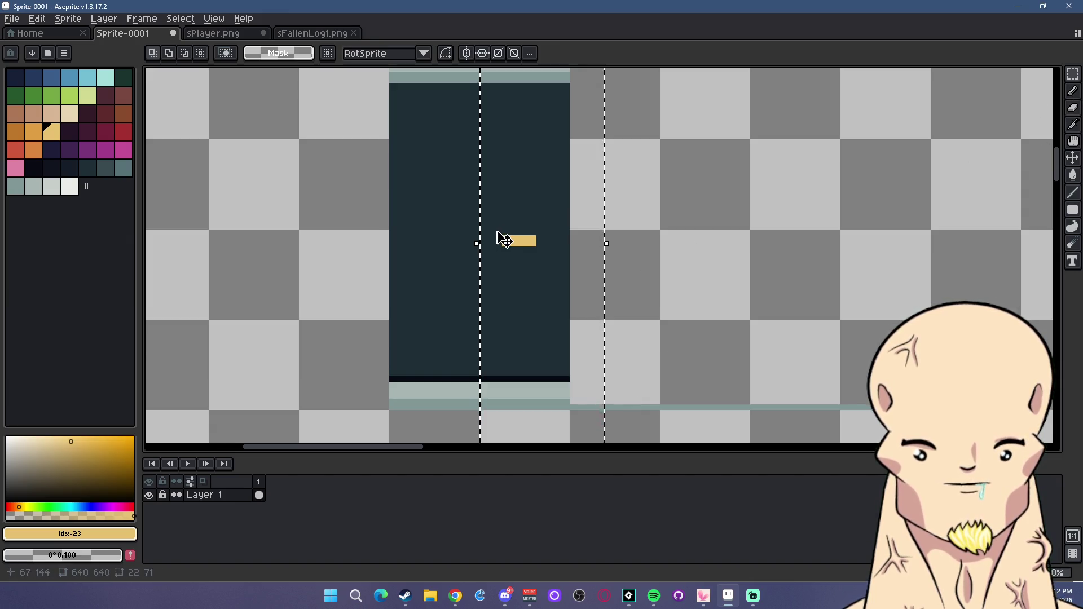
{"action": "scroll", "coordinate": [500, 234], "scroll_direction": "up", "scroll_amount": 2}
{"action": "scroll", "coordinate": [592, 245], "scroll_direction": "up", "scroll_amount": 1}
{"action": "key", "text": "b"}
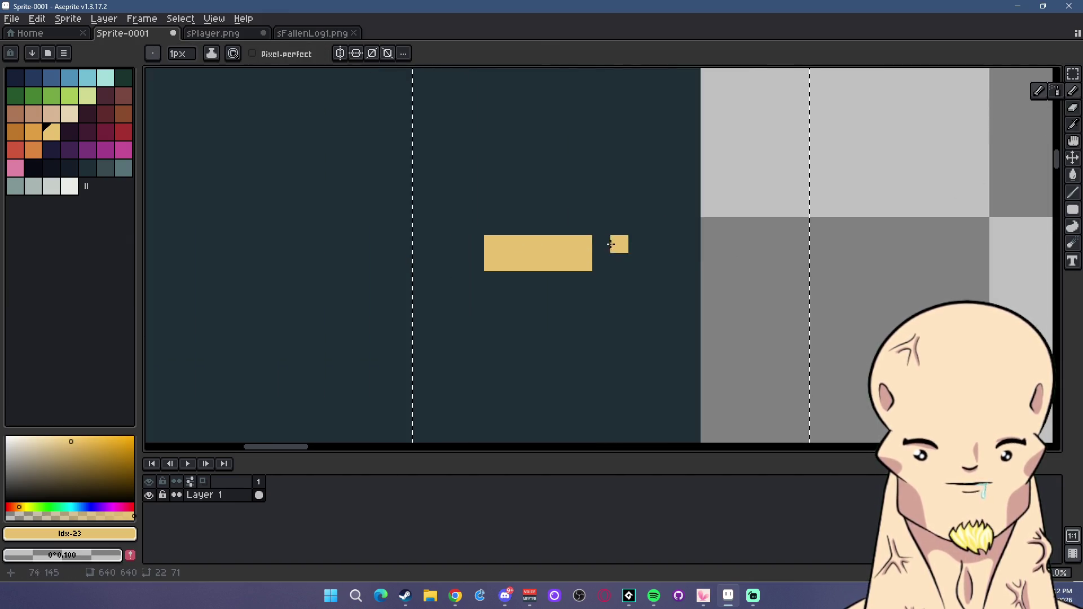
{"action": "left_click_drag", "start_coordinate": [601, 244], "coordinate": [601, 265]}
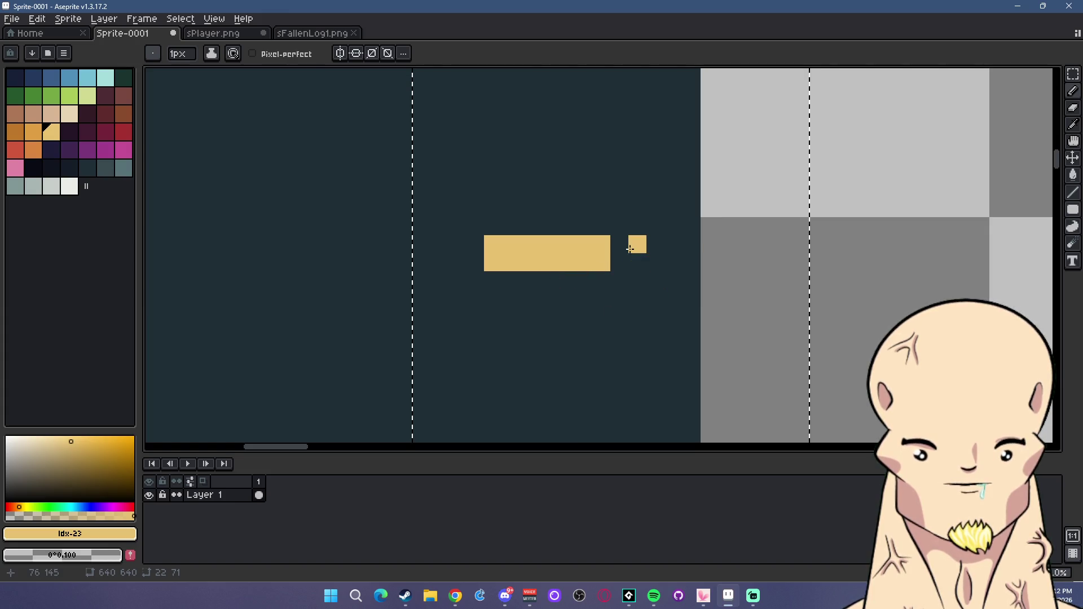
{"action": "left_click_drag", "start_coordinate": [619, 244], "coordinate": [619, 263]}
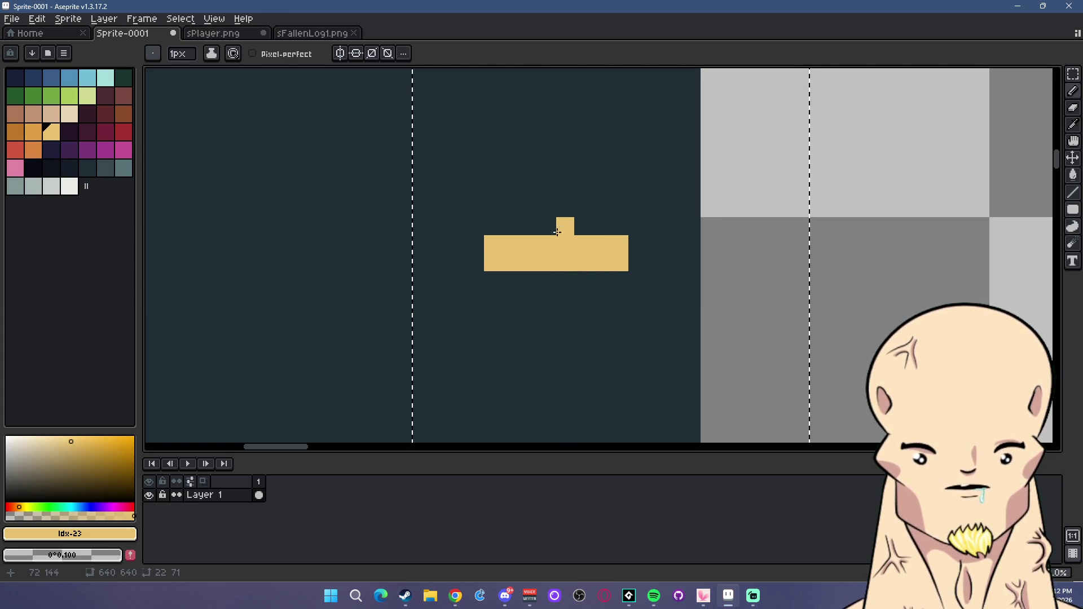